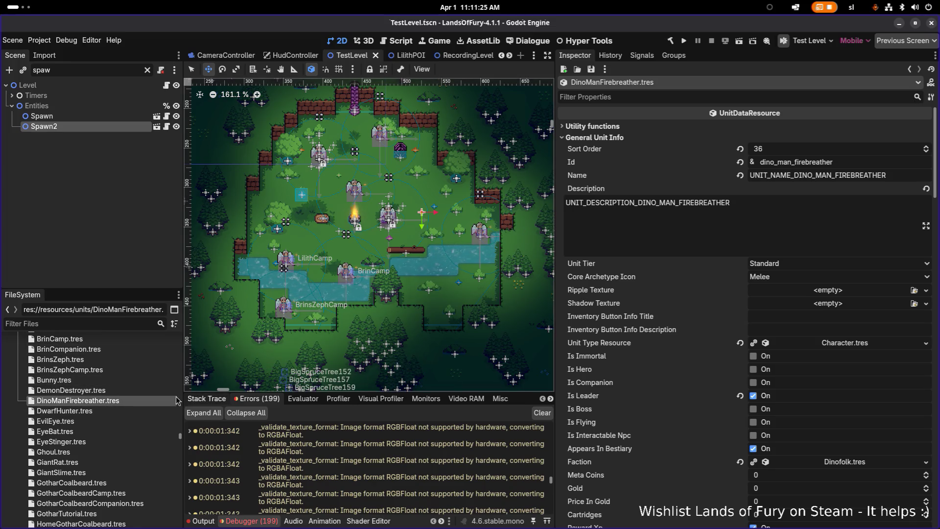
- Compare the DemonDestroyer and DinoManFirebreather unit resources, leaving DinoManFirebreather.tres selected
{"action": "left_click", "coordinate": [125, 391]}
{"action": "left_click", "coordinate": [125, 400]}
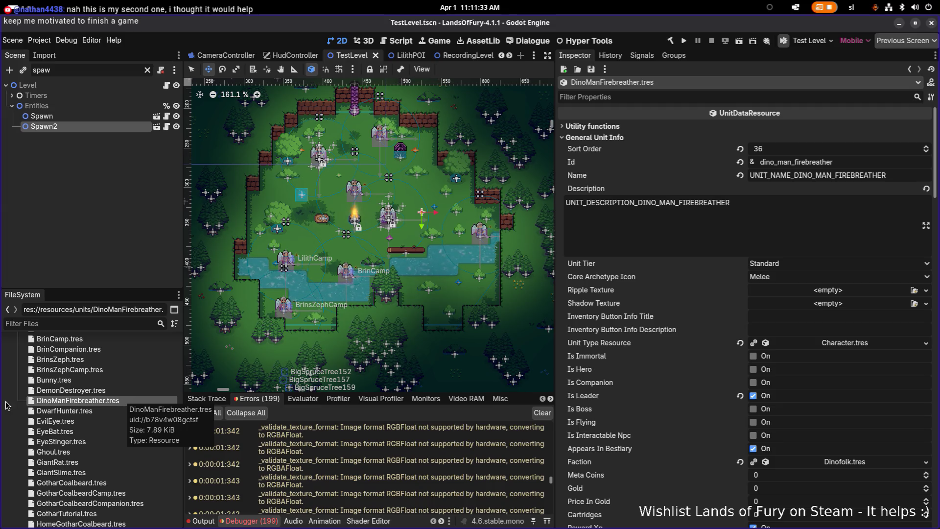
{"action": "left_click", "coordinate": [90, 410]}
{"action": "left_click", "coordinate": [89, 403]}
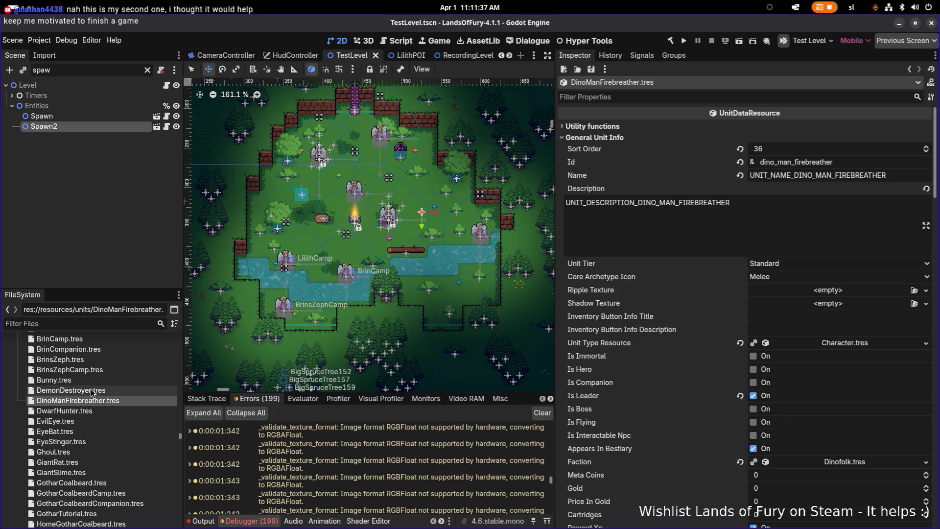
{"action": "left_click", "coordinate": [90, 391]}
{"action": "left_click", "coordinate": [89, 403]}
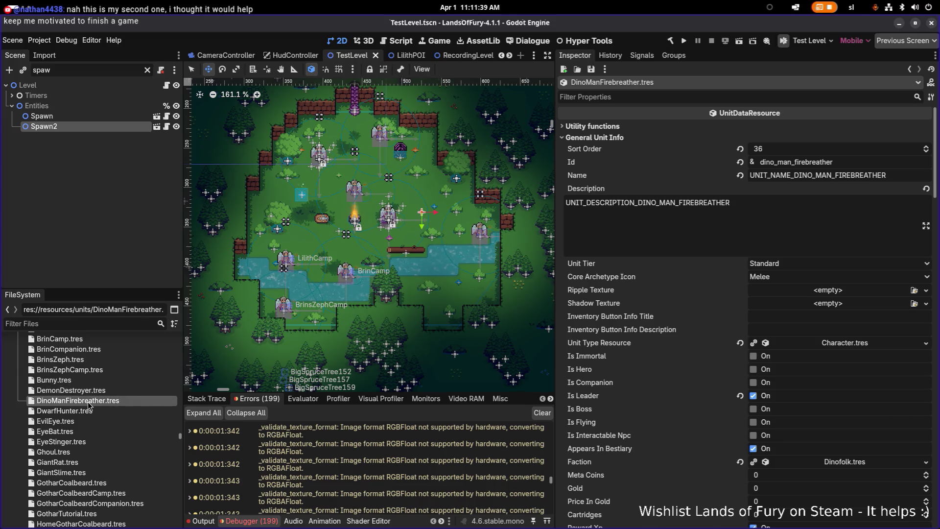
{"action": "key", "text": "alt+Tab"}
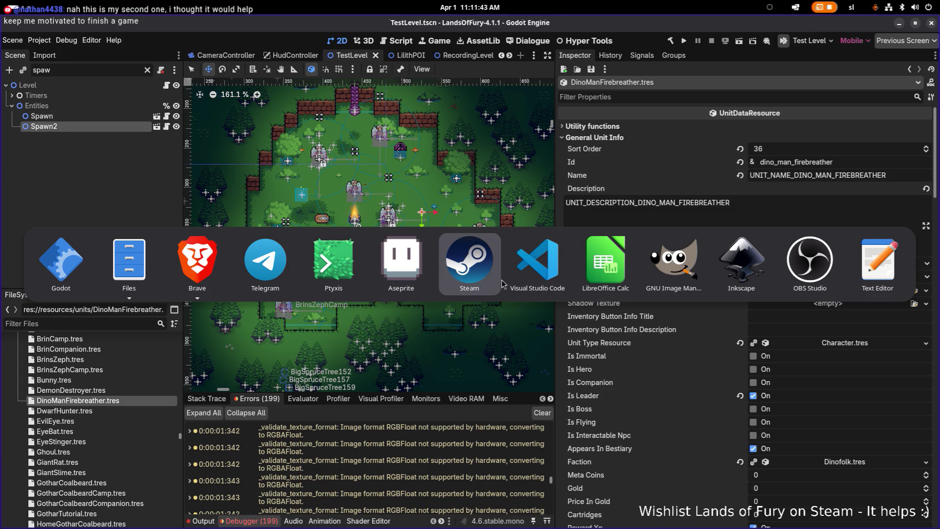
- Close the RaptorBite.tres diff in Visual Studio Code and return to Godot
{"action": "left_click", "coordinate": [519, 273]}
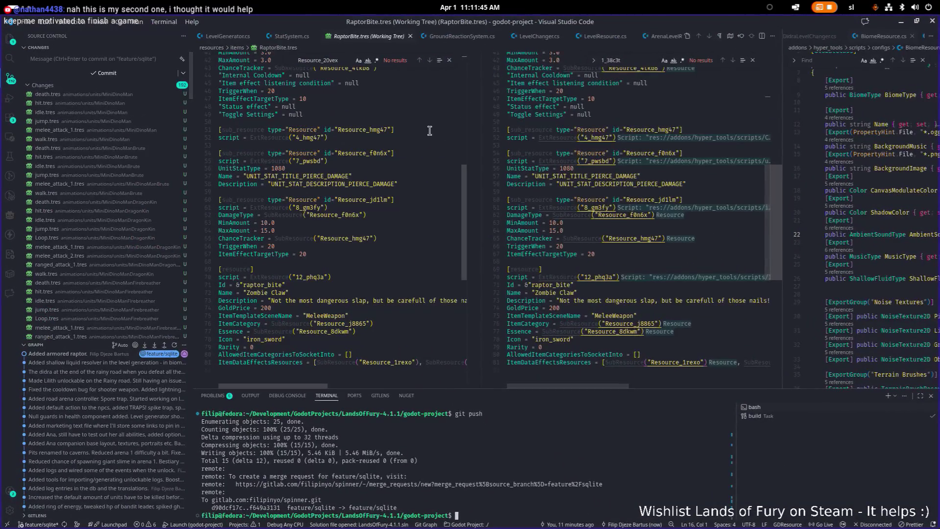
{"action": "left_click", "coordinate": [410, 36]}
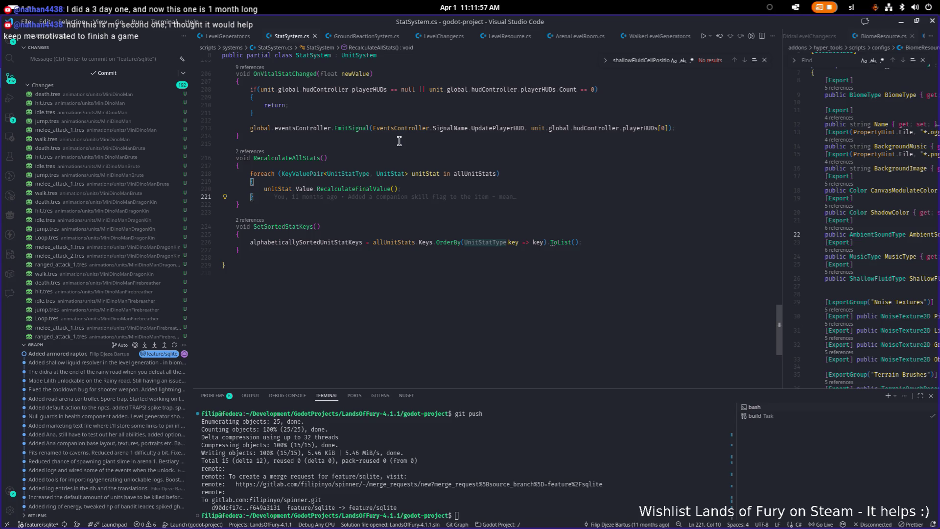
{"action": "left_click", "coordinate": [900, 24]}
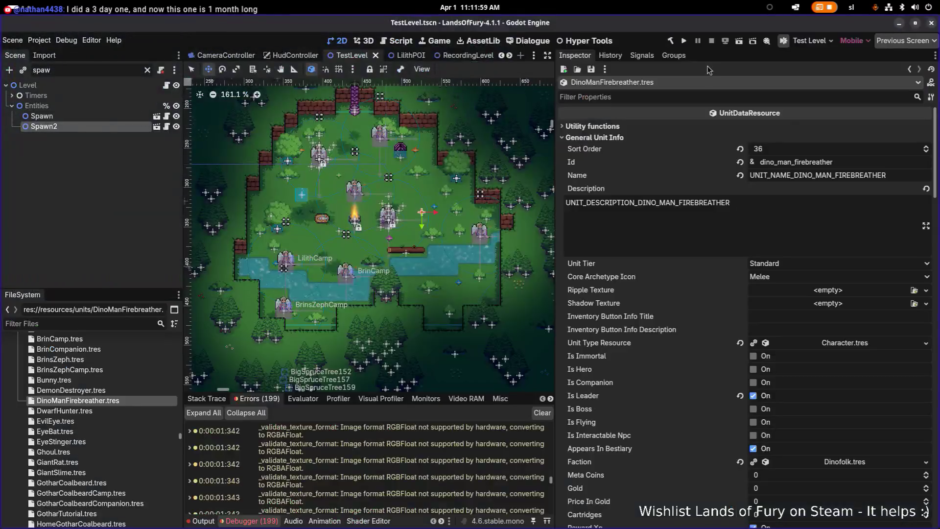
{"action": "scroll", "coordinate": [341, 239], "scroll_direction": "down", "scroll_amount": 5}
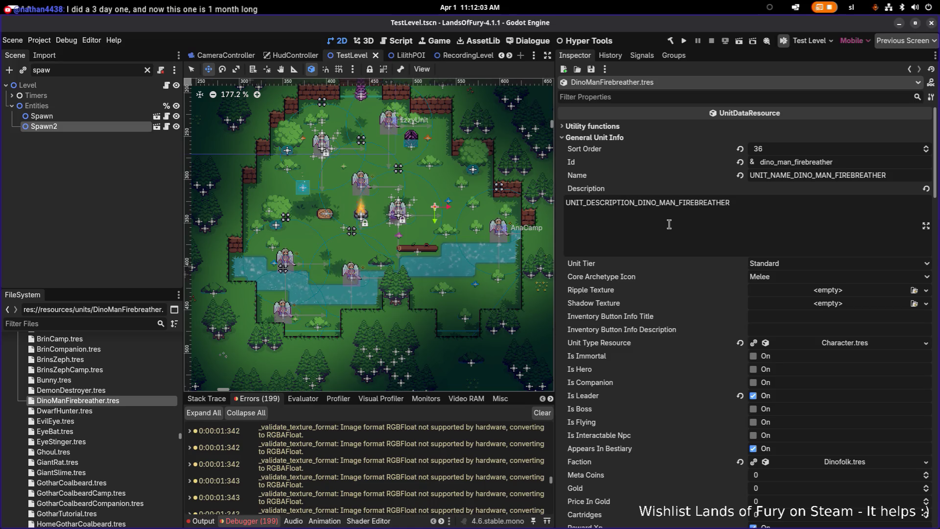
{"action": "left_click", "coordinate": [735, 210]}
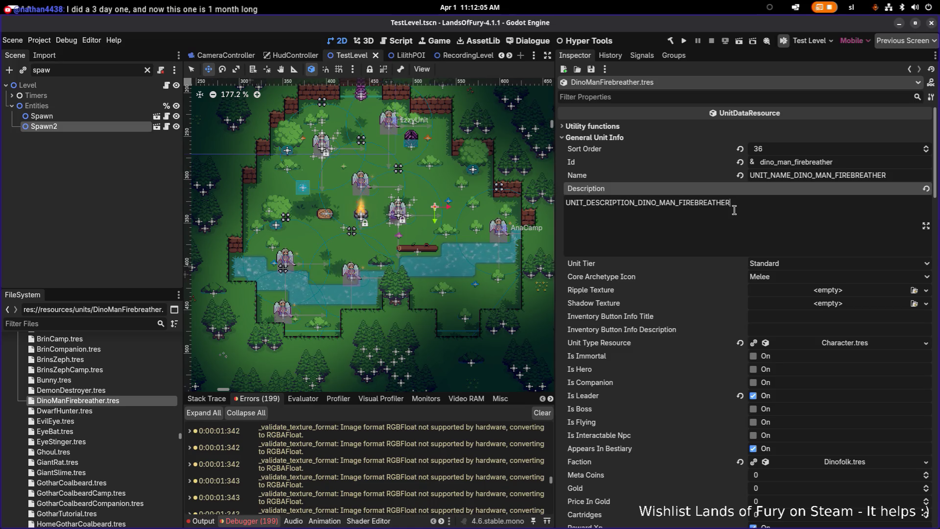
{"action": "left_click", "coordinate": [98, 390]}
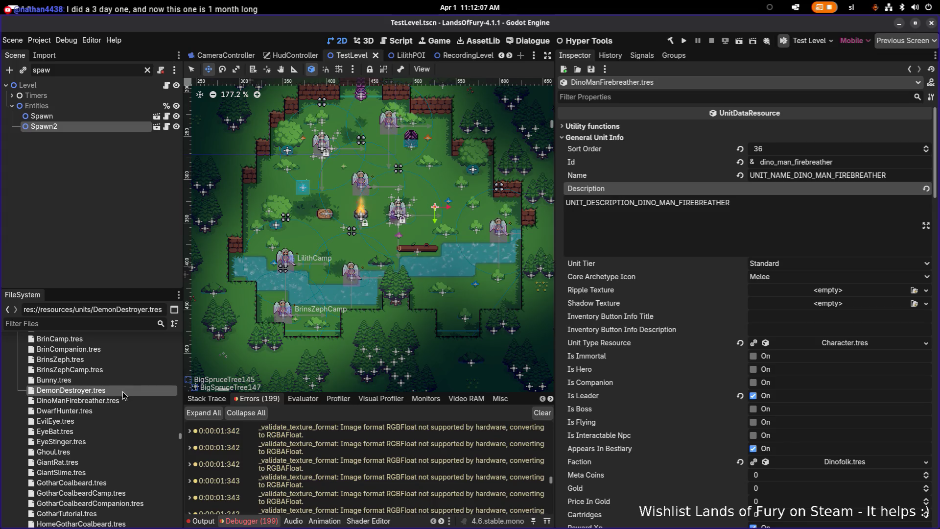
{"action": "left_click", "coordinate": [98, 400]}
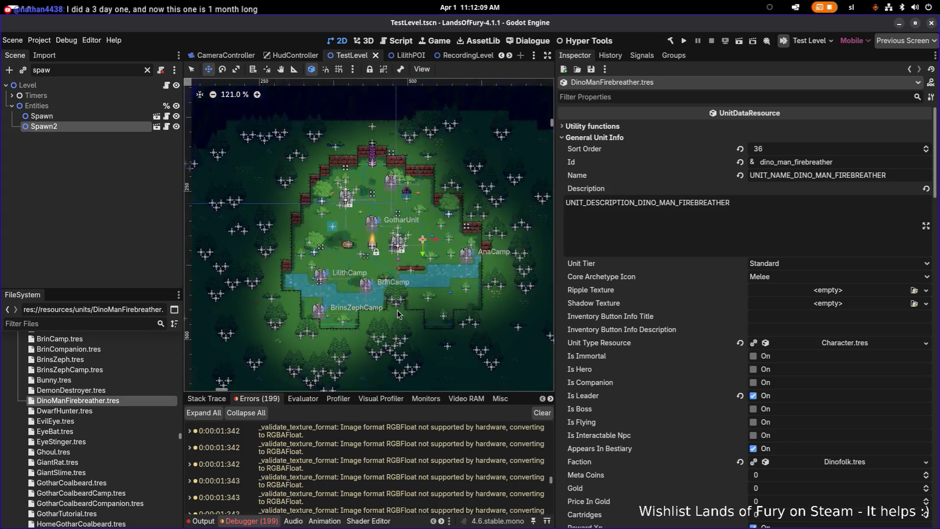
{"action": "left_click_drag", "start_coordinate": [398, 315], "coordinate": [389, 318]}
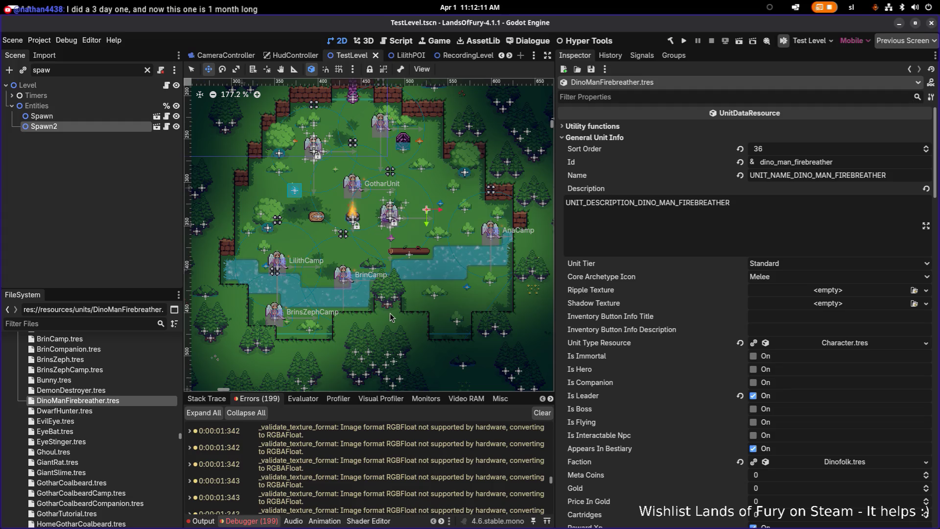
{"action": "scroll", "coordinate": [147, 362], "scroll_direction": "up", "scroll_amount": 15}
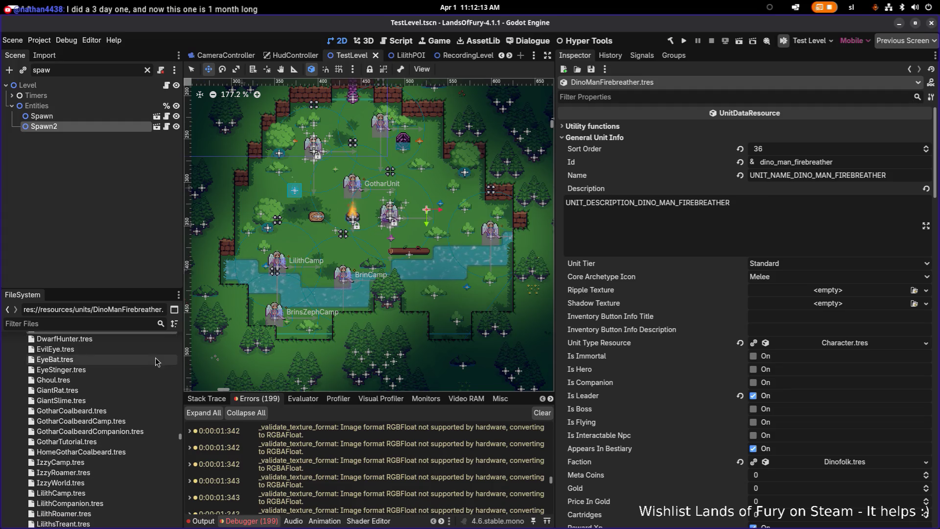
{"action": "scroll", "coordinate": [150, 361], "scroll_direction": "up", "scroll_amount": 5}
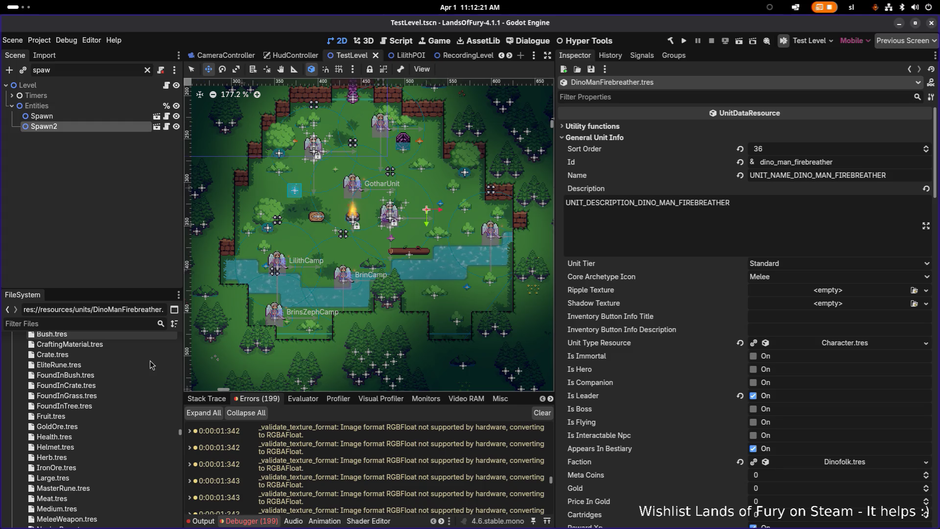
{"action": "left_click", "coordinate": [92, 324]}
{"action": "type", "text": "dragonslg"}
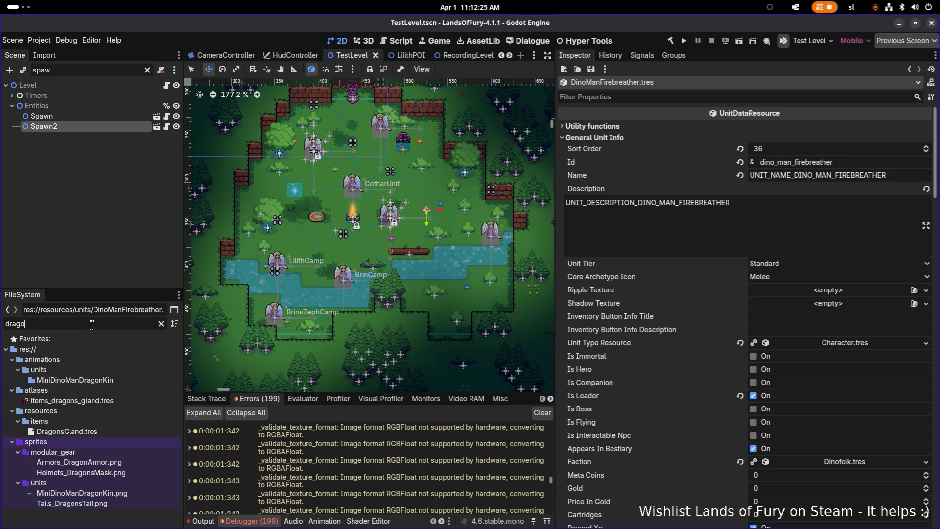
- Find and open DragonsGland.tres by filtering the FileSystem for 'dragonsgl'
{"action": "key", "text": "BackSpace"}
{"action": "key", "text": "BackSpace"}
{"action": "type", "text": "gl"}
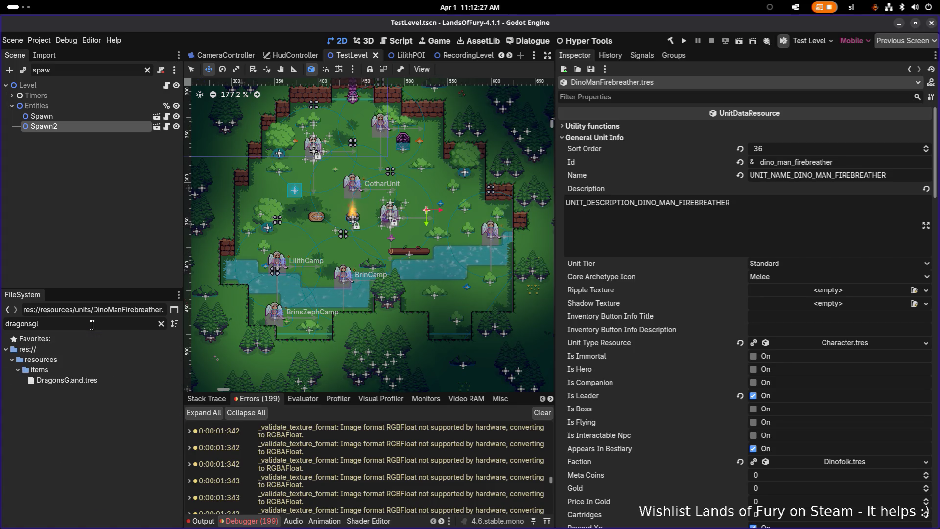
{"action": "left_click", "coordinate": [92, 380]}
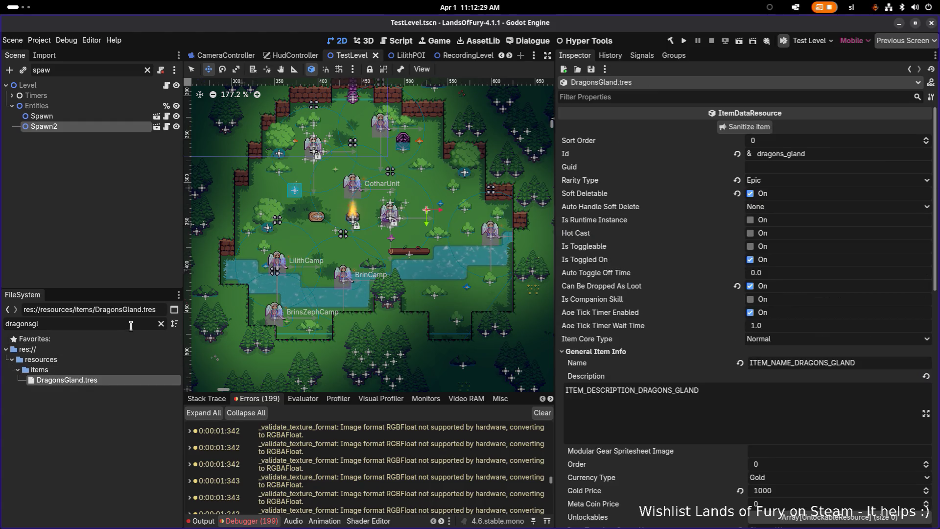
{"action": "left_click", "coordinate": [161, 324]}
- Duplicate DragonsGland.tres, renaming the copy's prefix to DinoManFirebreather
{"action": "scroll", "coordinate": [117, 441], "scroll_direction": "down", "scroll_amount": 3}
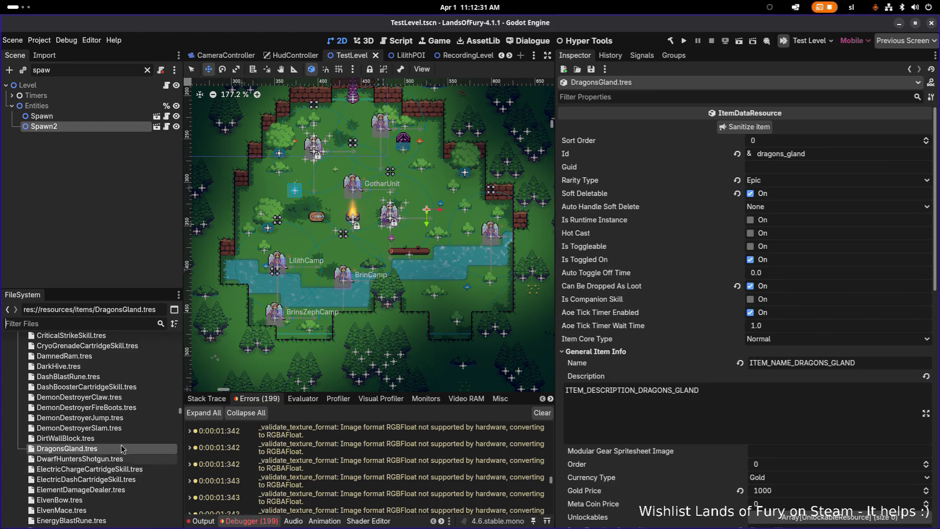
{"action": "key", "text": "ctrl+d"}
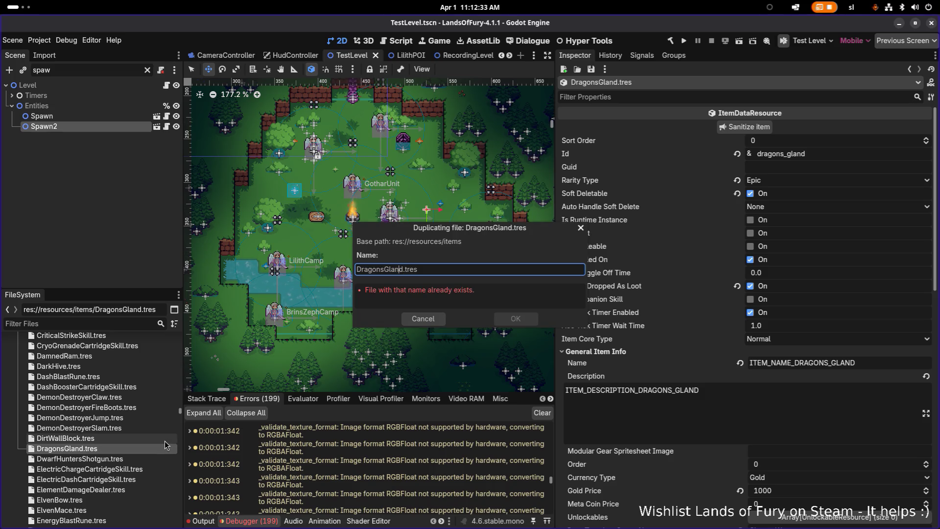
{"action": "key", "text": "shift+Home"}
{"action": "type", "text": "DinoManFirebreather"}
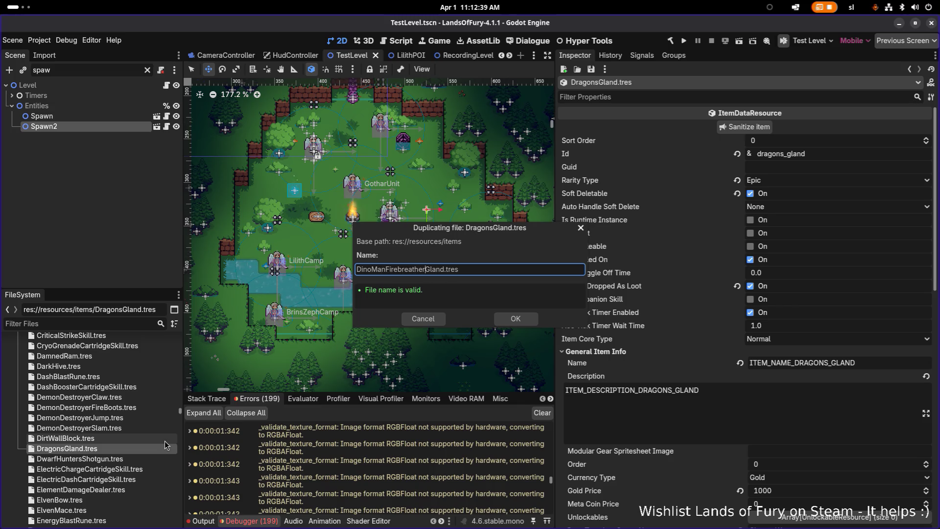
{"action": "key", "text": "ctrl+shift+Right"}
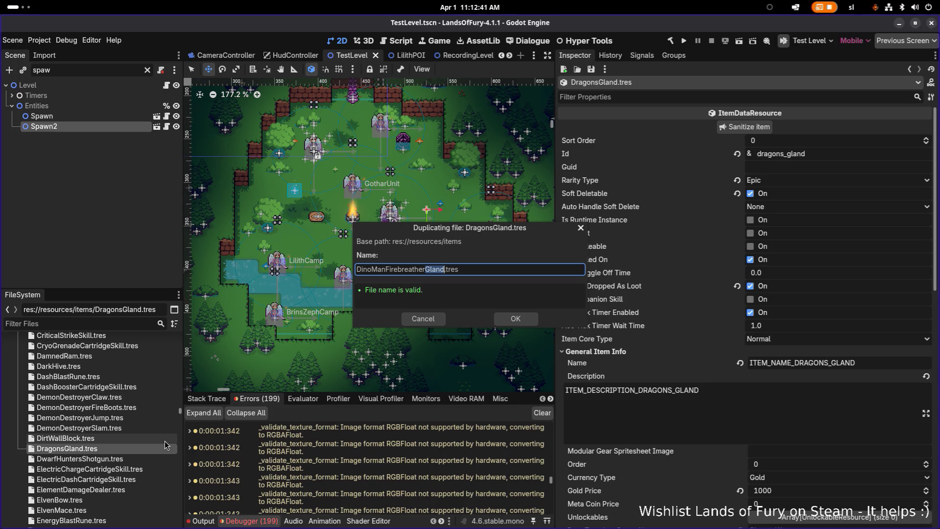
{"action": "key", "text": "alt+Tab"}
{"action": "key", "text": "alt+Tab"}
{"action": "key", "text": "alt+Tab"}
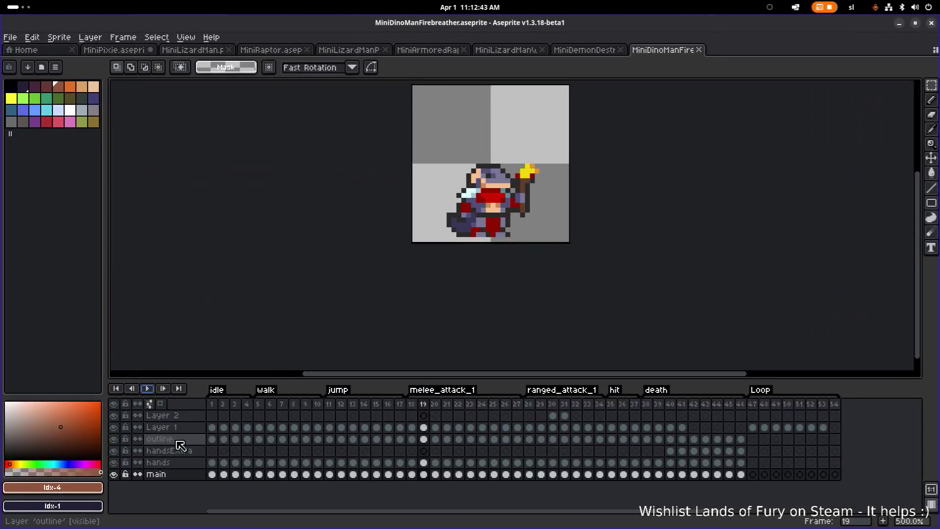
- Preview the firebreather's ranged_attack_1 animation from frame 28 in Aseprite, then return to Godot
{"action": "left_click", "coordinate": [530, 404]}
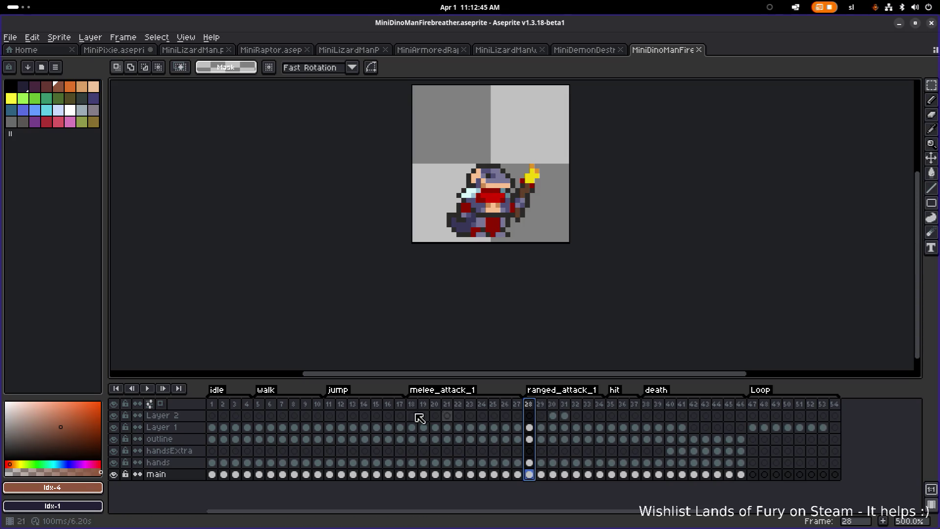
{"action": "left_click", "coordinate": [148, 389]}
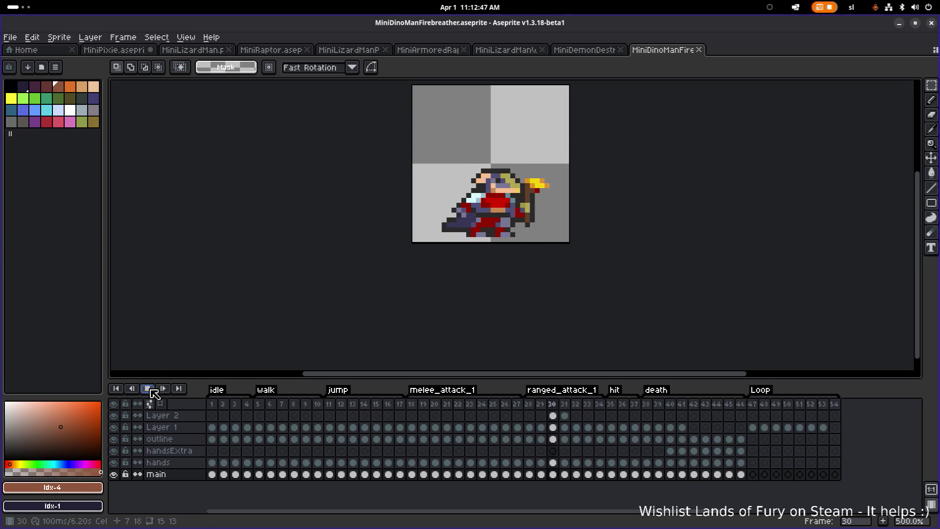
{"action": "left_click", "coordinate": [151, 391]}
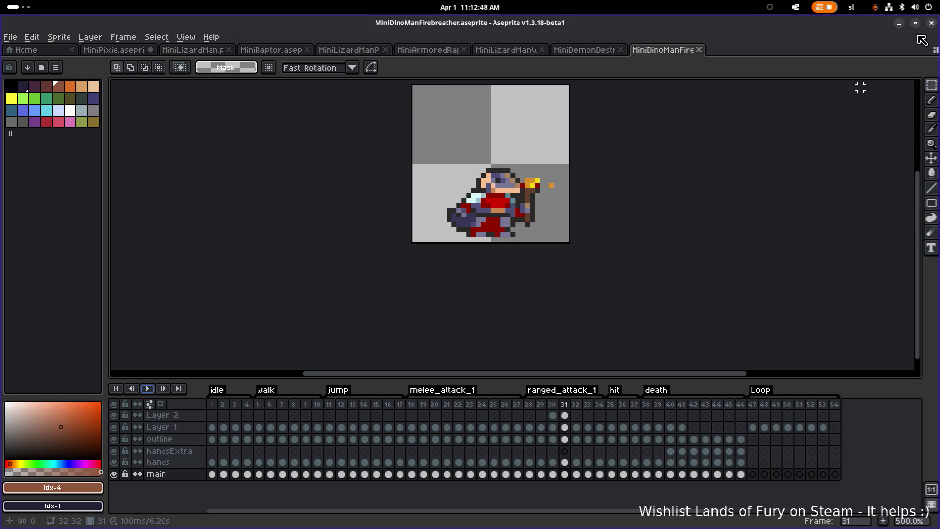
{"action": "key", "text": "alt+Tab"}
{"action": "left_click", "coordinate": [425, 269]}
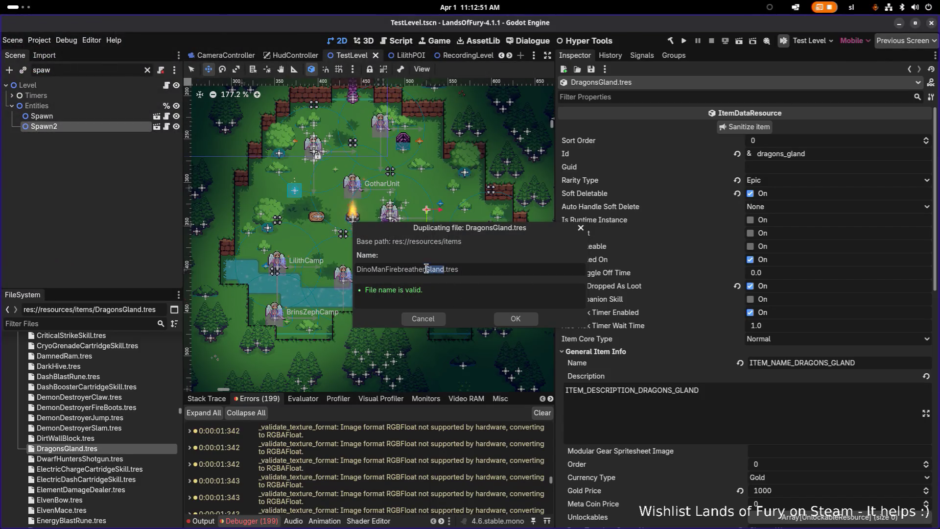
- Name the duplicate DinoManFirebreatherBreathOfFire.tres and confirm it
{"action": "key", "text": "ctrl+shift+Right"}
{"action": "type", "text": "BreathF"}
{"action": "type", "text": "or"}
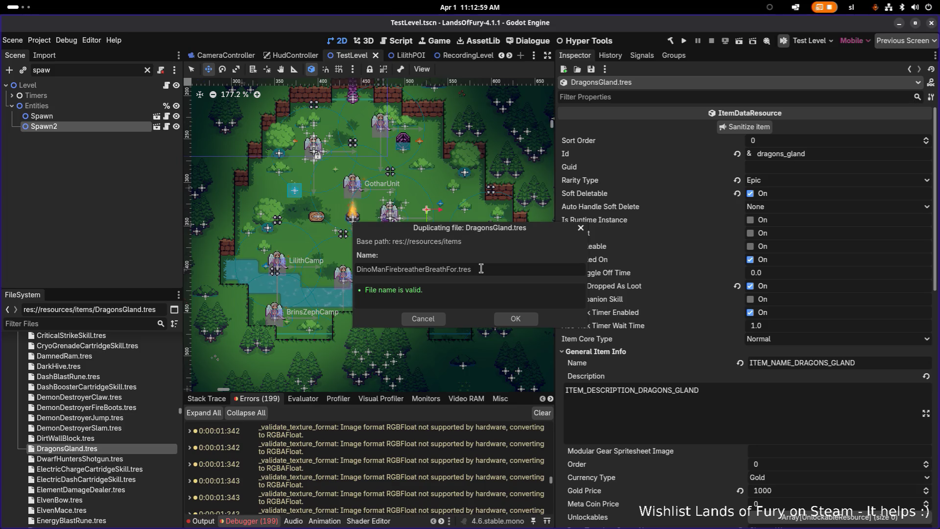
{"action": "key", "text": "BackSpace"}
{"action": "key", "text": "BackSpace"}
{"action": "key", "text": "BackSpace"}
{"action": "type", "text": "OfFire"}
{"action": "left_click", "coordinate": [481, 269]}
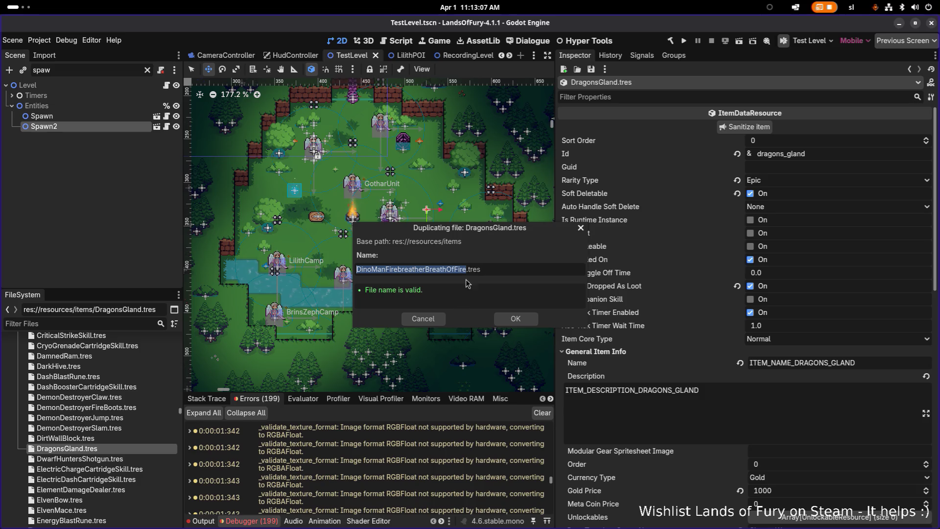
{"action": "left_click", "coordinate": [523, 321]}
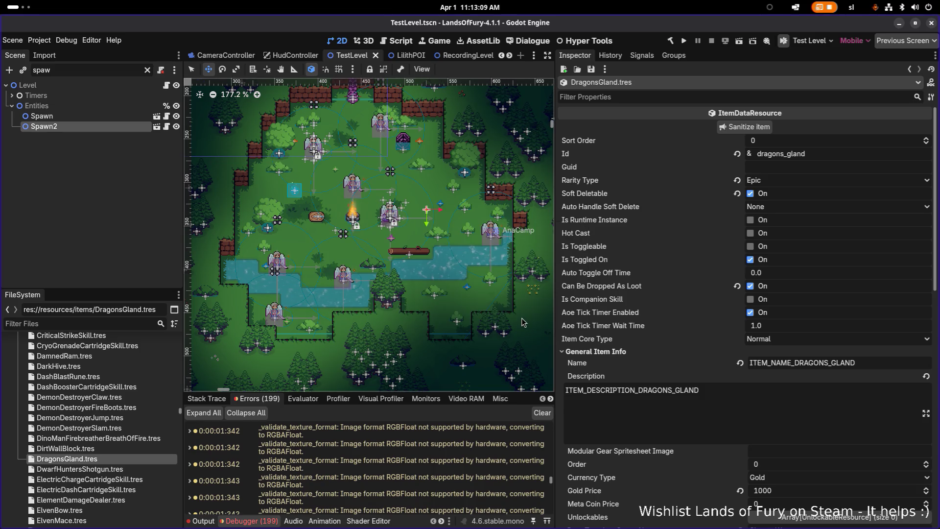
- Open DinoManFirebreatherBreathOfFire.tres and set its Id to dino_man_firebreather_breath_of_fire
{"action": "left_click", "coordinate": [96, 439]}
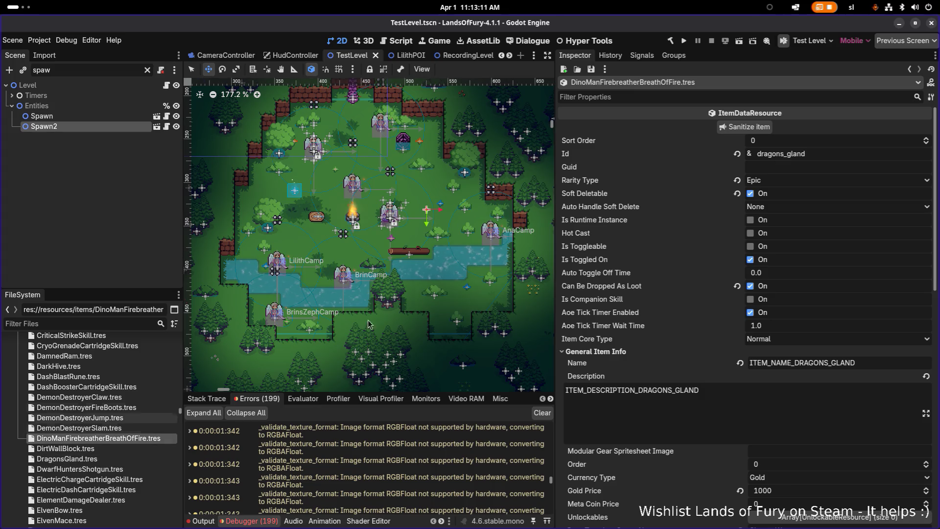
{"action": "left_click", "coordinate": [851, 157]}
{"action": "key", "text": "ctrl+a"}
{"action": "type", "text": "DinoManFirebreatherBreathOfFire"}
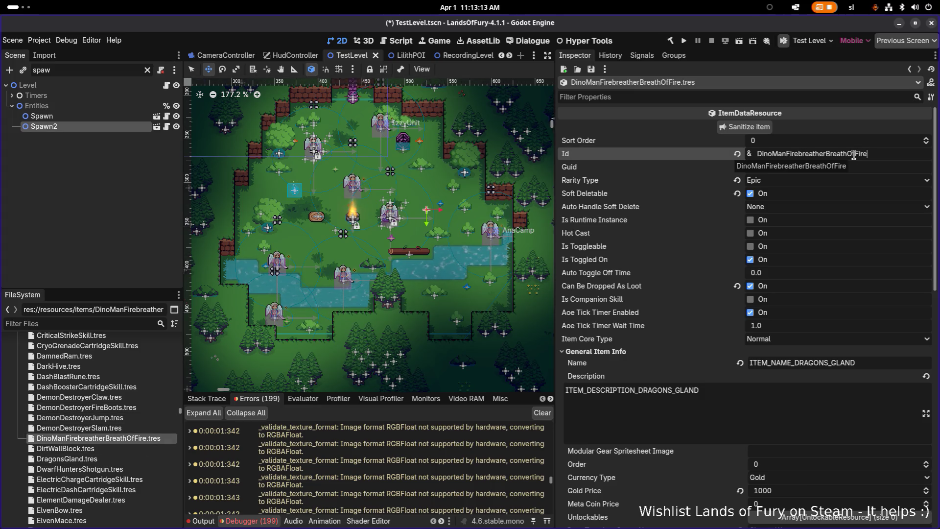
{"action": "type", "text": "dino_mn"}
{"action": "key", "text": "BackSpace"}
{"action": "type", "text": "an_firebrearh"}
{"action": "key", "text": "BackSpace"}
{"action": "key", "text": "BackSpace"}
{"action": "type", "text": "ther_"}
{"action": "type", "text": "brea"}
{"action": "type", "text": "th_io"}
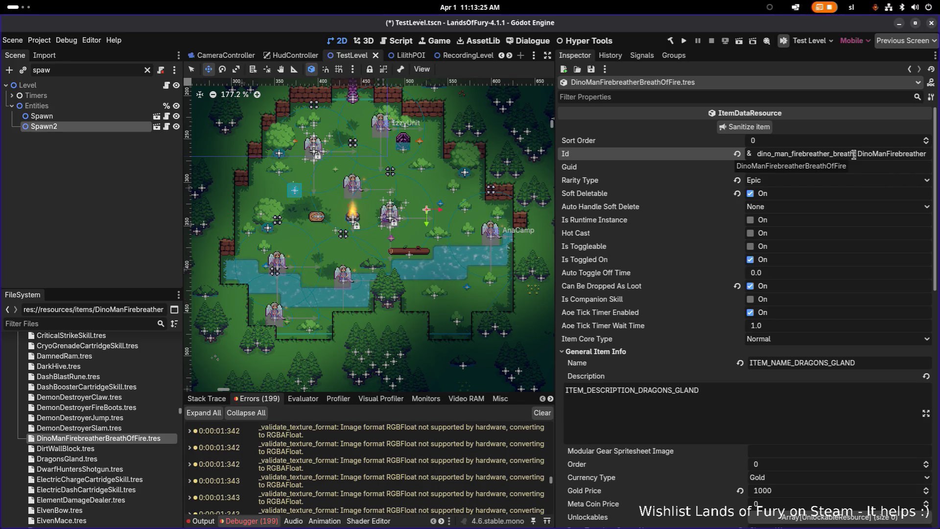
{"action": "key", "text": "BackSpace"}
{"action": "key", "text": "BackSpace"}
{"action": "type", "text": "of-f"}
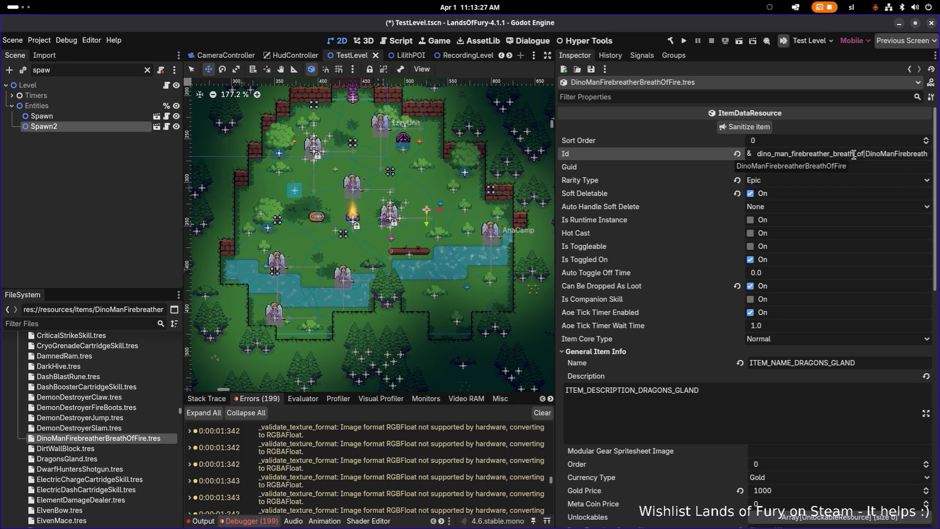
{"action": "key", "text": "BackSpace"}
{"action": "key", "text": "BackSpace"}
{"action": "type", "text": "_fire"}
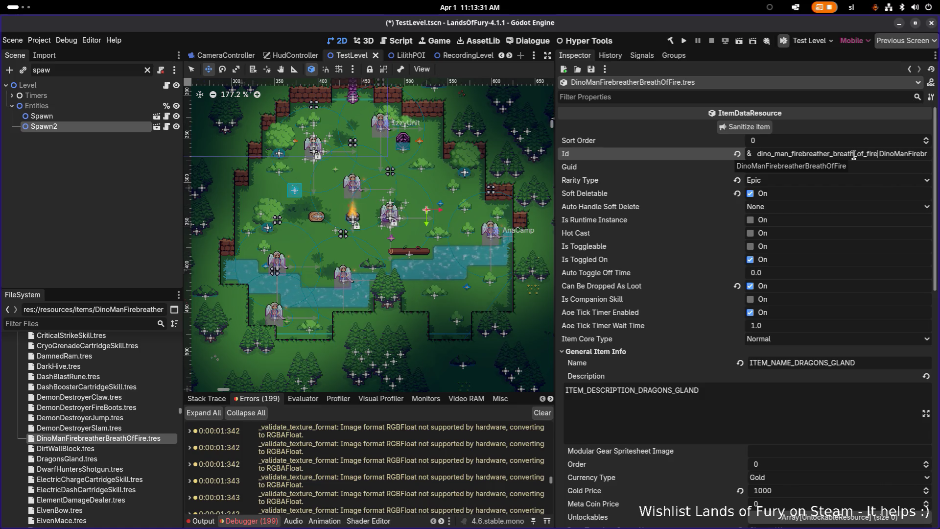
{"action": "key", "text": "Return"}
{"action": "double_click", "coordinate": [854, 155]}
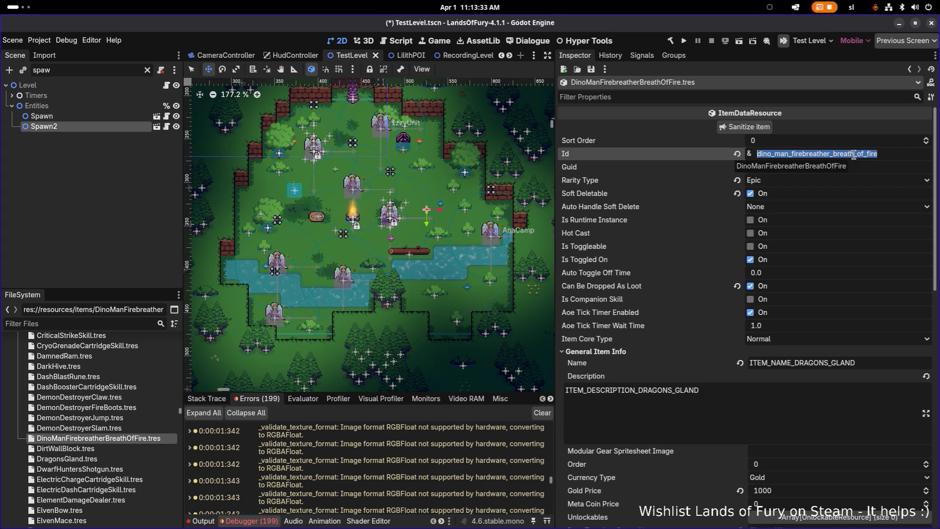
{"action": "left_click", "coordinate": [866, 169]}
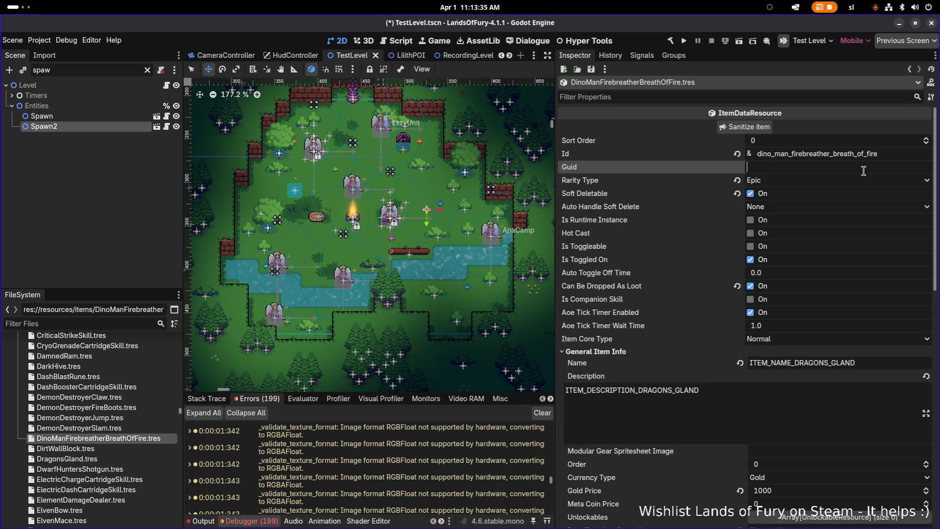
- Change the item Name to ITEM_NAME_DINO_MAN_FIREBREATHER_BREATH_OF_FIRE
{"action": "left_click", "coordinate": [865, 363]}
{"action": "left_click", "coordinate": [794, 363]}
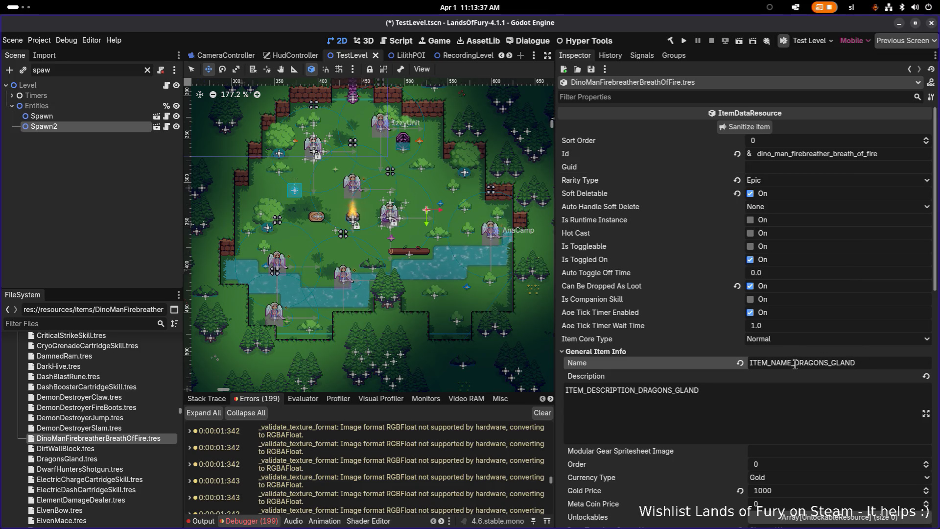
{"action": "key", "text": "shift+End"}
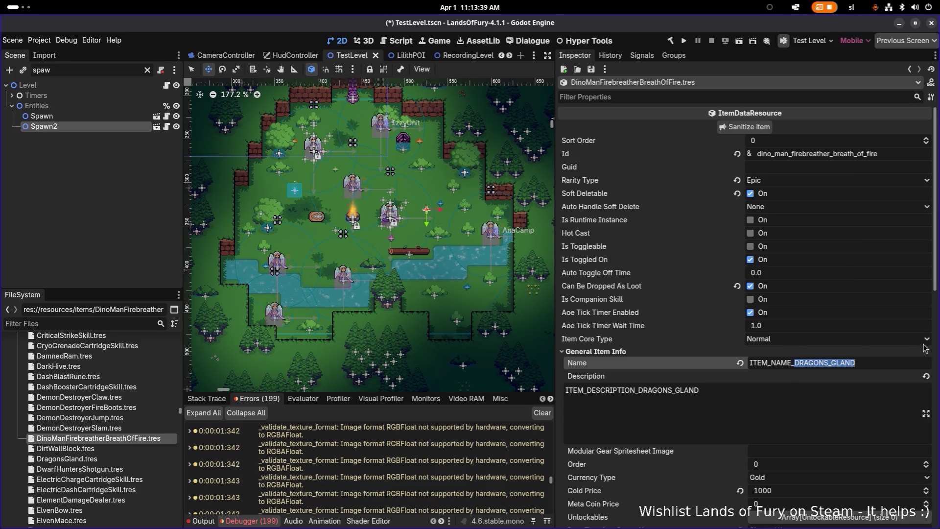
{"action": "type", "text": "DINO"}
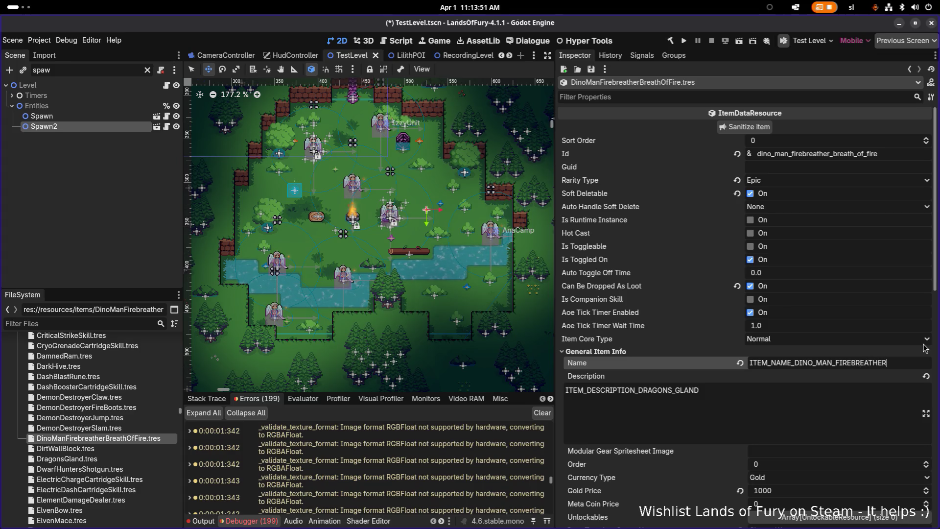
{"action": "type", "text": "BREATH"}
{"action": "type", "text": "_OF_FIRE"}
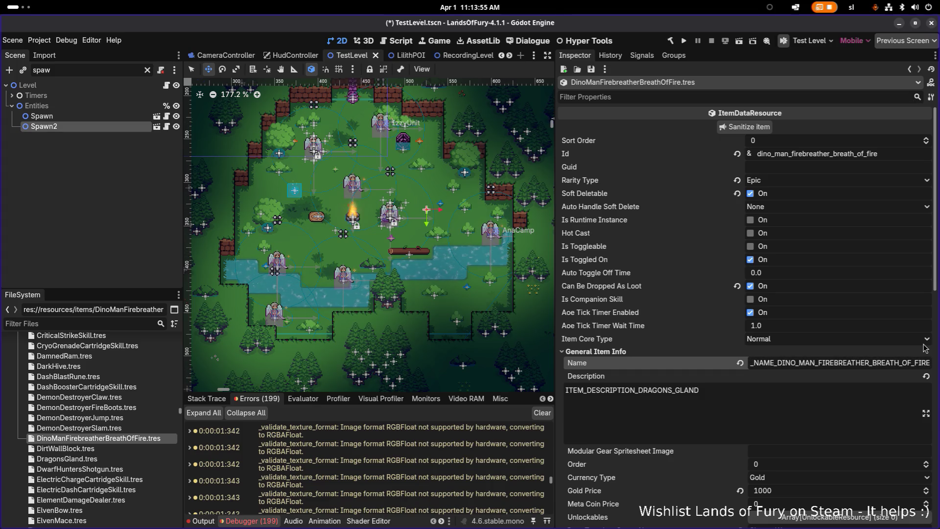
- Set the Description to ITEM_DESCRIPTION_DINO_MAN_FIREBREATHER_BREATH_OF_FIRE, based on the copied Name
{"action": "double_click", "coordinate": [830, 363]}
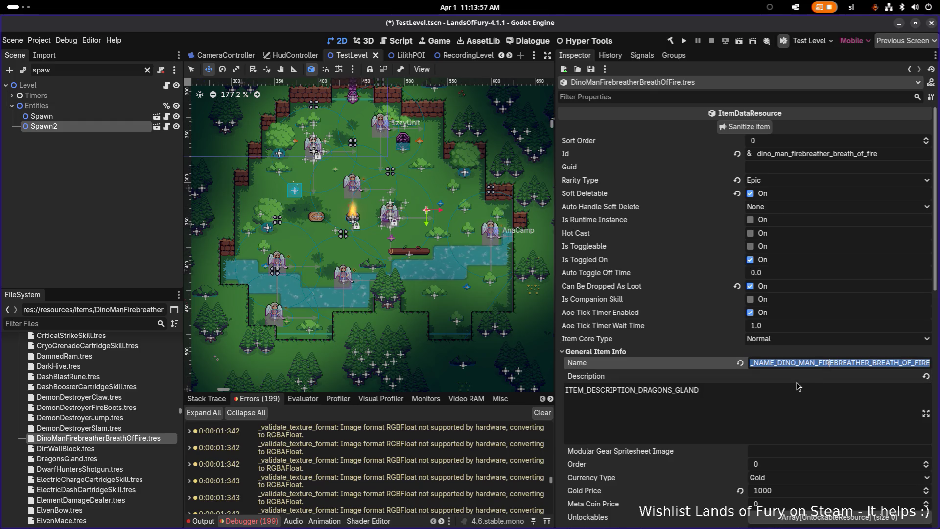
{"action": "left_click", "coordinate": [733, 388]}
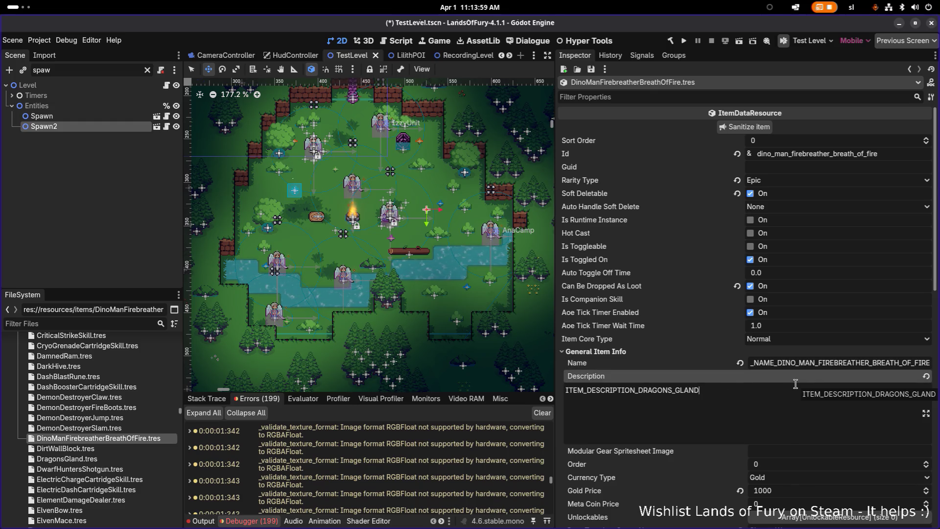
{"action": "key", "text": "ctrl+a"}
{"action": "type", "text": "ITEM_NAME_DINO_MAN_FIREBREATHER_BREATH_OF_FIRE"}
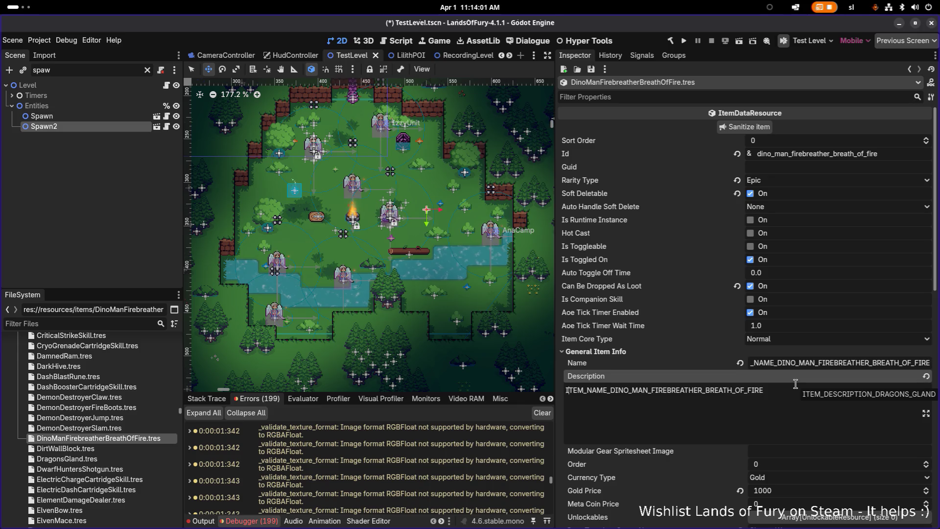
{"action": "key", "text": "Left"}
{"action": "key", "text": "shift+Right"}
{"action": "key", "text": "shift+Right"}
{"action": "key", "text": "shift+Right"}
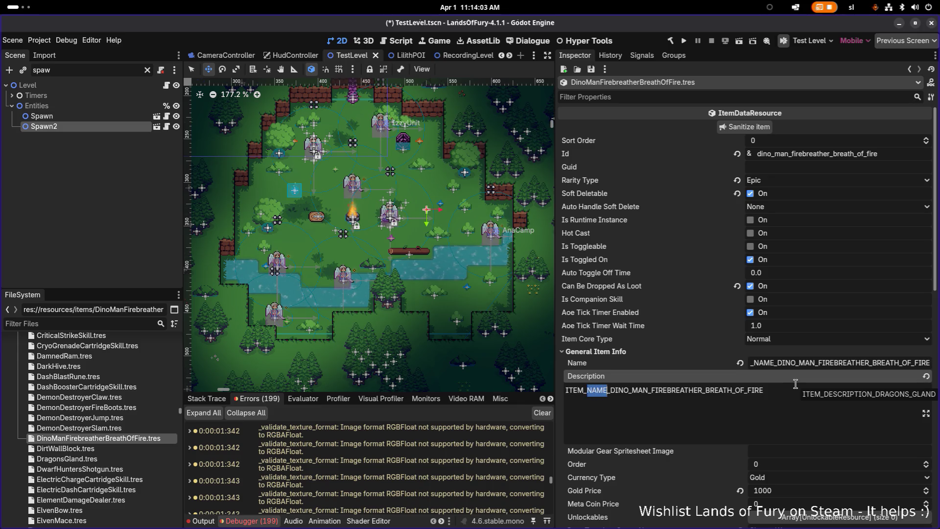
{"action": "type", "text": "DESCRIPTION"}
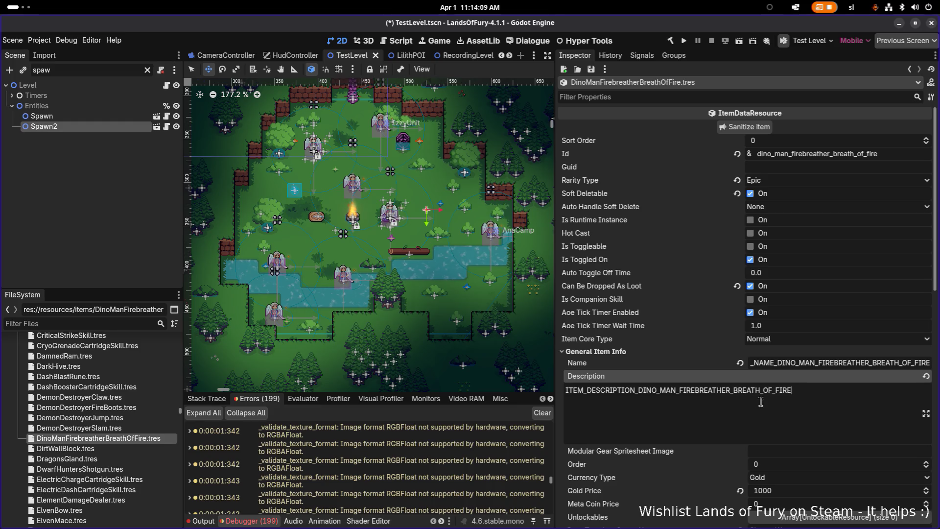
- Save the item and remove its StoreWorldTag tag
{"action": "key", "text": "ctrl+s"}
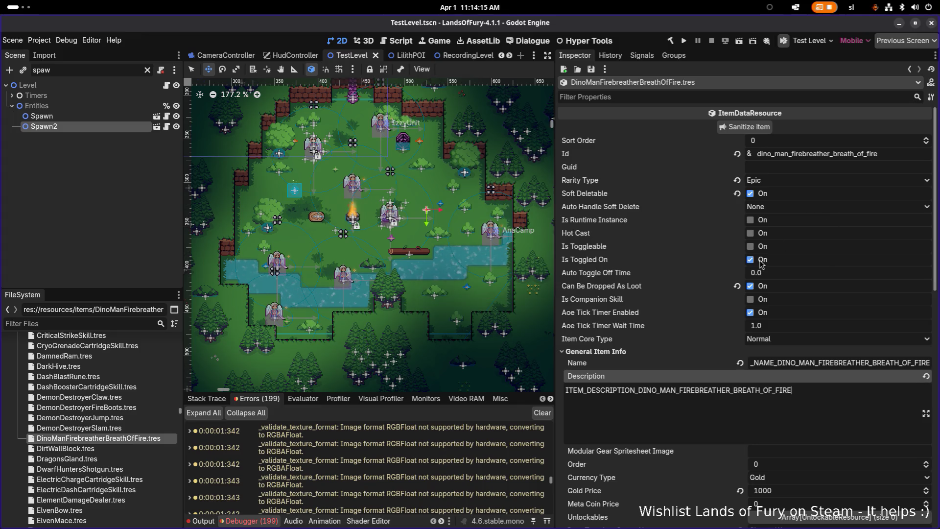
{"action": "scroll", "coordinate": [761, 267], "scroll_direction": "down", "scroll_amount": 3}
{"action": "scroll", "coordinate": [762, 269], "scroll_direction": "down", "scroll_amount": 2}
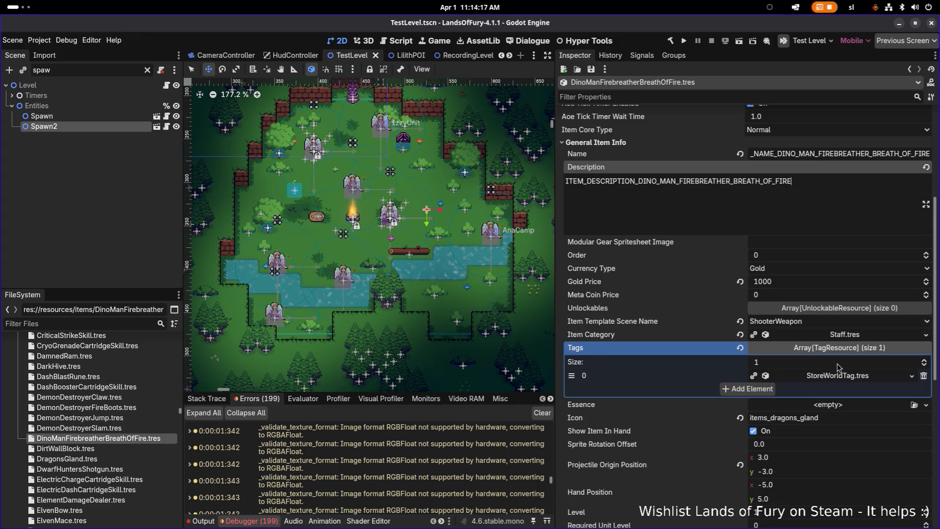
{"action": "scroll", "coordinate": [839, 369], "scroll_direction": "down", "scroll_amount": 5}
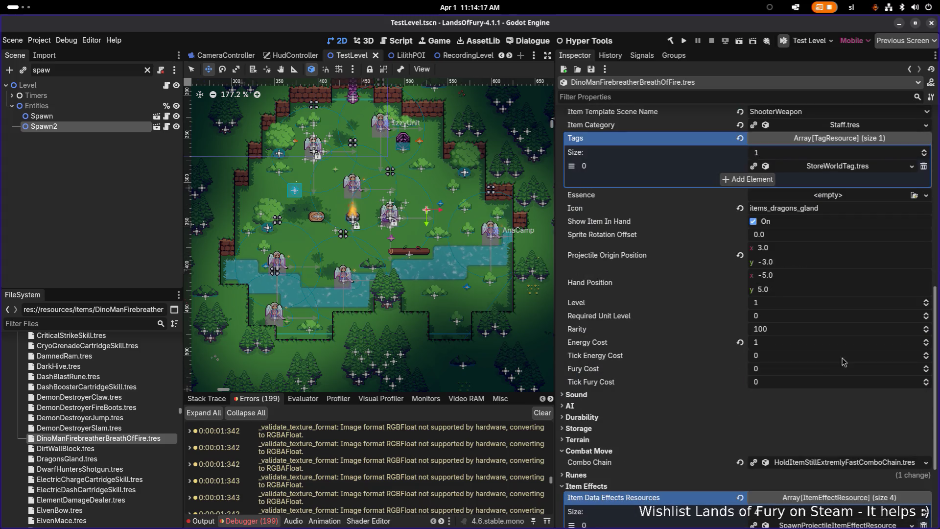
{"action": "left_click", "coordinate": [923, 167]}
- Make the spawn-projectile and first deal-damage effects unique, keeping projectile and damage stat data shared
{"action": "scroll", "coordinate": [856, 234], "scroll_direction": "down", "scroll_amount": 3}
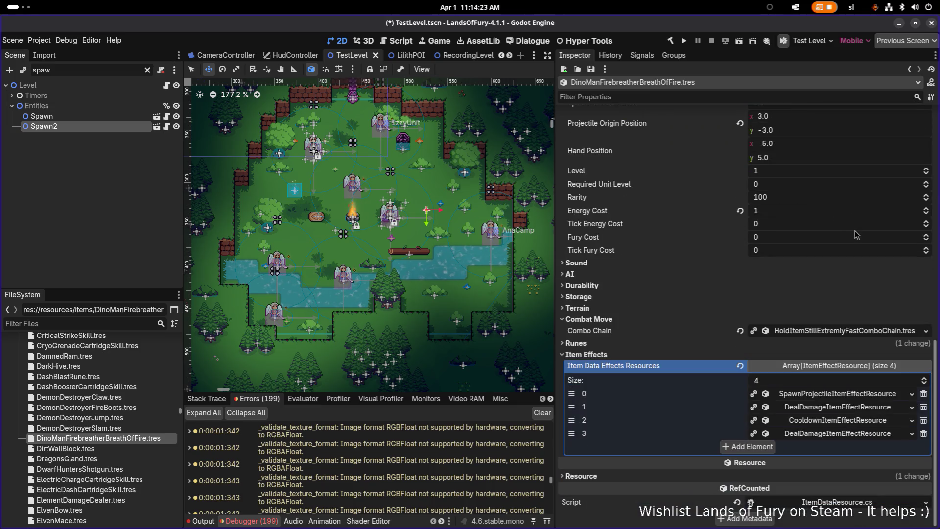
{"action": "right_click", "coordinate": [837, 399]}
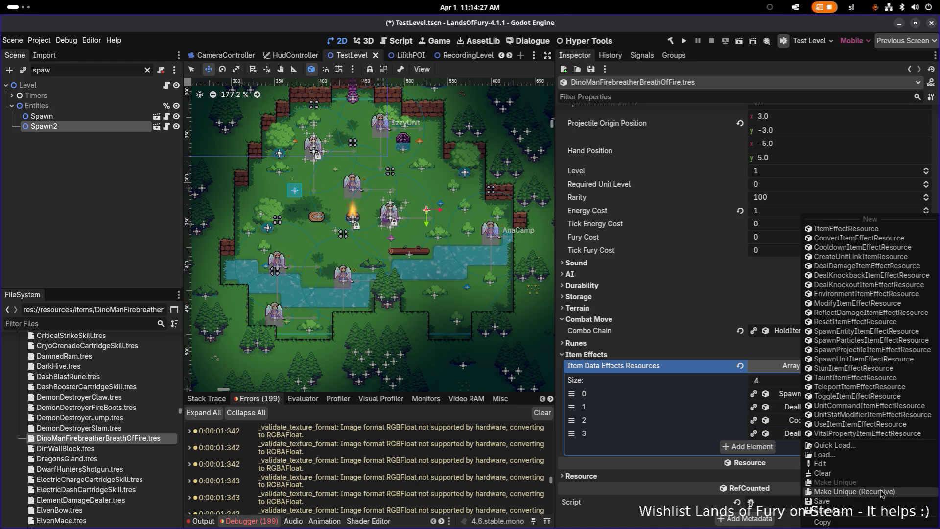
{"action": "left_click", "coordinate": [881, 493]}
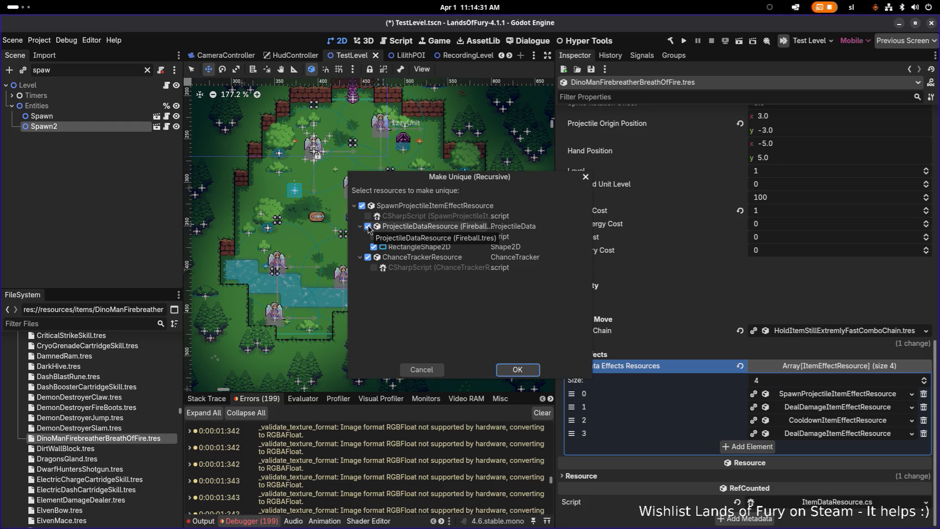
{"action": "left_click", "coordinate": [367, 227]}
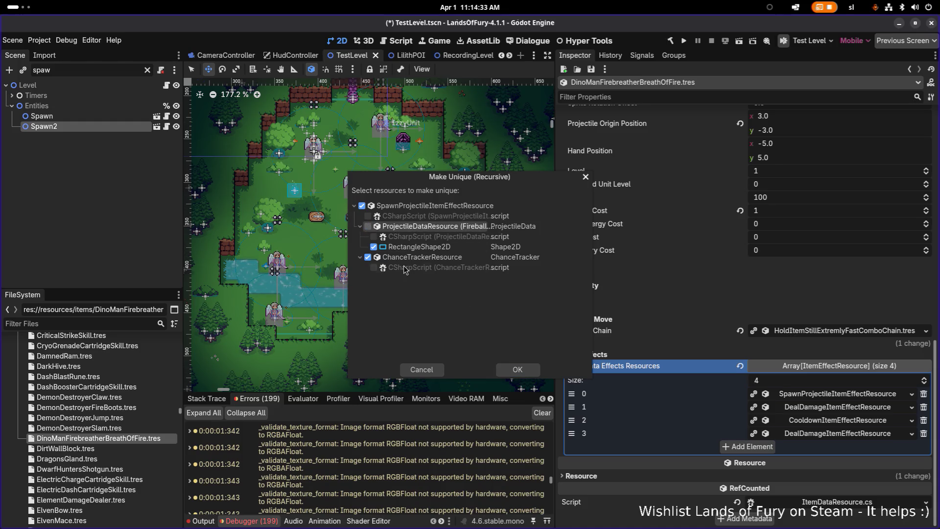
{"action": "left_click", "coordinate": [527, 370]}
{"action": "left_click", "coordinate": [912, 407]}
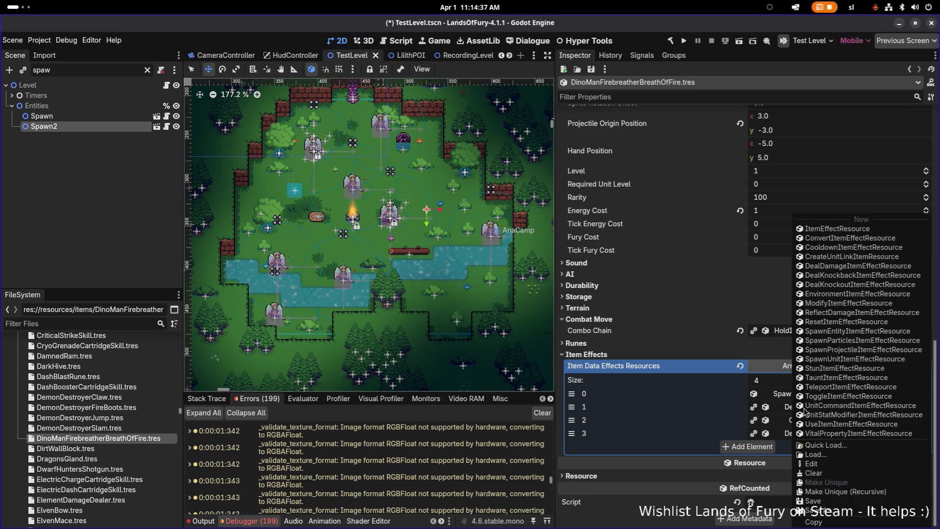
{"action": "left_click", "coordinate": [840, 492]}
{"action": "left_click", "coordinate": [368, 226]}
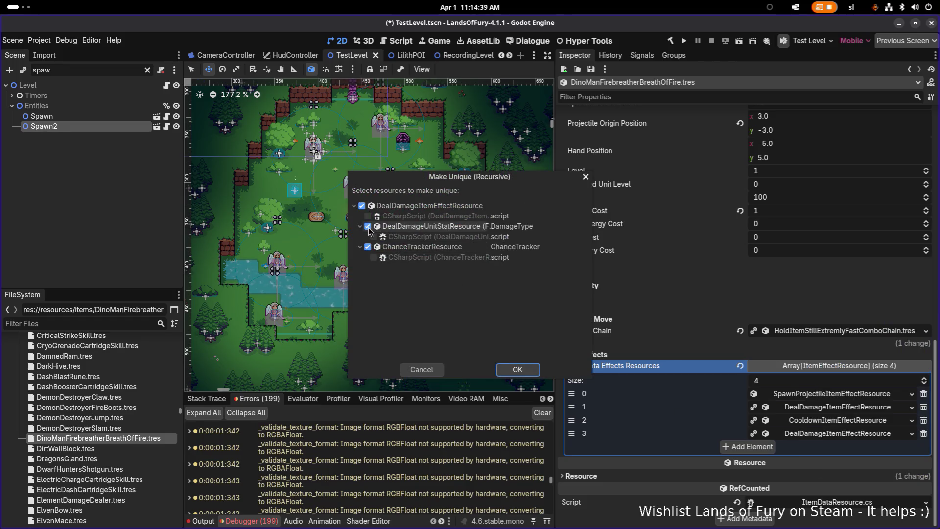
{"action": "left_click", "coordinate": [519, 371]}
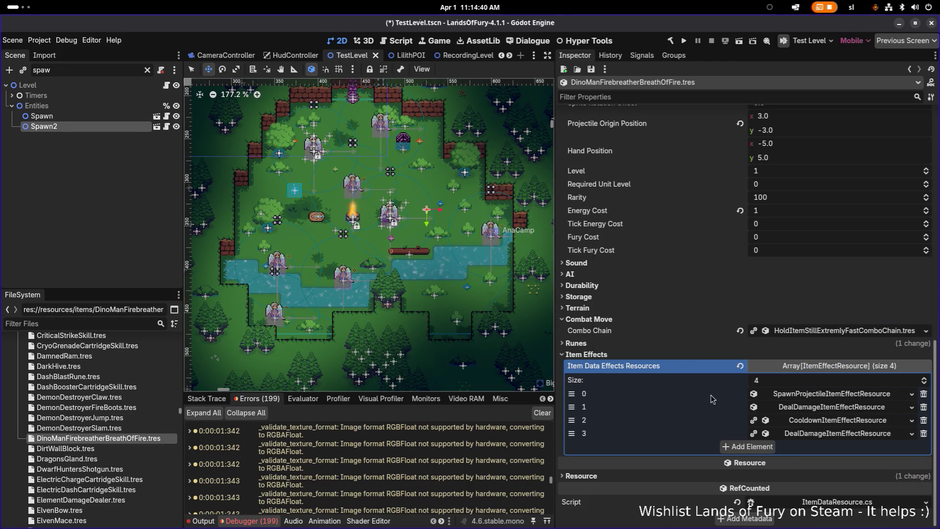
- Make the cooldown and last deal-damage effects unique as well
{"action": "right_click", "coordinate": [819, 424]}
{"action": "left_click", "coordinate": [840, 492]}
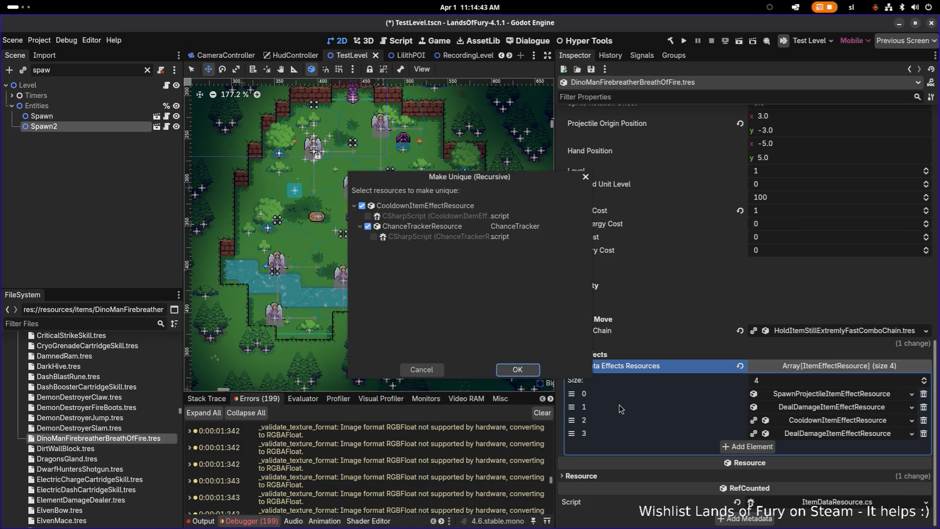
{"action": "left_click", "coordinate": [518, 370]}
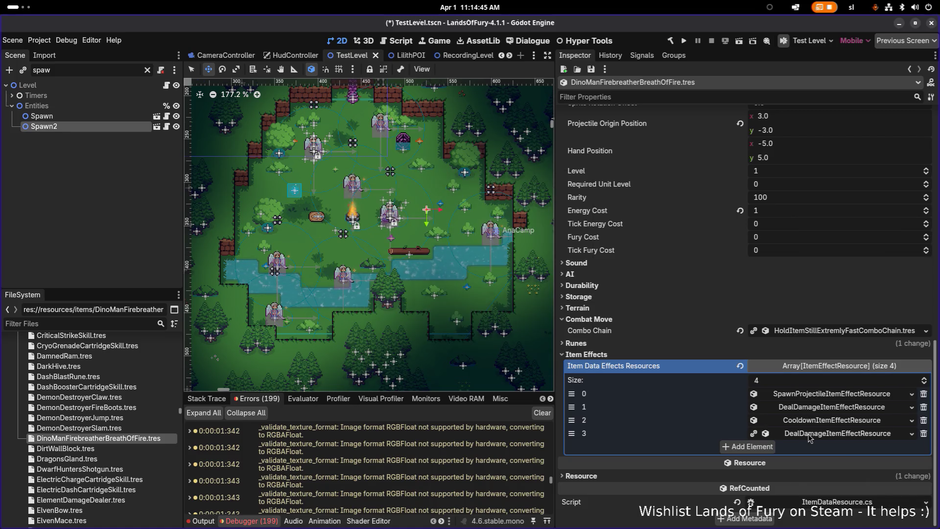
{"action": "right_click", "coordinate": [812, 434]}
{"action": "left_click", "coordinate": [852, 492]}
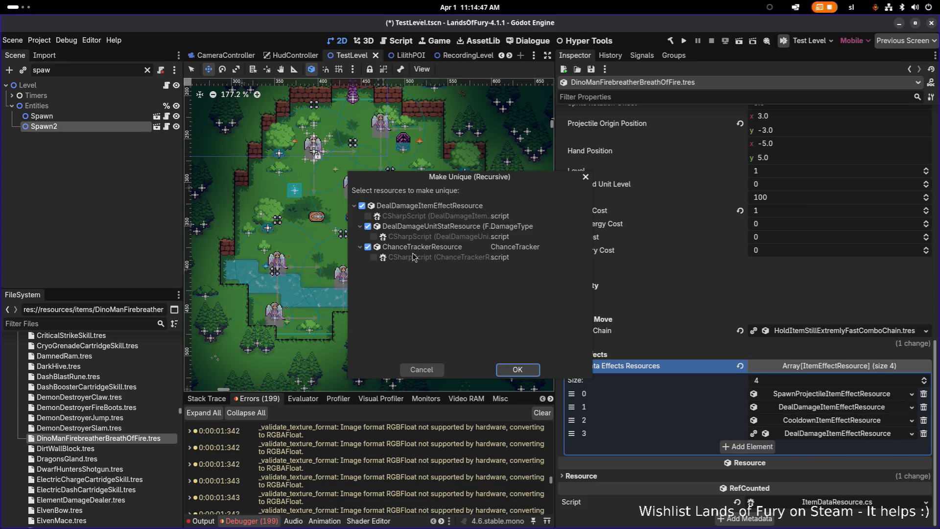
{"action": "left_click", "coordinate": [517, 370]}
{"action": "left_click", "coordinate": [801, 395]}
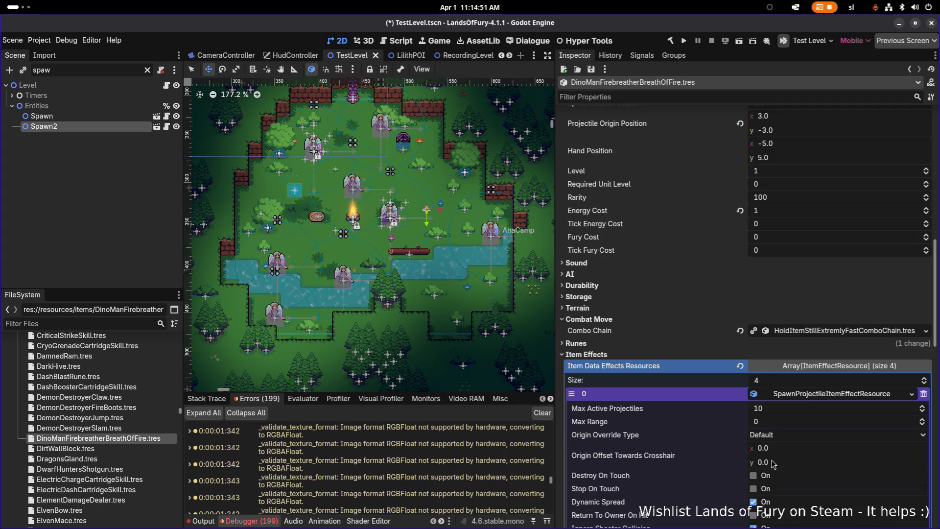
- Expand General Item Effect Info on the SpawnProjectile effect and start editing Min Amount
{"action": "scroll", "coordinate": [773, 463], "scroll_direction": "down", "scroll_amount": 3}
{"action": "scroll", "coordinate": [772, 464], "scroll_direction": "down", "scroll_amount": 1}
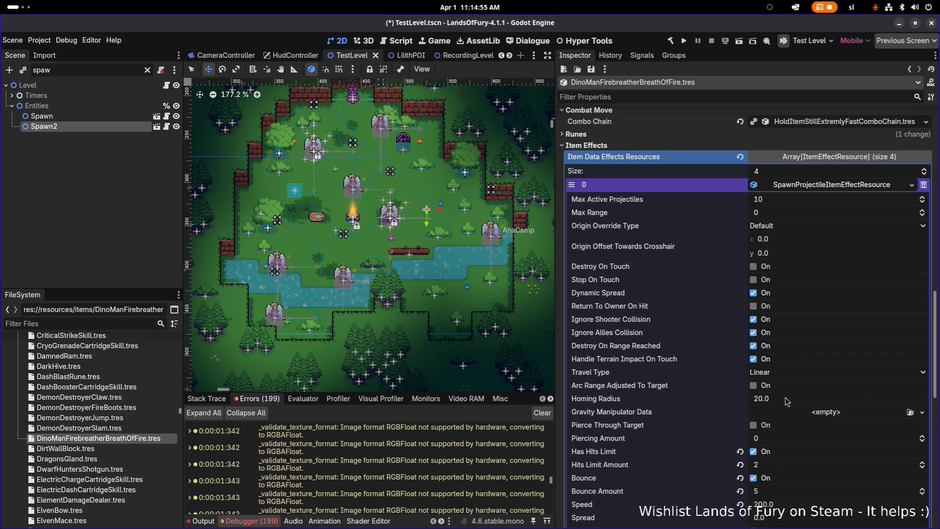
{"action": "scroll", "coordinate": [787, 407], "scroll_direction": "down", "scroll_amount": 1}
{"action": "scroll", "coordinate": [787, 407], "scroll_direction": "down", "scroll_amount": 1}
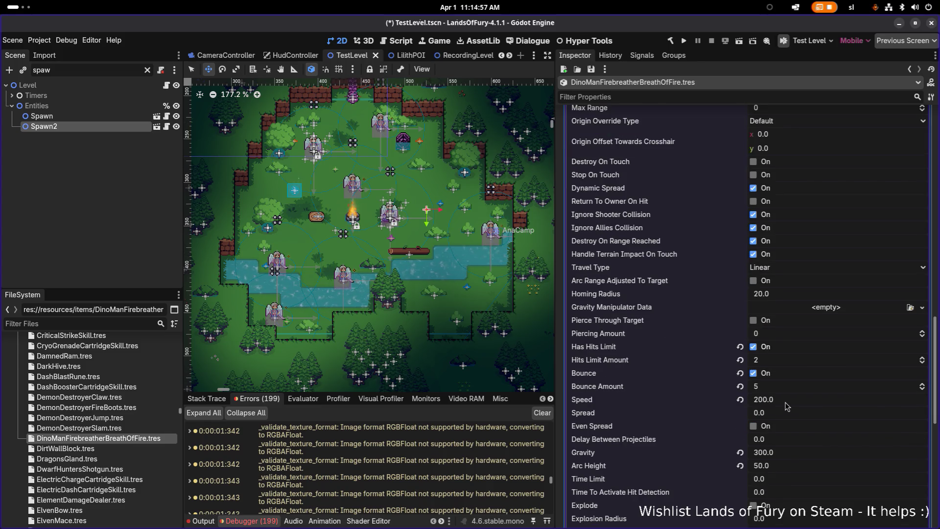
{"action": "scroll", "coordinate": [794, 331], "scroll_direction": "down", "scroll_amount": 3}
{"action": "scroll", "coordinate": [793, 335], "scroll_direction": "up", "scroll_amount": 3}
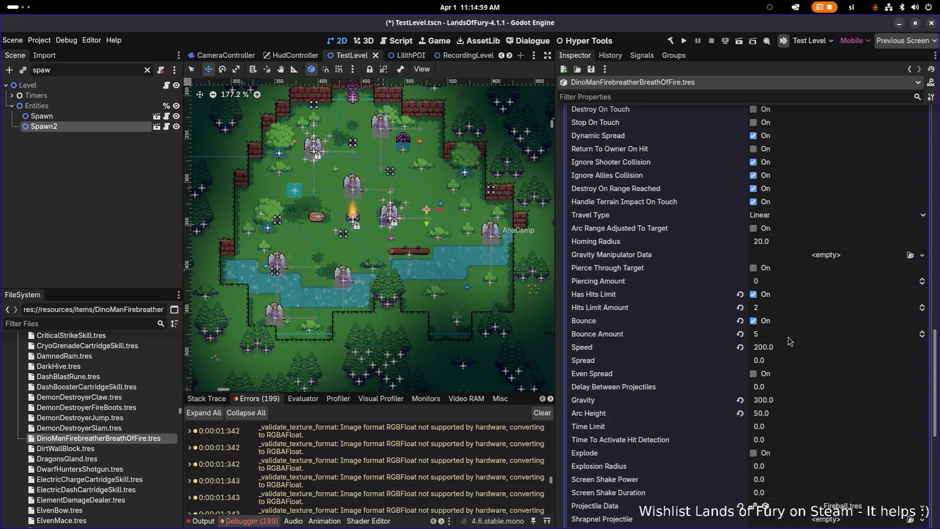
{"action": "scroll", "coordinate": [790, 342], "scroll_direction": "down", "scroll_amount": 8}
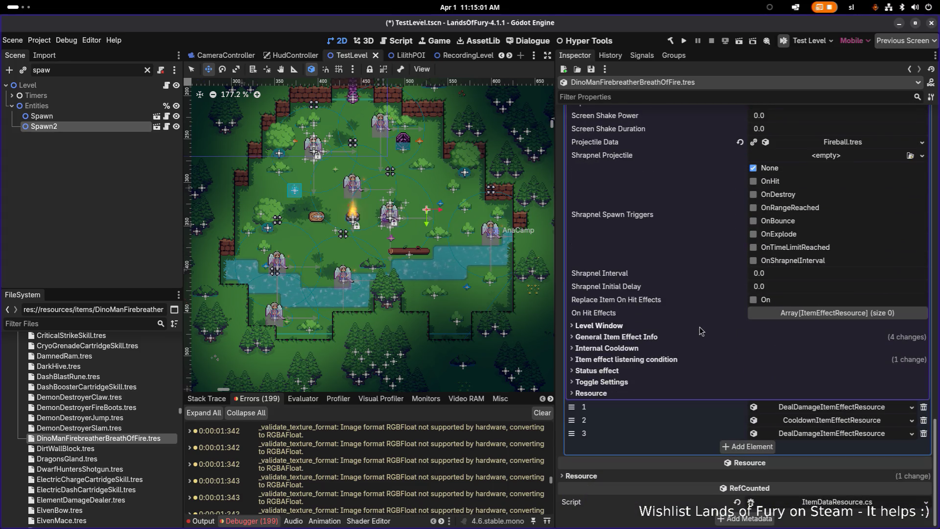
{"action": "scroll", "coordinate": [703, 333], "scroll_direction": "up", "scroll_amount": 10}
{"action": "scroll", "coordinate": [701, 330], "scroll_direction": "down", "scroll_amount": 8}
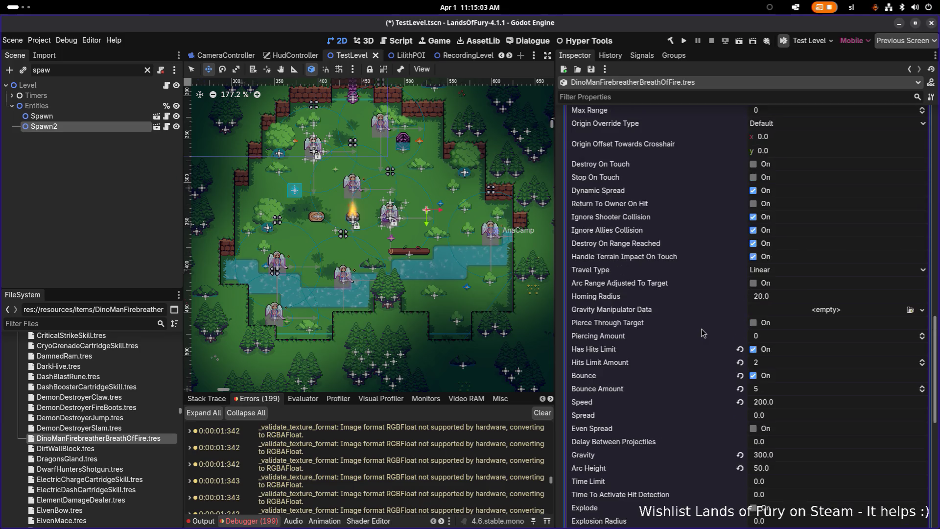
{"action": "scroll", "coordinate": [704, 336], "scroll_direction": "down", "scroll_amount": 2}
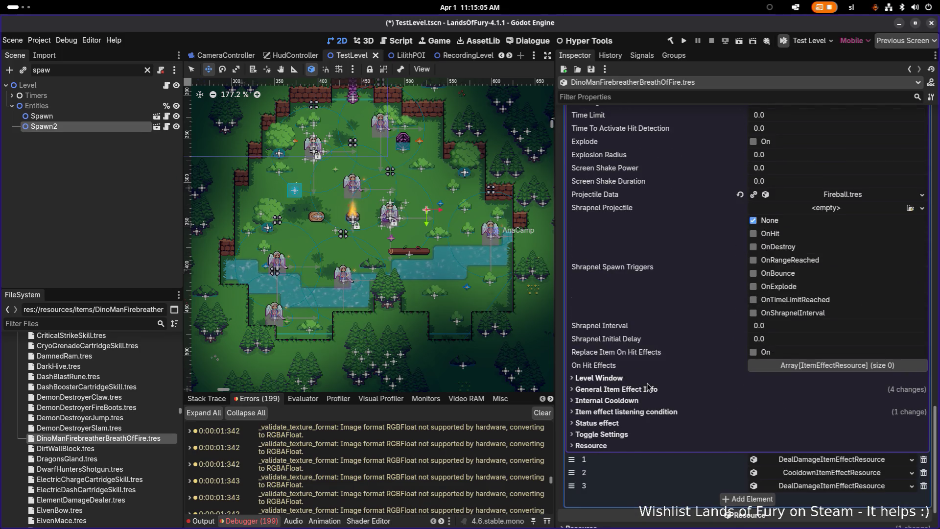
{"action": "left_click", "coordinate": [642, 388]}
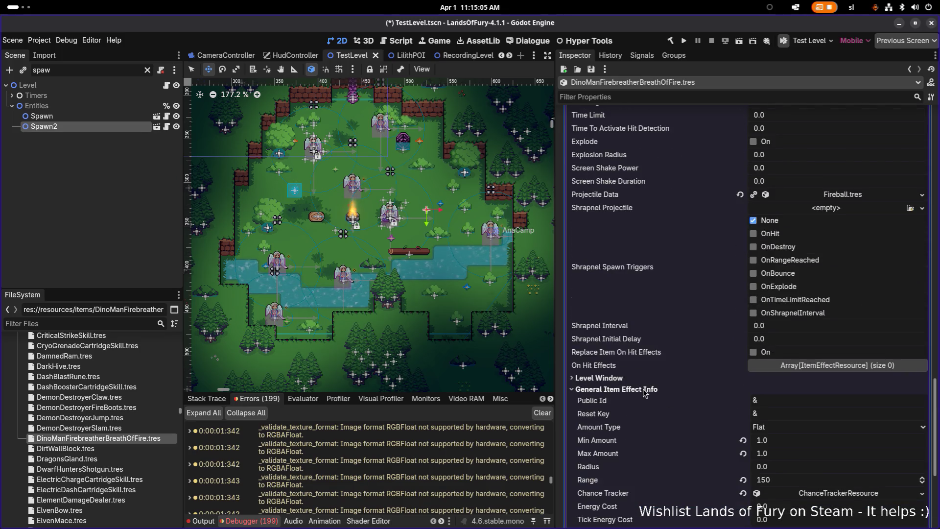
{"action": "left_click", "coordinate": [813, 443]}
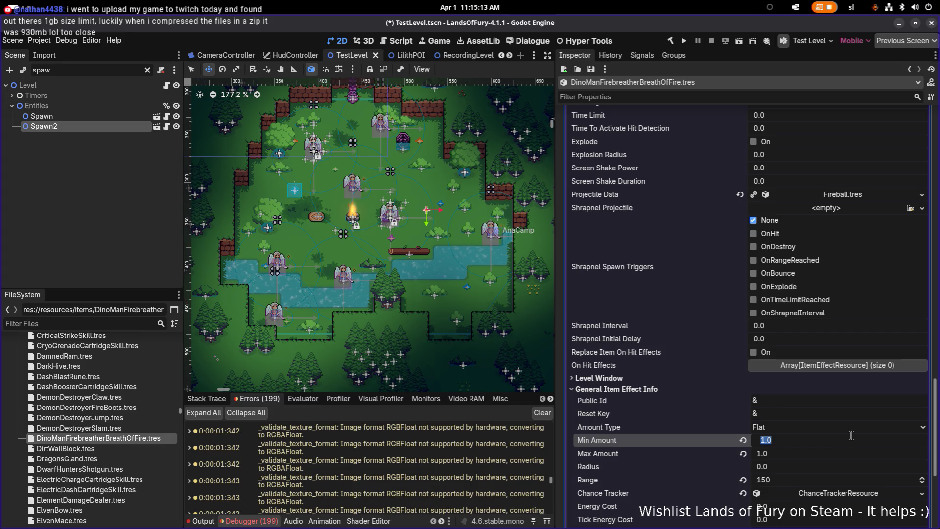
- Set the projectile Min Amount to 3.0 and Speed to 150
{"action": "type", "text": "3"}
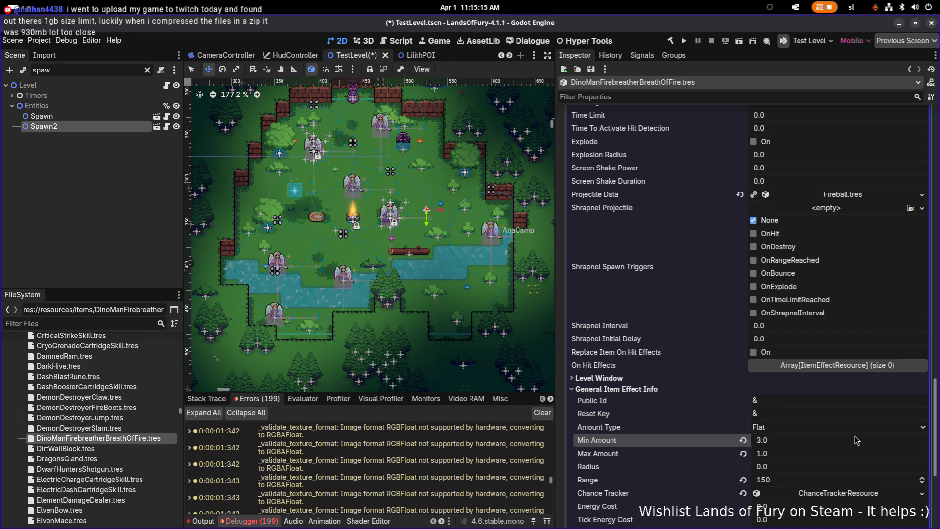
{"action": "key", "text": "Tab"}
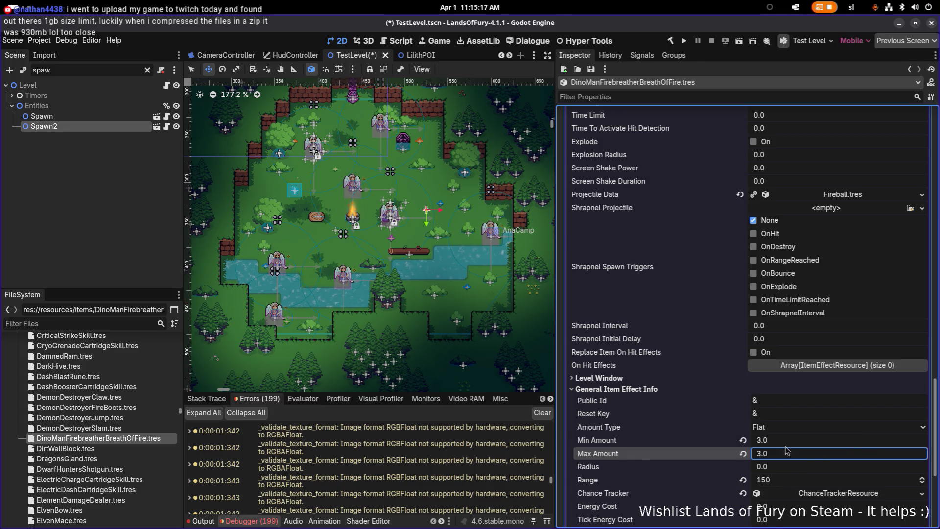
{"action": "scroll", "coordinate": [788, 451], "scroll_direction": "up", "scroll_amount": 5}
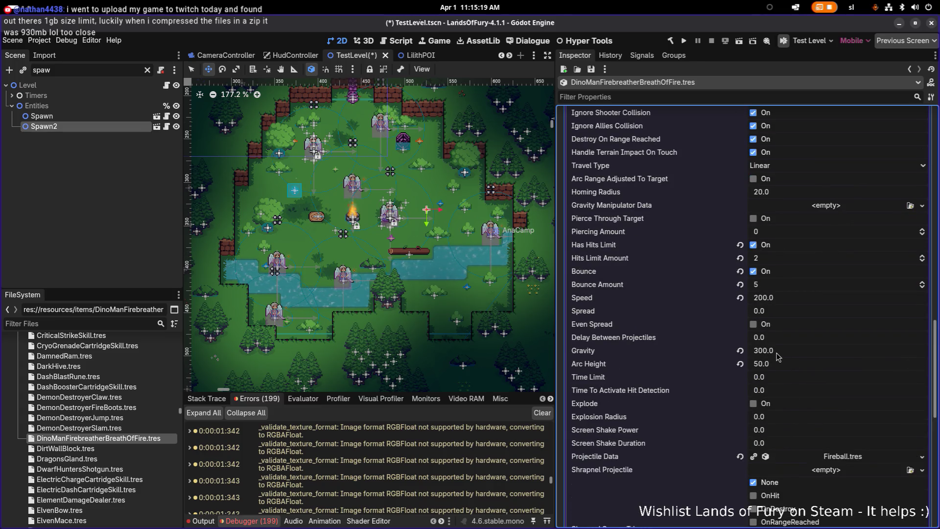
{"action": "left_click", "coordinate": [793, 302]}
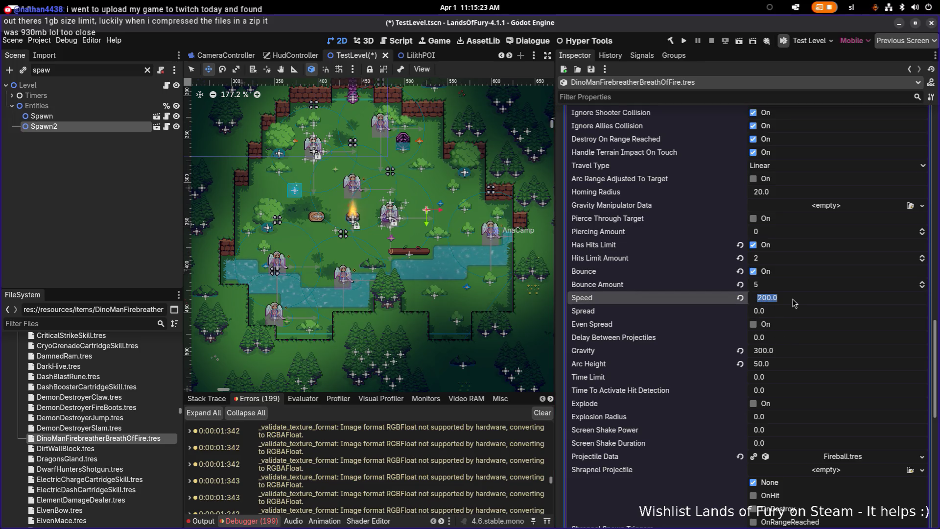
{"action": "type", "text": "15"}
{"action": "key", "text": "Return"}
- Turn off Bounce and Has Hits Limit for the projectiles
{"action": "left_click", "coordinate": [753, 272]}
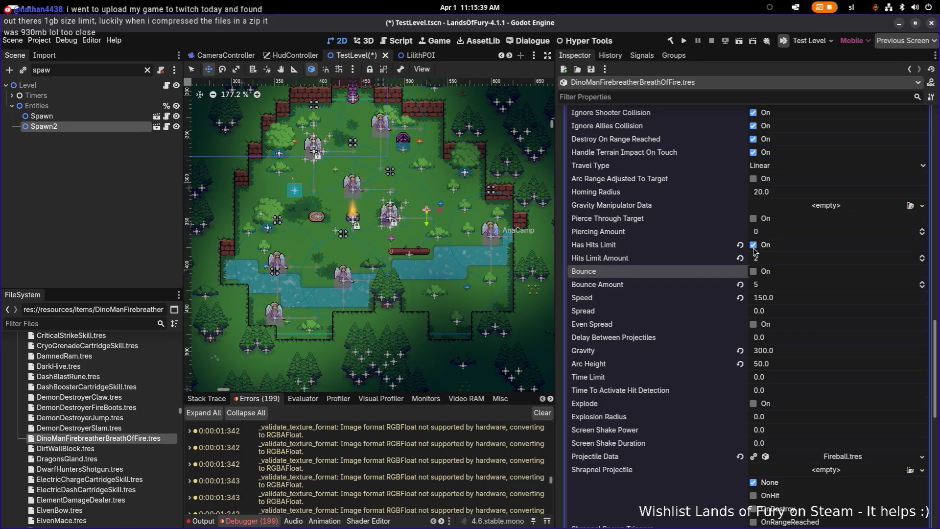
{"action": "left_click", "coordinate": [754, 247]}
{"action": "scroll", "coordinate": [752, 245], "scroll_direction": "up", "scroll_amount": 2}
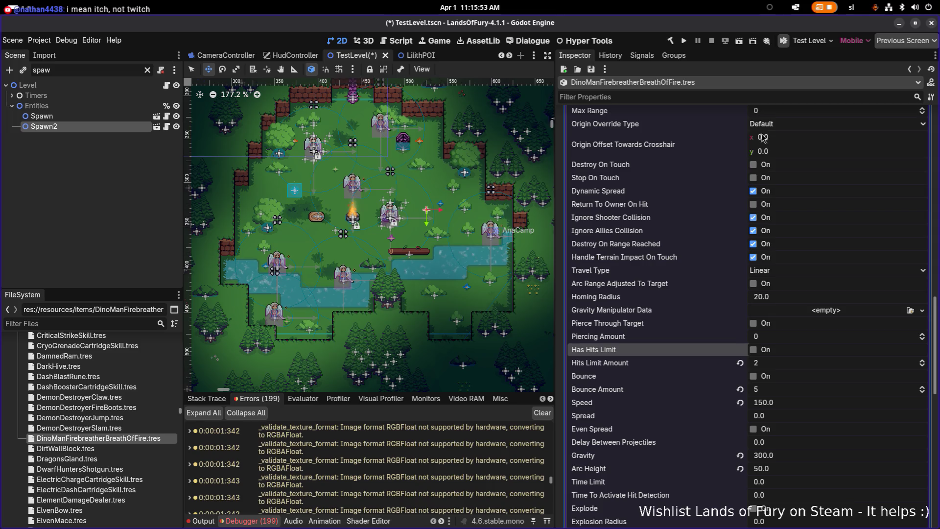
{"action": "scroll", "coordinate": [740, 240], "scroll_direction": "up", "scroll_amount": 1}
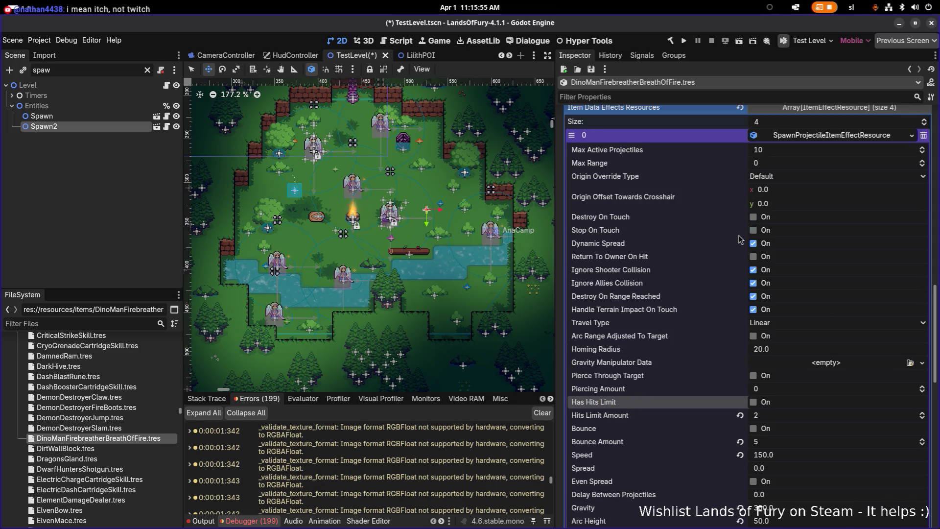
{"action": "scroll", "coordinate": [741, 240], "scroll_direction": "down", "scroll_amount": 3}
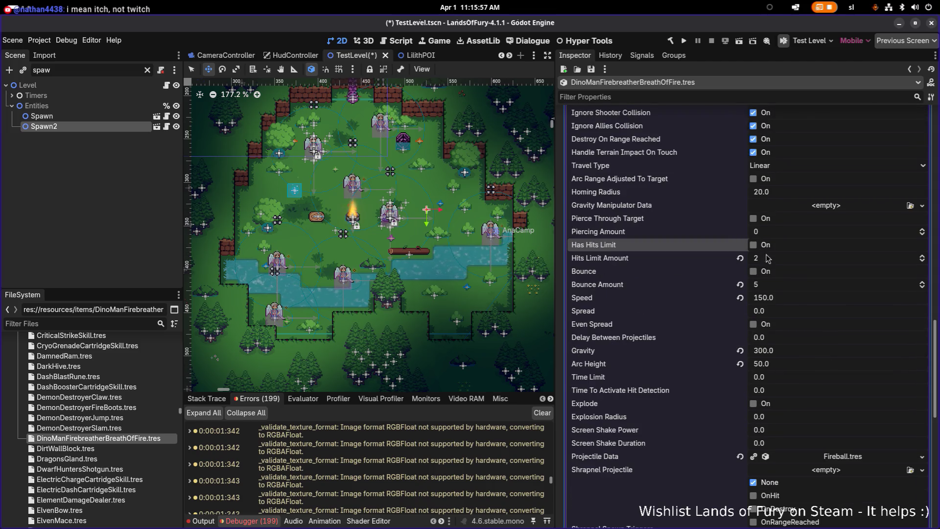
- Set Delay Between Projectiles to 0.2 and Spread to 5.0, then save
{"action": "left_click", "coordinate": [779, 337]}
{"action": "type", "text": "0"}
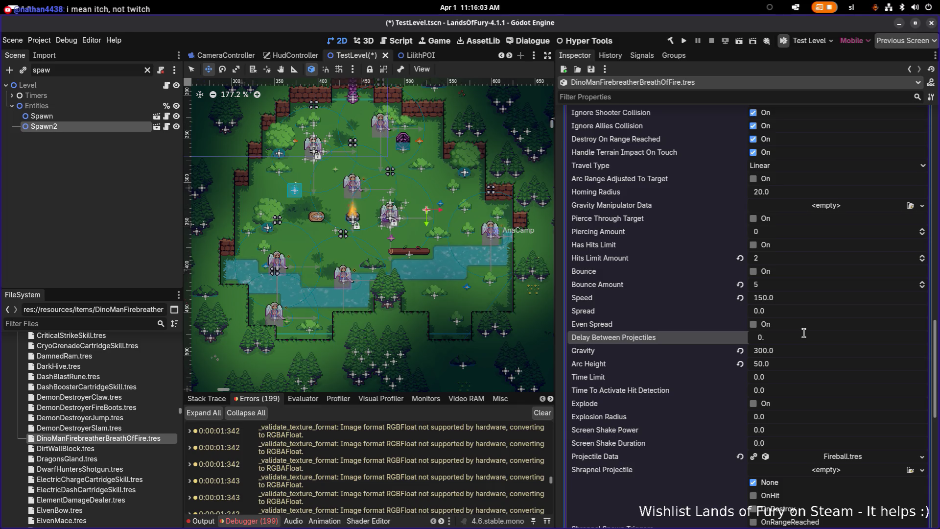
{"action": "type", "text": "2"}
{"action": "key", "text": "Return"}
{"action": "left_click", "coordinate": [789, 311]}
{"action": "type", "text": "5"}
{"action": "key", "text": "Return"}
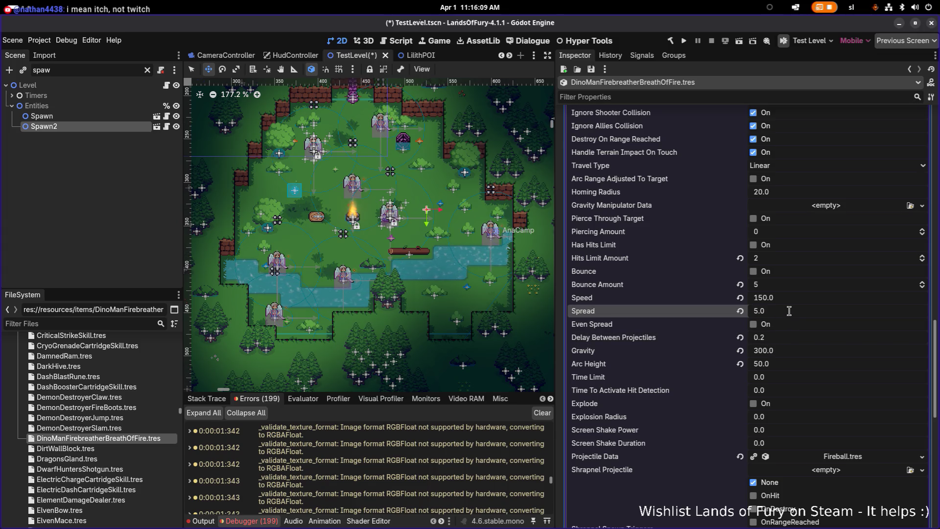
{"action": "key", "text": "ctrl+s"}
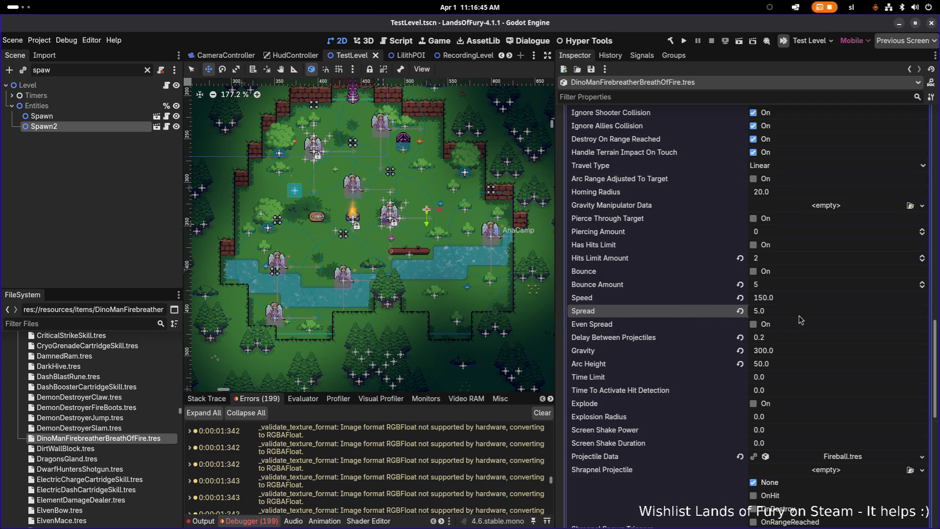
- Scroll down through the Breath of Fire projectile settings in the Inspector
{"action": "scroll", "coordinate": [792, 325], "scroll_direction": "down", "scroll_amount": 5}
- Set the first fire-damage effect's damage to 9.0 minimum and 12.0 maximum
{"action": "scroll", "coordinate": [792, 325], "scroll_direction": "down", "scroll_amount": 2}
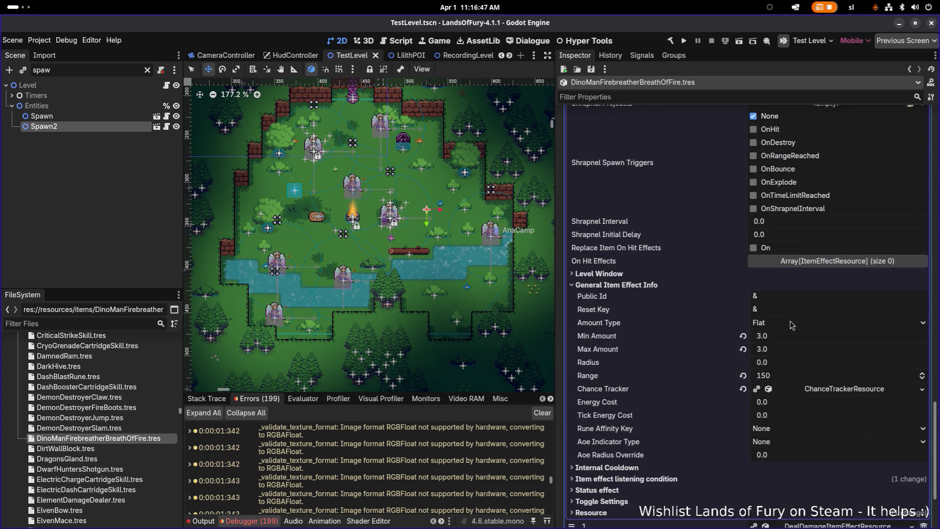
{"action": "scroll", "coordinate": [791, 325], "scroll_direction": "down", "scroll_amount": 1}
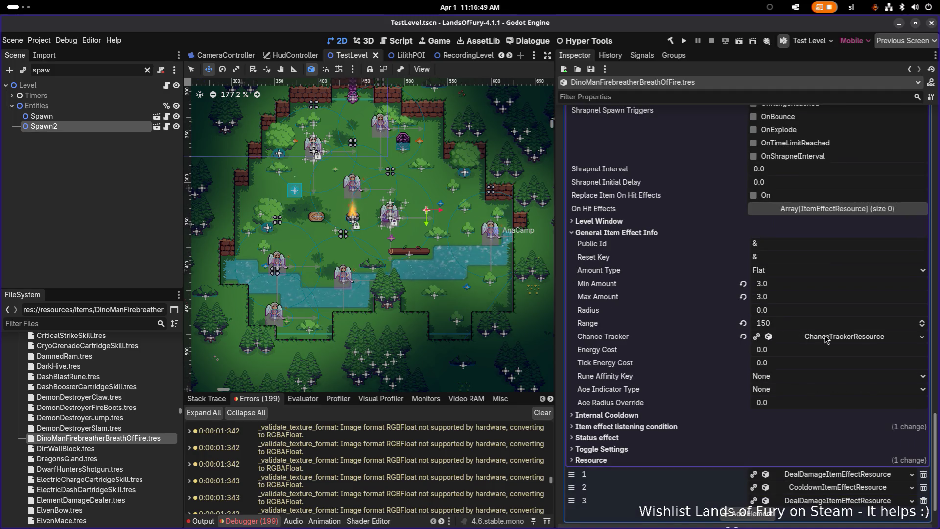
{"action": "scroll", "coordinate": [825, 339], "scroll_direction": "down", "scroll_amount": 1}
{"action": "left_click", "coordinate": [826, 424]}
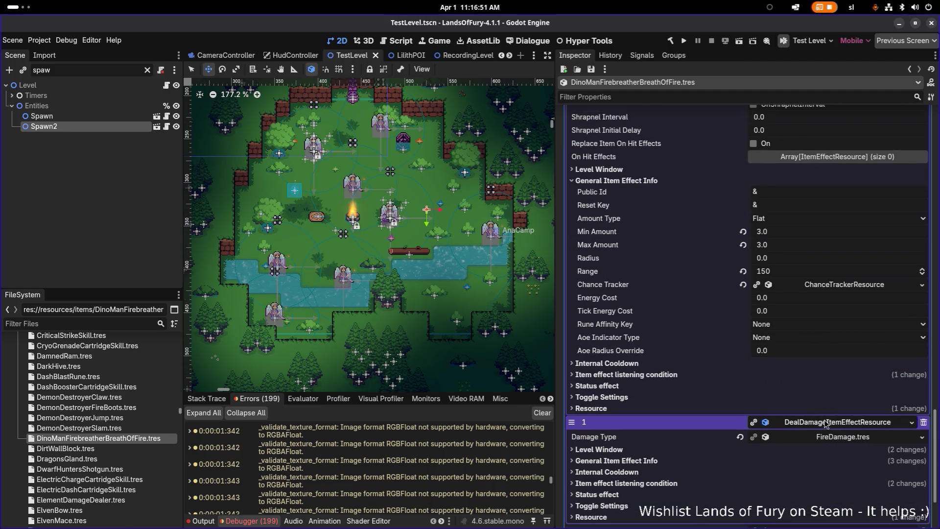
{"action": "scroll", "coordinate": [783, 422], "scroll_direction": "down", "scroll_amount": 2}
{"action": "left_click", "coordinate": [607, 357]}
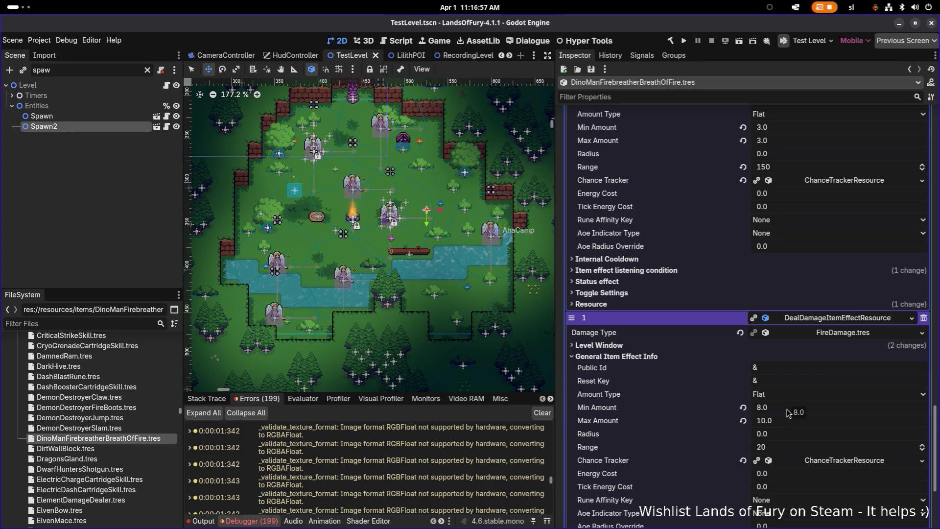
{"action": "left_click", "coordinate": [788, 411]}
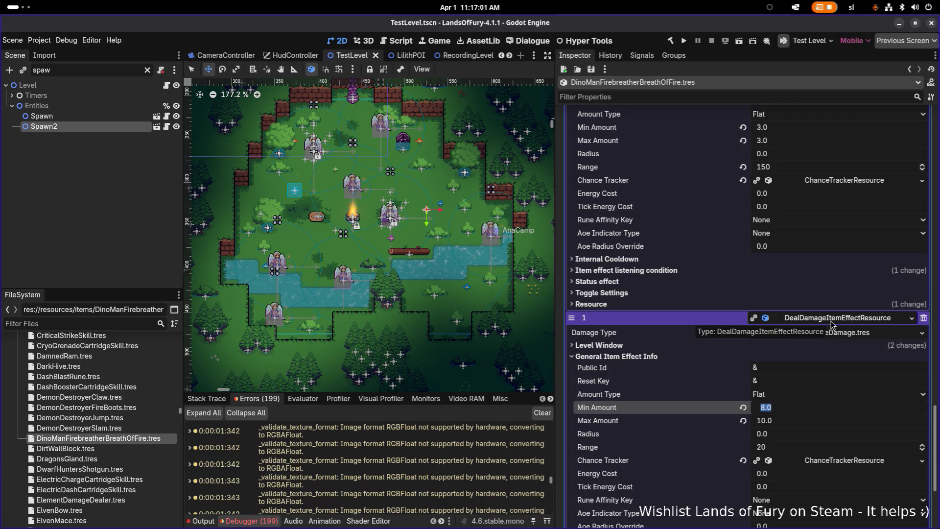
{"action": "left_click", "coordinate": [792, 424]}
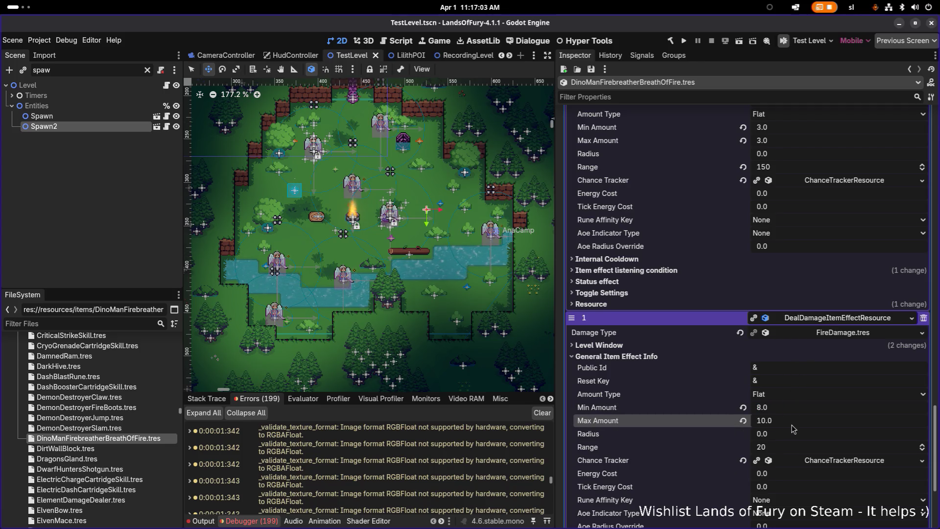
{"action": "left_click", "coordinate": [796, 411]}
{"action": "type", "text": "9"}
{"action": "key", "text": "Return"}
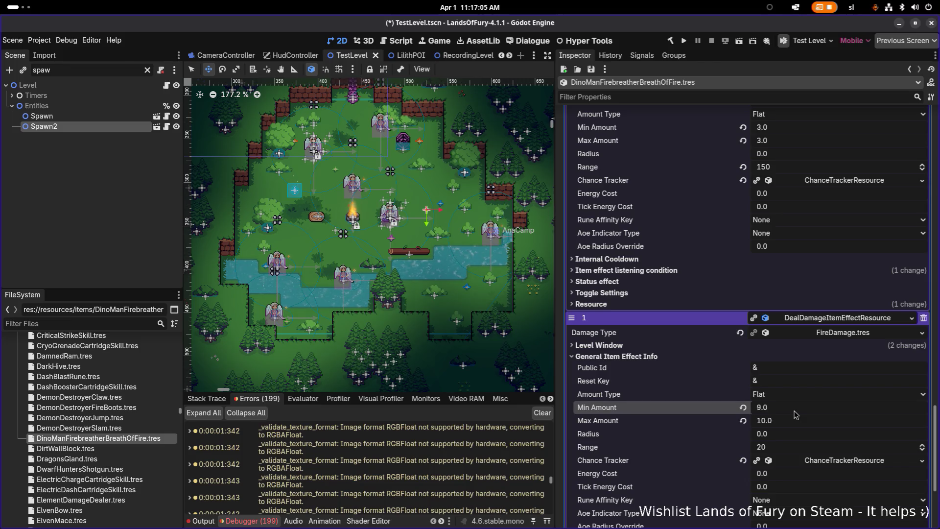
{"action": "key", "text": "Tab"}
{"action": "type", "text": "12.0"}
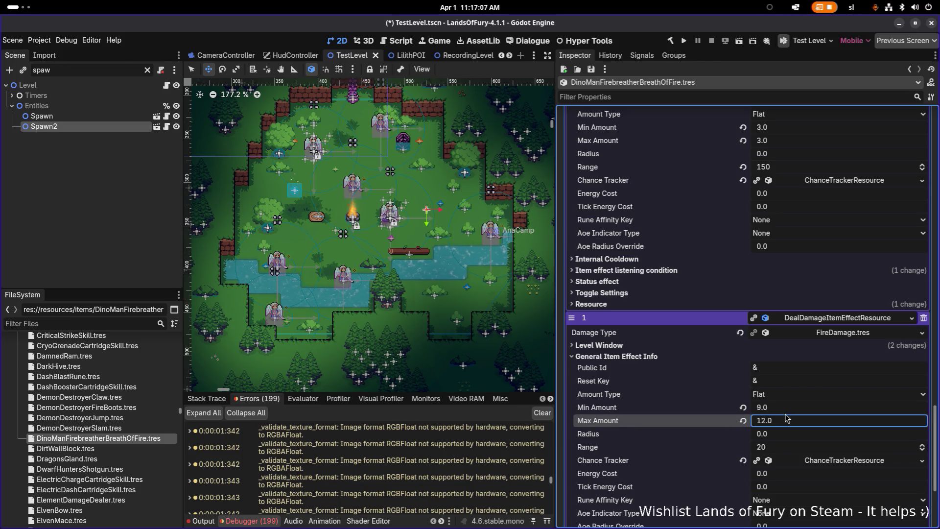
{"action": "scroll", "coordinate": [789, 417], "scroll_direction": "down", "scroll_amount": 5}
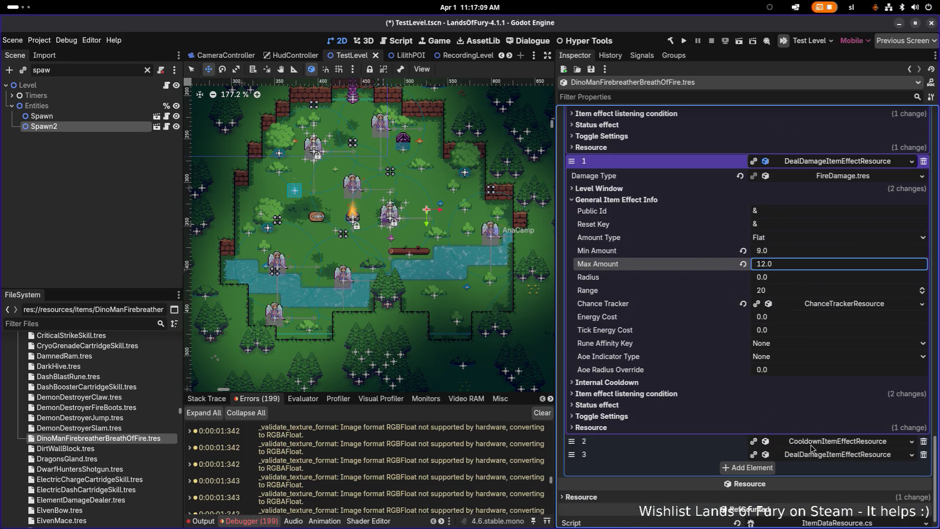
- Set the last fire-damage effect's damage to 2.0 minimum and 5.0 maximum
{"action": "left_click", "coordinate": [820, 454]}
{"action": "left_click", "coordinate": [779, 377]}
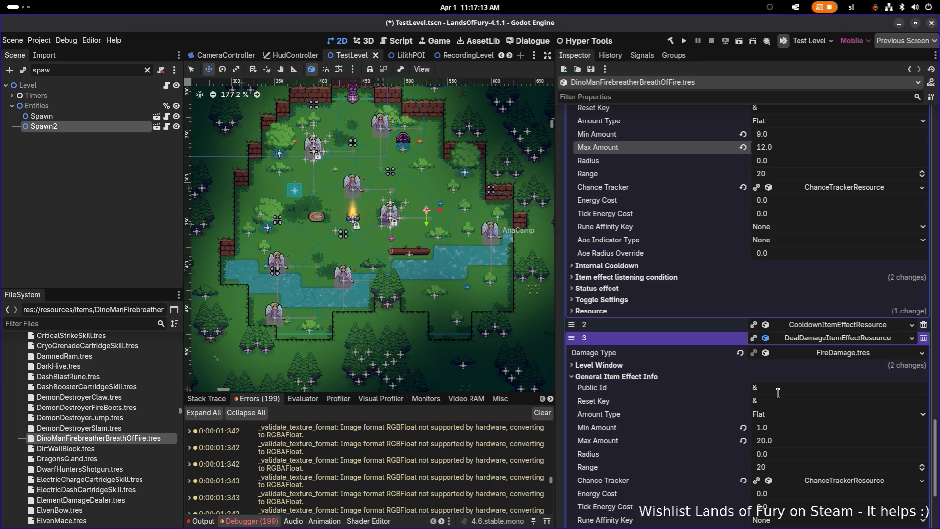
{"action": "left_click", "coordinate": [797, 430]}
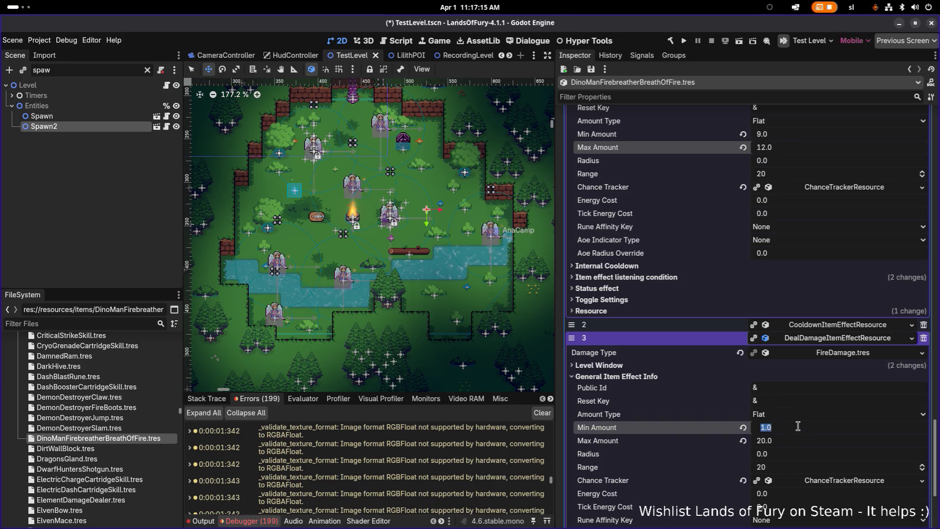
{"action": "type", "text": "2"}
{"action": "key", "text": "Tab"}
{"action": "type", "text": "5.0"}
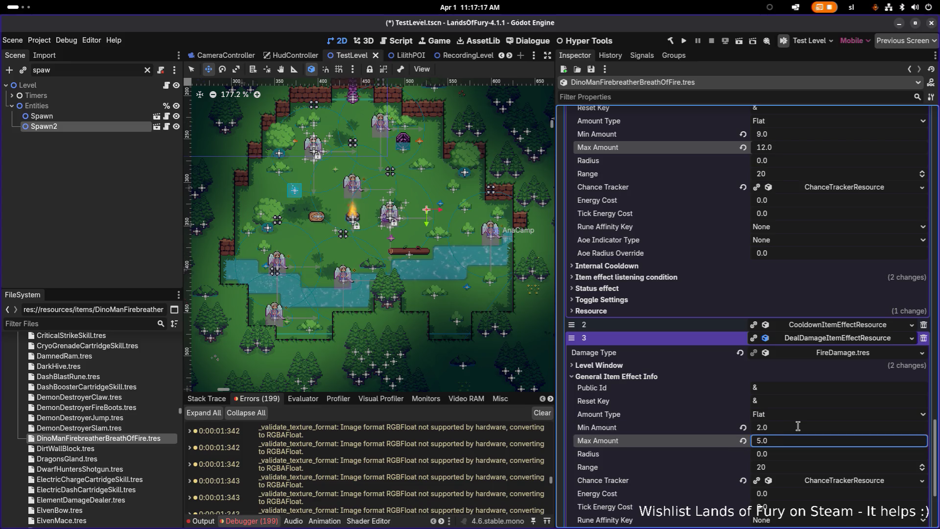
- Reopen the third fire-damage effect and reveal its item effect listening condition
{"action": "left_click", "coordinate": [805, 340]}
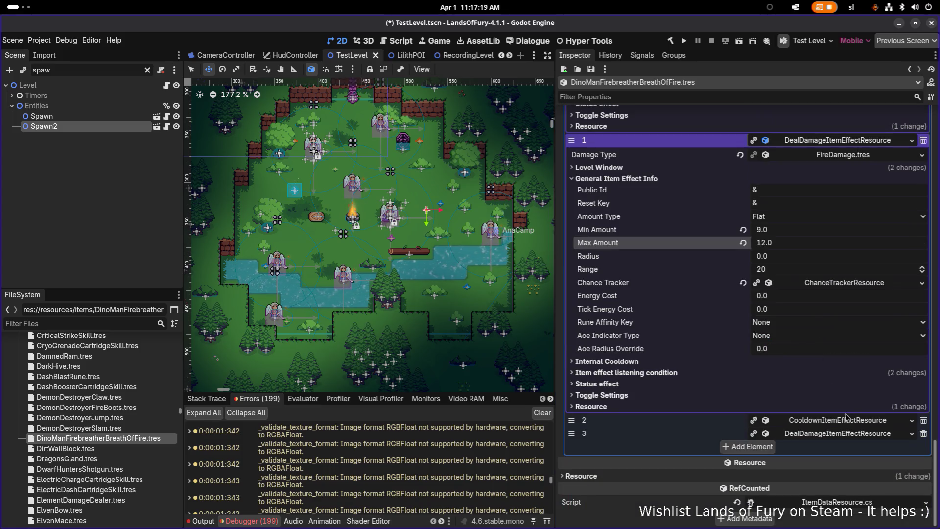
{"action": "left_click", "coordinate": [841, 436]}
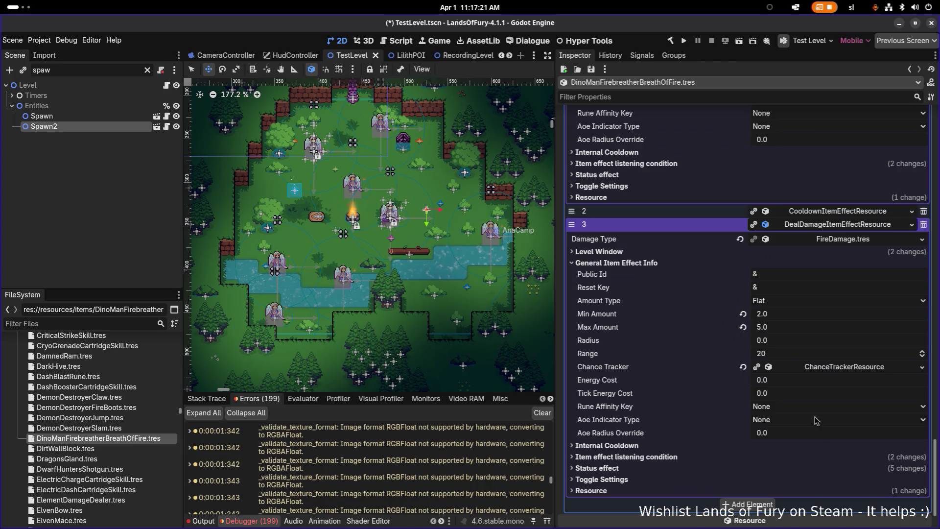
{"action": "left_click", "coordinate": [730, 457]}
{"action": "scroll", "coordinate": [727, 453], "scroll_direction": "down", "scroll_amount": 3}
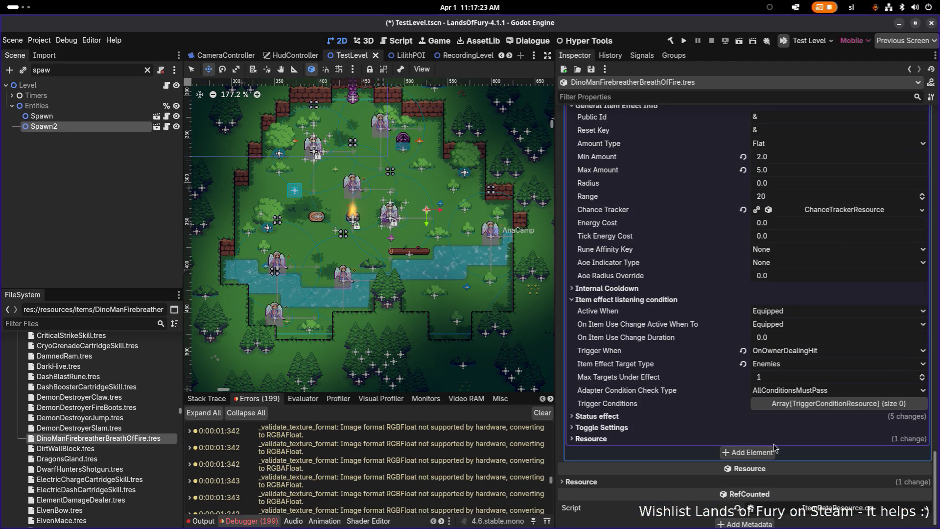
- Review the status effect (spreadable to all, tick limit 3, duration 3.0) and save
{"action": "left_click", "coordinate": [762, 419]}
{"action": "scroll", "coordinate": [791, 425], "scroll_direction": "down", "scroll_amount": 3}
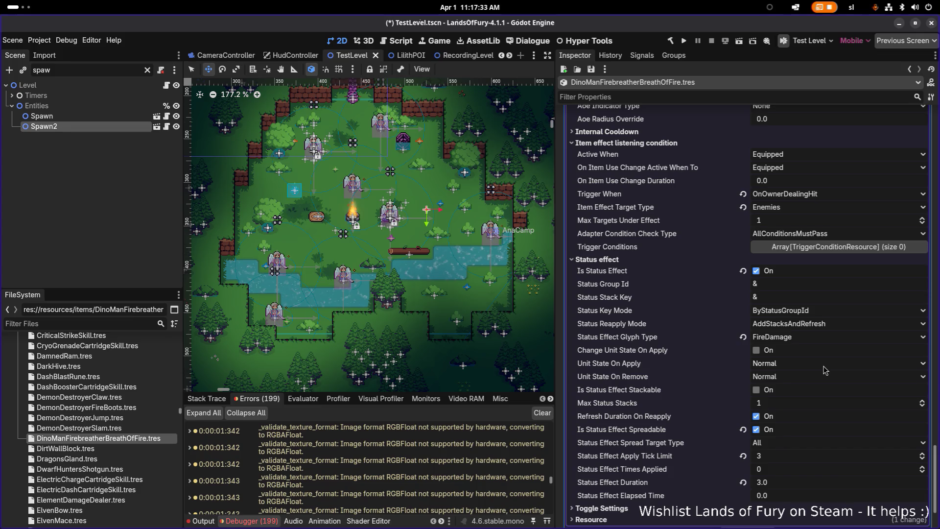
{"action": "key", "text": "ctrl+s"}
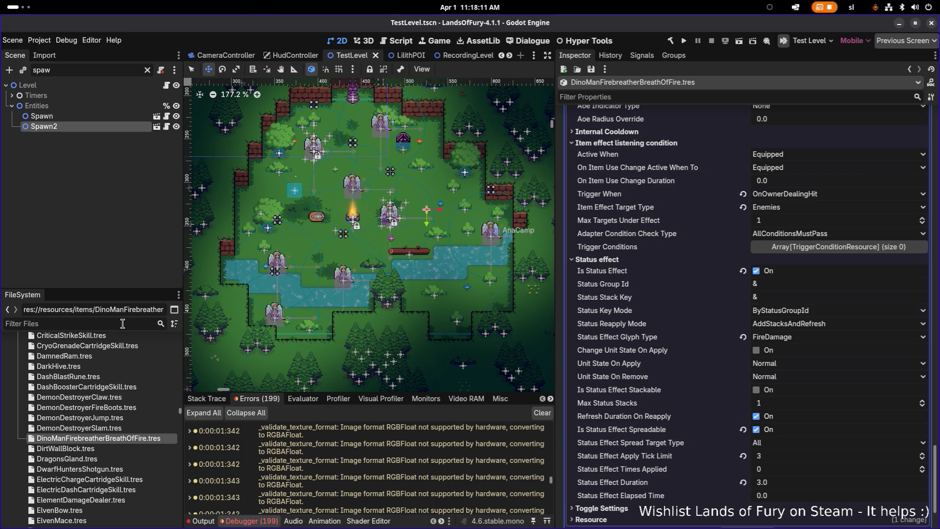
- Open DinoManFirebreather.tres and load DinoManFirebreatherBreathOfFire.tres into its item_1 slot
{"action": "type", "text": "firebrea"}
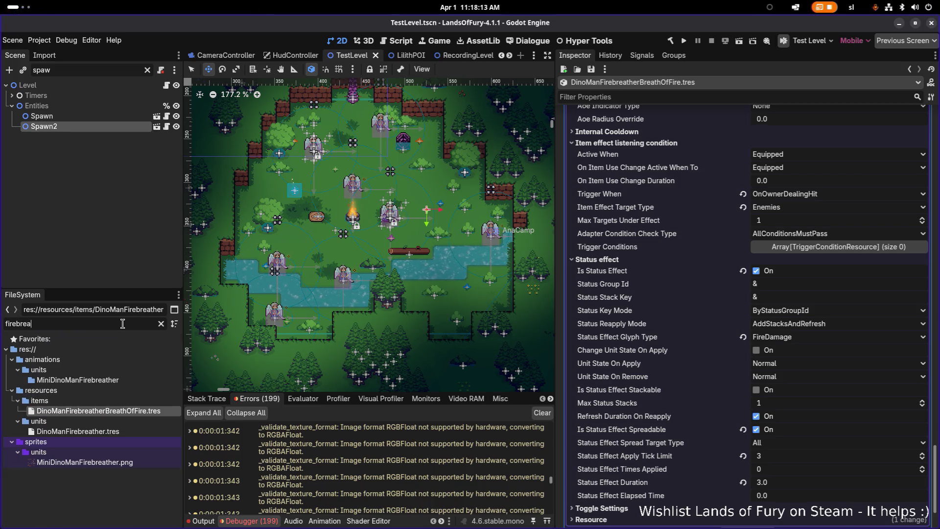
{"action": "left_click", "coordinate": [145, 431]}
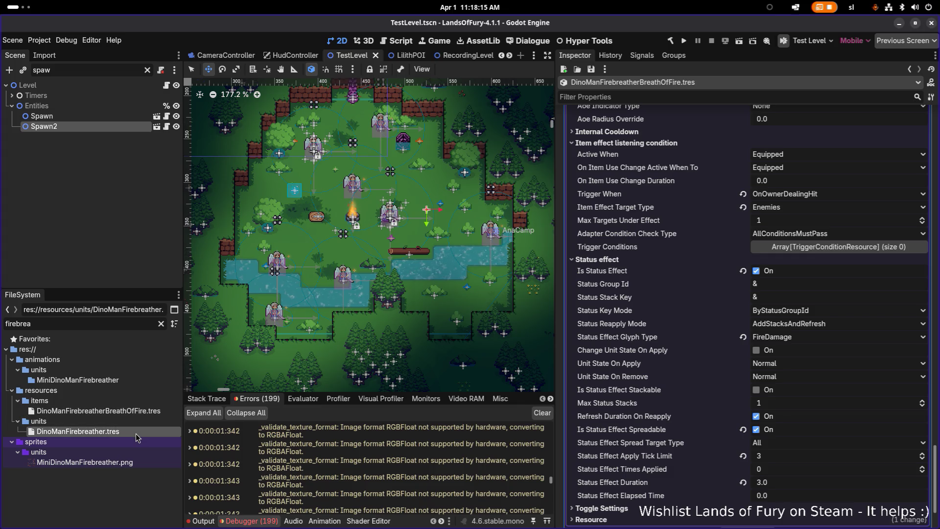
{"action": "scroll", "coordinate": [772, 311], "scroll_direction": "down", "scroll_amount": 10}
{"action": "scroll", "coordinate": [852, 283], "scroll_direction": "up", "scroll_amount": 2}
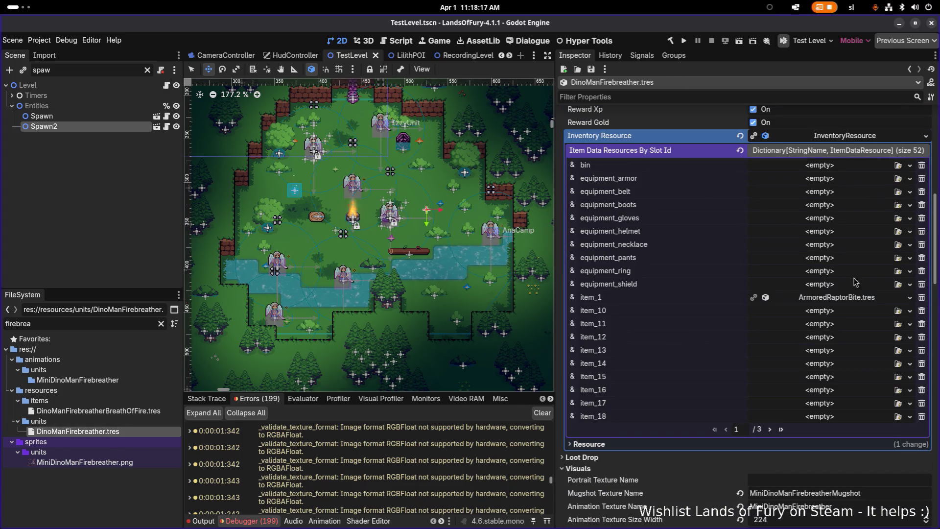
{"action": "left_click", "coordinate": [910, 298]}
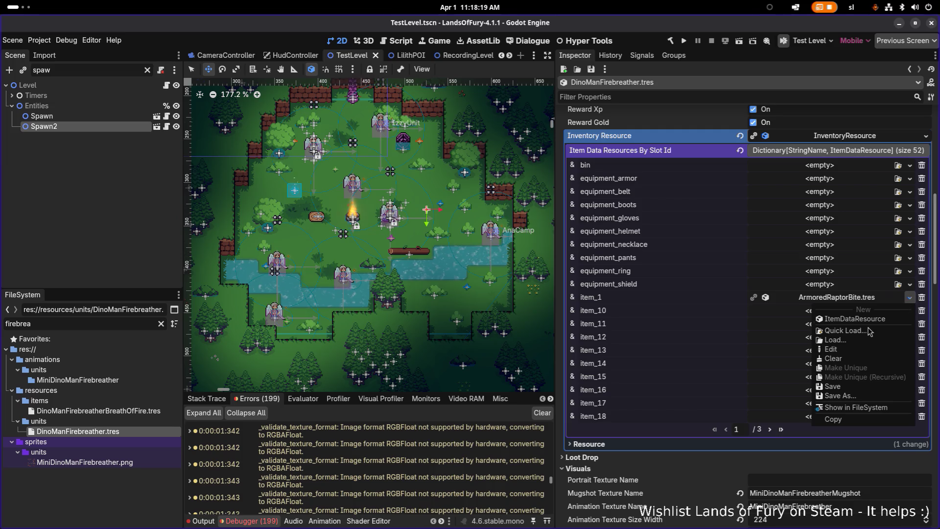
{"action": "left_click", "coordinate": [869, 333]}
{"action": "type", "text": "firebrea"}
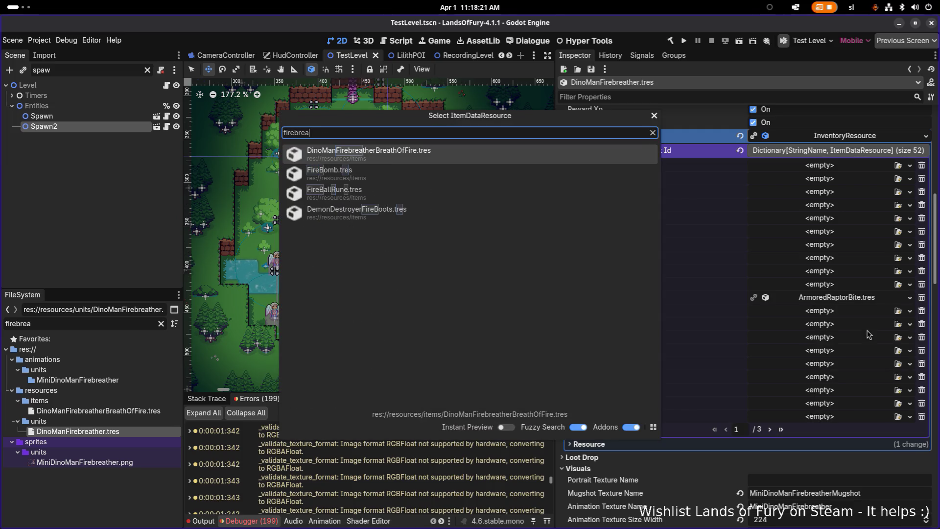
{"action": "key", "text": "Return"}
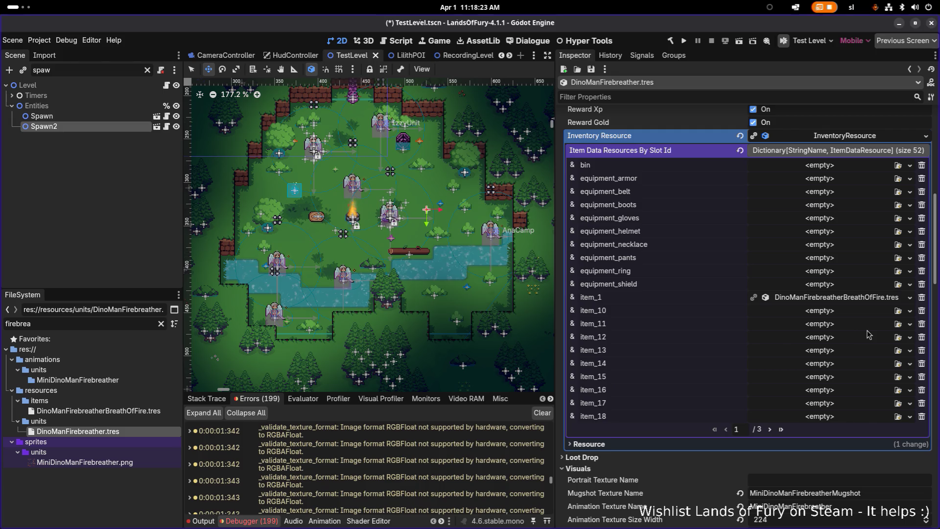
- Clear the item_2 inventory slot and save the unit
{"action": "left_click", "coordinate": [769, 429]}
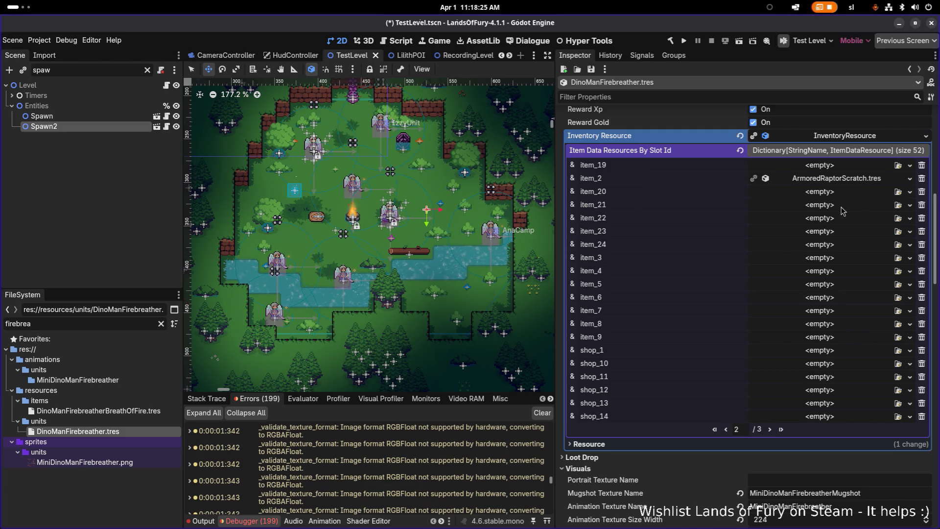
{"action": "left_click", "coordinate": [910, 179]}
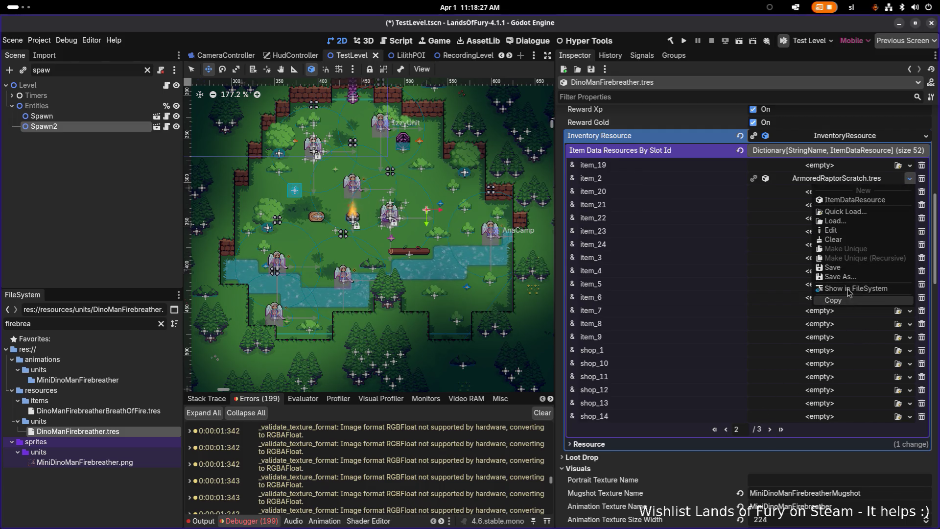
{"action": "left_click", "coordinate": [852, 243]}
{"action": "key", "text": "ctrl+s"}
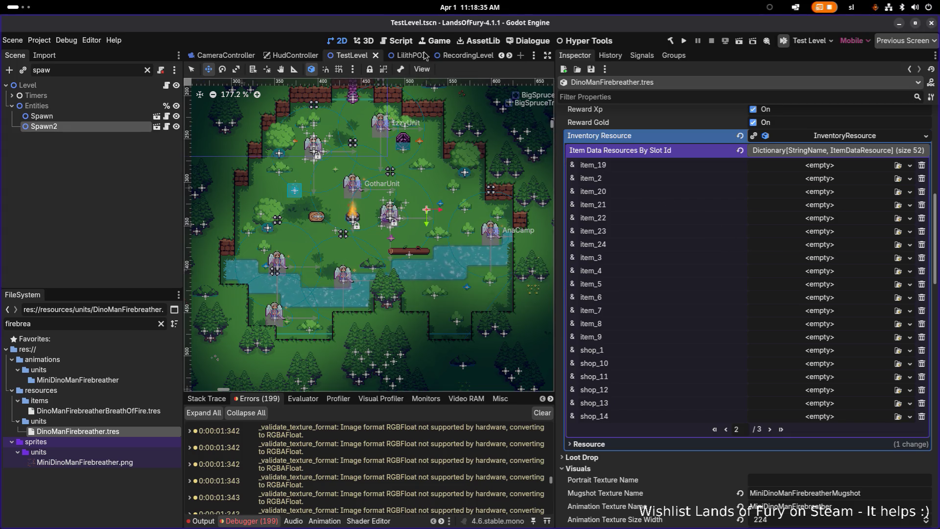
{"action": "left_click", "coordinate": [399, 55]}
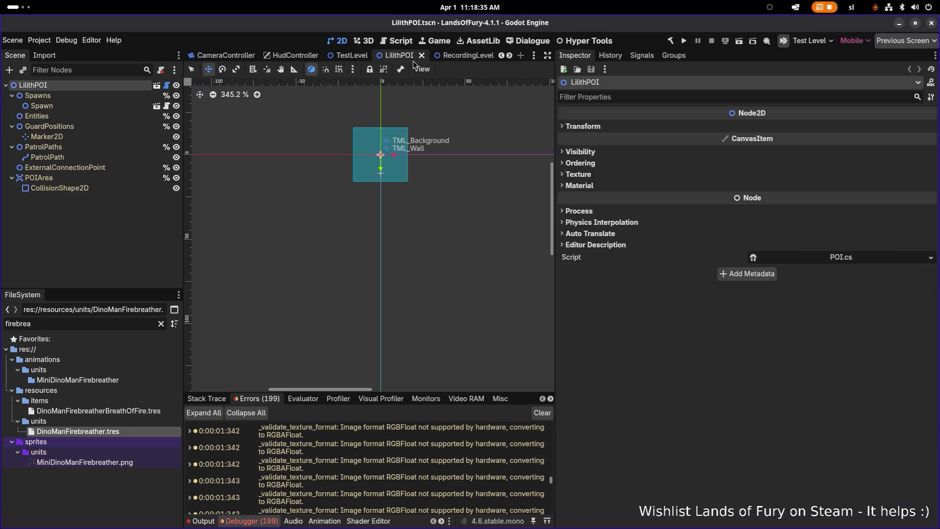
- Open DinoManFirebreather.tres, copy the BreathOfFire item Id, and inspect UseItemAction's considerations
{"action": "double_click", "coordinate": [128, 431]}
{"action": "scroll", "coordinate": [669, 277], "scroll_direction": "down", "scroll_amount": 10}
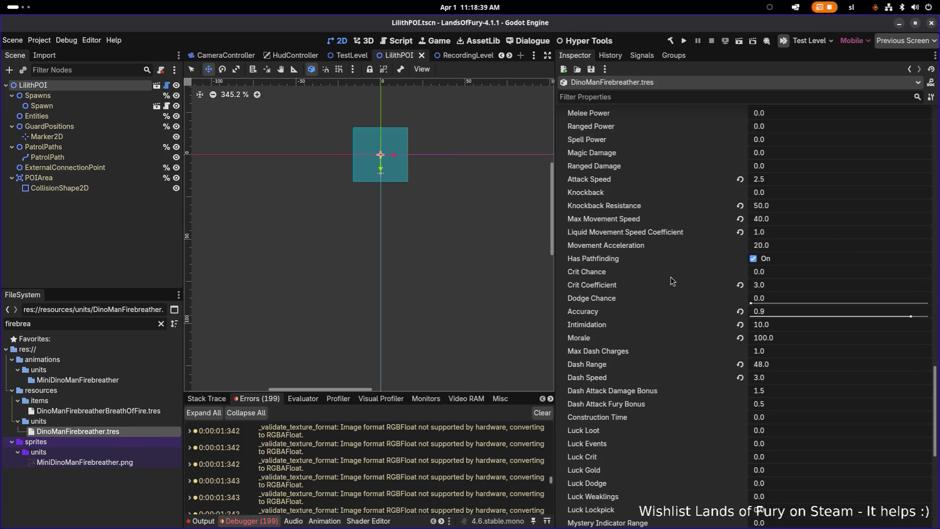
{"action": "scroll", "coordinate": [671, 277], "scroll_direction": "up", "scroll_amount": 10}
{"action": "left_click", "coordinate": [808, 299]}
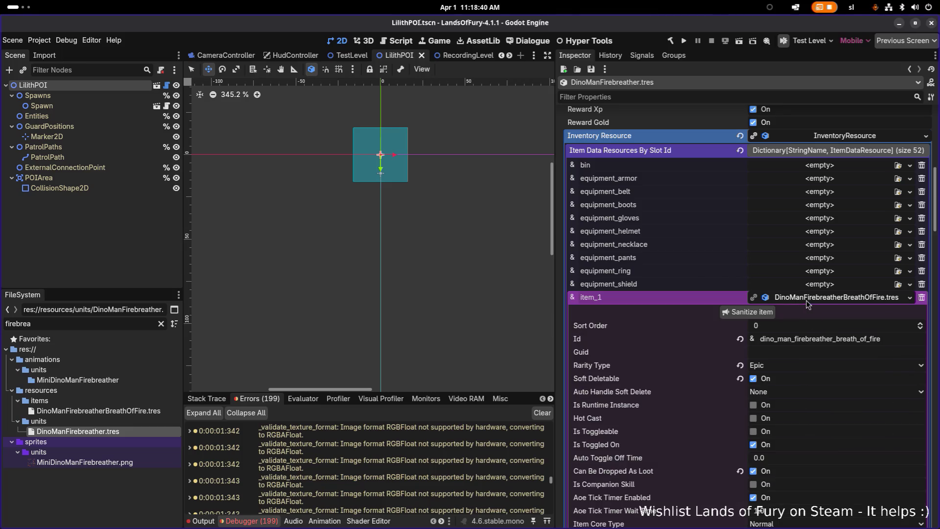
{"action": "left_click", "coordinate": [821, 338]}
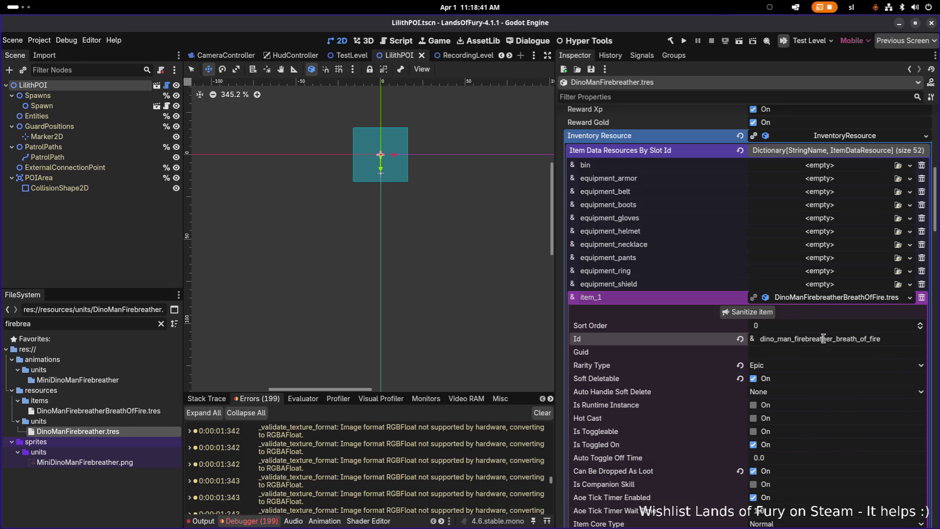
{"action": "left_click", "coordinate": [844, 136]}
{"action": "scroll", "coordinate": [838, 205], "scroll_direction": "down", "scroll_amount": 15}
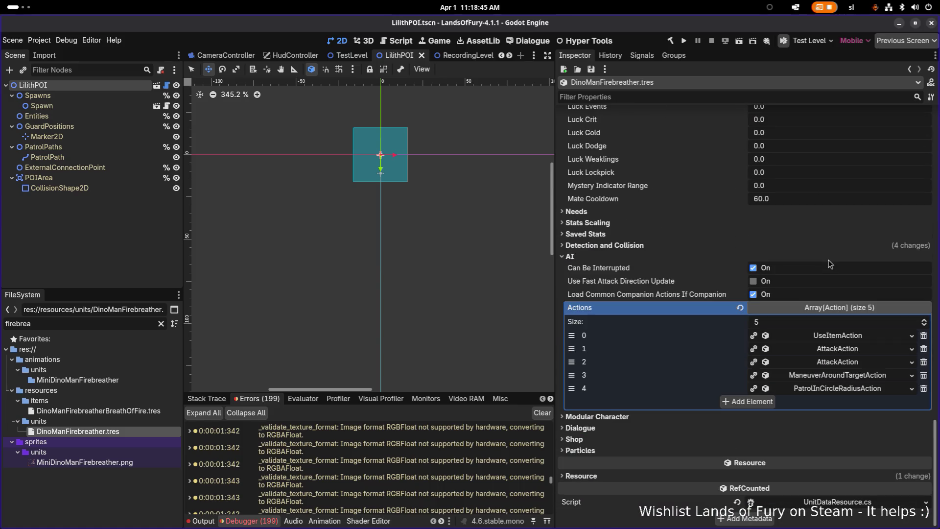
{"action": "left_click", "coordinate": [842, 336]}
{"action": "scroll", "coordinate": [836, 339], "scroll_direction": "down", "scroll_amount": 2}
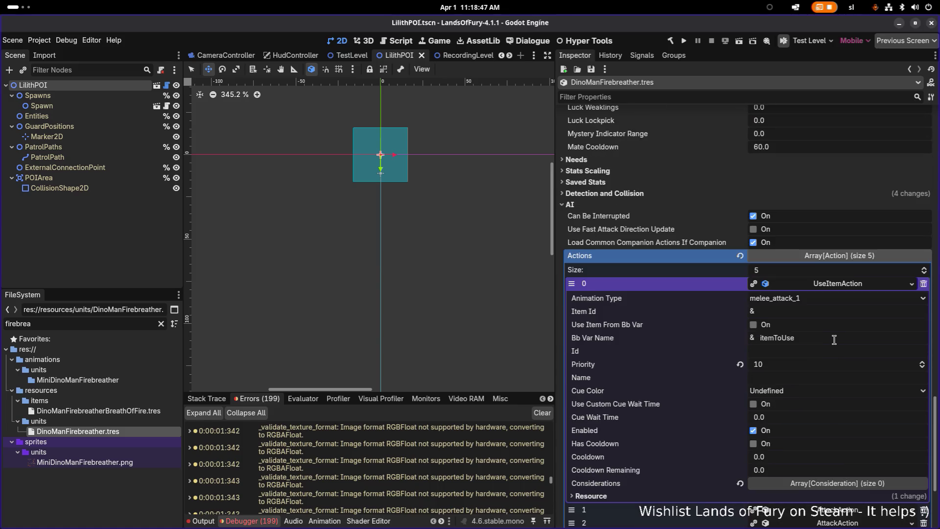
{"action": "left_click", "coordinate": [813, 483]}
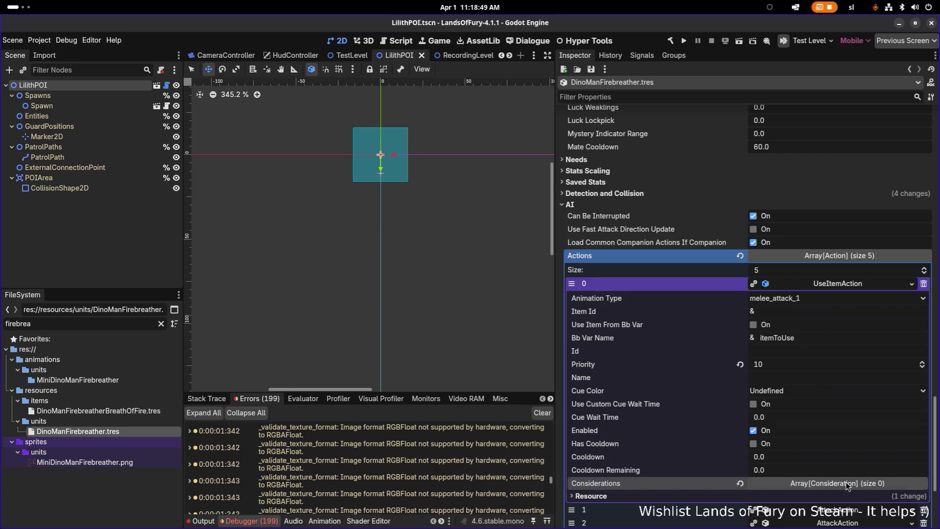
{"action": "scroll", "coordinate": [801, 317], "scroll_direction": "down", "scroll_amount": 5}
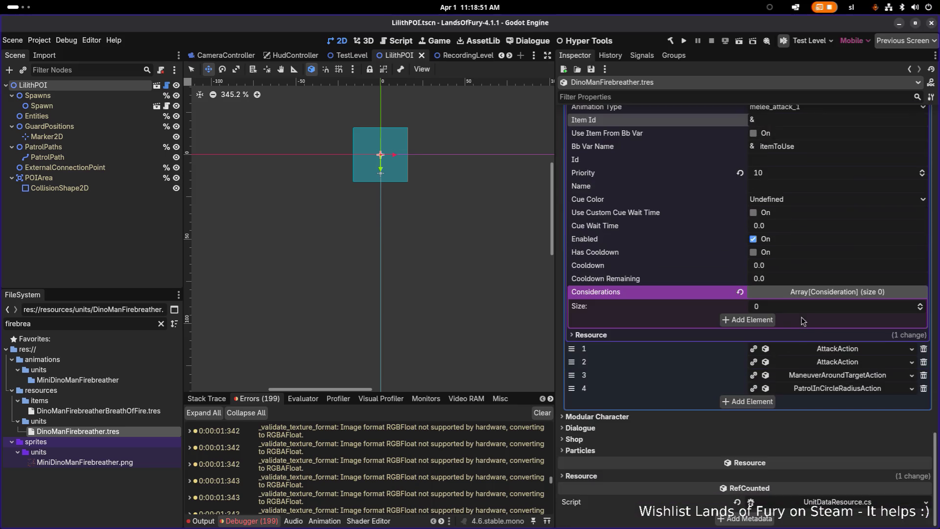
- Delete the redundant AttackAction and set the remaining attack's Item Id to BreathOfFire
{"action": "left_click", "coordinate": [858, 363]}
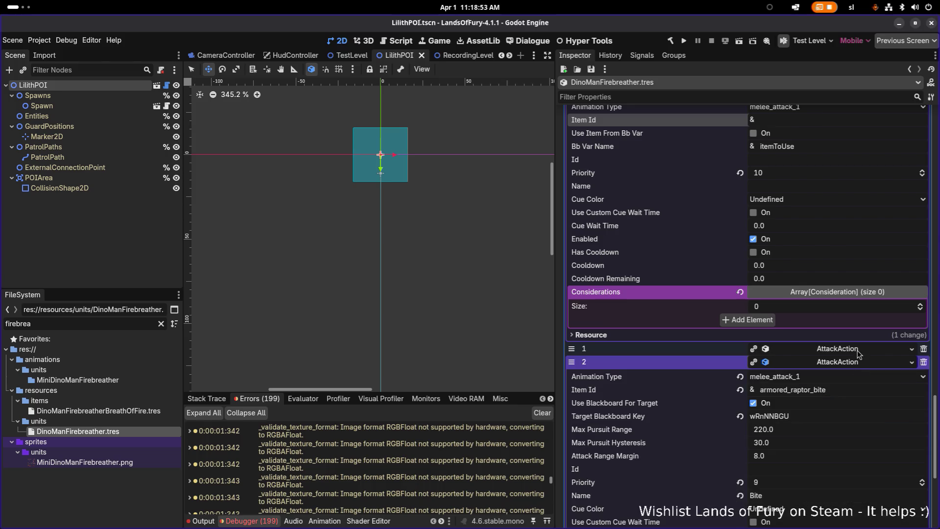
{"action": "left_click", "coordinate": [858, 349]}
{"action": "left_click", "coordinate": [891, 362]}
{"action": "left_click", "coordinate": [924, 349]}
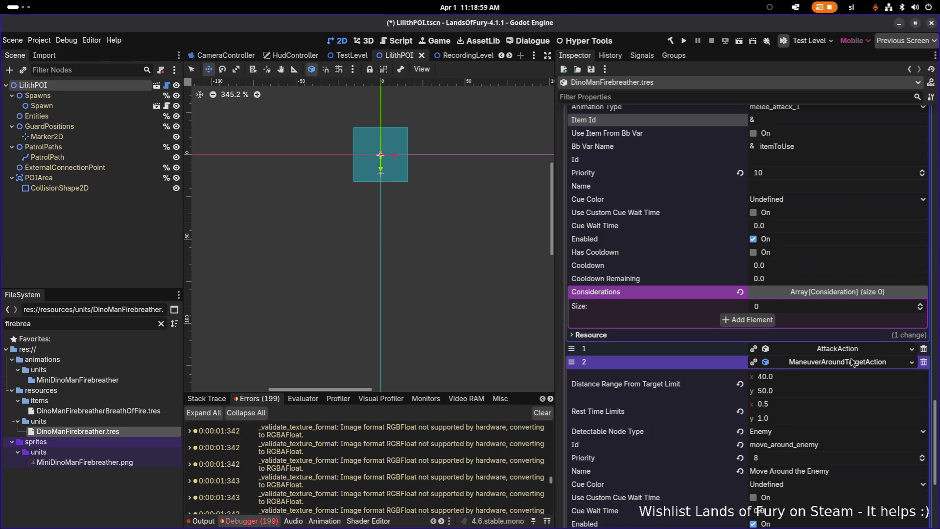
{"action": "left_click", "coordinate": [847, 350]}
{"action": "double_click", "coordinate": [839, 376]}
{"action": "type", "text": "dino_man_firebreather_breath_of_fire"}
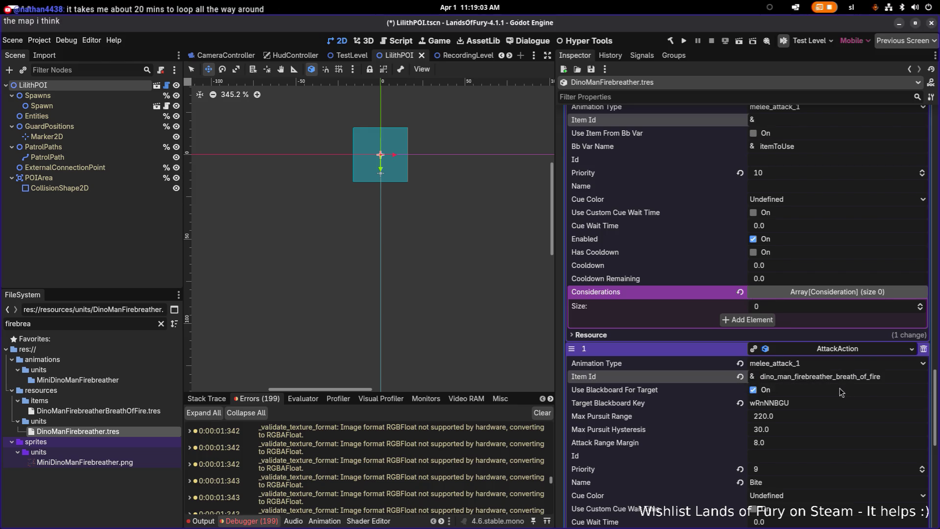
- Set the attack's CanIUseItemConsideration Item Id to BreathOfFire and save
{"action": "scroll", "coordinate": [838, 391], "scroll_direction": "down", "scroll_amount": 5}
{"action": "left_click", "coordinate": [829, 427]}
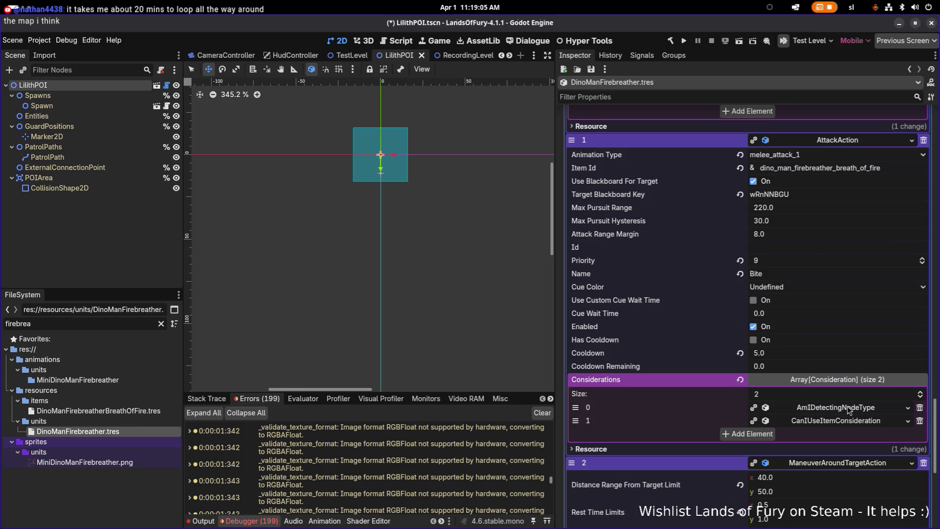
{"action": "left_click", "coordinate": [850, 409]}
{"action": "scroll", "coordinate": [845, 453], "scroll_direction": "down", "scroll_amount": 4}
{"action": "scroll", "coordinate": [829, 461], "scroll_direction": "down", "scroll_amount": 4}
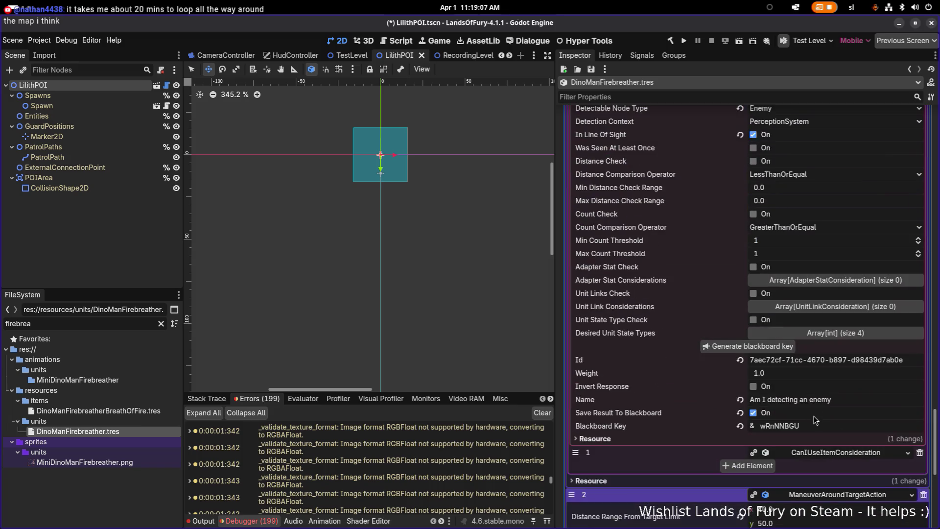
{"action": "left_click", "coordinate": [808, 439]}
{"action": "scroll", "coordinate": [835, 407], "scroll_direction": "down", "scroll_amount": 2}
{"action": "double_click", "coordinate": [857, 376]}
{"action": "type", "text": "dino_man_firebreather_breath_of_fire"}
{"action": "scroll", "coordinate": [858, 376], "scroll_direction": "up", "scroll_amount": 8}
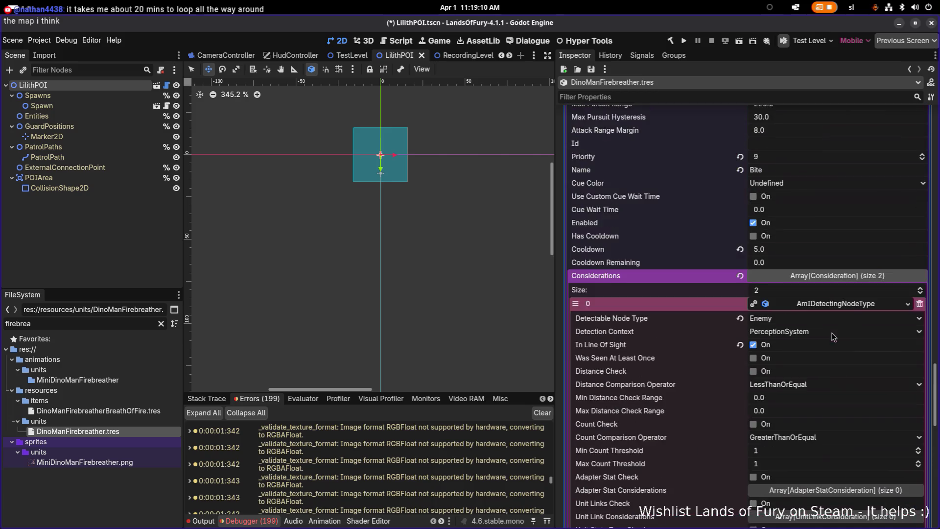
{"action": "left_click", "coordinate": [841, 303]}
{"action": "scroll", "coordinate": [839, 286], "scroll_direction": "up", "scroll_amount": 4}
{"action": "left_click", "coordinate": [840, 196]}
{"action": "key", "text": "ctrl+s"}
- Remove UseItemAction from the AI actions, leaving three, and save the scene
{"action": "scroll", "coordinate": [841, 247], "scroll_direction": "down", "scroll_amount": 5}
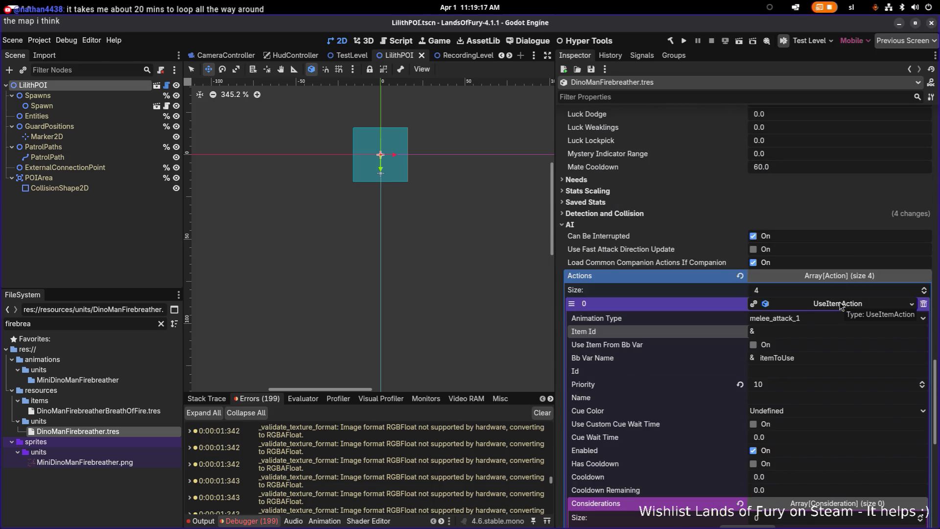
{"action": "left_click", "coordinate": [841, 304]}
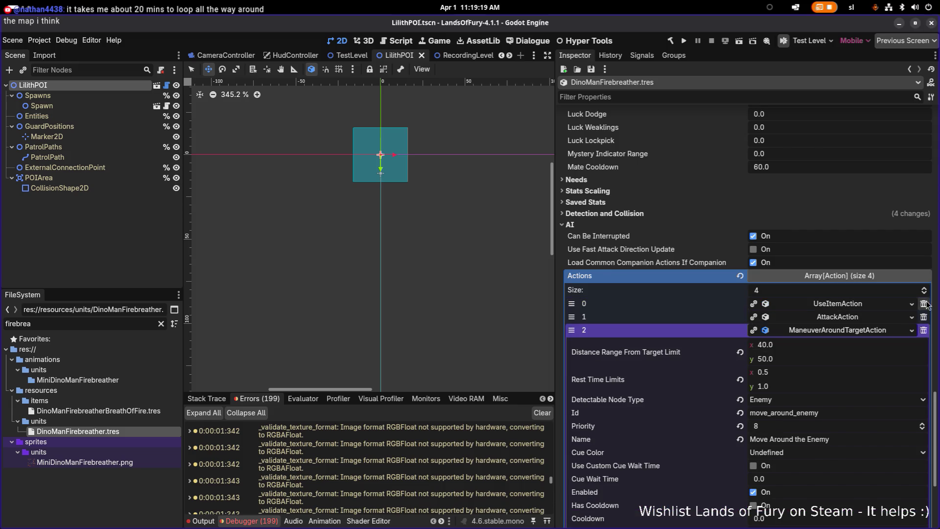
{"action": "left_click", "coordinate": [924, 303]}
{"action": "key", "text": "ctrl+s"}
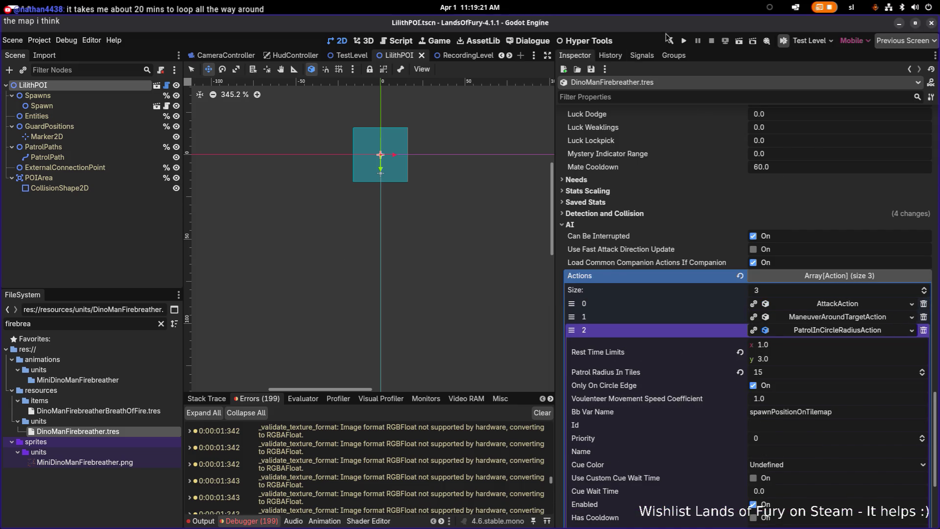
{"action": "left_click", "coordinate": [684, 43]}
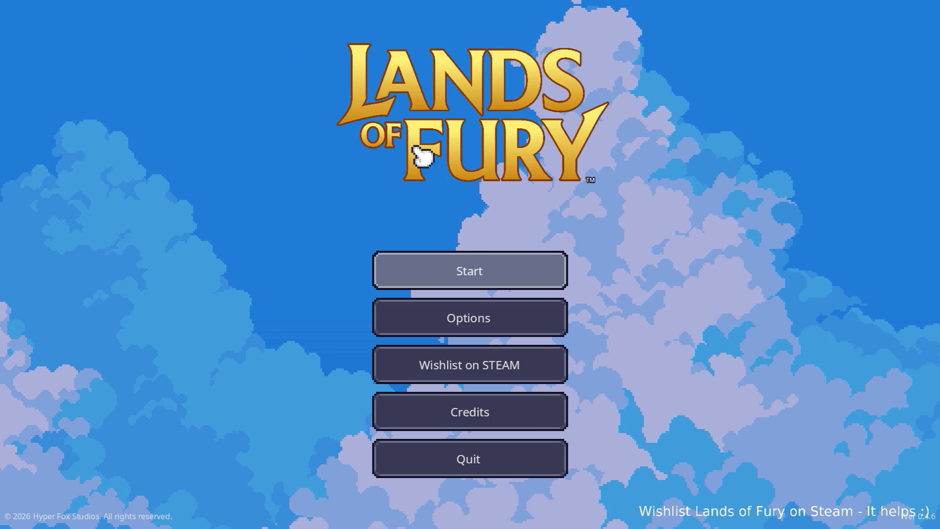
- Start a new game on the first profile and walk the hero toward the enemy group
{"action": "left_click", "coordinate": [454, 257]}
{"action": "left_click", "coordinate": [455, 259]}
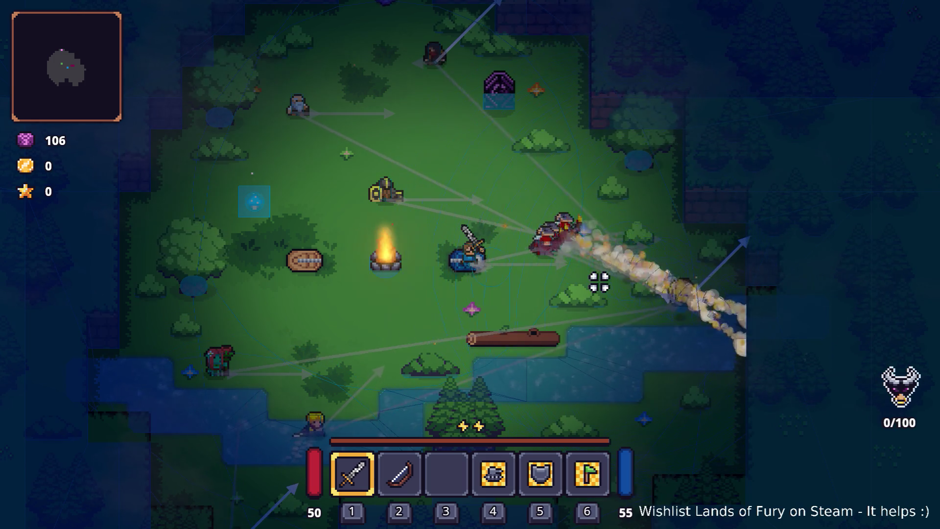
{"action": "key", "text": "d"}
{"action": "key", "text": "s"}
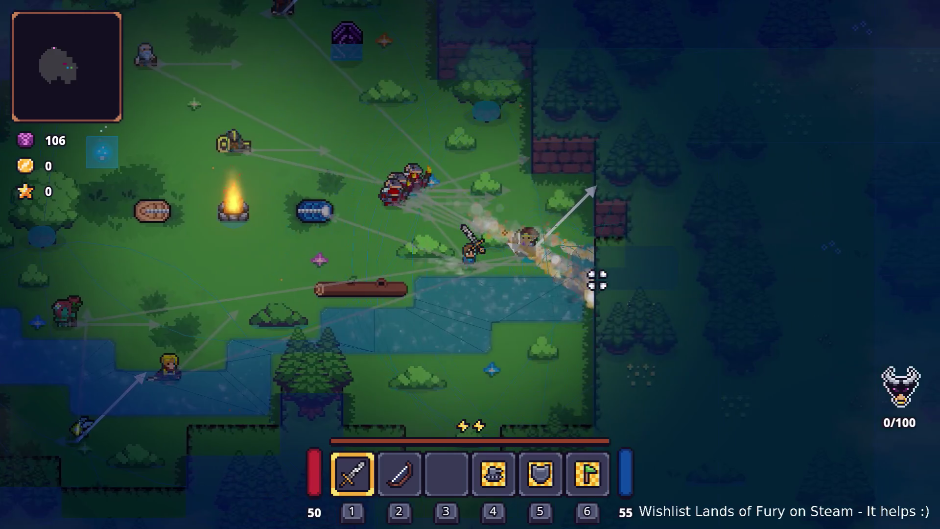
{"action": "key", "text": "d"}
{"action": "key", "text": "w"}
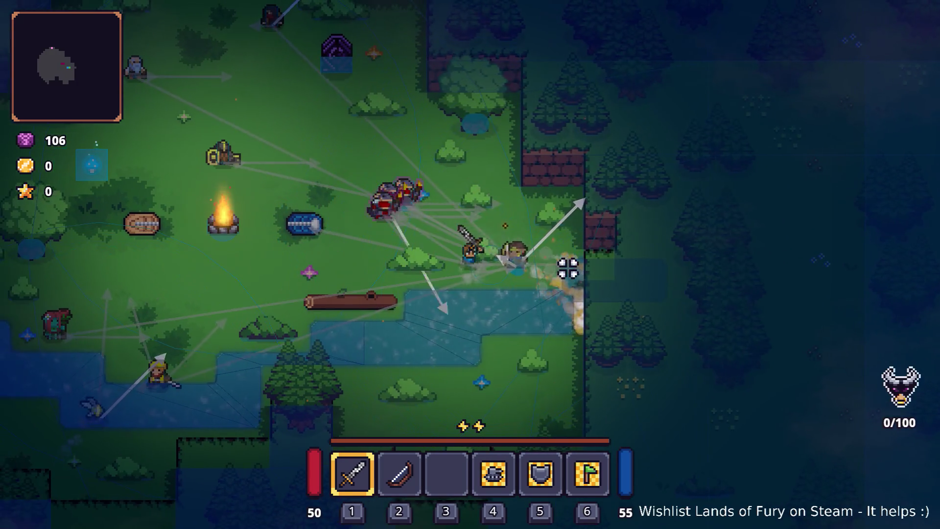
- Fight the enemies near the campfire, back away, then pause and quit to the editor
{"action": "key", "text": "w"}
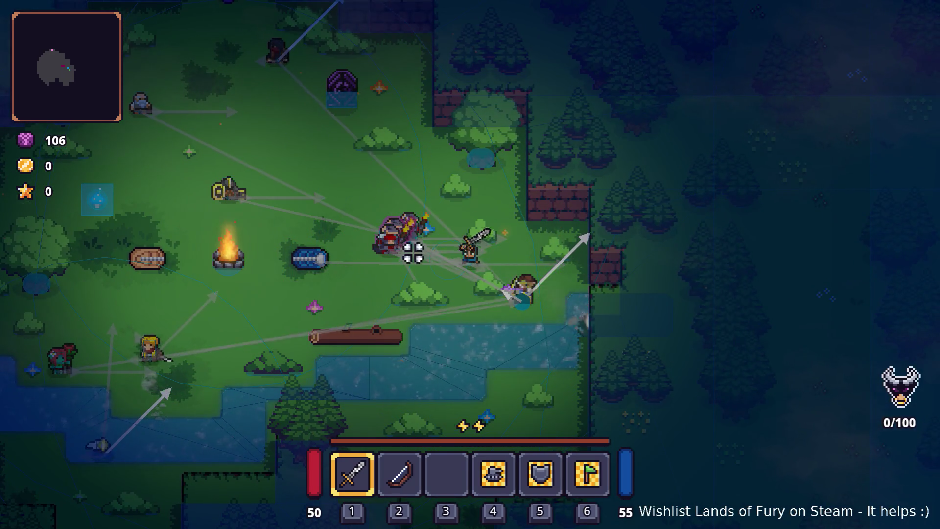
{"action": "key", "text": "s"}
{"action": "key", "text": "a"}
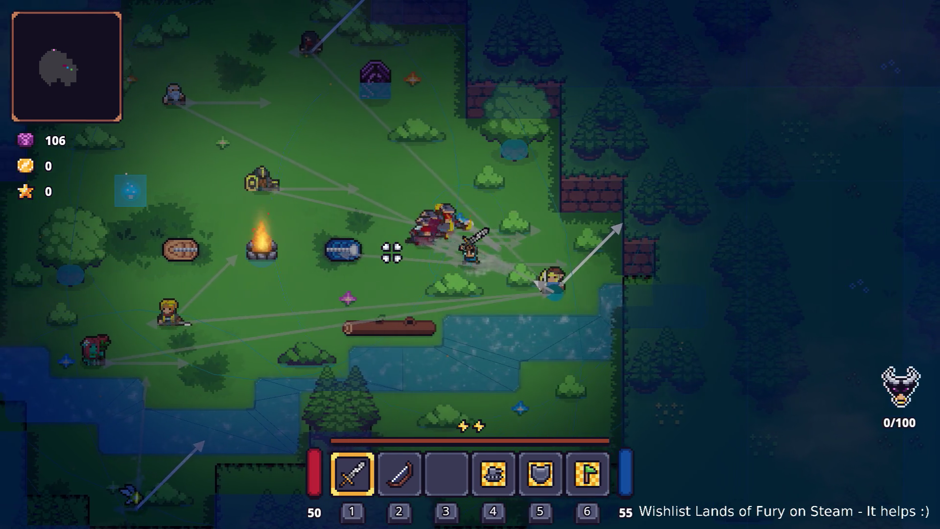
{"action": "key", "text": "a"}
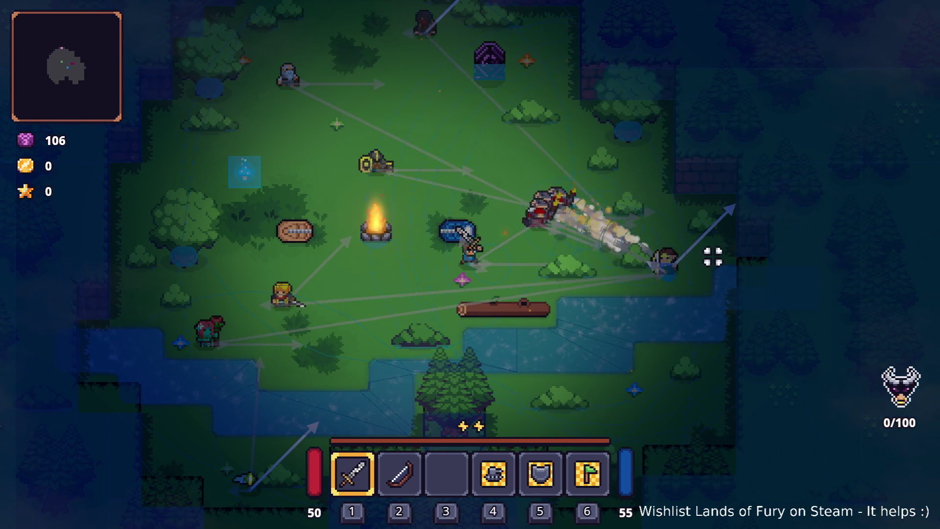
{"action": "key", "text": "Escape"}
{"action": "left_click", "coordinate": [502, 454]}
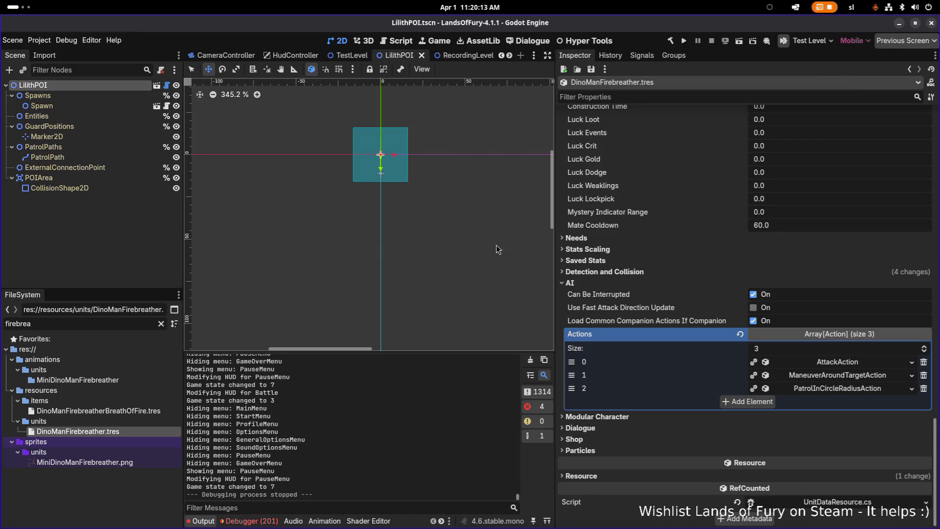
- Glance over the Debug menu and save the scene
{"action": "left_click", "coordinate": [59, 41]}
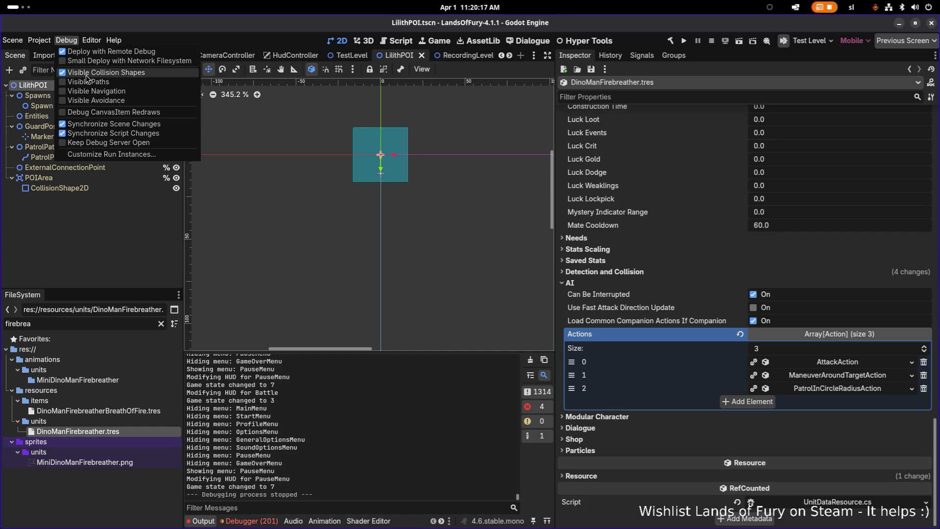
{"action": "key", "text": "Escape"}
{"action": "key", "text": "ctrl+s"}
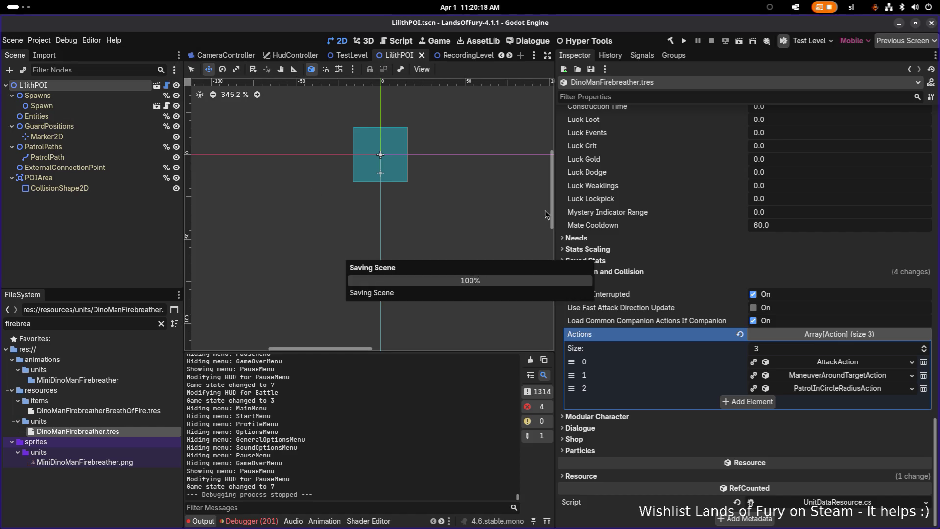
- Open DinoManFirebreatherBreathOfFire.tres and inspect the first FireDamage effect's Level Window and fire_damage stack key
{"action": "left_click", "coordinate": [137, 411]}
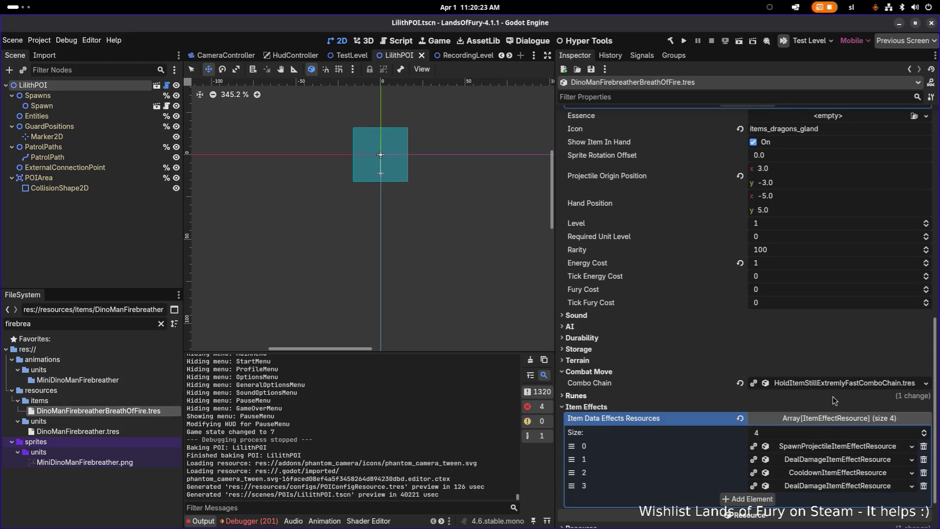
{"action": "left_click", "coordinate": [835, 409]}
{"action": "scroll", "coordinate": [836, 411], "scroll_direction": "down", "scroll_amount": 3}
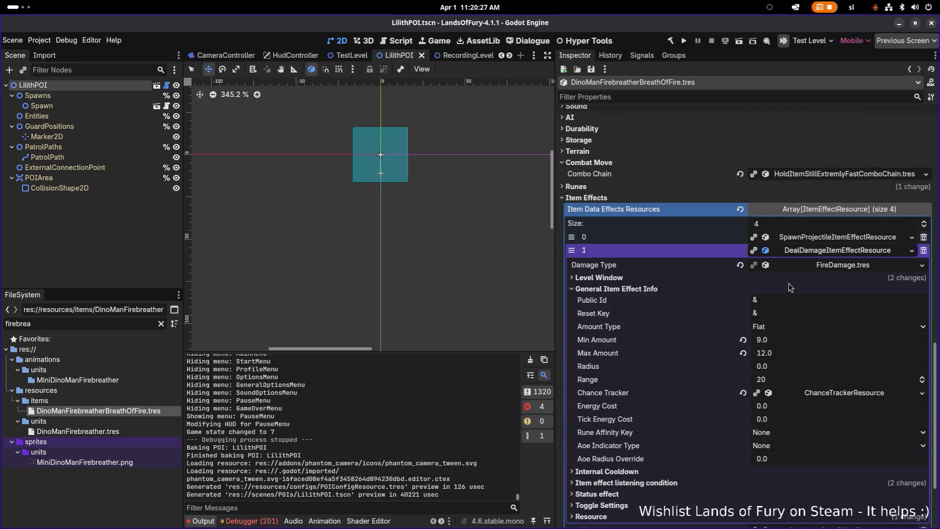
{"action": "left_click", "coordinate": [707, 276]}
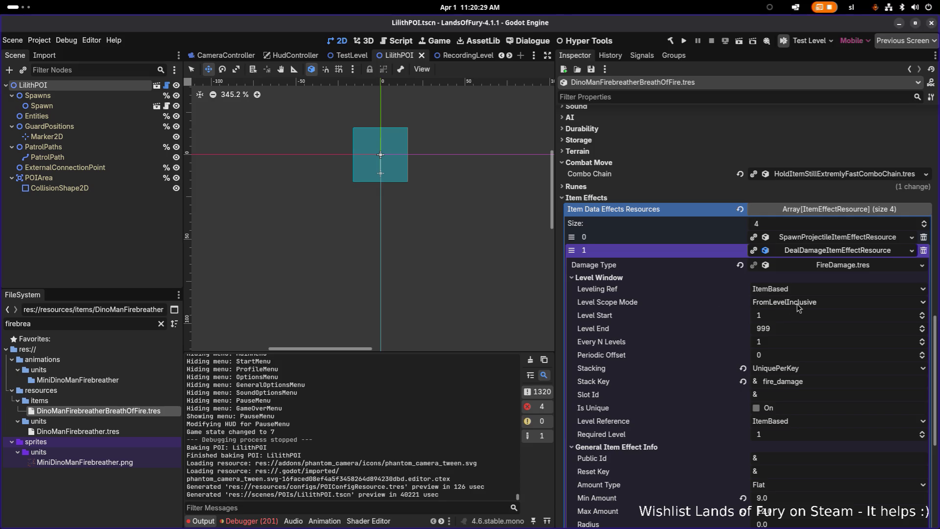
{"action": "double_click", "coordinate": [814, 381]}
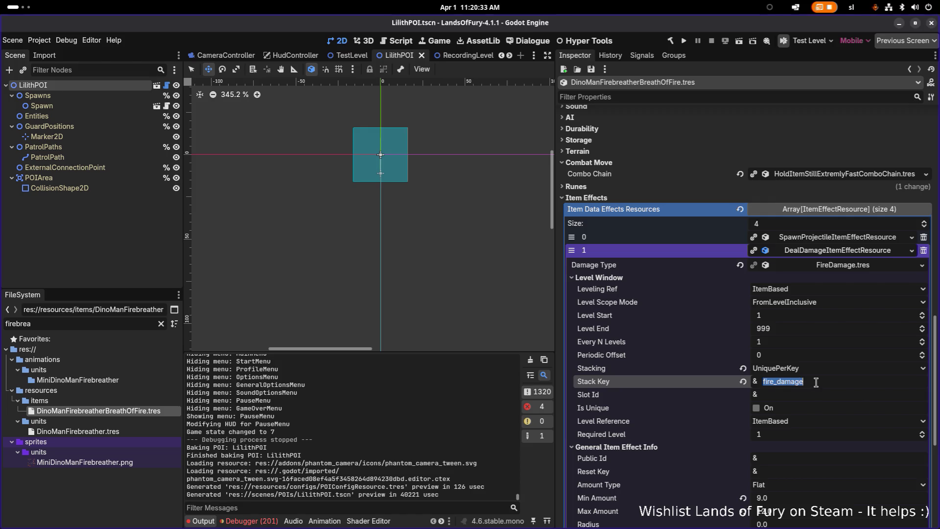
- Reveal the first fire-damage effect's trigger: OnOwnerDealingRangedHit against Enemies
{"action": "scroll", "coordinate": [816, 383], "scroll_direction": "down", "scroll_amount": 5}
{"action": "left_click", "coordinate": [662, 380]}
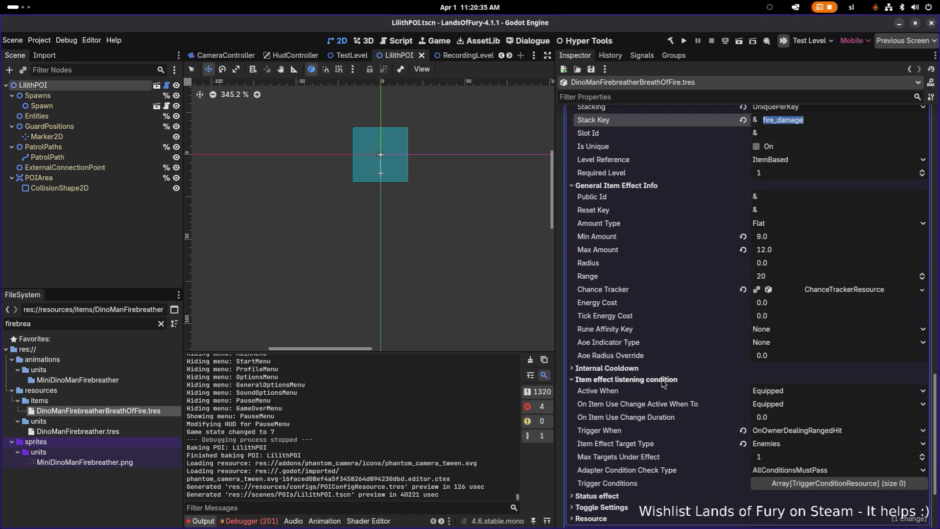
{"action": "scroll", "coordinate": [669, 378], "scroll_direction": "down", "scroll_amount": 1}
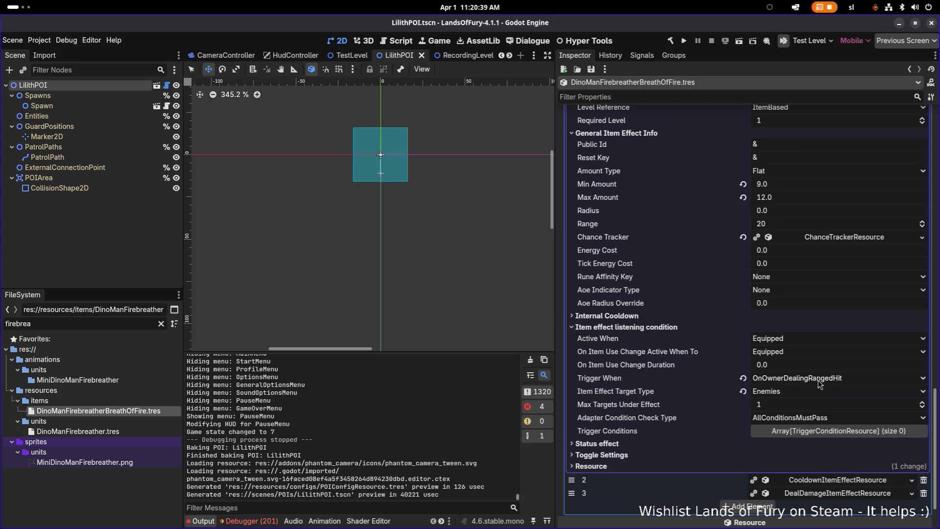
{"action": "scroll", "coordinate": [819, 383], "scroll_direction": "down", "scroll_amount": 1}
- Expand the second fire-damage effect's Level Window to compare stack keys, then collapse it
{"action": "left_click", "coordinate": [828, 430]}
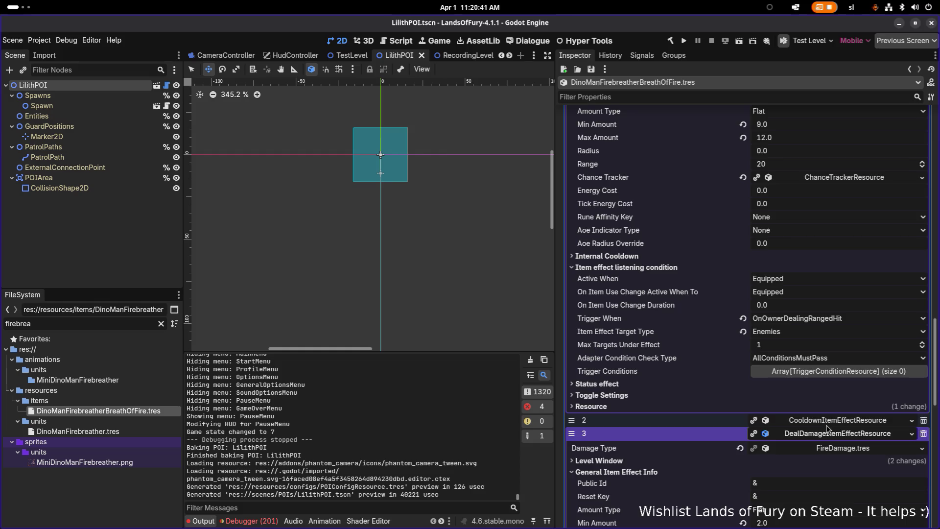
{"action": "scroll", "coordinate": [827, 429], "scroll_direction": "down", "scroll_amount": 4}
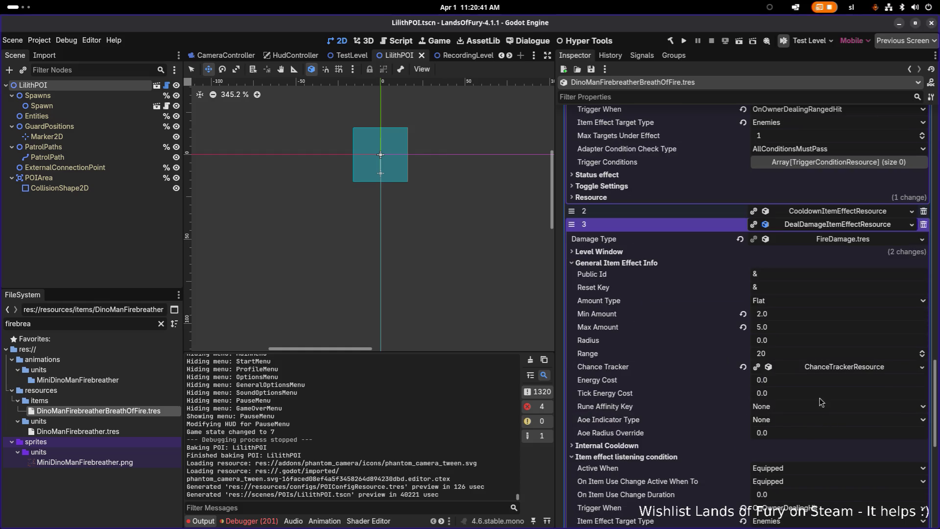
{"action": "left_click", "coordinate": [690, 252]}
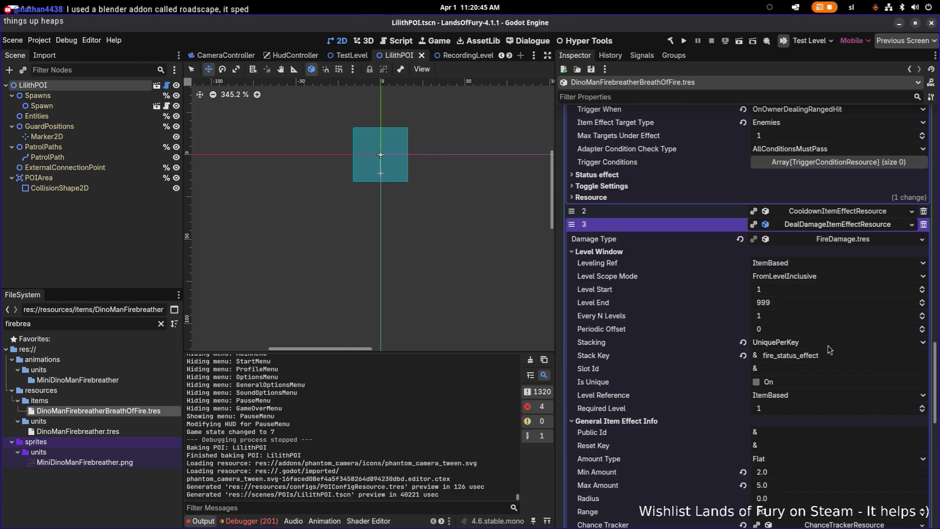
{"action": "scroll", "coordinate": [829, 356], "scroll_direction": "up", "scroll_amount": 1}
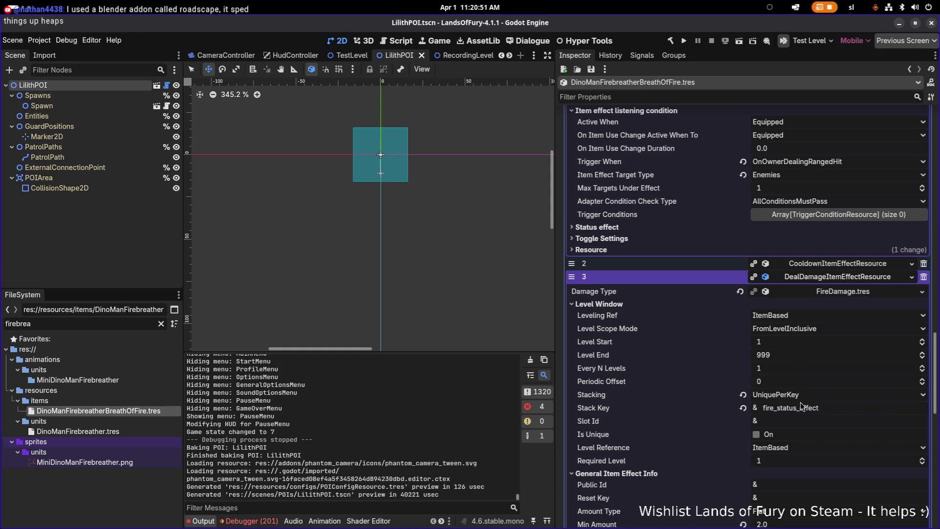
{"action": "scroll", "coordinate": [803, 399], "scroll_direction": "down", "scroll_amount": 2}
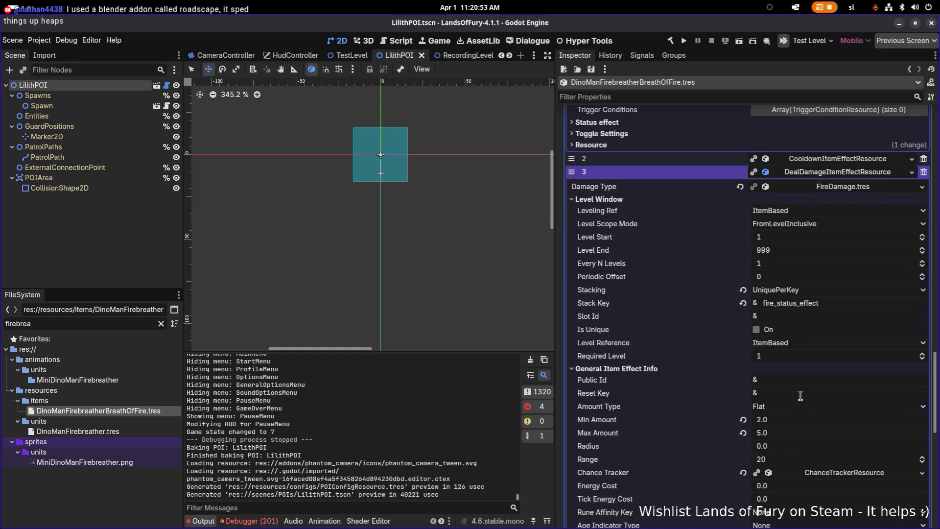
{"action": "scroll", "coordinate": [800, 395], "scroll_direction": "down", "scroll_amount": 2}
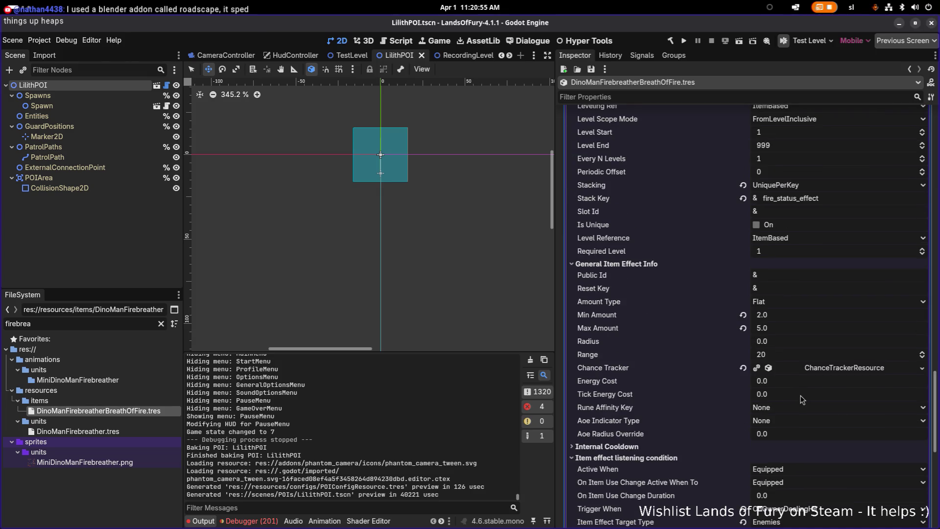
{"action": "scroll", "coordinate": [800, 399], "scroll_direction": "down", "scroll_amount": 3}
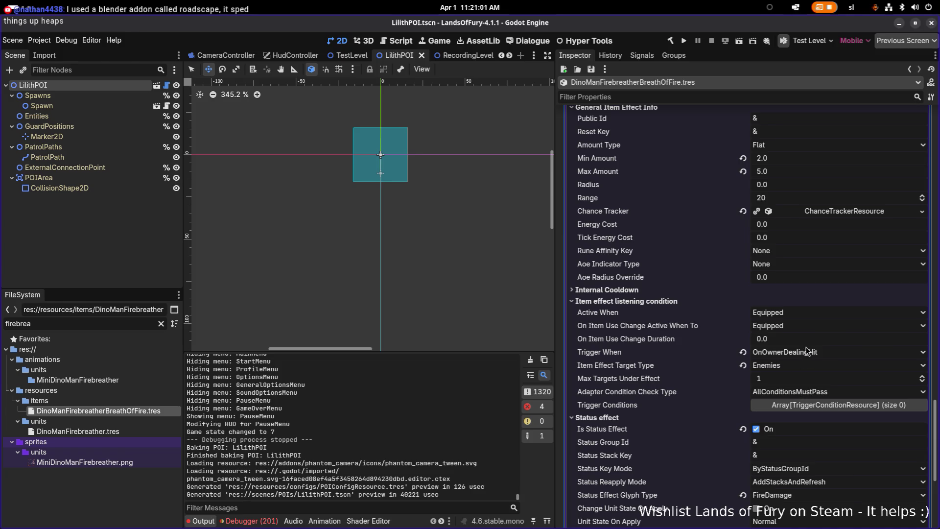
{"action": "scroll", "coordinate": [807, 350], "scroll_direction": "up", "scroll_amount": 6}
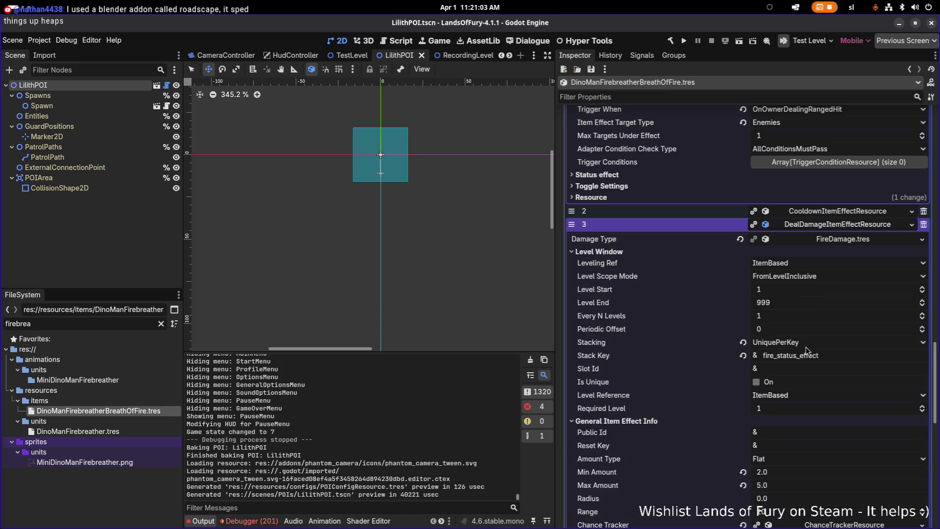
{"action": "left_click", "coordinate": [823, 224]}
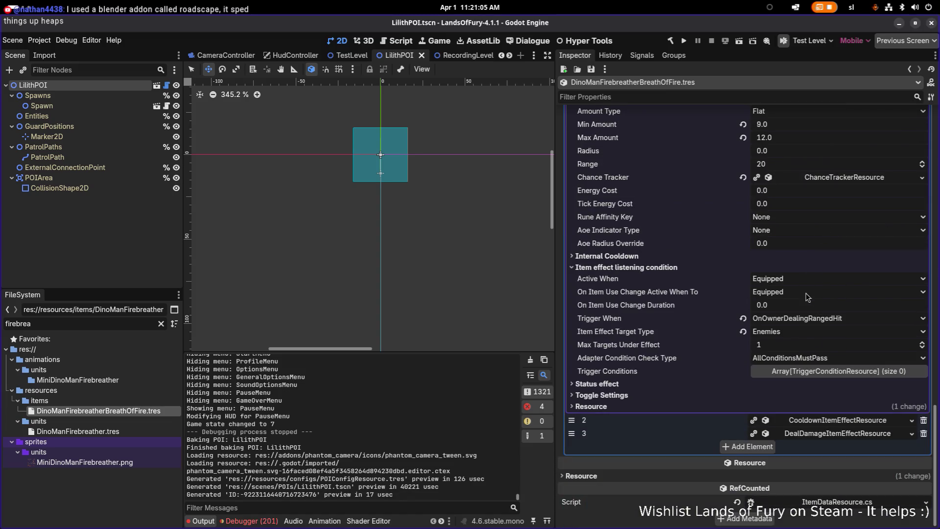
- Change the damage effect's trigger to any hit dealt and fold the Chance Tracker details
{"action": "left_click", "coordinate": [814, 323]}
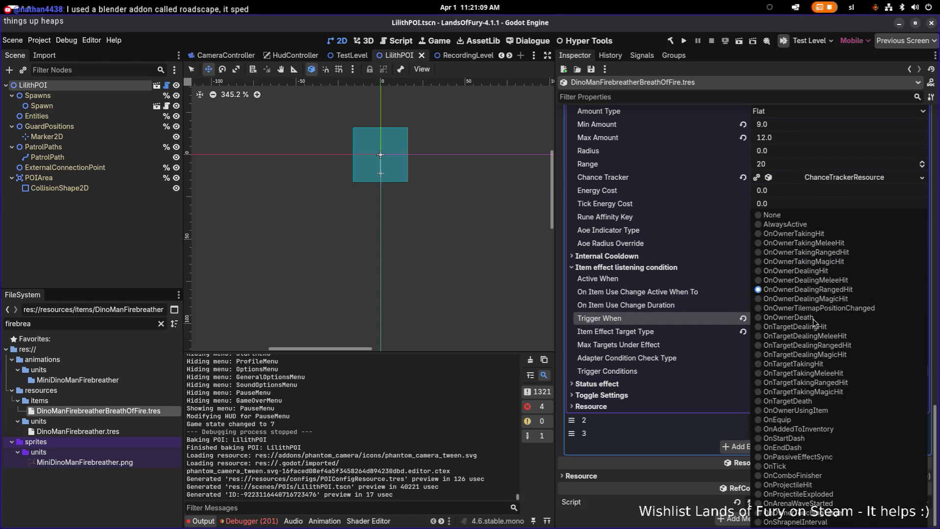
{"action": "left_click", "coordinate": [817, 272]}
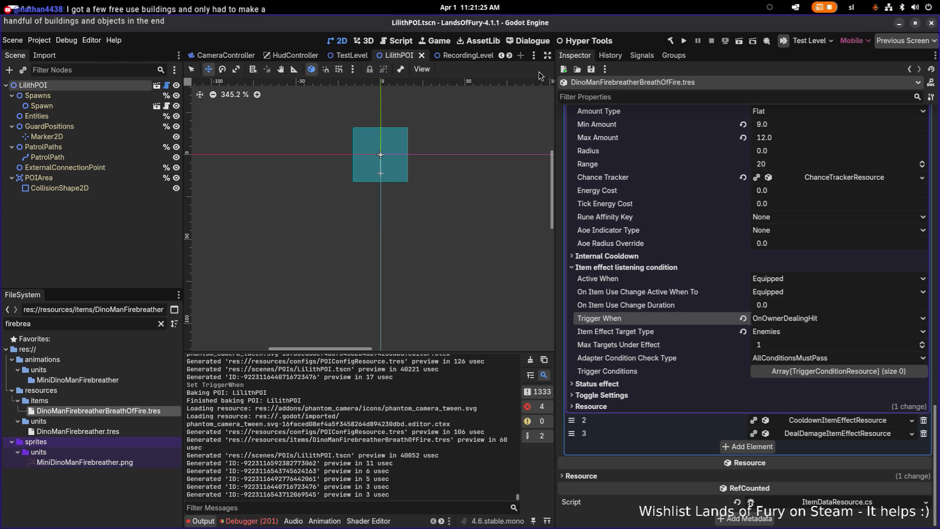
{"action": "scroll", "coordinate": [634, 128], "scroll_direction": "up", "scroll_amount": 3}
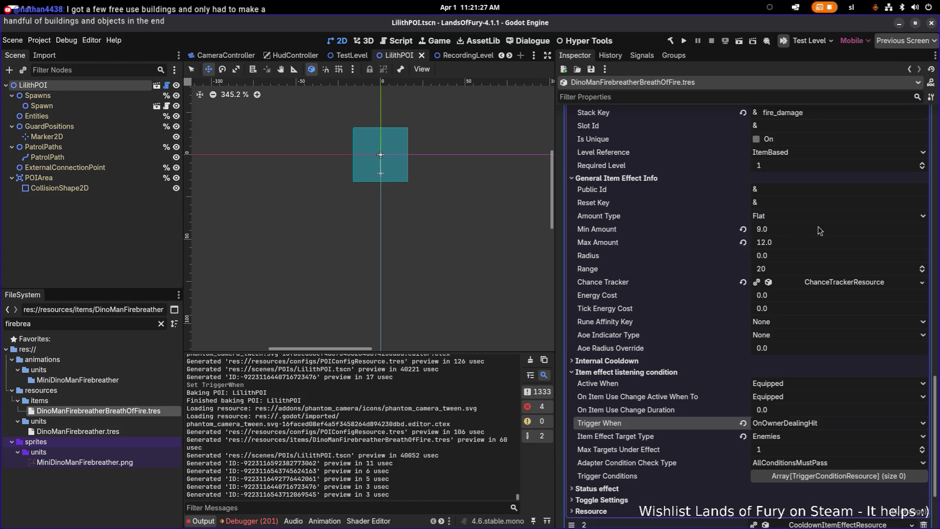
{"action": "left_click", "coordinate": [847, 283]}
{"action": "left_click", "coordinate": [847, 282]}
{"action": "scroll", "coordinate": [847, 287], "scroll_direction": "down", "scroll_amount": 3}
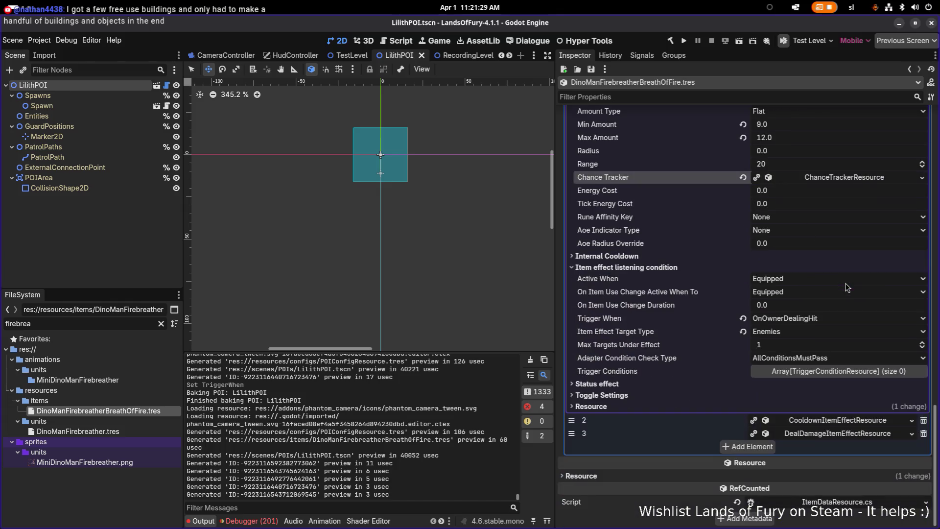
{"action": "left_click", "coordinate": [684, 41]}
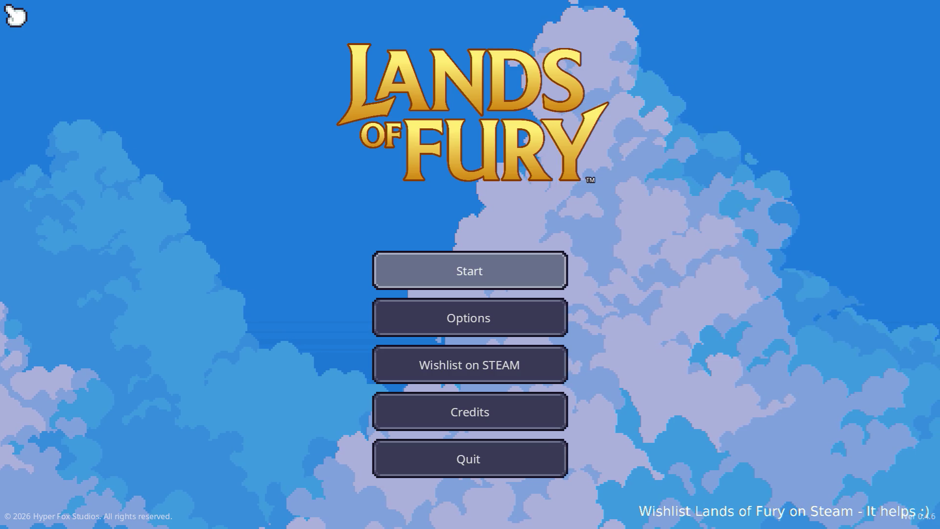
- Start a game, walk the hero right and left through The Glade, then close it
{"action": "key", "text": "Return"}
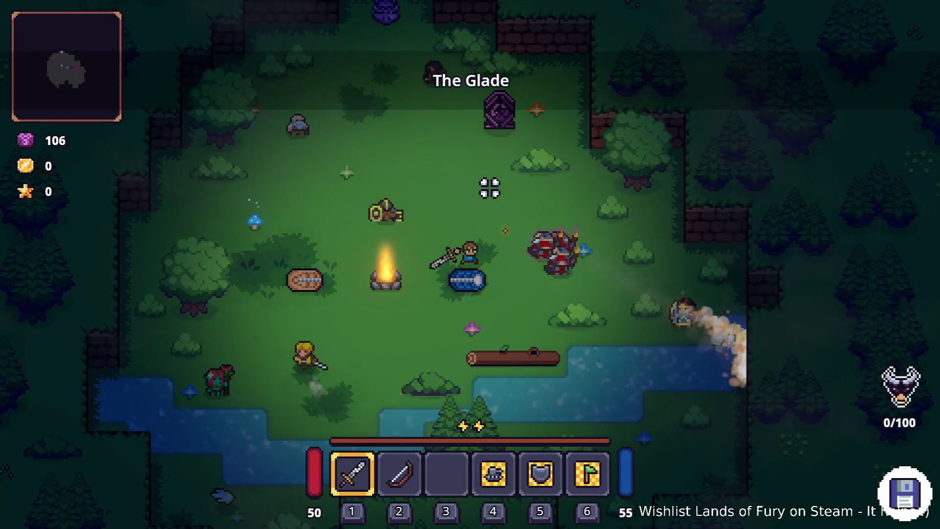
{"action": "key", "text": "d"}
{"action": "key", "text": "d"}
{"action": "key", "text": "s"}
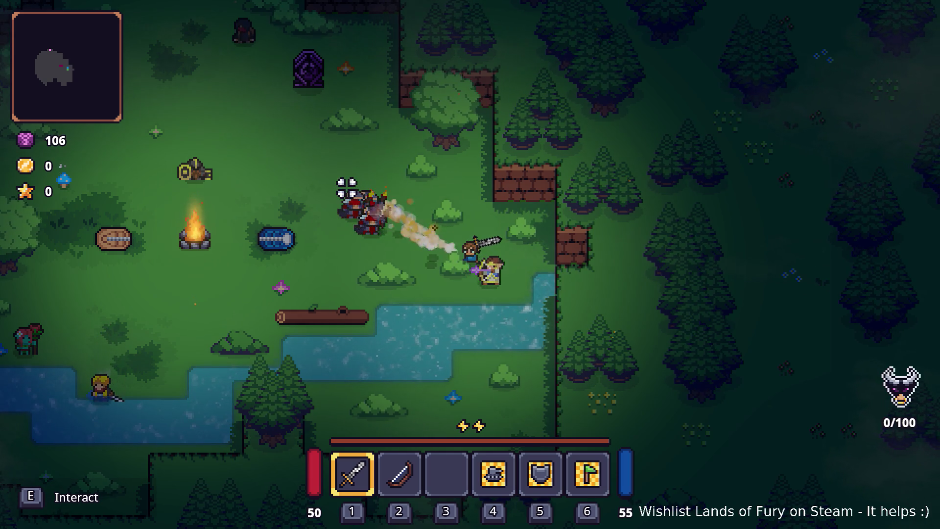
{"action": "key", "text": "a"}
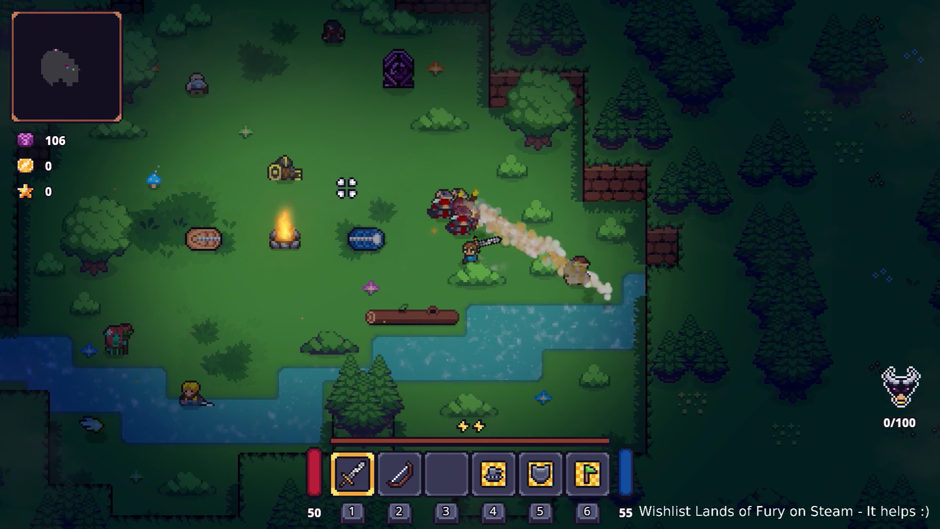
{"action": "key", "text": "d"}
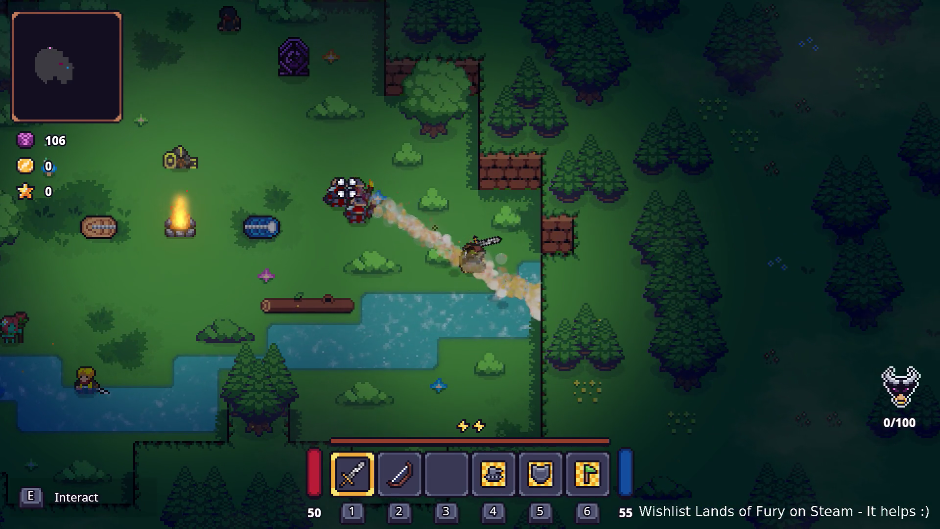
{"action": "key", "text": "F8"}
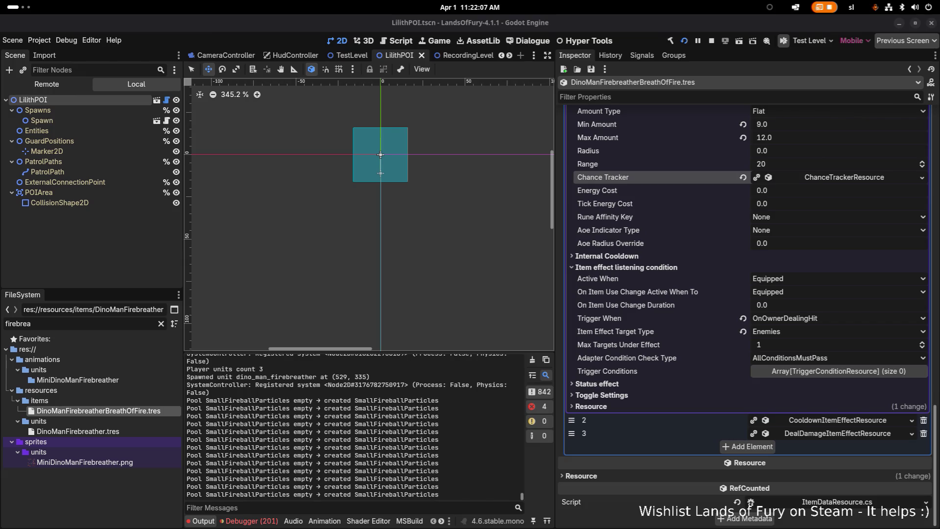
- Review the test run's errors in the Debugger Errors list, then stop the running game
{"action": "left_click", "coordinate": [242, 520]}
{"action": "scroll", "coordinate": [263, 467], "scroll_direction": "up", "scroll_amount": 1}
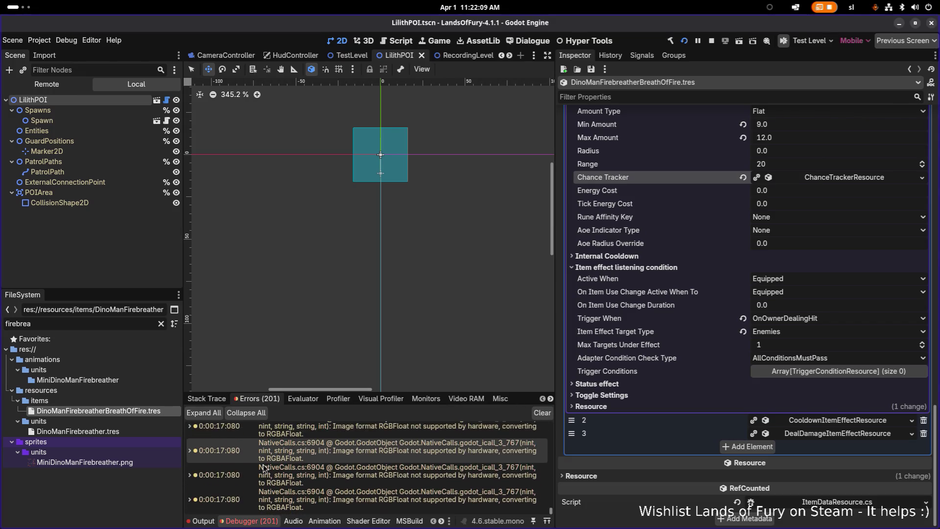
{"action": "scroll", "coordinate": [264, 468], "scroll_direction": "up", "scroll_amount": 5}
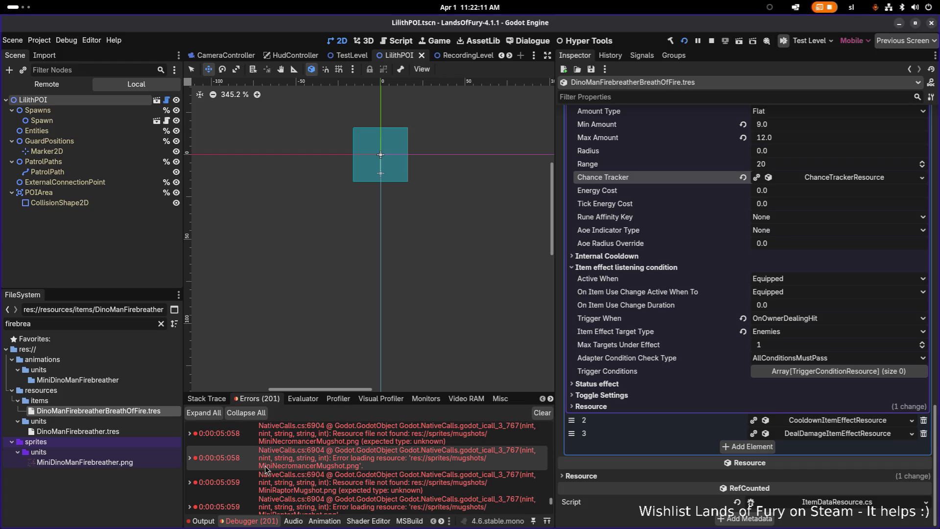
{"action": "scroll", "coordinate": [382, 440], "scroll_direction": "up", "scroll_amount": 2}
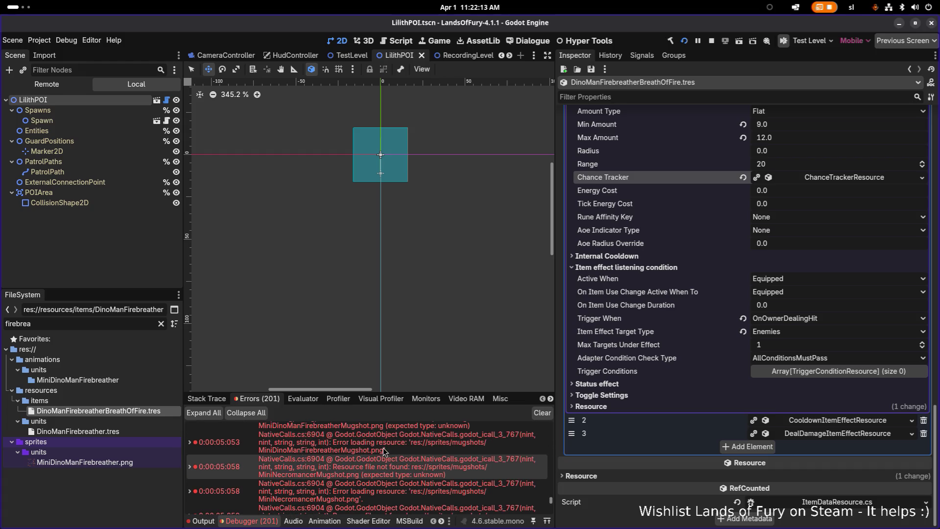
{"action": "scroll", "coordinate": [383, 447], "scroll_direction": "down", "scroll_amount": 5}
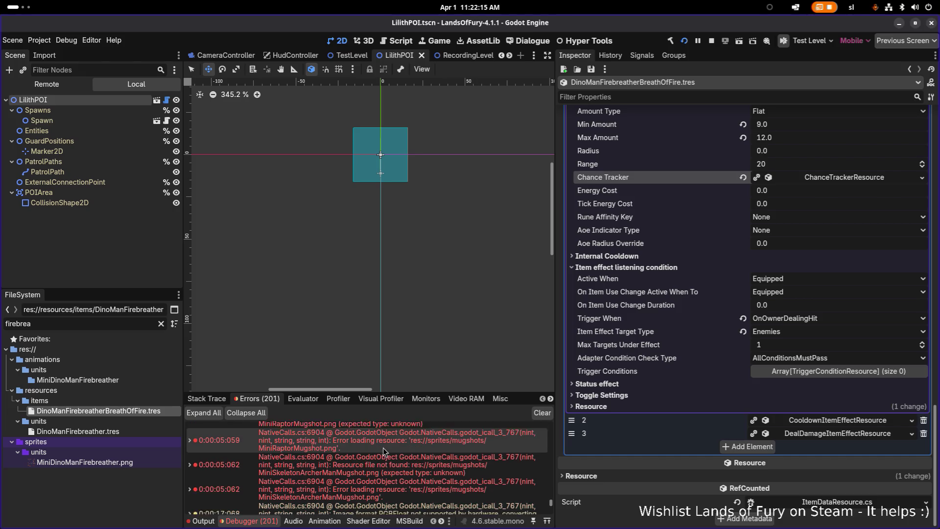
{"action": "scroll", "coordinate": [383, 448], "scroll_direction": "up", "scroll_amount": 3}
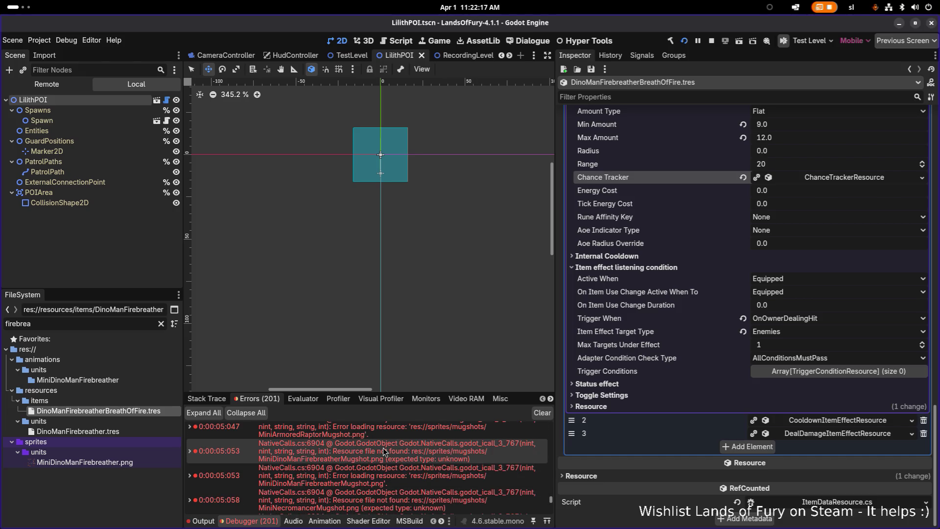
{"action": "scroll", "coordinate": [383, 448], "scroll_direction": "up", "scroll_amount": 3}
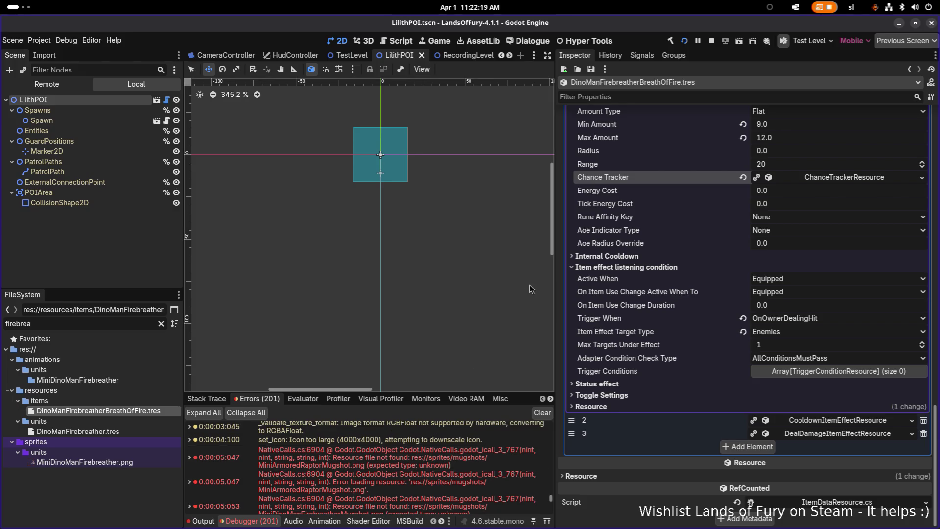
{"action": "left_click", "coordinate": [713, 41]}
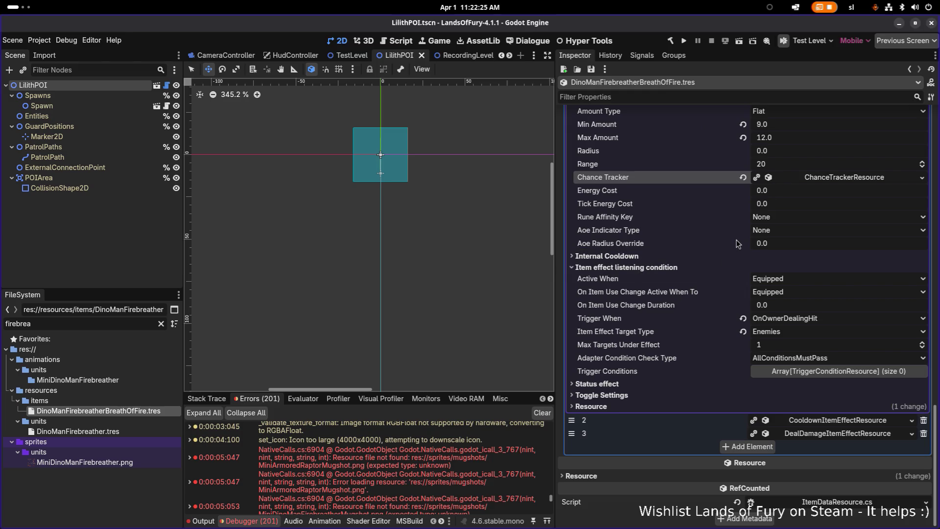
{"action": "scroll", "coordinate": [736, 241], "scroll_direction": "up", "scroll_amount": 3}
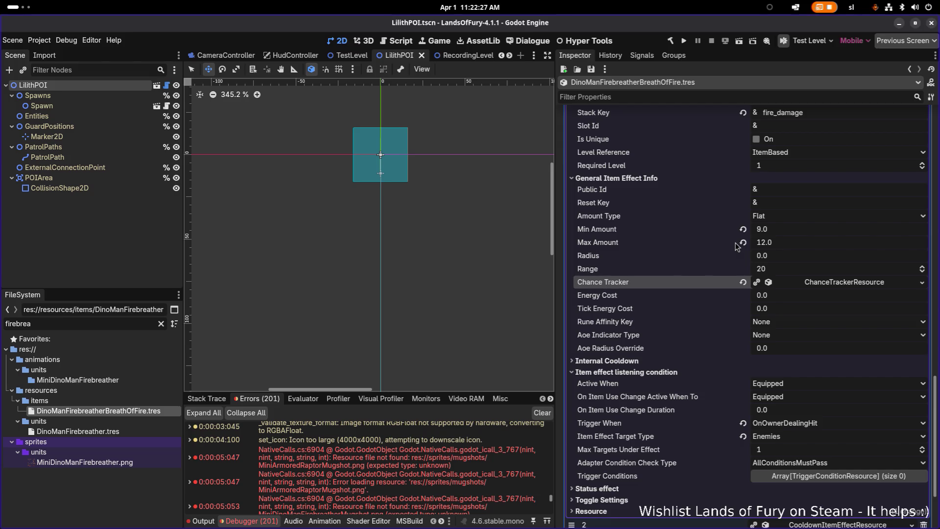
{"action": "scroll", "coordinate": [737, 245], "scroll_direction": "up", "scroll_amount": 6}
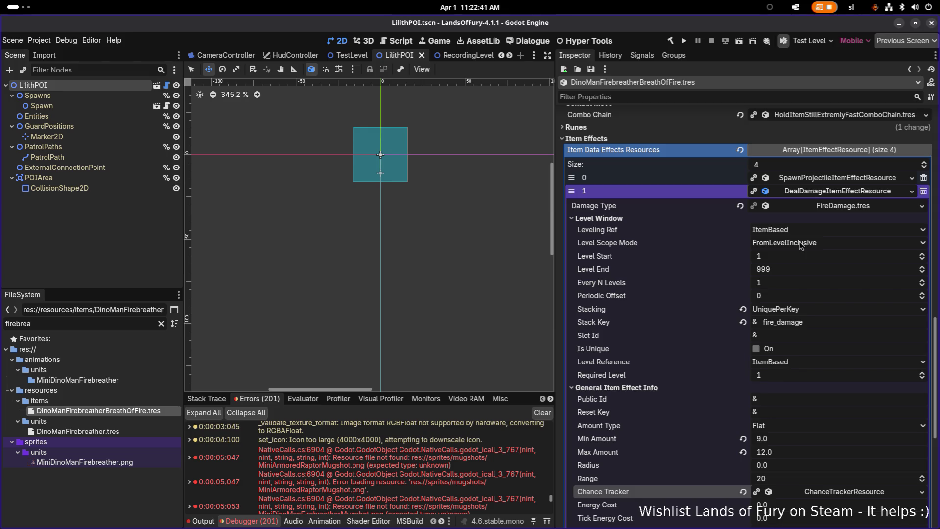
{"action": "scroll", "coordinate": [776, 269], "scroll_direction": "down", "scroll_amount": 2}
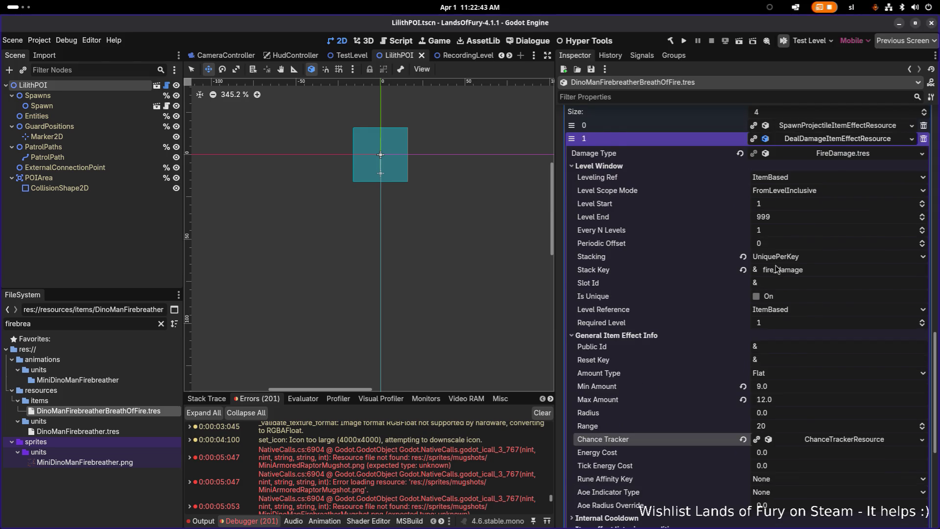
{"action": "scroll", "coordinate": [777, 269], "scroll_direction": "down", "scroll_amount": 4}
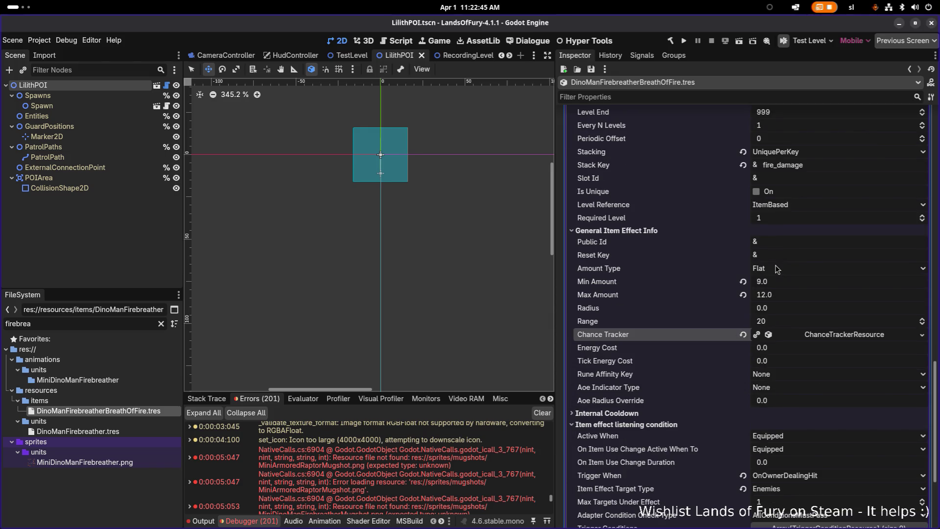
{"action": "scroll", "coordinate": [776, 269], "scroll_direction": "down", "scroll_amount": 6}
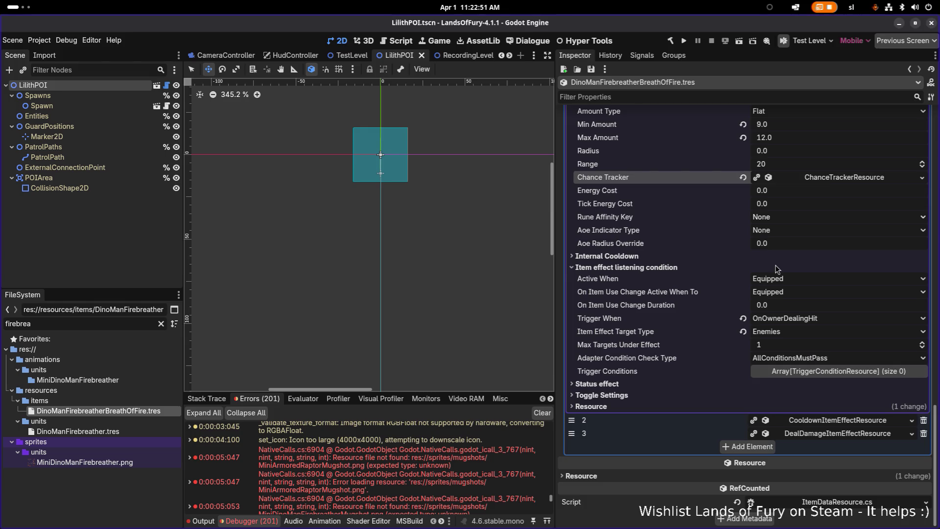
{"action": "scroll", "coordinate": [775, 266], "scroll_direction": "up", "scroll_amount": 15}
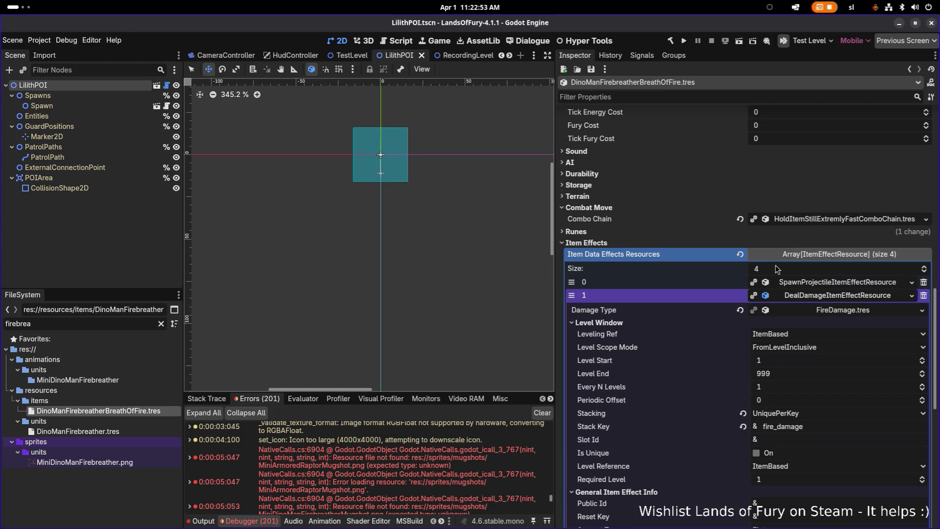
{"action": "scroll", "coordinate": [777, 268], "scroll_direction": "down", "scroll_amount": 10}
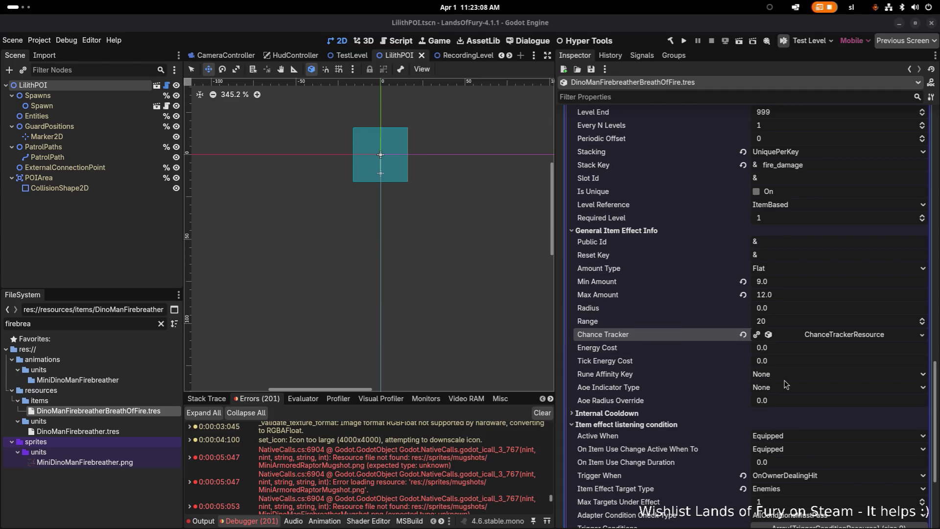
{"action": "scroll", "coordinate": [784, 382], "scroll_direction": "down", "scroll_amount": 4}
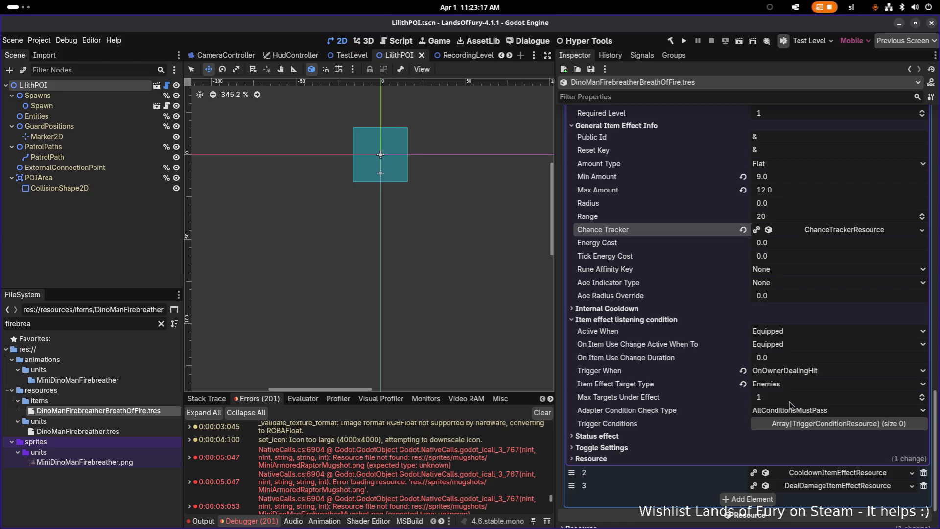
{"action": "scroll", "coordinate": [662, 345], "scroll_direction": "up", "scroll_amount": 15}
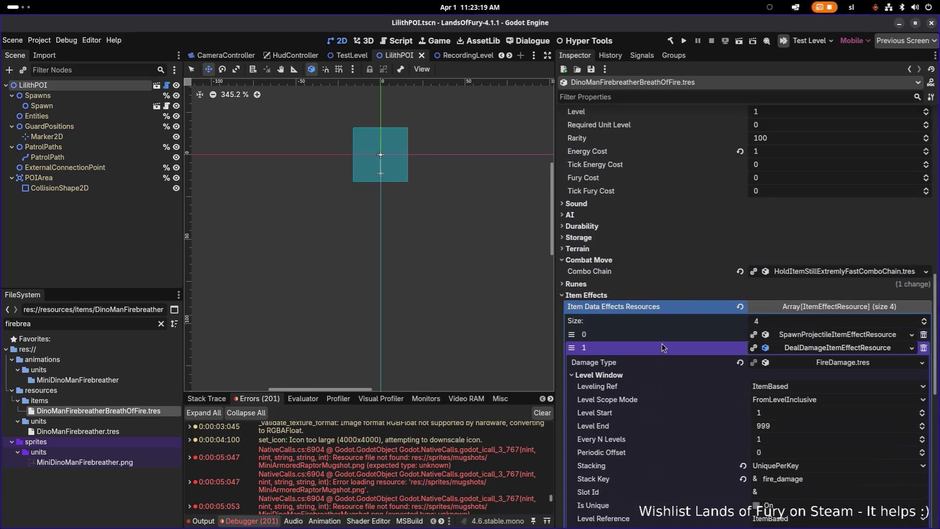
{"action": "scroll", "coordinate": [662, 343], "scroll_direction": "down", "scroll_amount": 10}
{"action": "scroll", "coordinate": [815, 355], "scroll_direction": "up", "scroll_amount": 2}
- Toggle Destroy On Touch on the projectile-spawning effect
{"action": "left_click", "coordinate": [815, 394]}
{"action": "scroll", "coordinate": [803, 394], "scroll_direction": "down", "scroll_amount": 3}
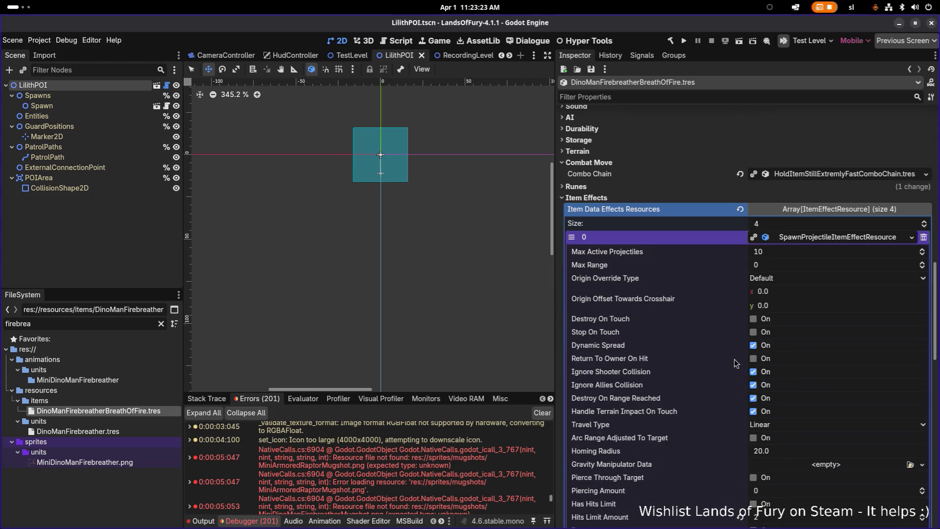
{"action": "left_click", "coordinate": [753, 319]}
{"action": "scroll", "coordinate": [783, 343], "scroll_direction": "down", "scroll_amount": 10}
{"action": "scroll", "coordinate": [802, 356], "scroll_direction": "down", "scroll_amount": 5}
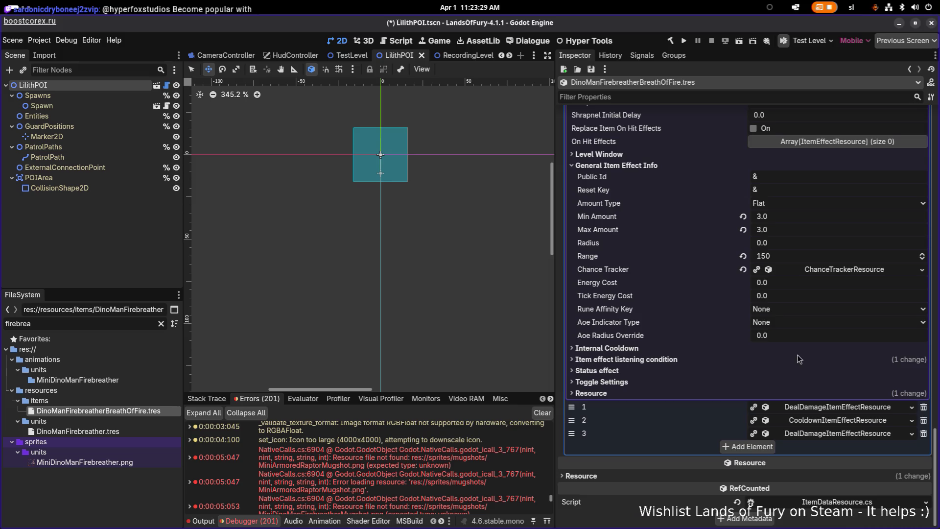
- Make the fire damage effect trigger on OnOwnerDealingRangedHit and save the scene
{"action": "left_click", "coordinate": [672, 362]}
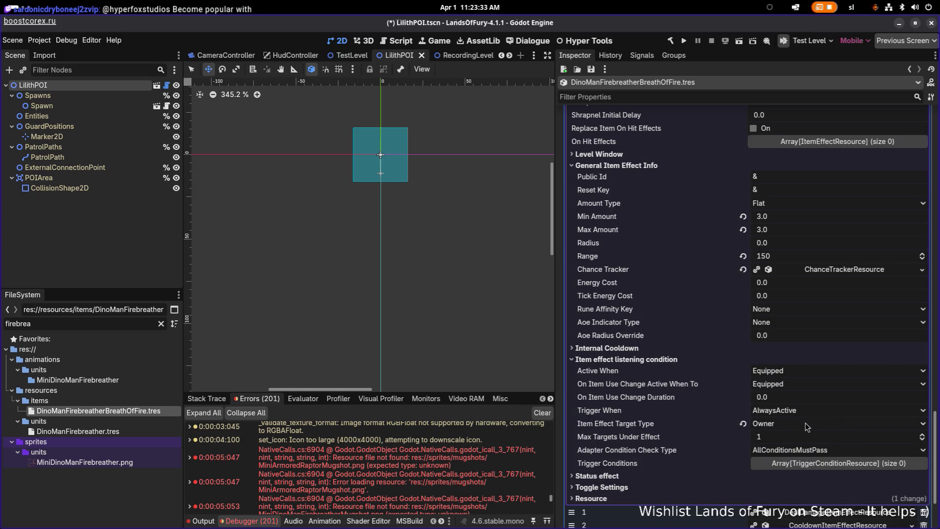
{"action": "scroll", "coordinate": [820, 446], "scroll_direction": "down", "scroll_amount": 4}
{"action": "left_click", "coordinate": [822, 408]}
{"action": "scroll", "coordinate": [822, 409], "scroll_direction": "down", "scroll_amount": 5}
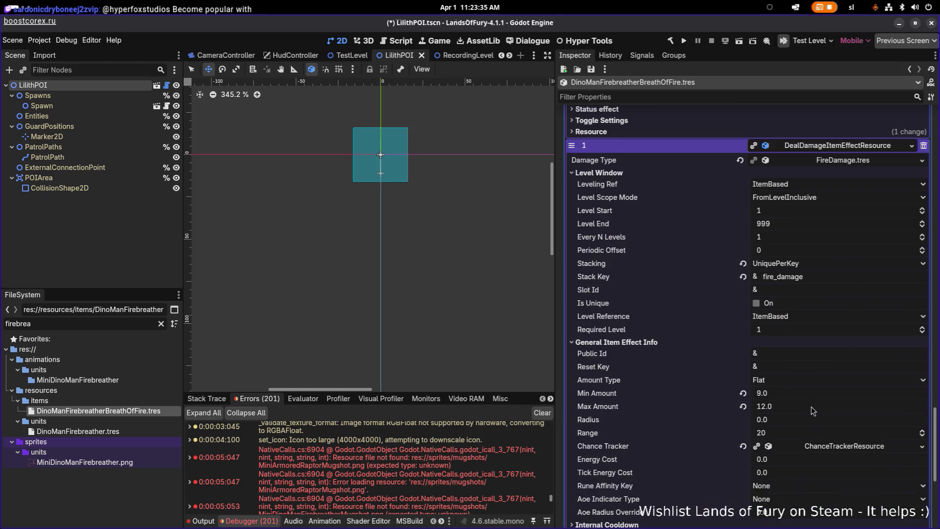
{"action": "scroll", "coordinate": [815, 411], "scroll_direction": "down", "scroll_amount": 5}
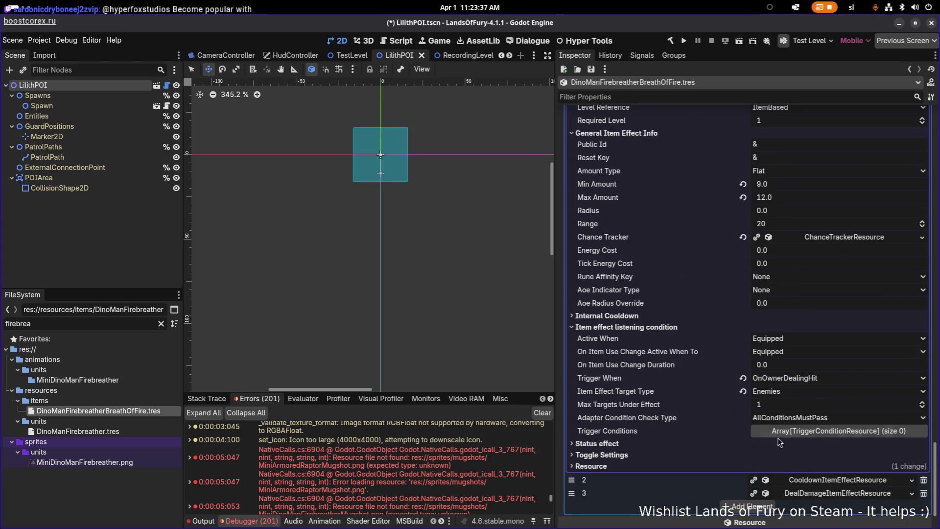
{"action": "left_click", "coordinate": [798, 380]}
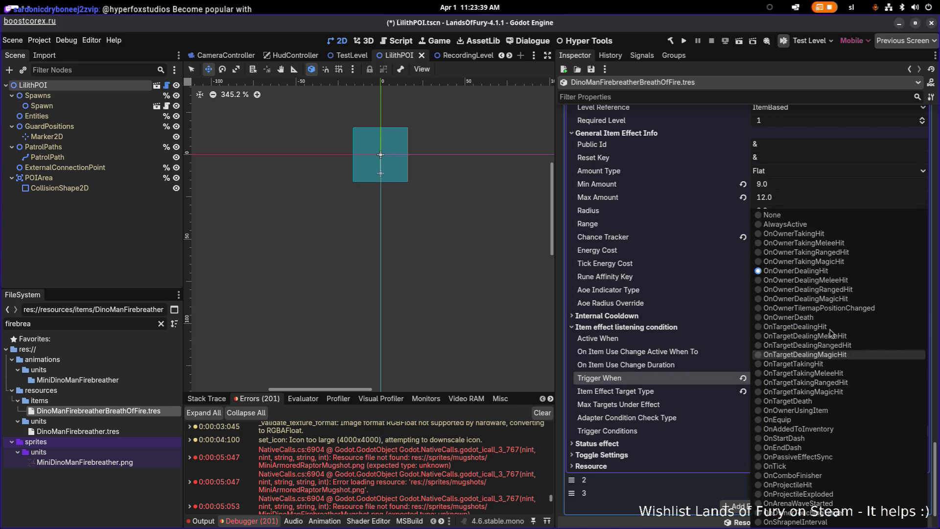
{"action": "left_click", "coordinate": [855, 290]}
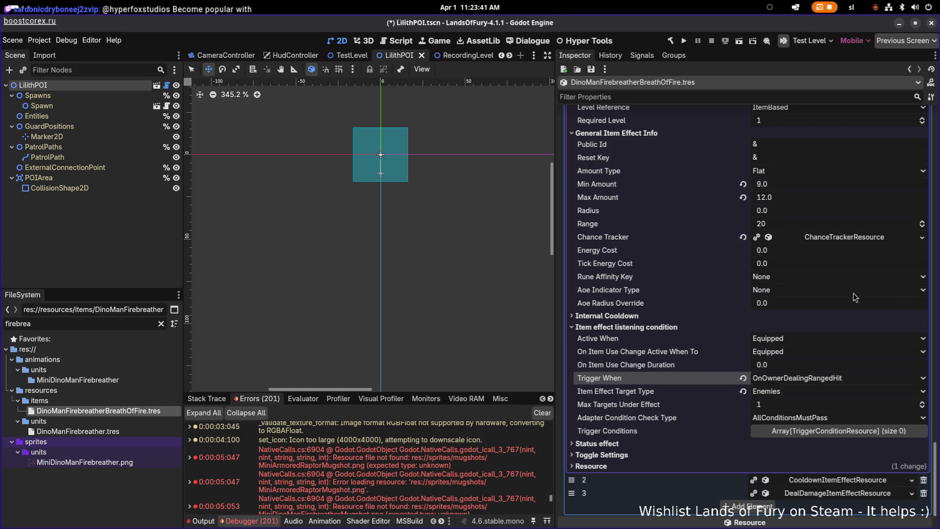
{"action": "key", "text": "ctrl+s"}
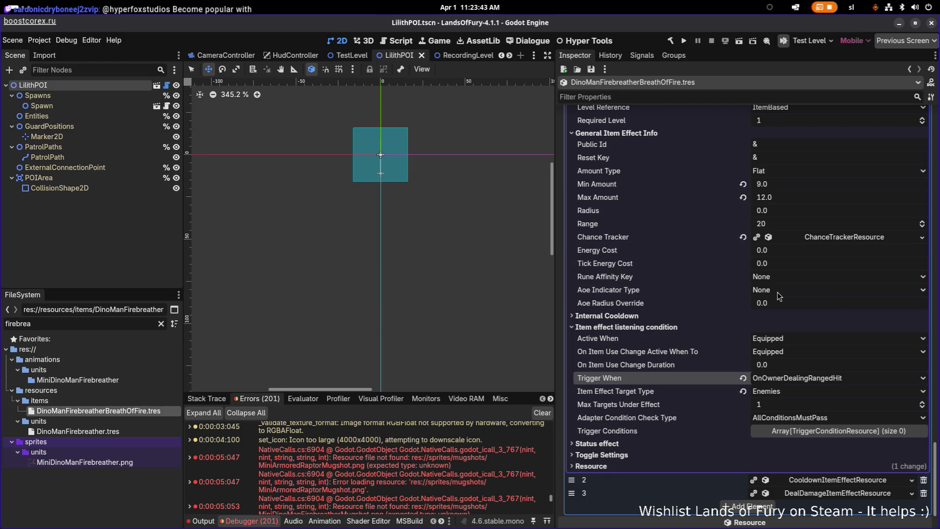
- Keep the third effect's trigger as OnOwnerDealingHit, save, and run the game
{"action": "scroll", "coordinate": [847, 449], "scroll_direction": "down", "scroll_amount": 2}
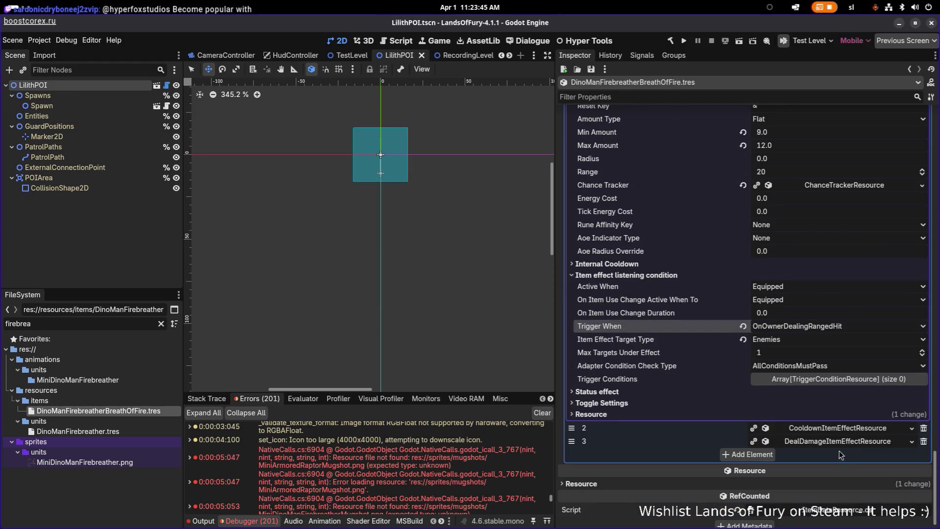
{"action": "left_click", "coordinate": [840, 441]}
{"action": "scroll", "coordinate": [840, 442], "scroll_direction": "down", "scroll_amount": 10}
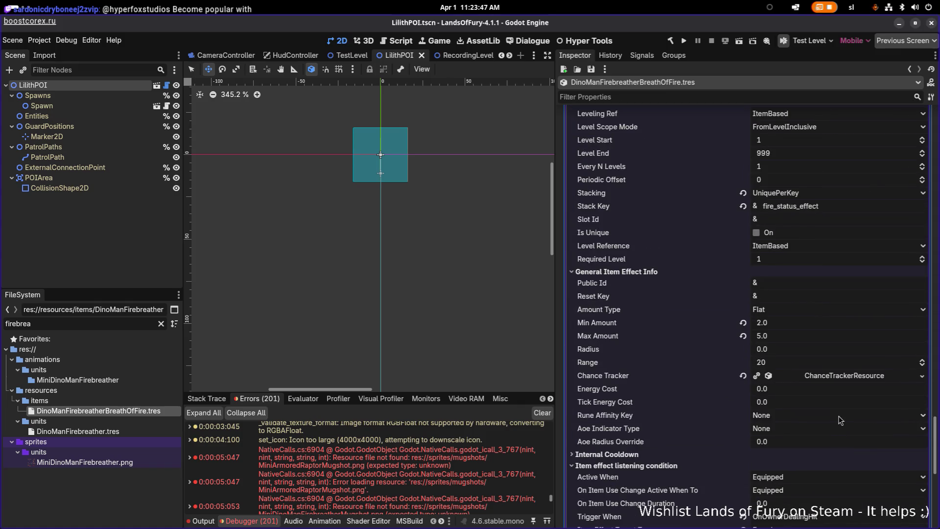
{"action": "scroll", "coordinate": [840, 420], "scroll_direction": "down", "scroll_amount": 6}
{"action": "left_click", "coordinate": [828, 362]}
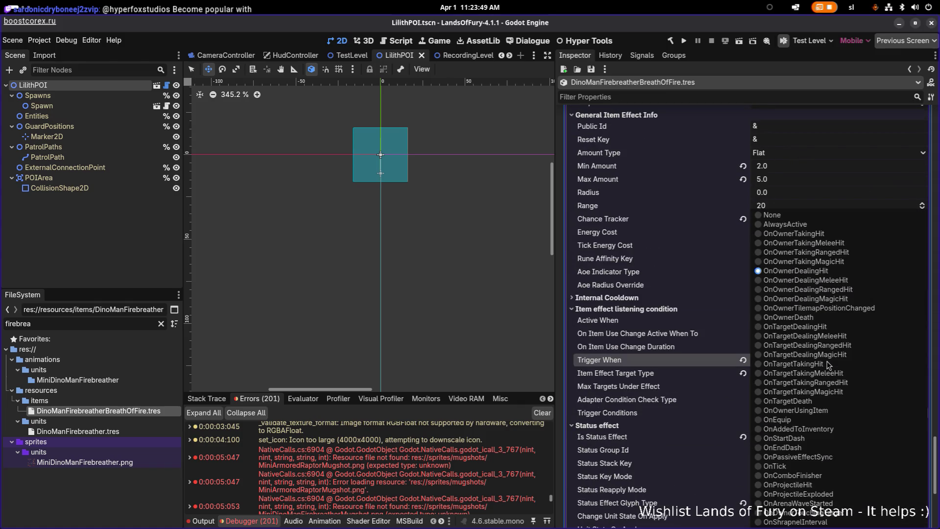
{"action": "left_click", "coordinate": [695, 360]}
{"action": "key", "text": "ctrl+s"}
{"action": "left_click", "coordinate": [684, 41]}
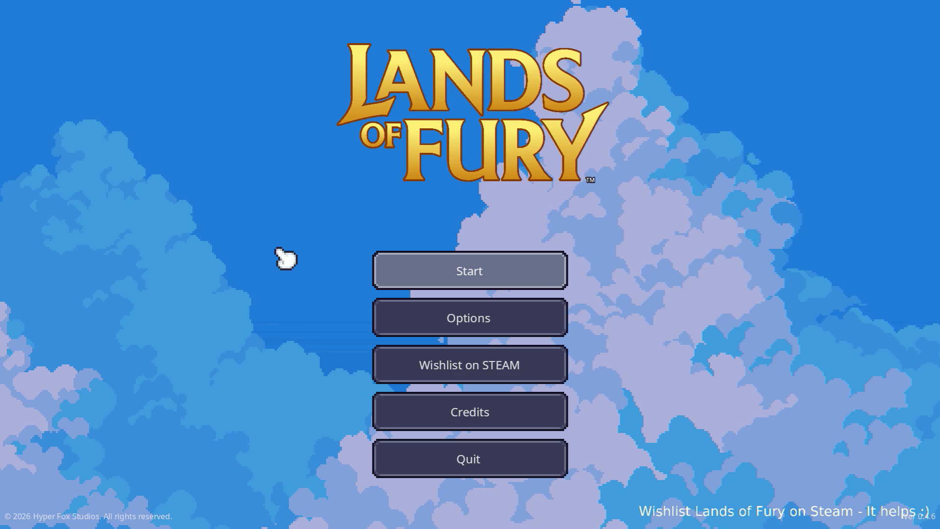
- Start a new game and walk over to the training dummies
{"action": "left_click", "coordinate": [384, 269]}
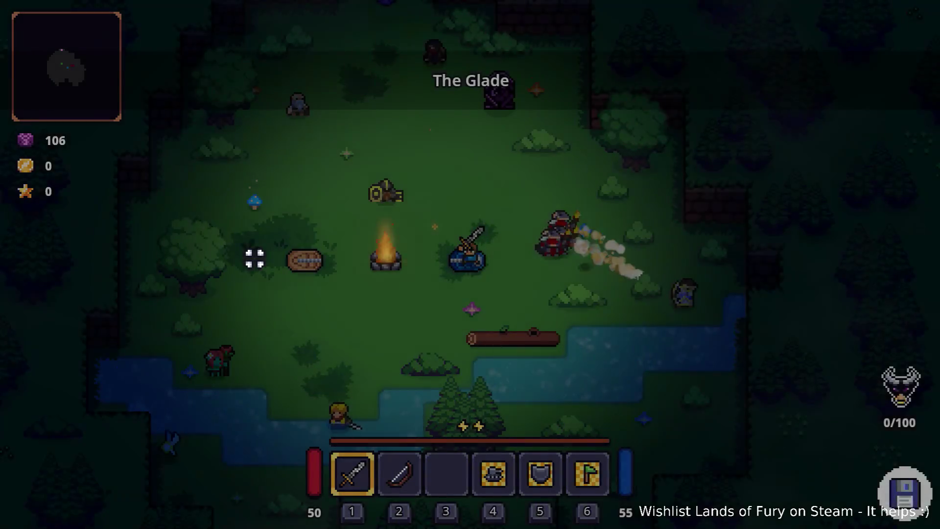
{"action": "key", "text": "d"}
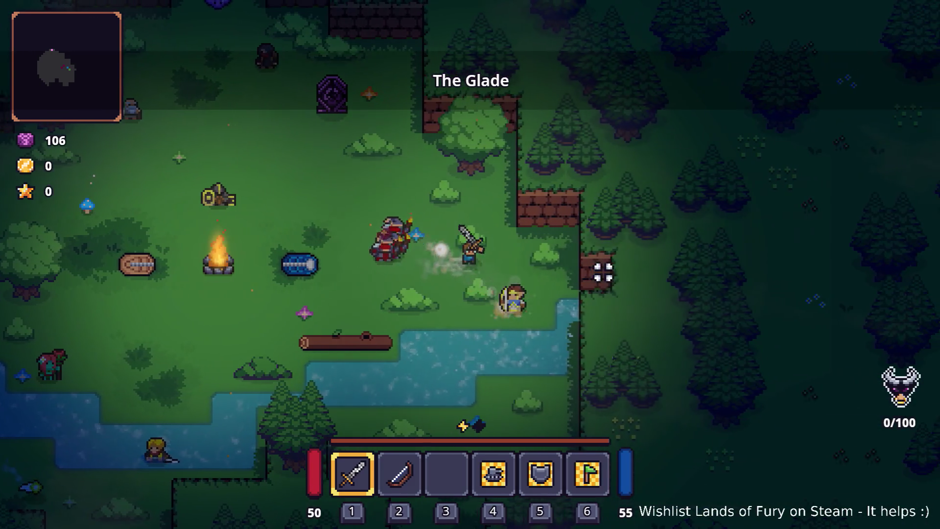
{"action": "key", "text": "s"}
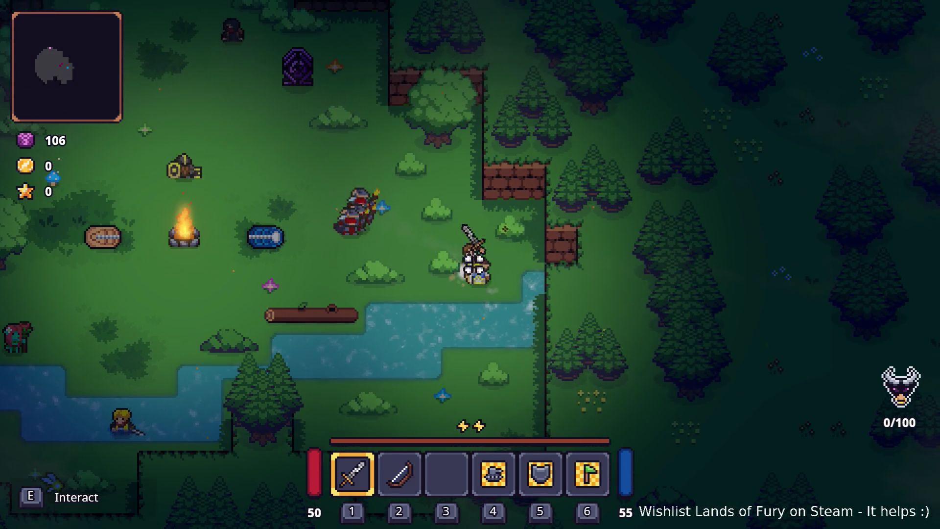
{"action": "key", "text": "w"}
{"action": "key", "text": "a"}
{"action": "left_click", "coordinate": [338, 259]}
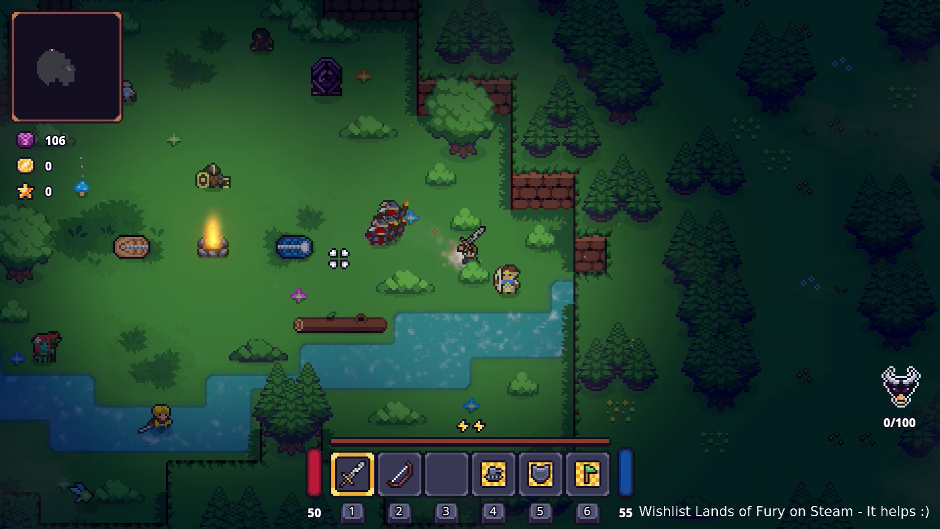
{"action": "key", "text": "w"}
{"action": "key", "text": "a"}
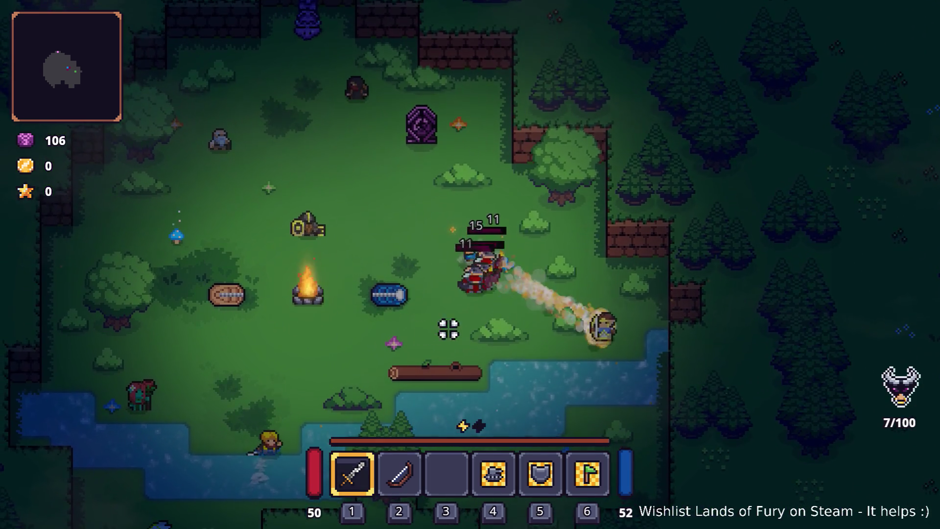
- Attack the training dummies repeatedly to check the fire damage numbers, then quit to desktop
{"action": "left_click", "coordinate": [448, 329]}
{"action": "left_click", "coordinate": [566, 253]}
{"action": "left_click", "coordinate": [571, 253]}
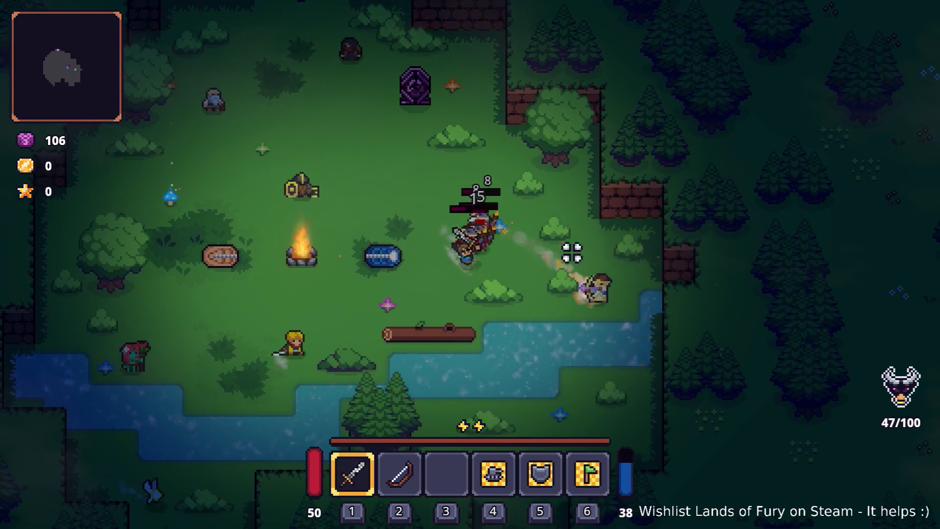
{"action": "key", "text": "a"}
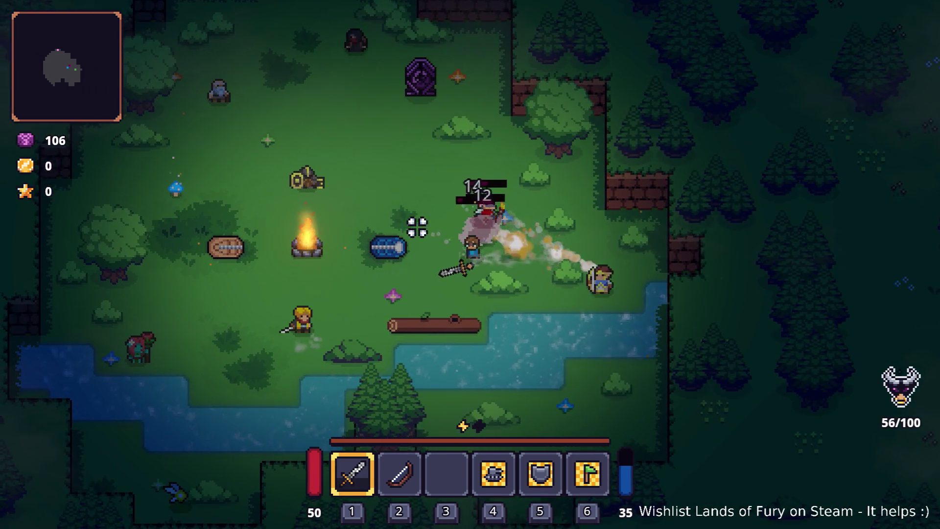
{"action": "left_click", "coordinate": [662, 229]}
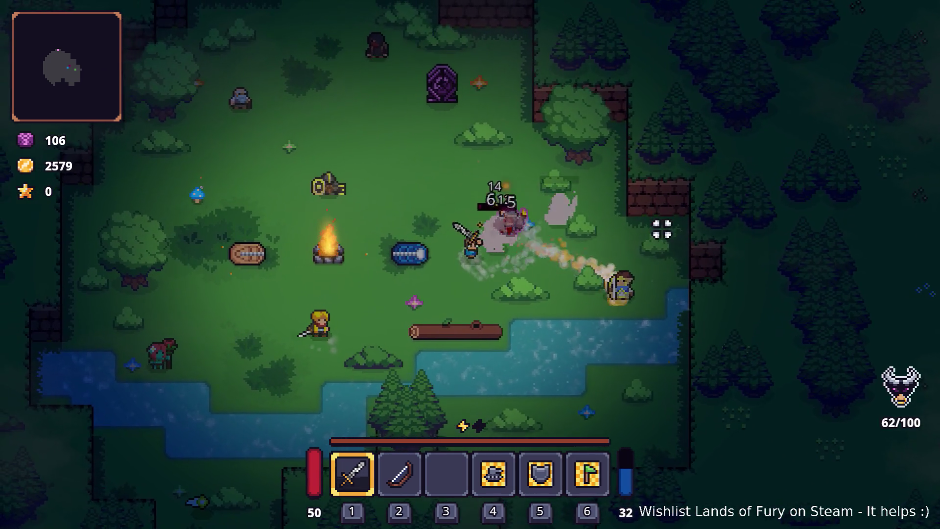
{"action": "key", "text": "w"}
{"action": "key", "text": "d"}
{"action": "left_click", "coordinate": [439, 237]}
{"action": "left_click", "coordinate": [453, 226]}
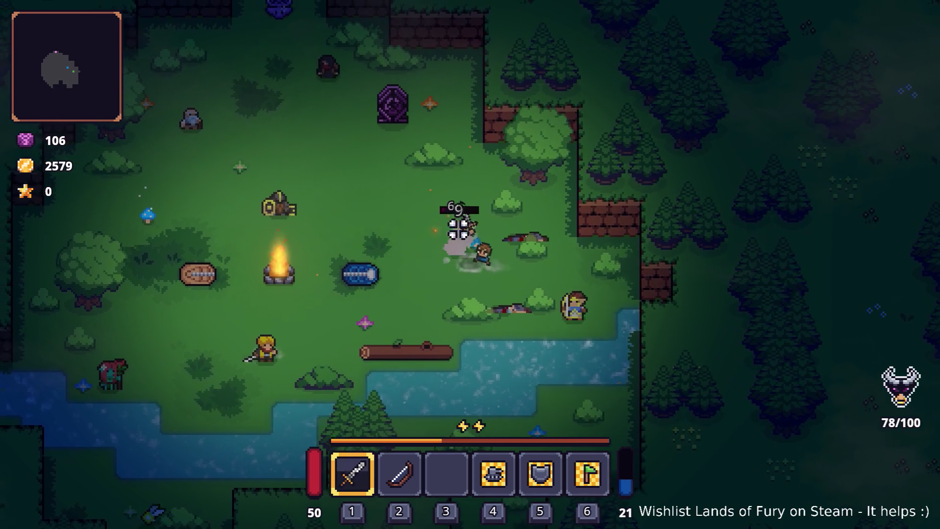
{"action": "key", "text": "a"}
{"action": "left_click", "coordinate": [561, 240]}
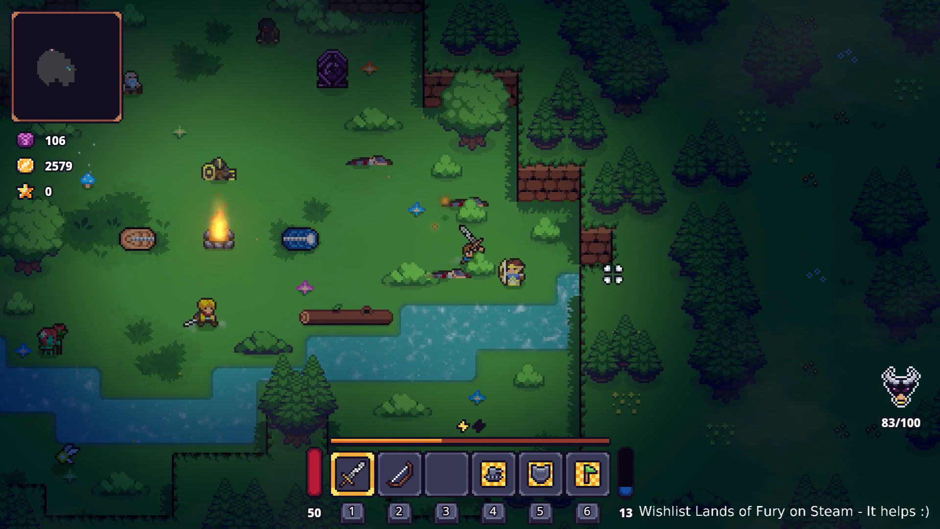
{"action": "key", "text": "Escape"}
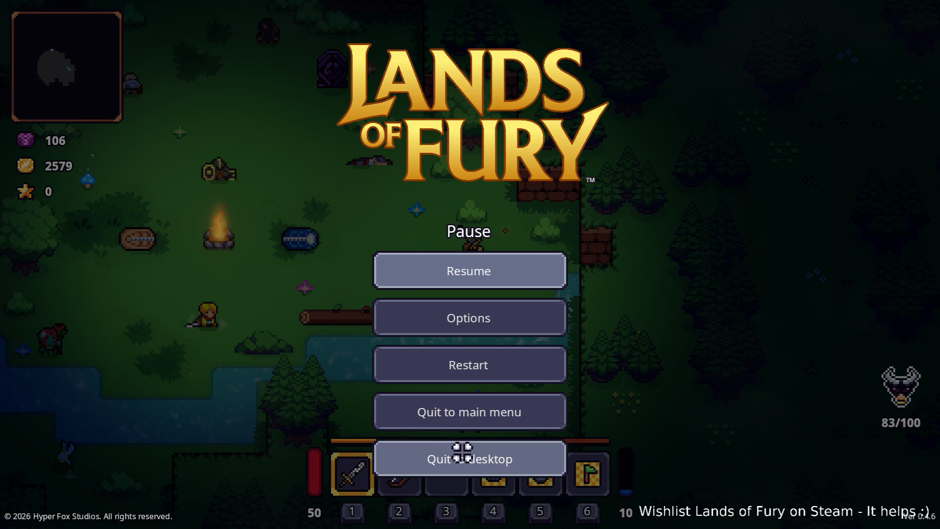
{"action": "left_click", "coordinate": [460, 451]}
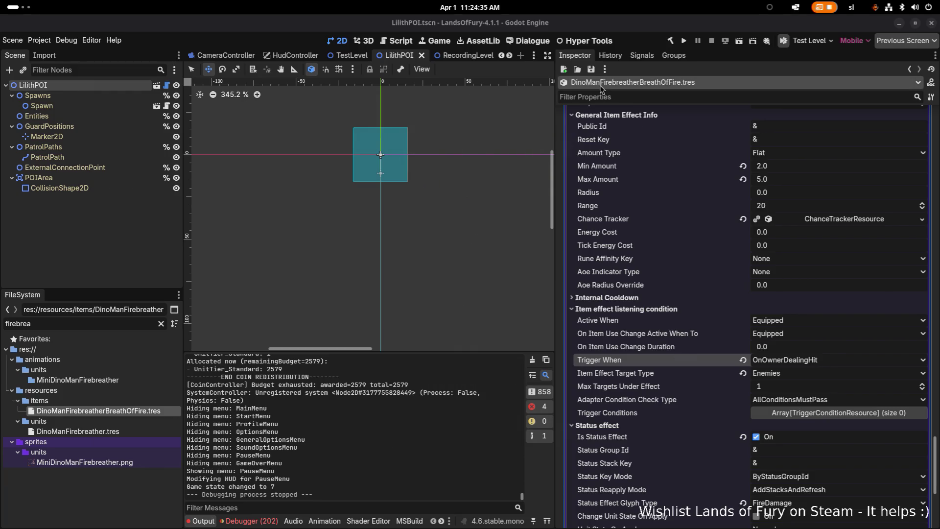
- Save DinoManFirebreatherBreathOfFire.tres from the Inspector and review element 3's trigger setting
{"action": "left_click", "coordinate": [591, 71]}
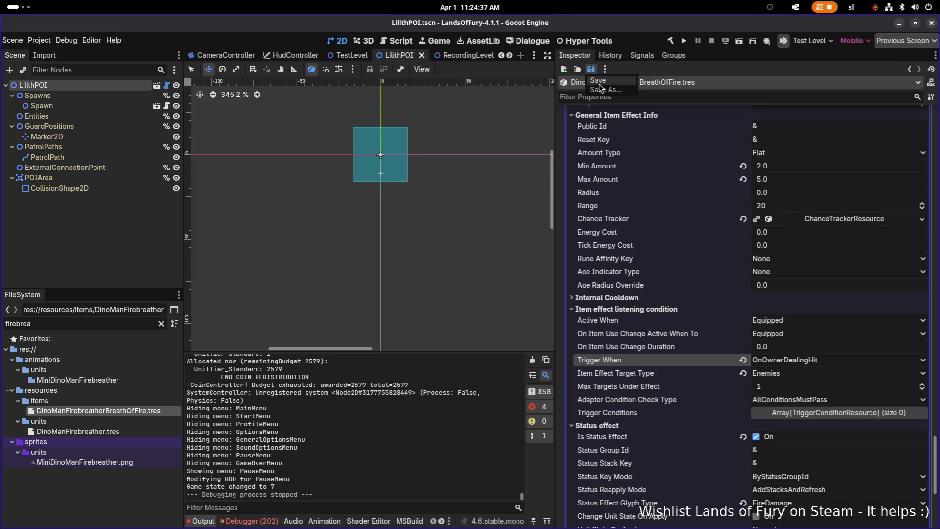
{"action": "left_click", "coordinate": [598, 81]}
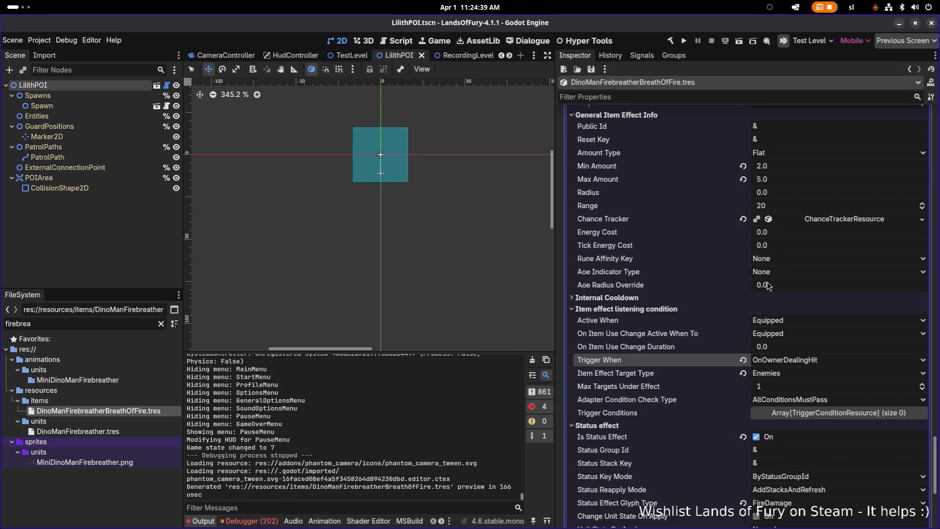
{"action": "scroll", "coordinate": [767, 286], "scroll_direction": "down", "scroll_amount": 3}
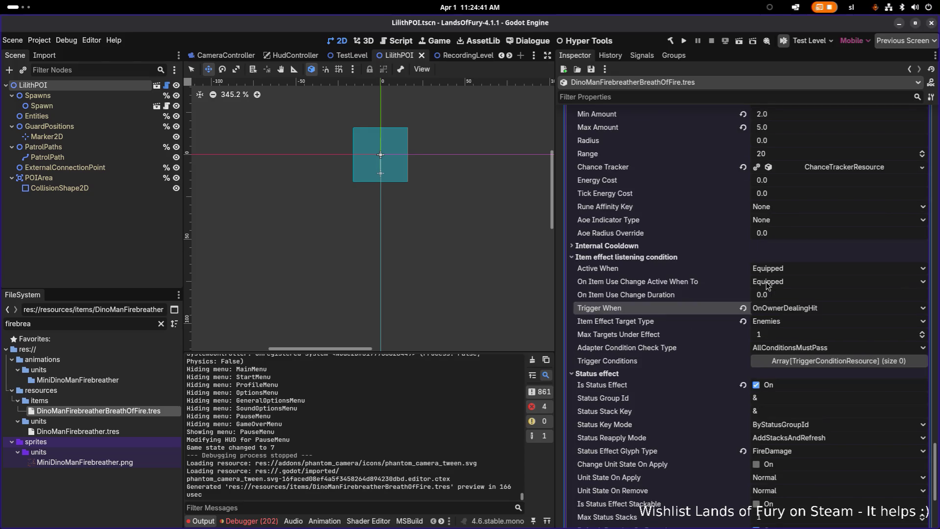
{"action": "scroll", "coordinate": [768, 286], "scroll_direction": "down", "scroll_amount": 6}
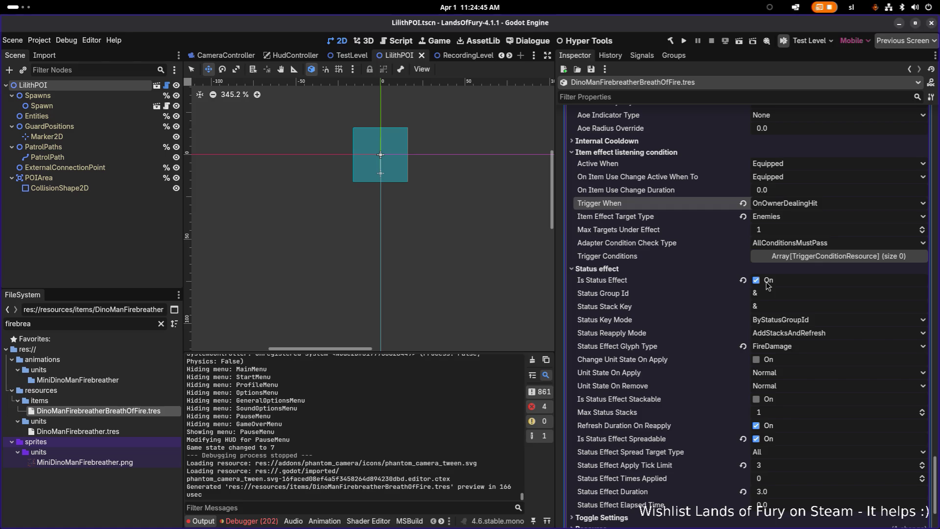
{"action": "scroll", "coordinate": [768, 286], "scroll_direction": "down", "scroll_amount": 5}
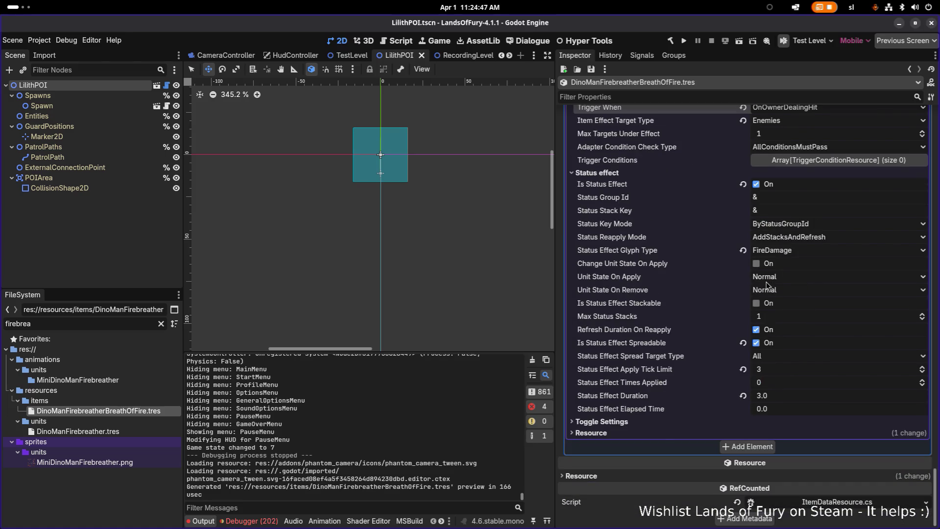
{"action": "scroll", "coordinate": [766, 286], "scroll_direction": "up", "scroll_amount": 20}
{"action": "scroll", "coordinate": [767, 284], "scroll_direction": "up", "scroll_amount": 12}
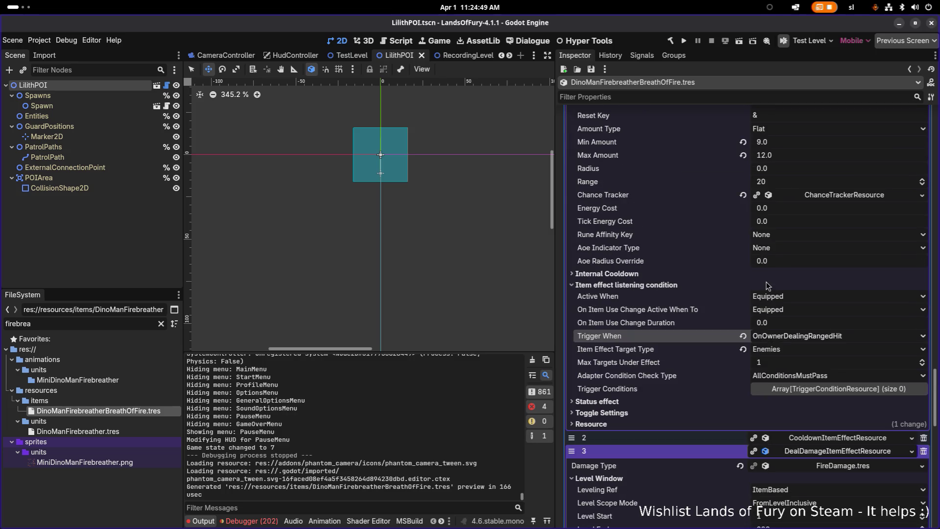
{"action": "left_click", "coordinate": [831, 340]}
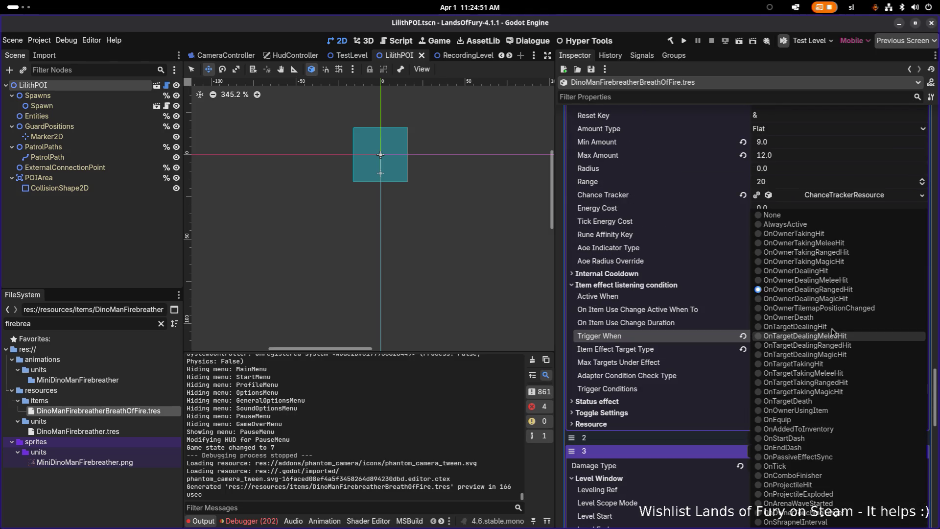
- Set element 3's Trigger When to OnOwnerDealingHit and save
{"action": "left_click", "coordinate": [857, 274]}
{"action": "key", "text": "ctrl+s"}
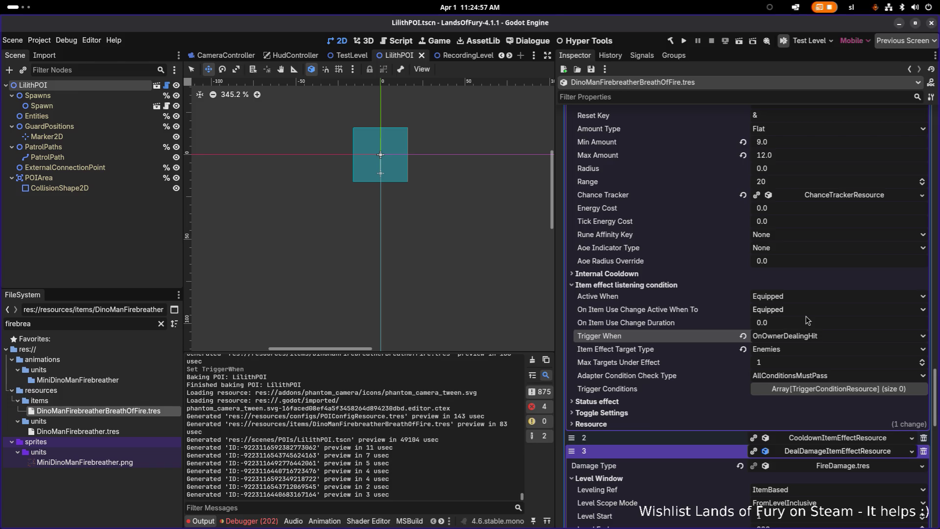
{"action": "scroll", "coordinate": [808, 320], "scroll_direction": "up", "scroll_amount": 2}
{"action": "key", "text": "ctrl+s"}
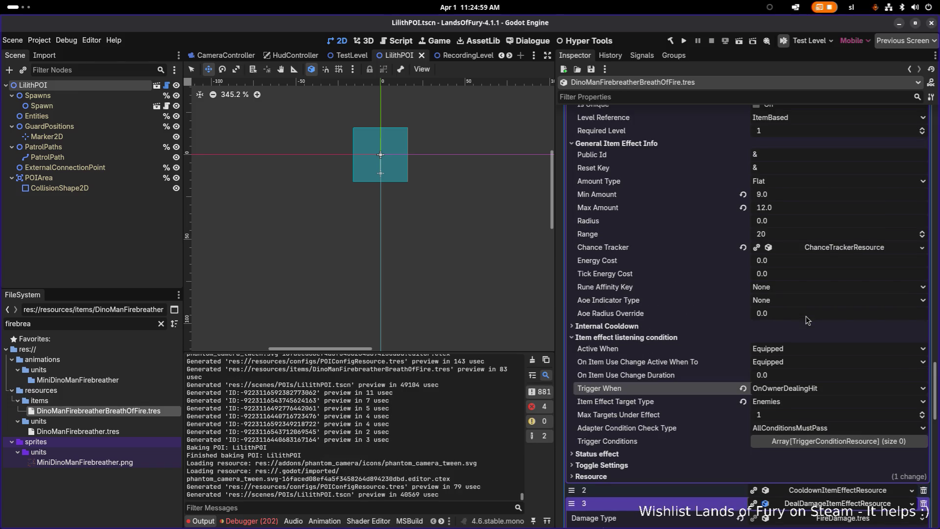
- Change the projectile Spread to 10.0 and relaunch the game
{"action": "scroll", "coordinate": [808, 320], "scroll_direction": "up", "scroll_amount": 4}
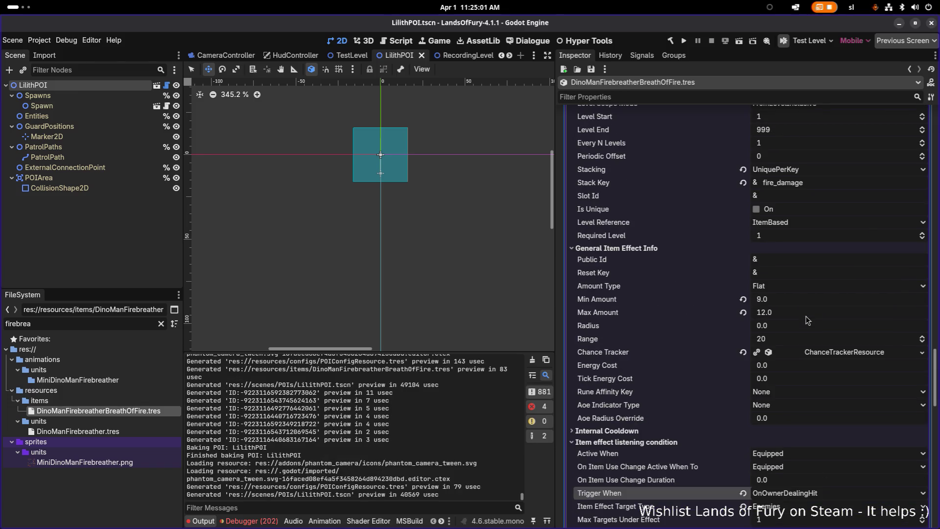
{"action": "scroll", "coordinate": [808, 321], "scroll_direction": "up", "scroll_amount": 10}
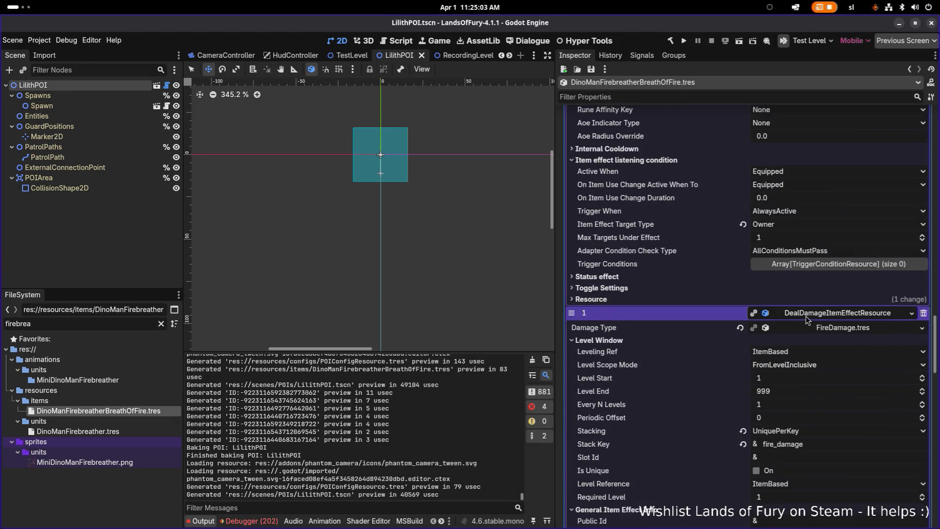
{"action": "scroll", "coordinate": [808, 321], "scroll_direction": "up", "scroll_amount": 6}
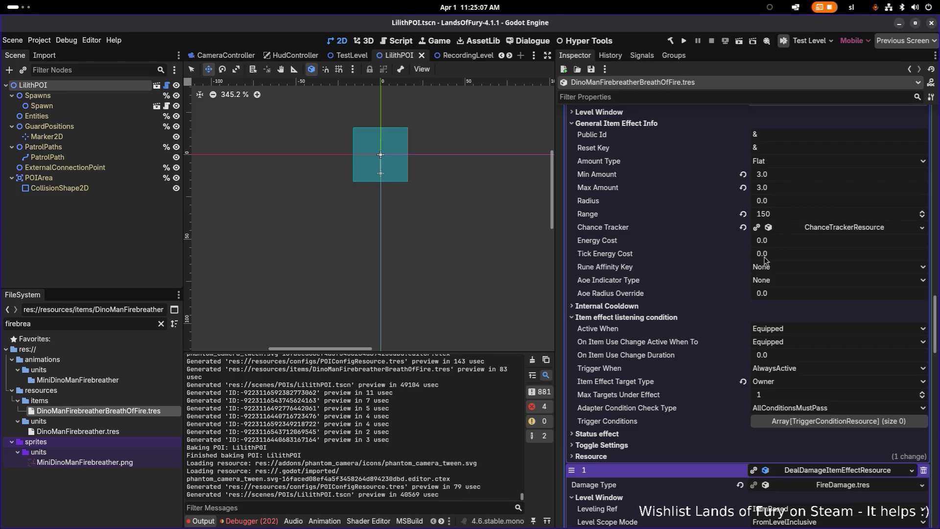
{"action": "scroll", "coordinate": [744, 243], "scroll_direction": "up", "scroll_amount": 4}
{"action": "scroll", "coordinate": [743, 242], "scroll_direction": "up", "scroll_amount": 10}
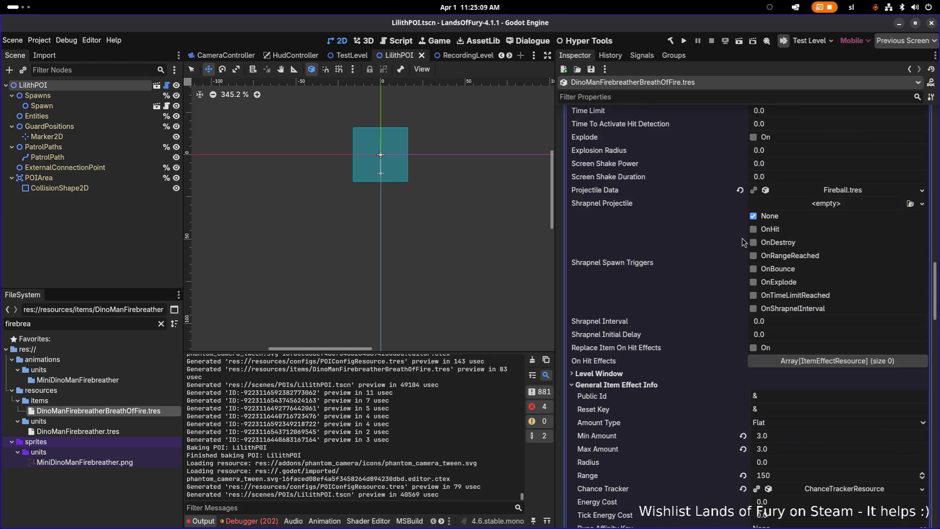
{"action": "scroll", "coordinate": [742, 235], "scroll_direction": "up", "scroll_amount": 2}
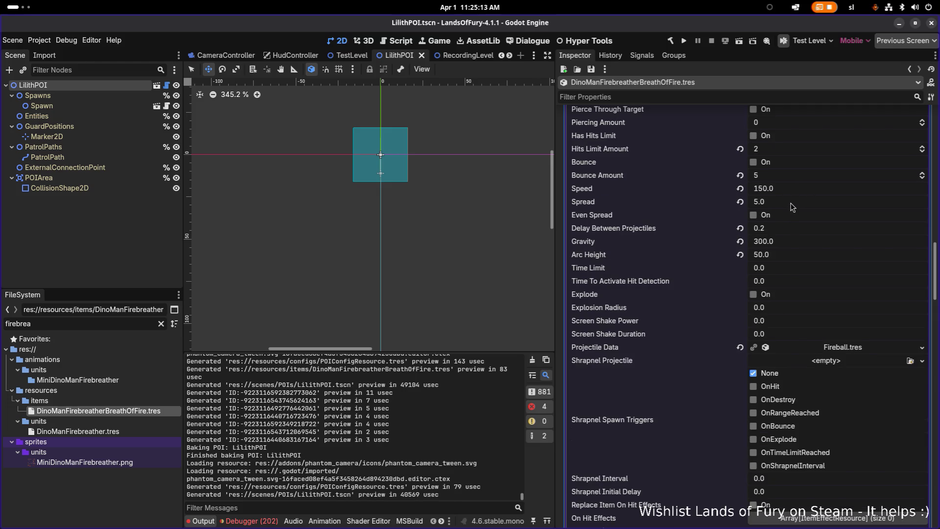
{"action": "left_click", "coordinate": [797, 202]}
{"action": "type", "text": "1"}
{"action": "key", "text": "Return"}
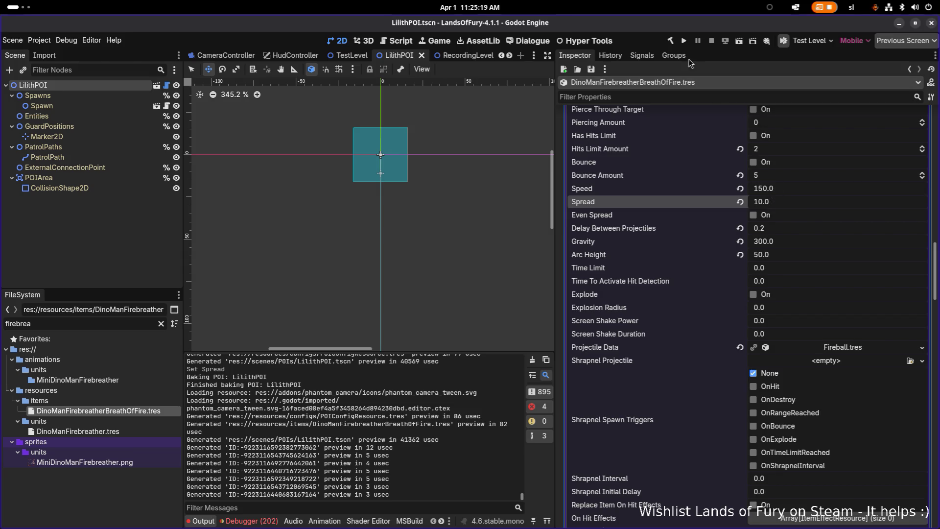
{"action": "left_click", "coordinate": [686, 42]}
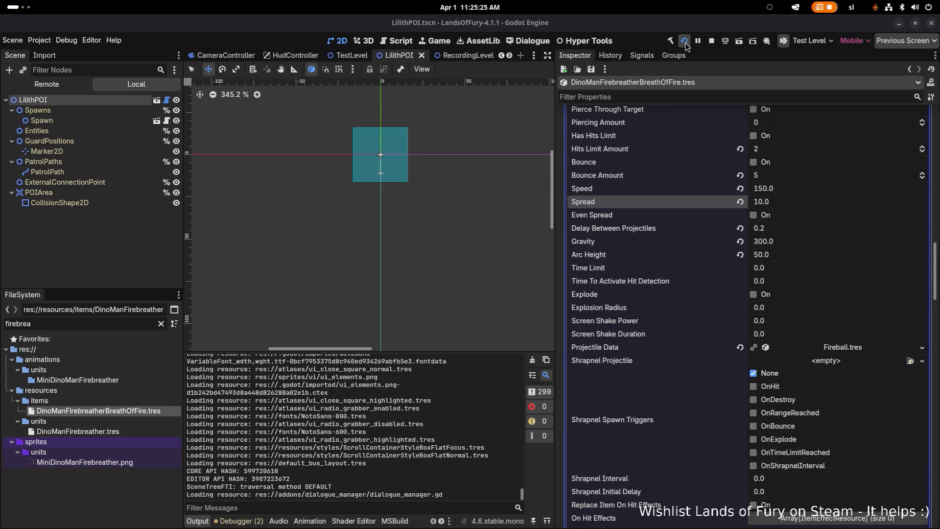
- Start a game on the first saved profile and dash toward the enemy group
{"action": "scroll", "coordinate": [764, 222], "scroll_direction": "down", "scroll_amount": 10}
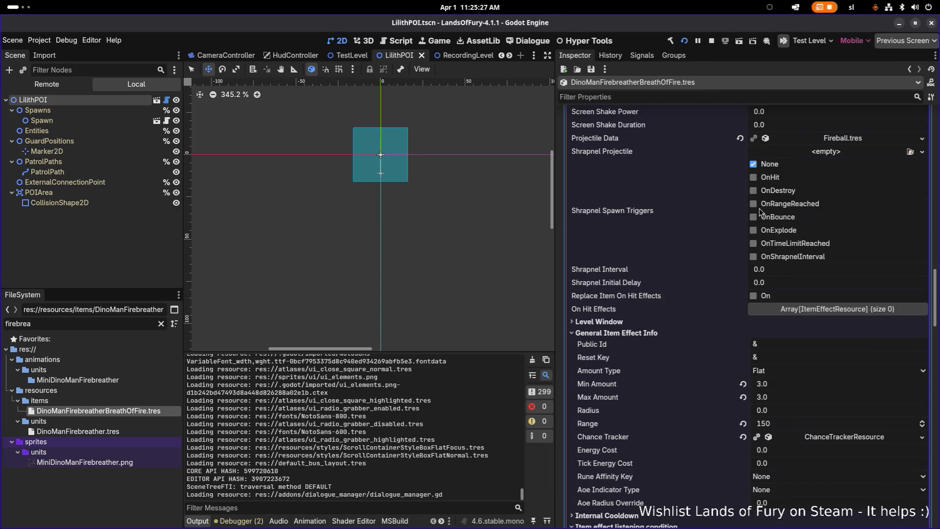
{"action": "scroll", "coordinate": [816, 288], "scroll_direction": "down", "scroll_amount": 5}
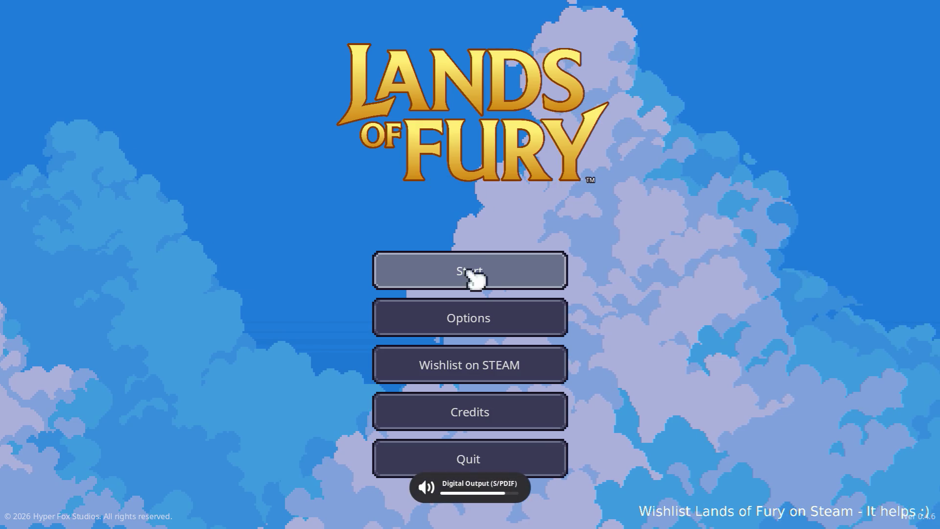
{"action": "left_click", "coordinate": [478, 275]}
{"action": "left_click", "coordinate": [472, 270]}
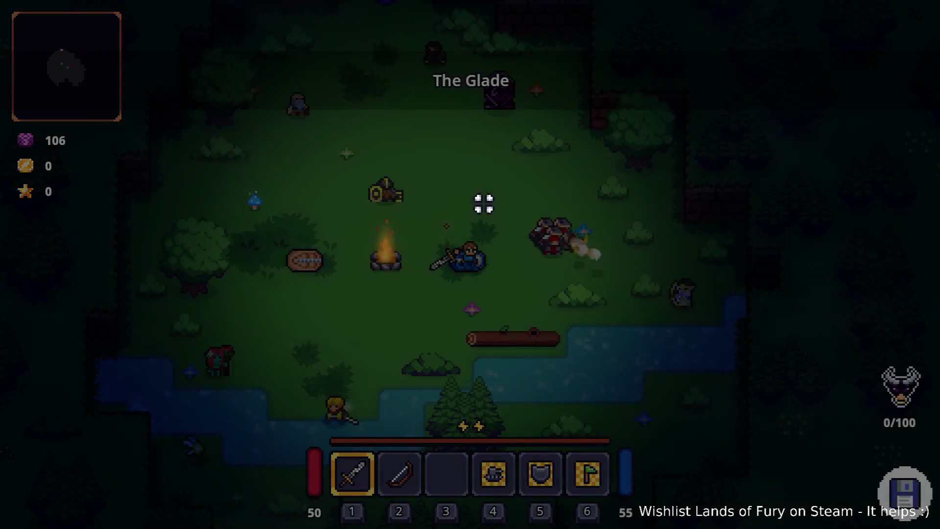
{"action": "key", "text": "d"}
{"action": "key", "text": "space"}
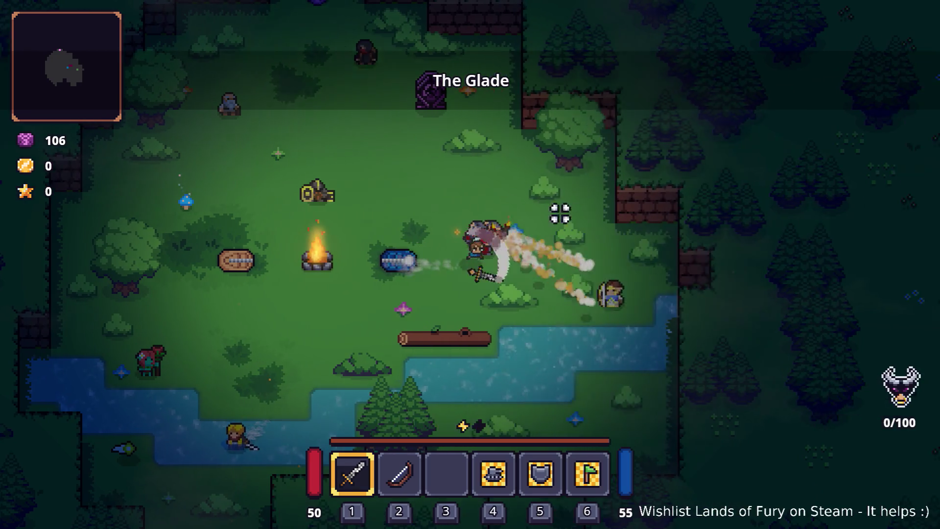
- Attack the enemy group in The Glade, then quit to desktop
{"action": "key", "text": "a"}
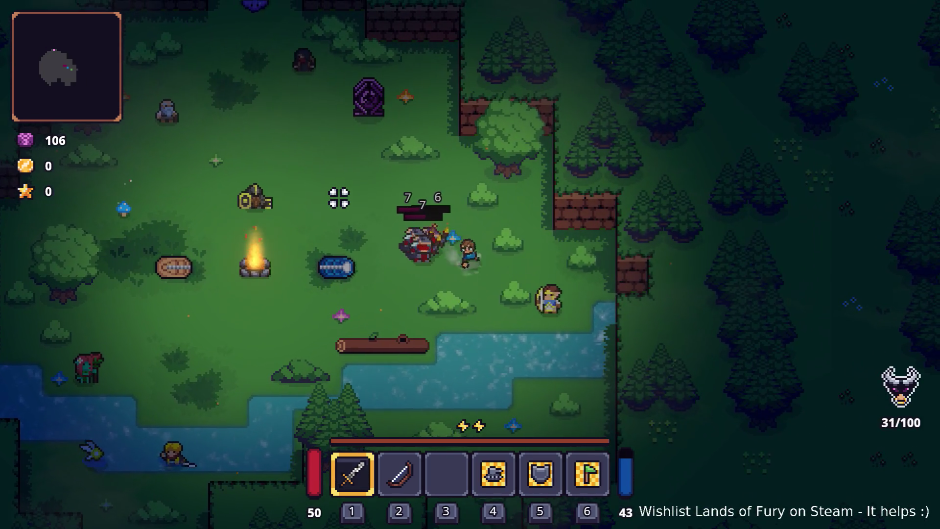
{"action": "left_click", "coordinate": [338, 197]}
{"action": "left_click", "coordinate": [338, 197]}
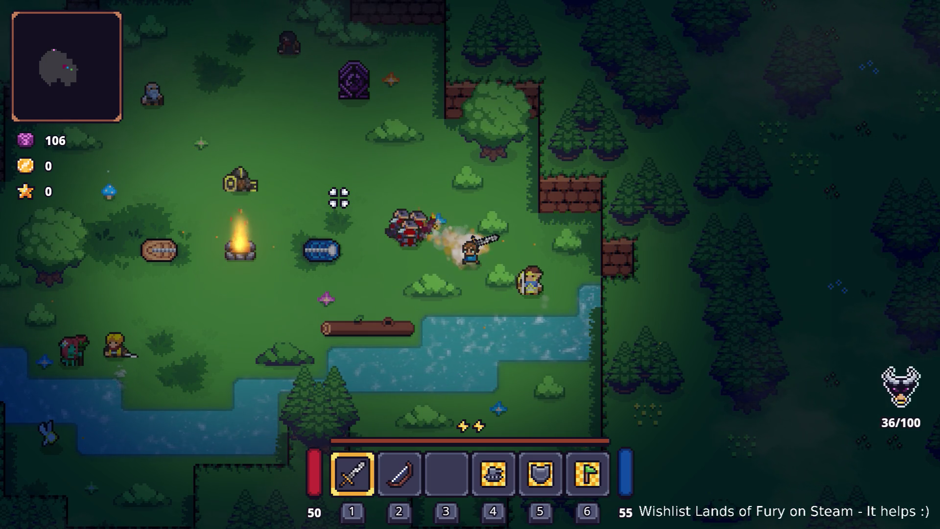
{"action": "key", "text": "Escape"}
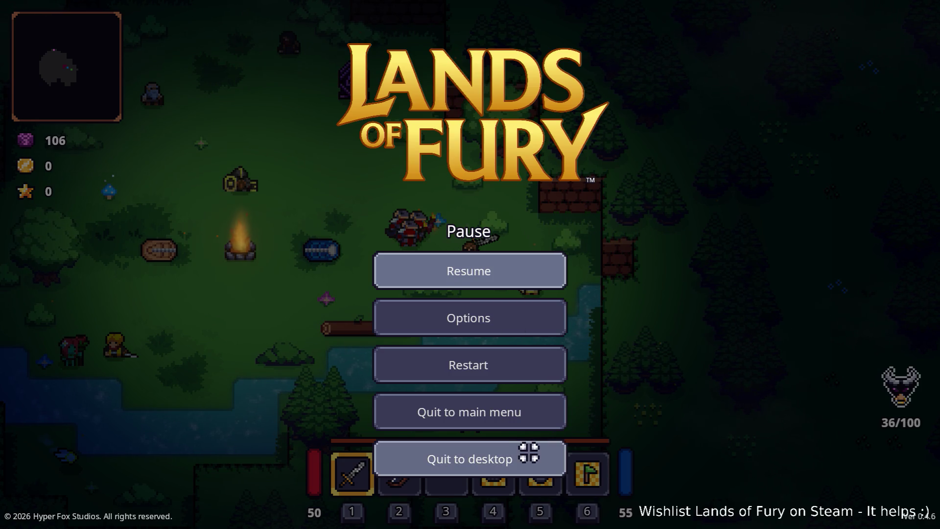
{"action": "left_click", "coordinate": [529, 456]}
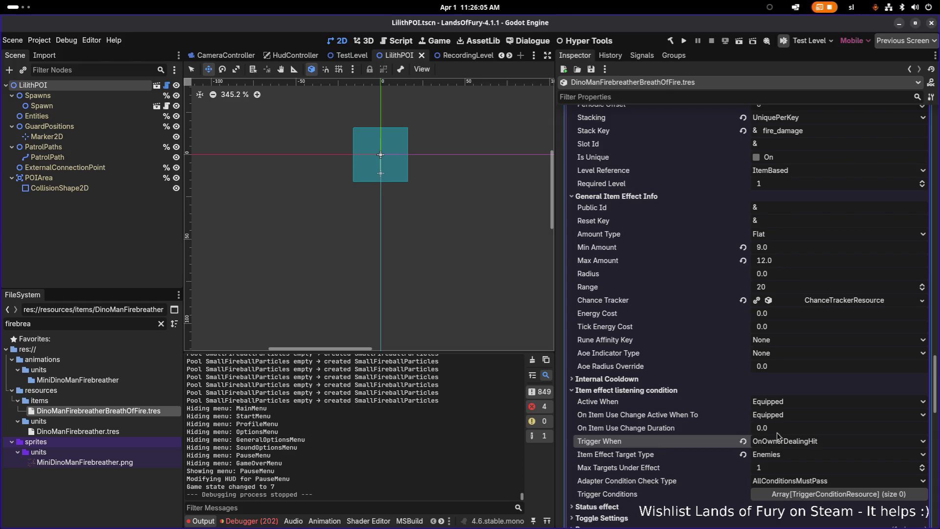
- Filter the FileSystem for 'fireball' and open FireBallRune.tres
{"action": "scroll", "coordinate": [756, 430], "scroll_direction": "down", "scroll_amount": 5}
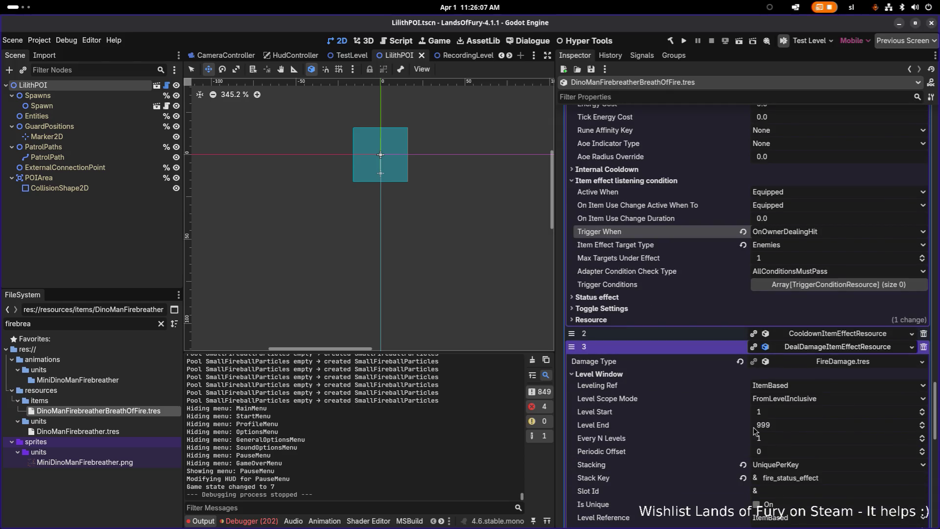
{"action": "double_click", "coordinate": [103, 324]}
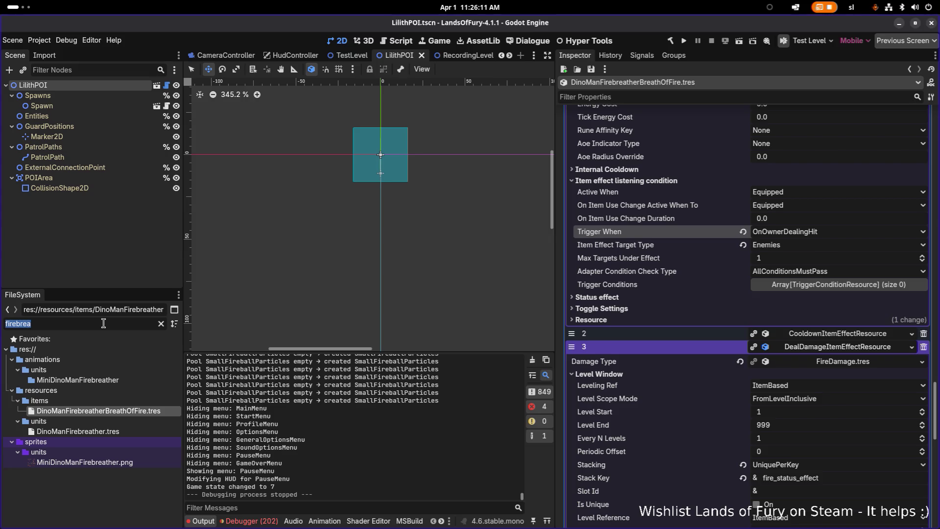
{"action": "type", "text": "fireball"}
{"action": "scroll", "coordinate": [92, 431], "scroll_direction": "down", "scroll_amount": 4}
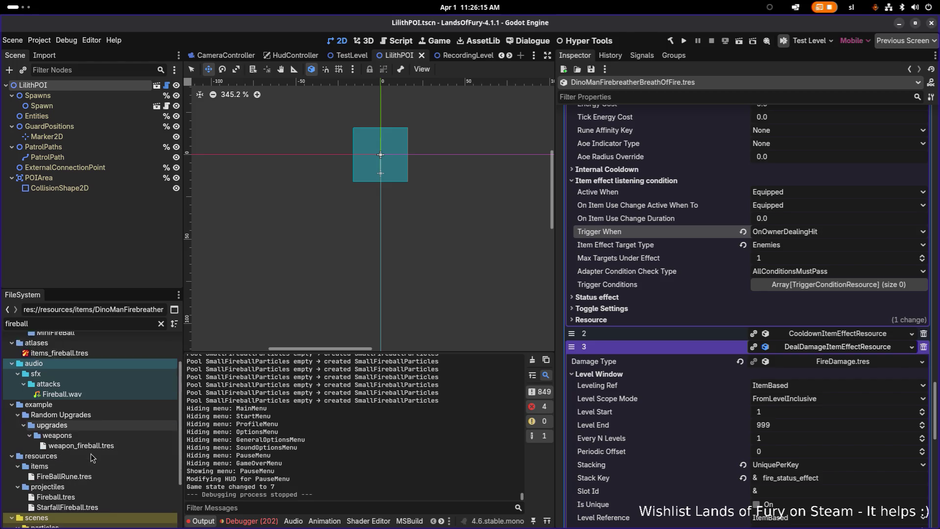
{"action": "left_click", "coordinate": [92, 453]}
- Confirm the rune's first damage effect triggers OnProjectileHit, then clear the file filter
{"action": "scroll", "coordinate": [658, 396], "scroll_direction": "down", "scroll_amount": 10}
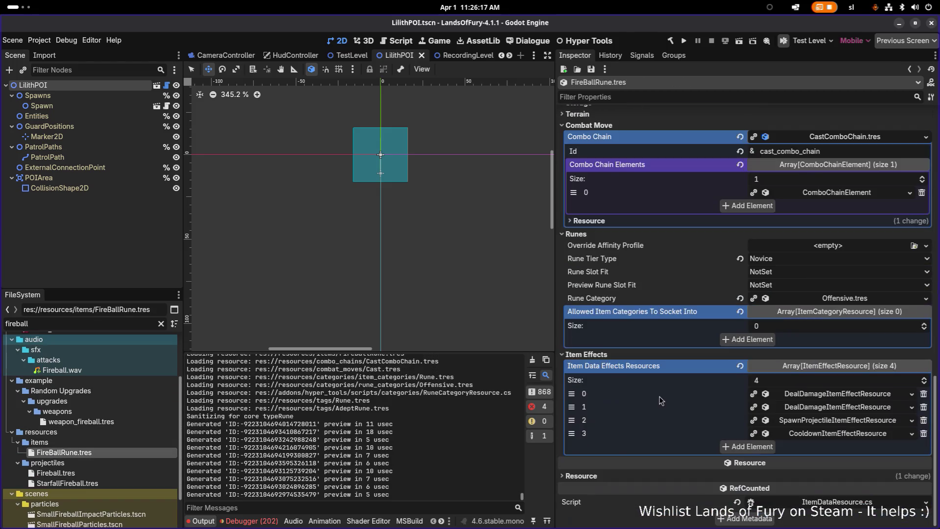
{"action": "left_click", "coordinate": [836, 397]}
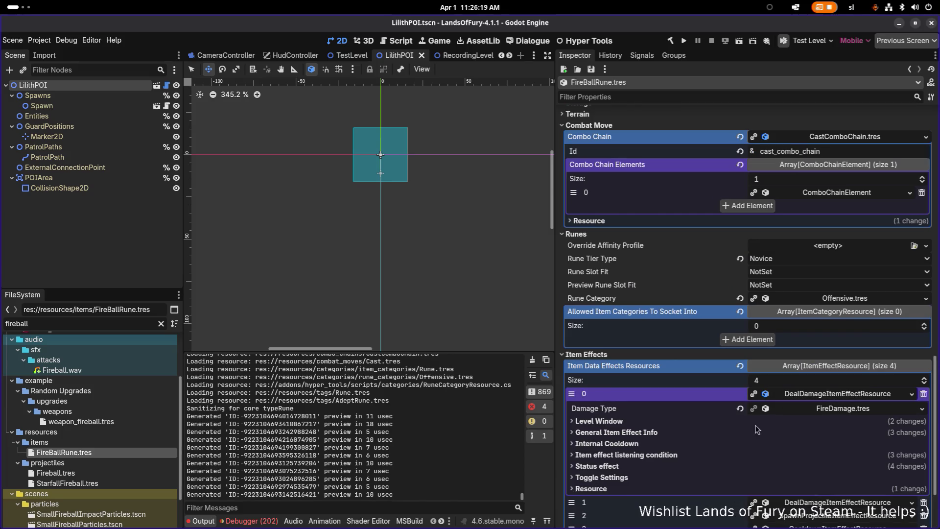
{"action": "left_click", "coordinate": [677, 455]}
{"action": "scroll", "coordinate": [694, 447], "scroll_direction": "down", "scroll_amount": 3}
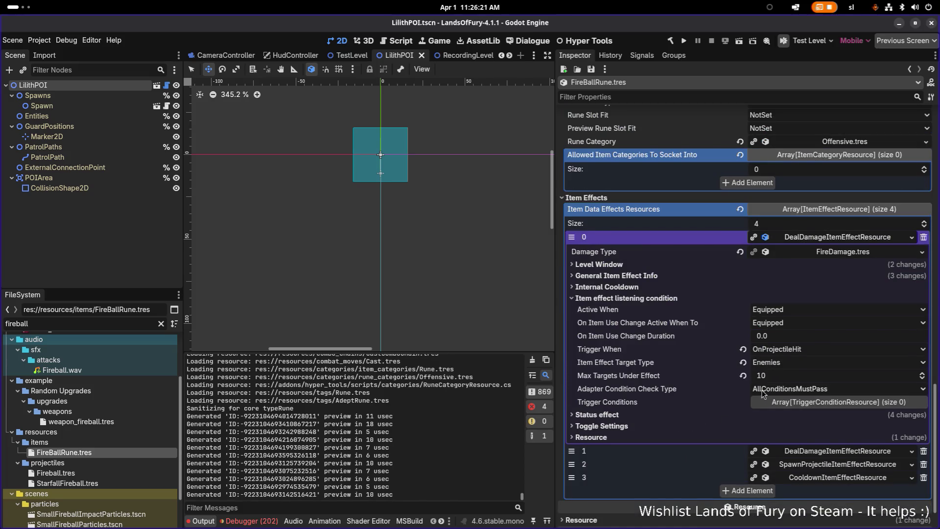
{"action": "left_click", "coordinate": [817, 353]}
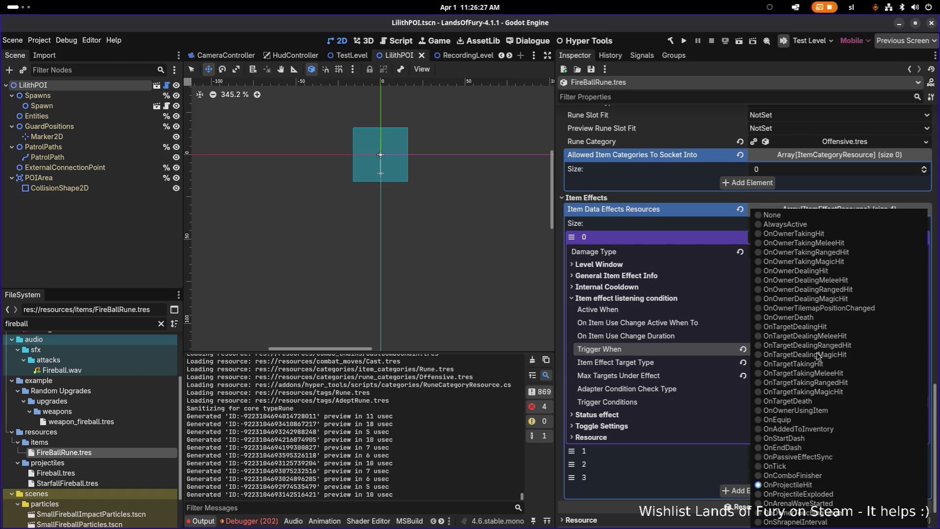
{"action": "left_click", "coordinate": [678, 349]}
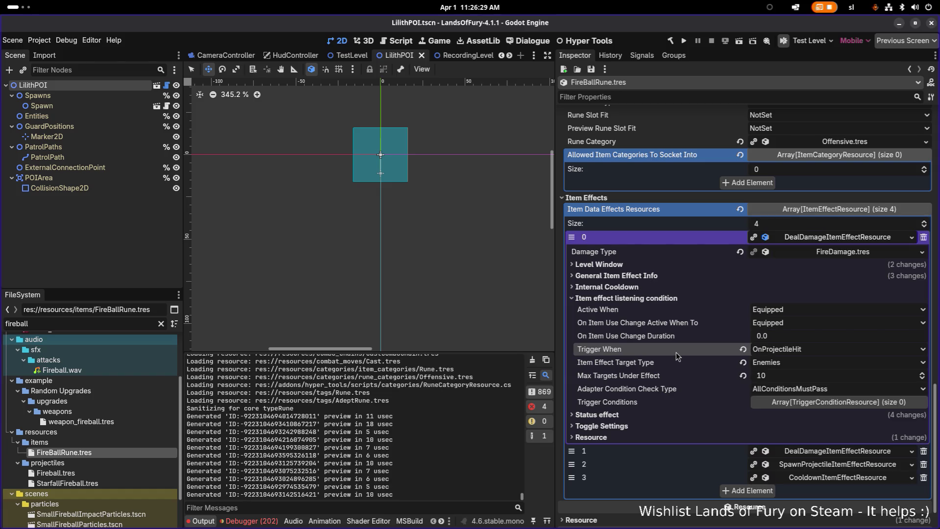
{"action": "left_click", "coordinate": [121, 322]}
{"action": "double_click", "coordinate": [121, 321]}
{"action": "key", "text": "BackSpace"}
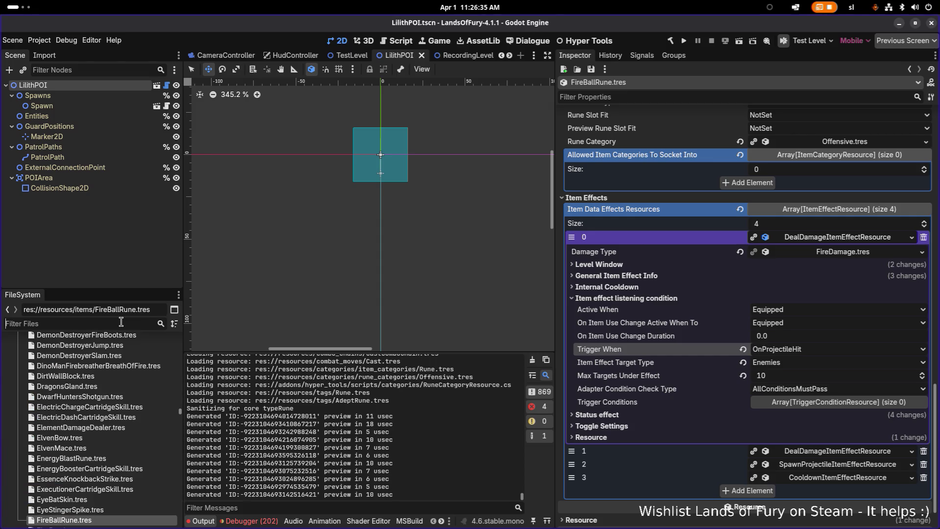
- Open DinoManFirebreatherBreathOfFire.tres and switch element 1's damage trigger to OnProjectileHit
{"action": "type", "text": "breathof"}
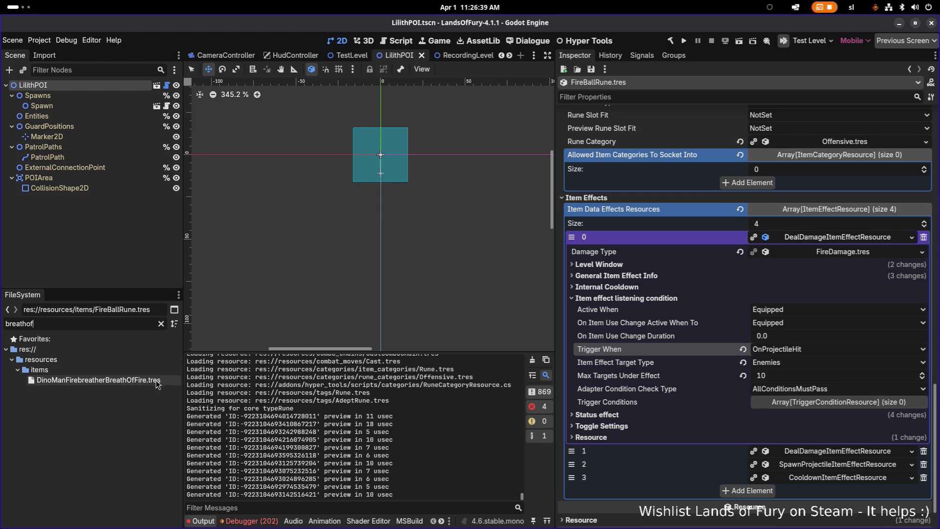
{"action": "left_click", "coordinate": [155, 380]}
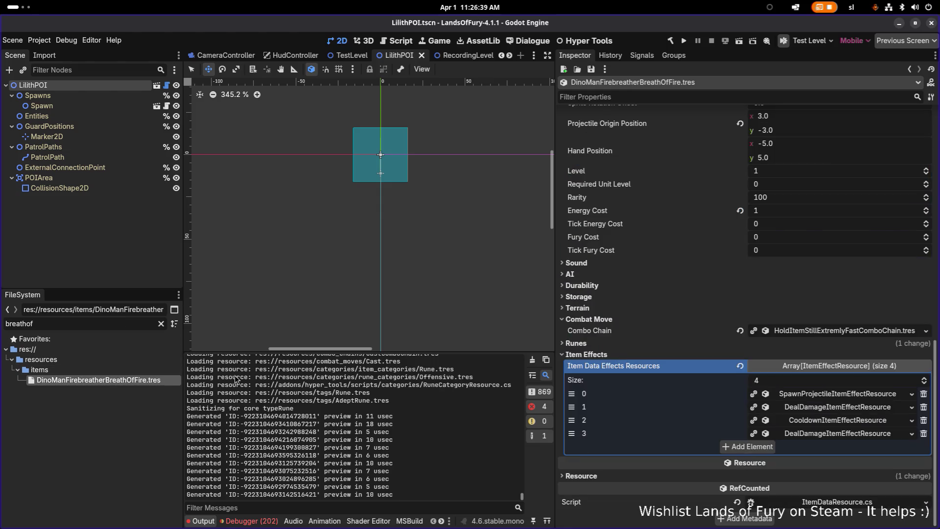
{"action": "left_click", "coordinate": [833, 407]}
{"action": "scroll", "coordinate": [818, 414], "scroll_direction": "down", "scroll_amount": 8}
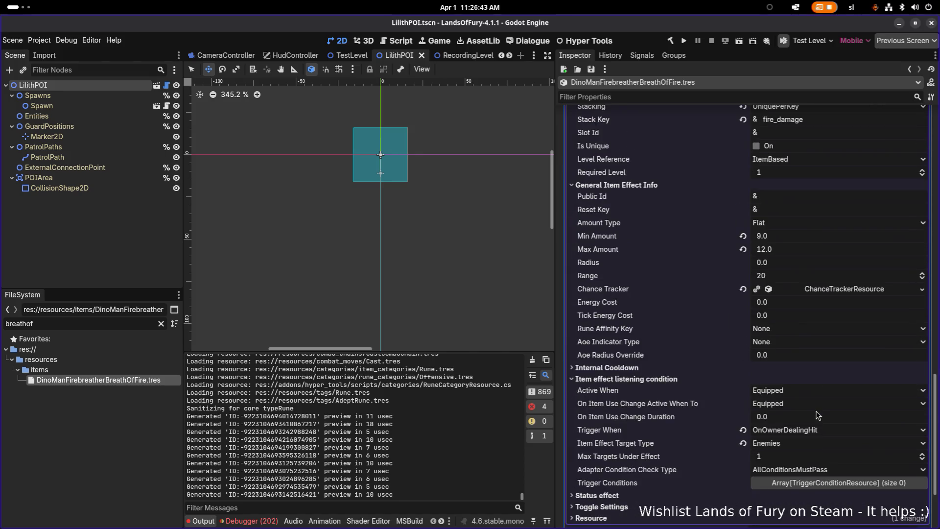
{"action": "left_click", "coordinate": [821, 431]}
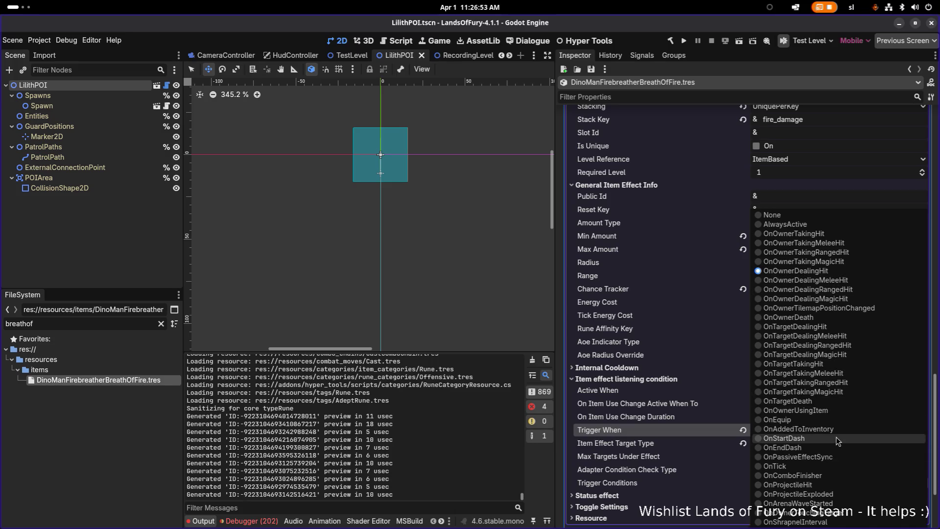
{"action": "left_click", "coordinate": [836, 485]}
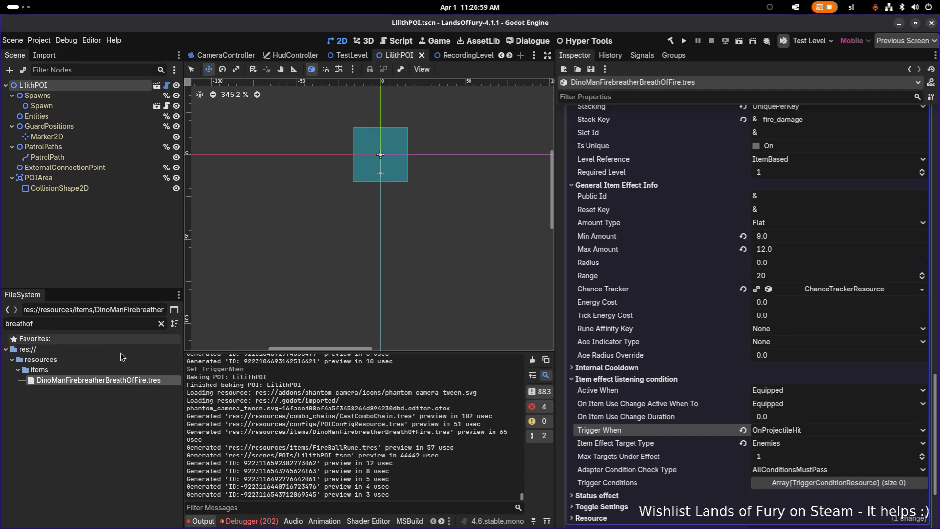
{"action": "scroll", "coordinate": [764, 423], "scroll_direction": "down", "scroll_amount": 3}
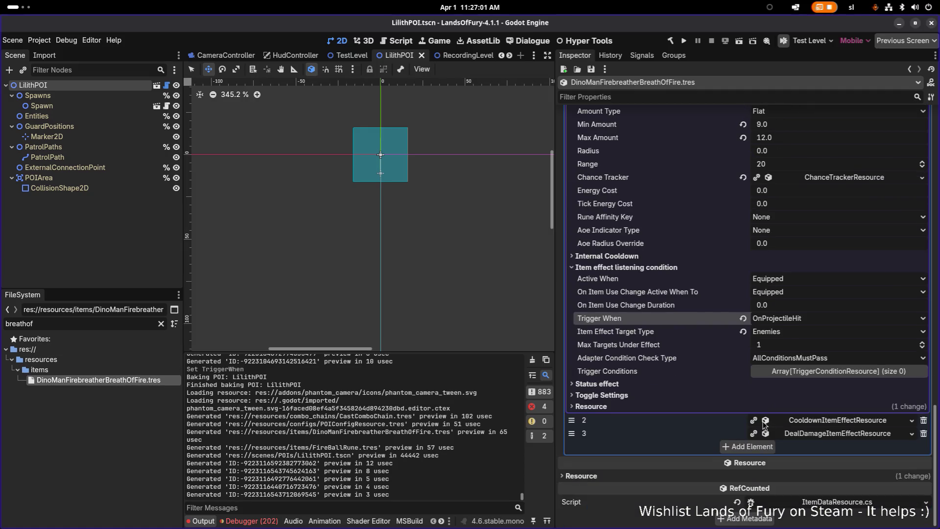
{"action": "left_click", "coordinate": [827, 437]}
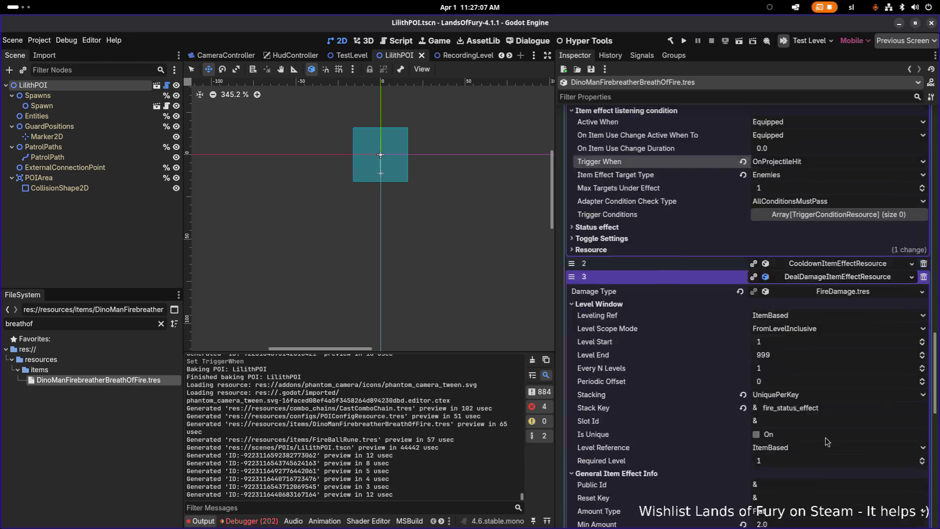
- Switch element 3's status-effect damage trigger to OnProjectileHit and filter files for 'fireballru'
{"action": "scroll", "coordinate": [826, 439], "scroll_direction": "down", "scroll_amount": 3}
{"action": "scroll", "coordinate": [832, 423], "scroll_direction": "down", "scroll_amount": 5}
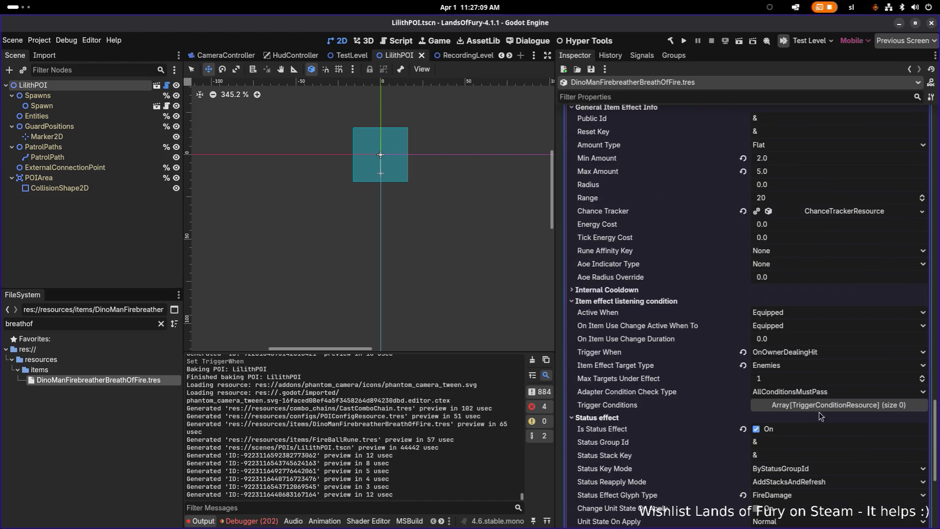
{"action": "left_click", "coordinate": [849, 353]}
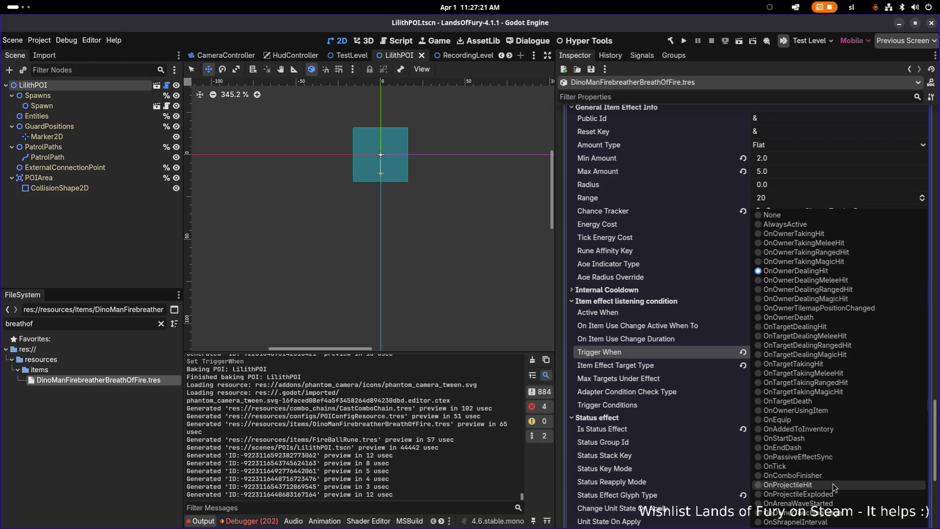
{"action": "left_click", "coordinate": [788, 485]}
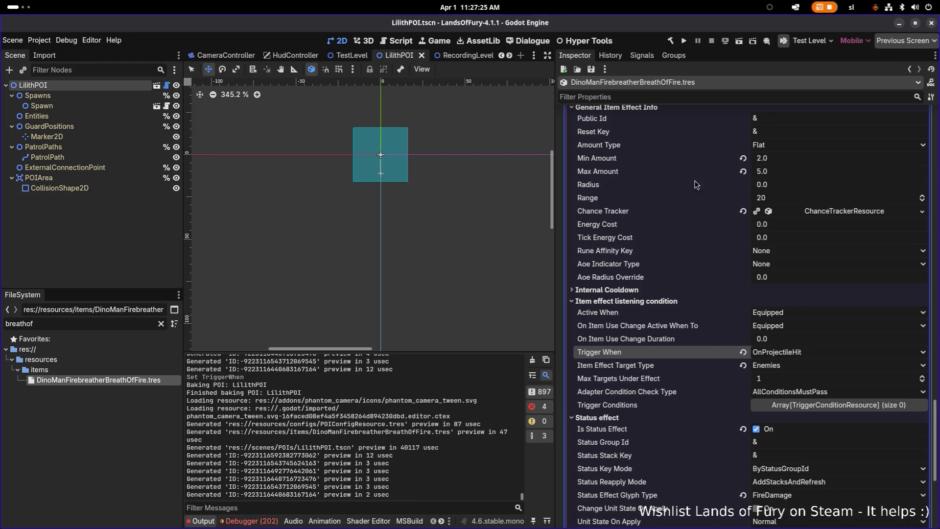
{"action": "double_click", "coordinate": [113, 323]}
{"action": "type", "text": "fireb"}
{"action": "type", "text": "allrun"}
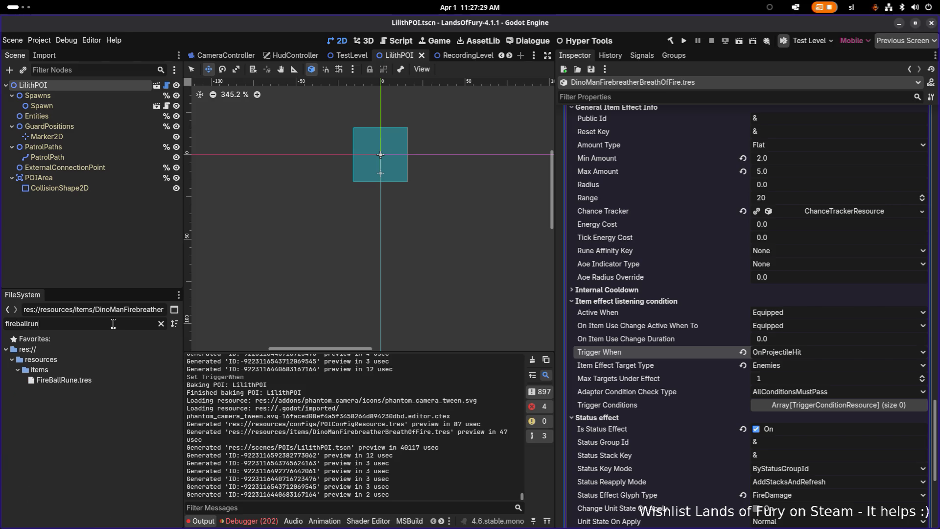
- Open FireBallRune.tres and inspect element 1's listening condition for comparison
{"action": "left_click", "coordinate": [104, 381]}
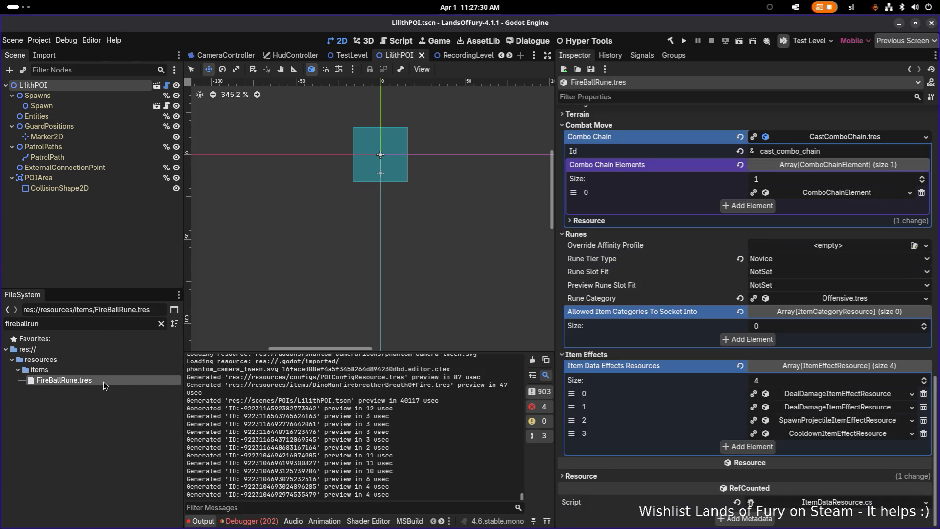
{"action": "left_click", "coordinate": [816, 411]}
{"action": "scroll", "coordinate": [700, 378], "scroll_direction": "down", "scroll_amount": 3}
{"action": "left_click", "coordinate": [700, 378]}
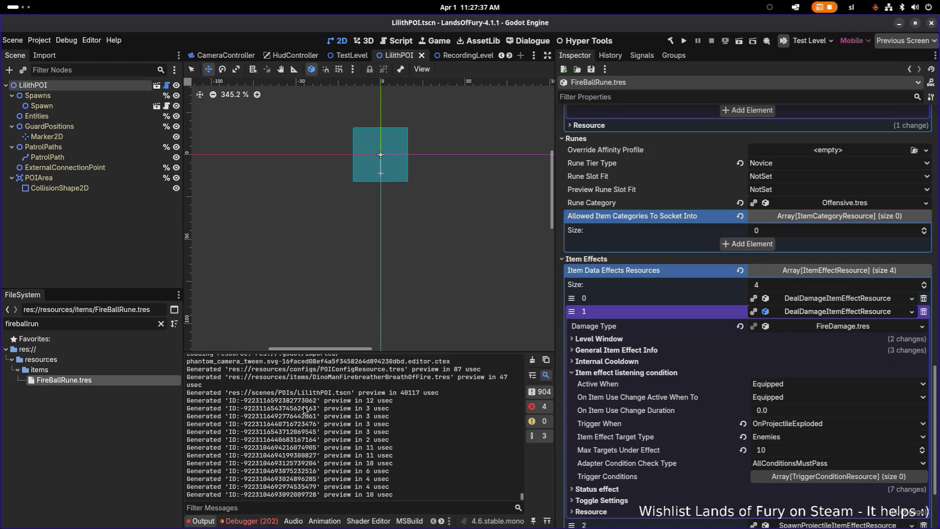
- Filter the files for 'breathof' and open DinoManFirebreatherBreathOfFire.tres
{"action": "left_click", "coordinate": [114, 322]}
{"action": "key", "text": "ctrl+a"}
{"action": "key", "text": "BackSpace"}
{"action": "type", "text": "breathof"}
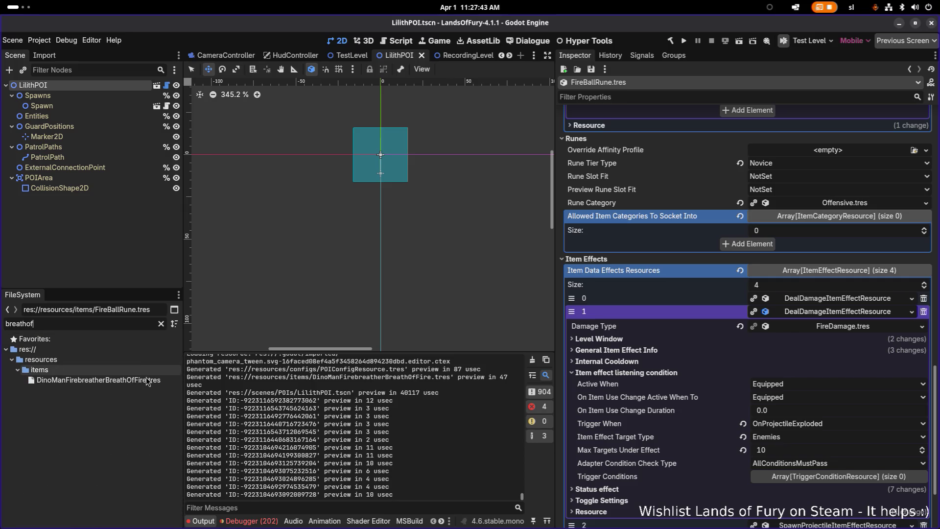
{"action": "double_click", "coordinate": [159, 379]}
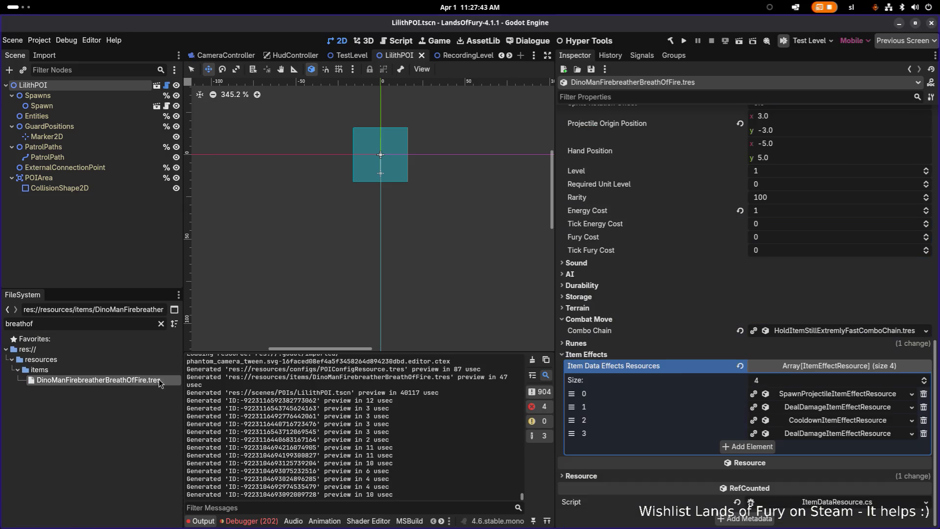
- Set effect 3's Trigger When to OnProjectileExploded and save
{"action": "left_click", "coordinate": [816, 433]}
{"action": "scroll", "coordinate": [813, 441], "scroll_direction": "down", "scroll_amount": 10}
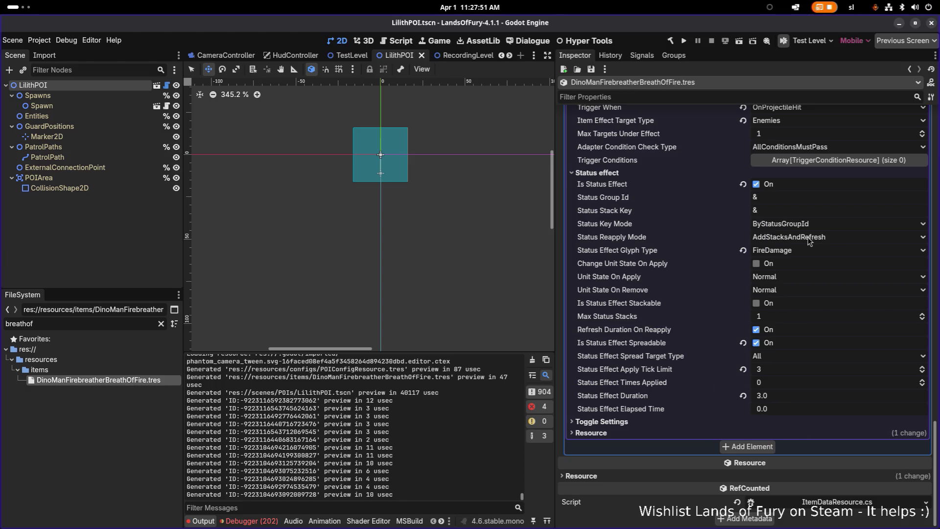
{"action": "scroll", "coordinate": [815, 273], "scroll_direction": "up", "scroll_amount": 2}
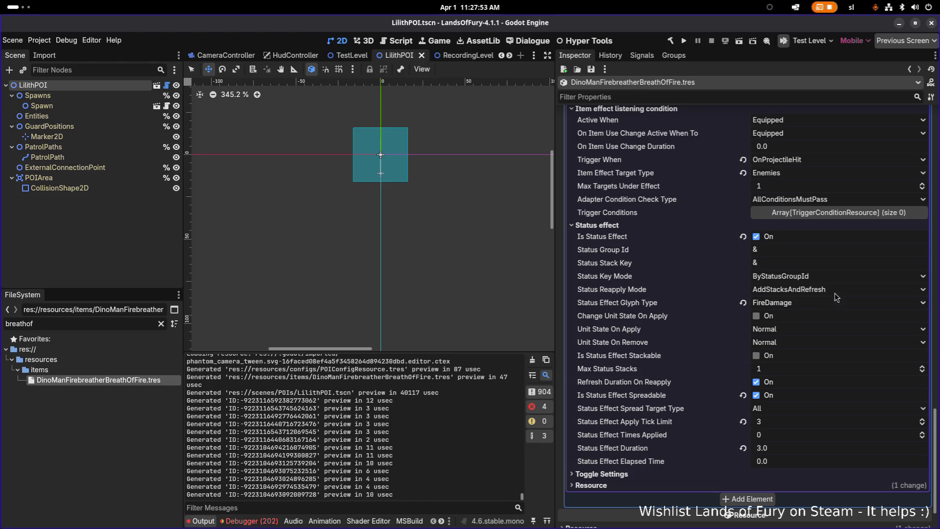
{"action": "scroll", "coordinate": [822, 279], "scroll_direction": "up", "scroll_amount": 4}
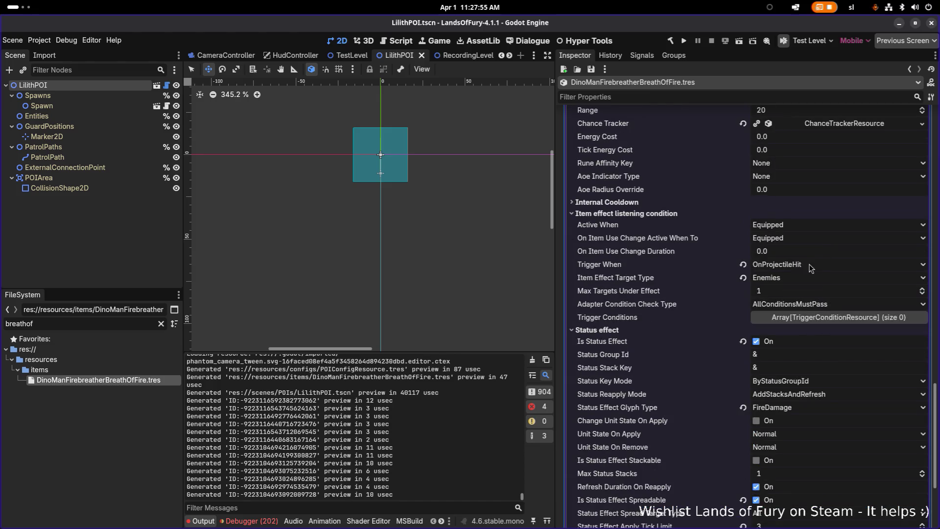
{"action": "left_click", "coordinate": [813, 265]}
{"action": "left_click", "coordinate": [813, 494]}
{"action": "key", "text": "ctrl+s"}
- Launch the game and start a new run with the first player profile
{"action": "left_click", "coordinate": [682, 46]}
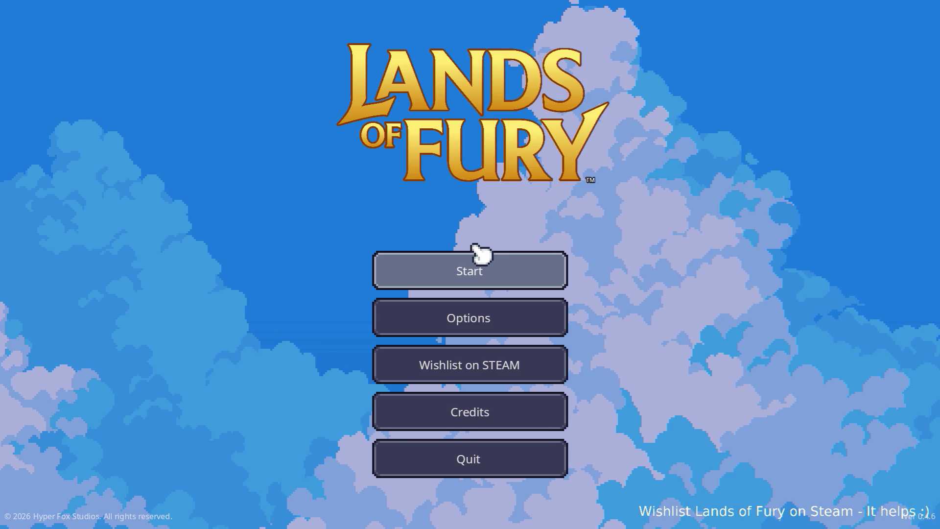
{"action": "left_click", "coordinate": [474, 265]}
{"action": "left_click", "coordinate": [470, 268]}
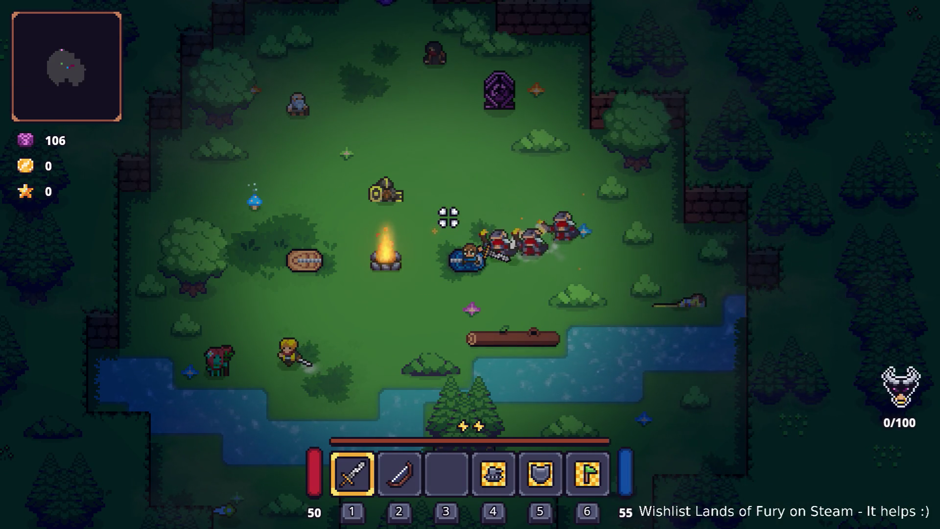
- Dash and move around the clearing from the campfire toward the river, dodging enemies
{"action": "key", "text": "space"}
{"action": "key", "text": "s"}
{"action": "key", "text": "a"}
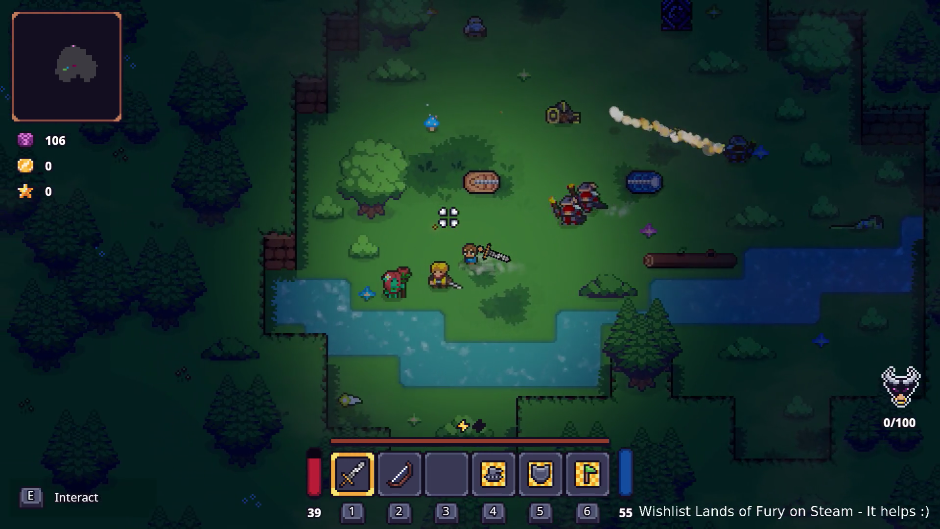
{"action": "key", "text": "d"}
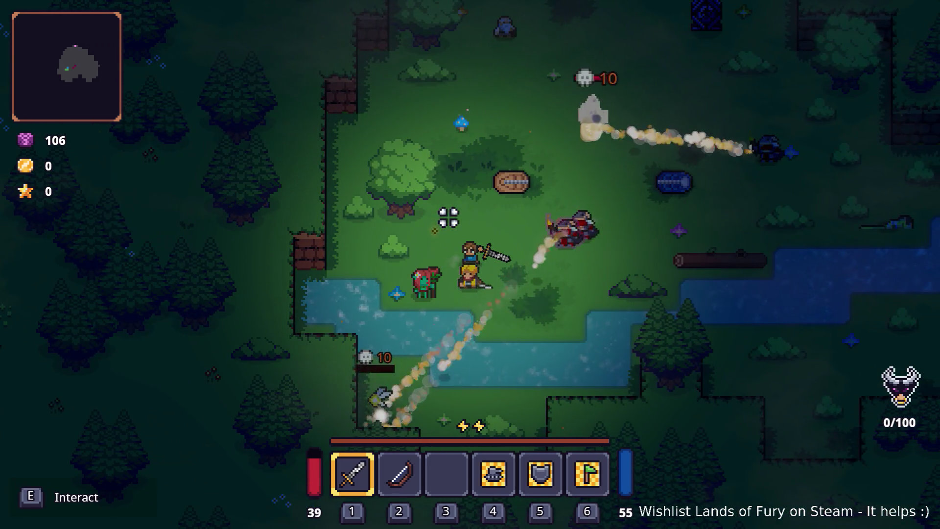
{"action": "key", "text": "w"}
{"action": "key", "text": "space"}
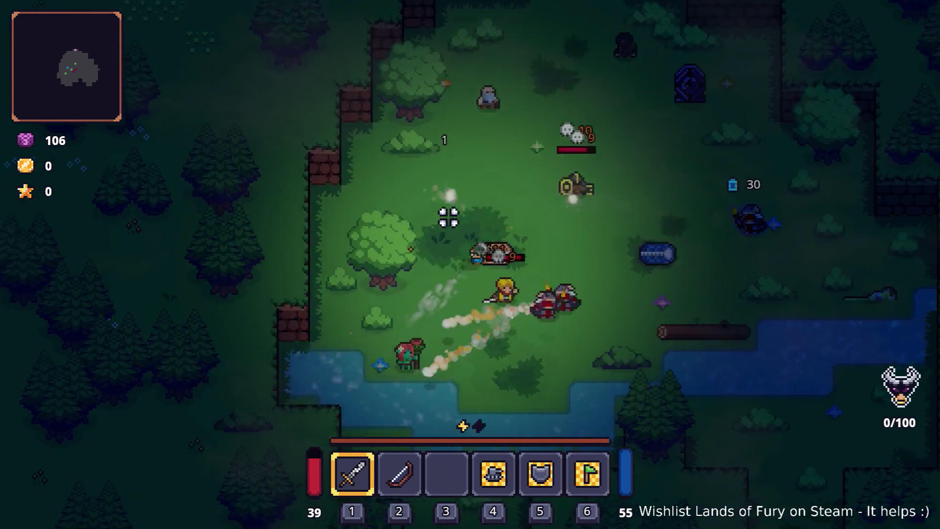
{"action": "key", "text": "d"}
{"action": "key", "text": "space"}
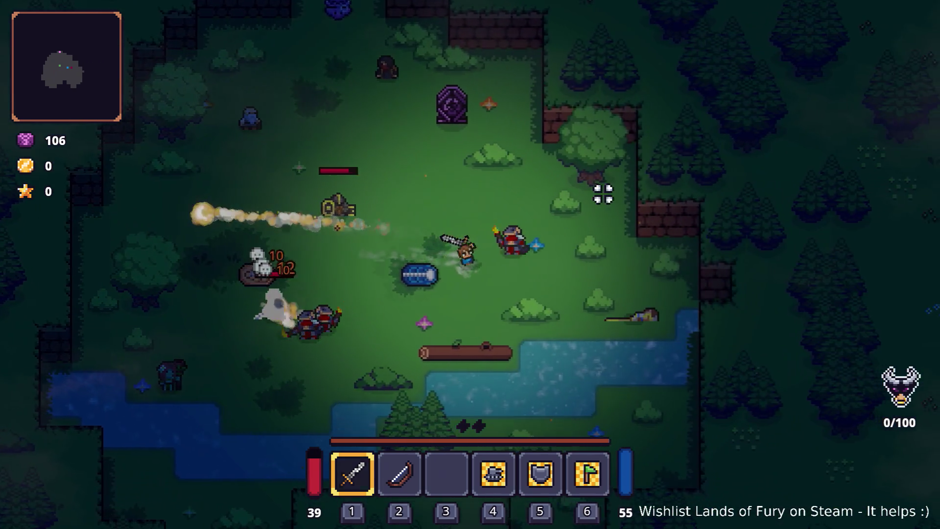
{"action": "key", "text": "s"}
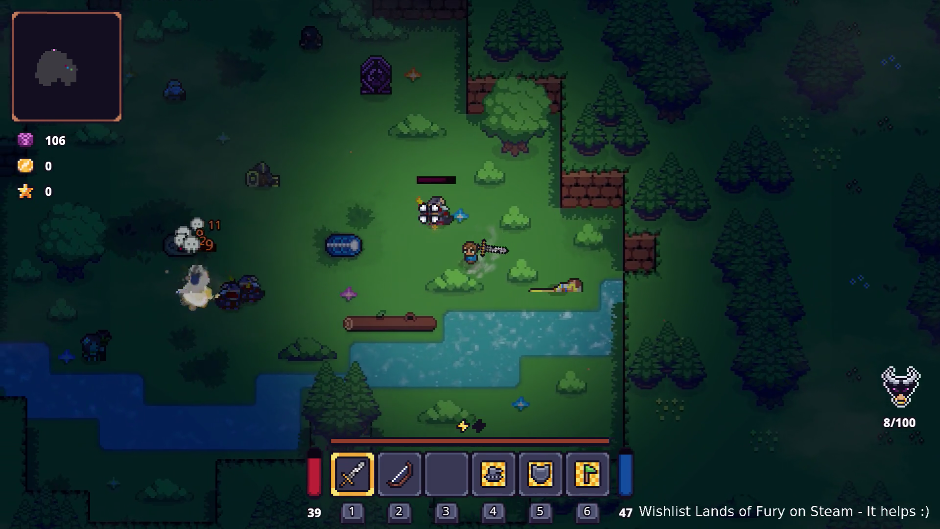
{"action": "key", "text": "a"}
{"action": "key", "text": "space"}
{"action": "key", "text": "d"}
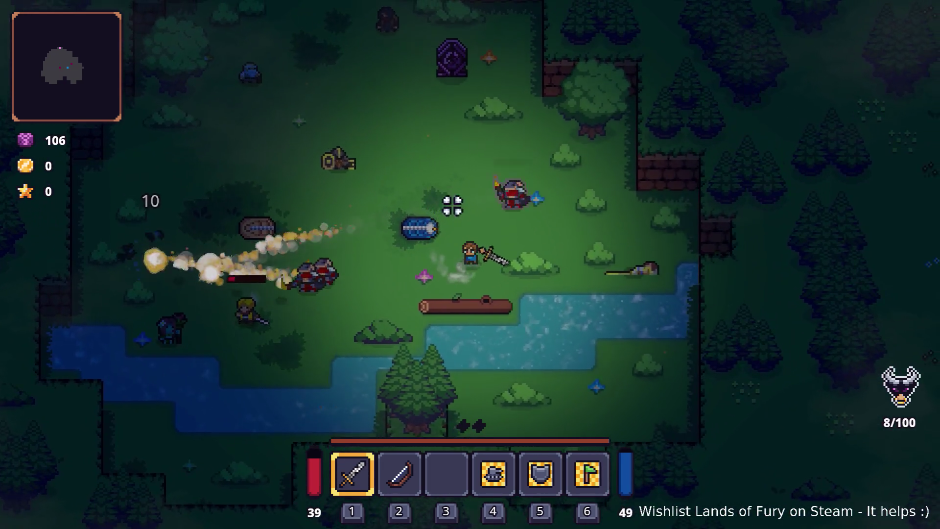
{"action": "key", "text": "w"}
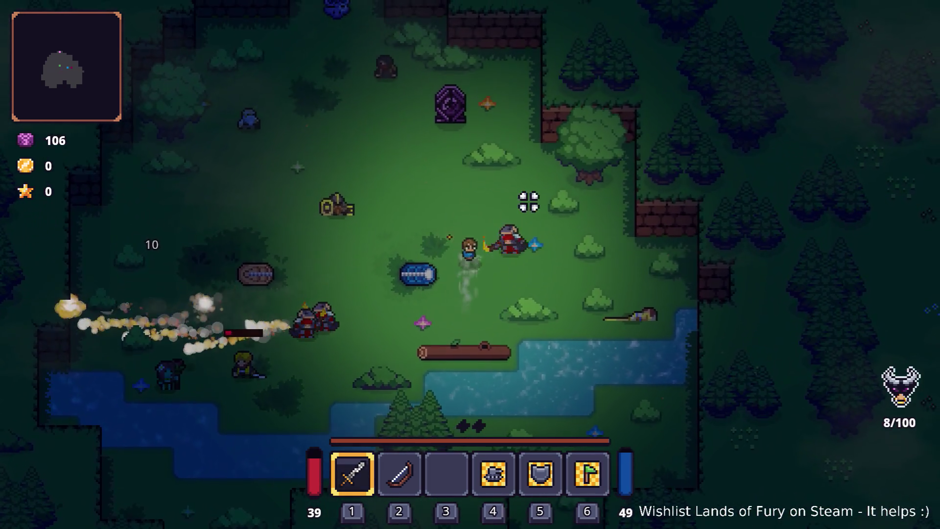
{"action": "key", "text": "a"}
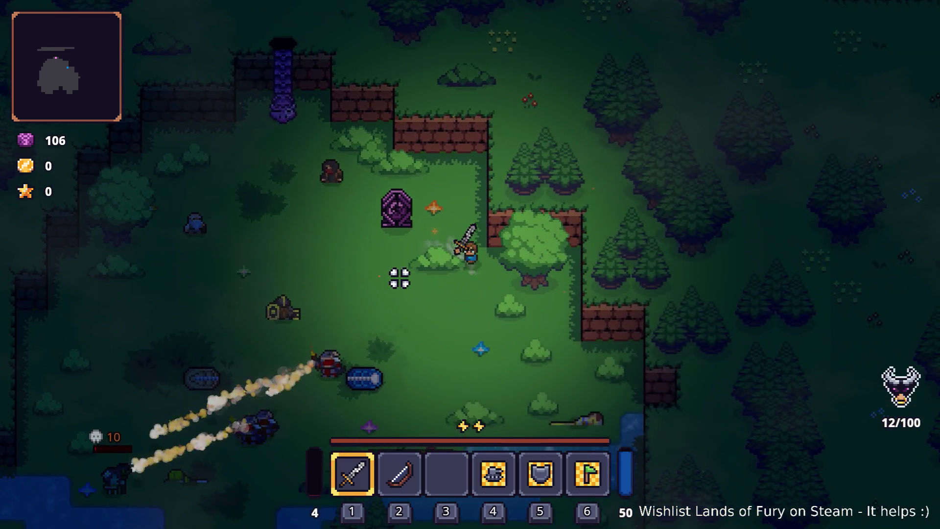
- Keep fighting enemies until game over, then quit to the main menu and exit
{"action": "key", "text": "a"}
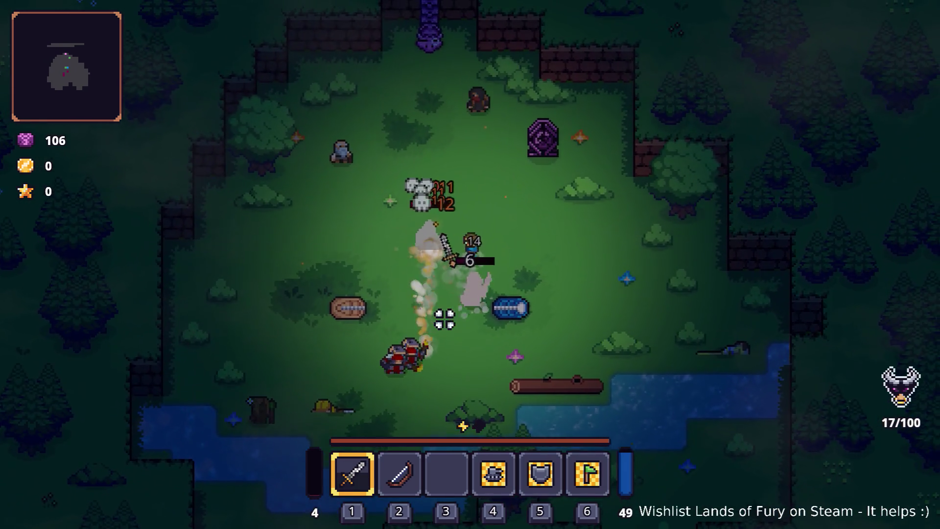
{"action": "key", "text": "d"}
{"action": "key", "text": "s"}
{"action": "key", "text": "d"}
{"action": "key", "text": "w"}
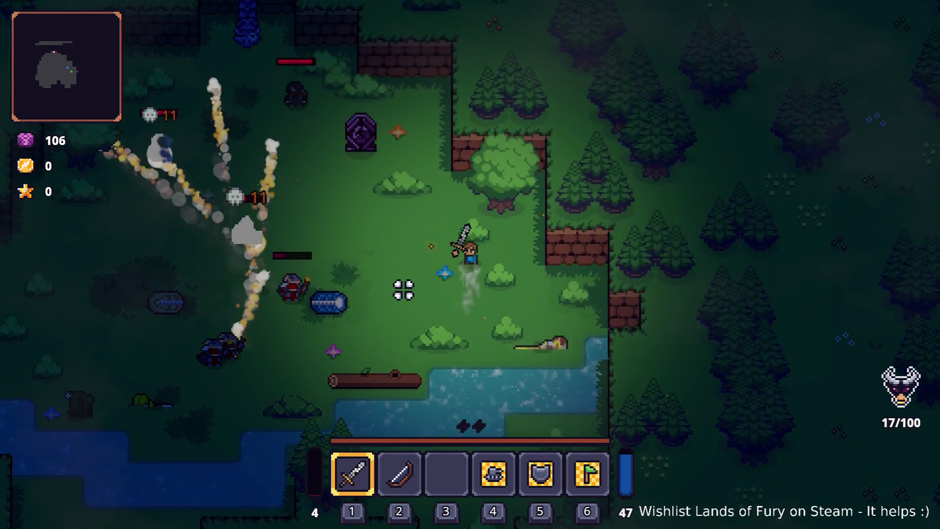
{"action": "key", "text": "a"}
{"action": "key", "text": "s"}
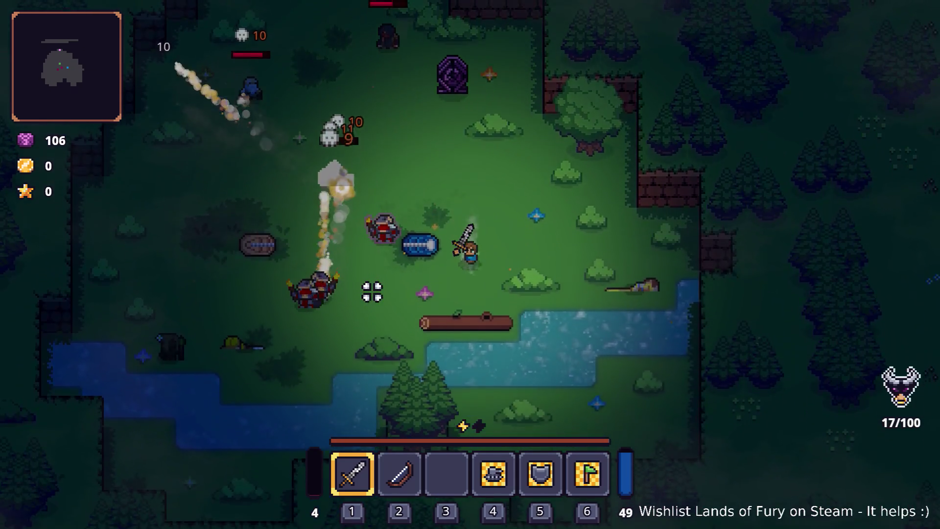
{"action": "key", "text": "a"}
{"action": "key", "text": "w"}
{"action": "key", "text": "a"}
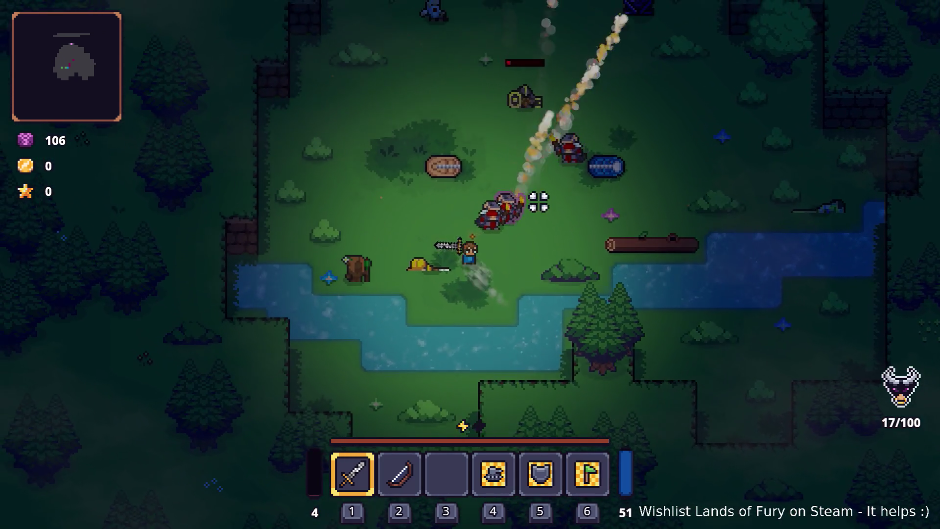
{"action": "key", "text": "d"}
{"action": "key", "text": "d"}
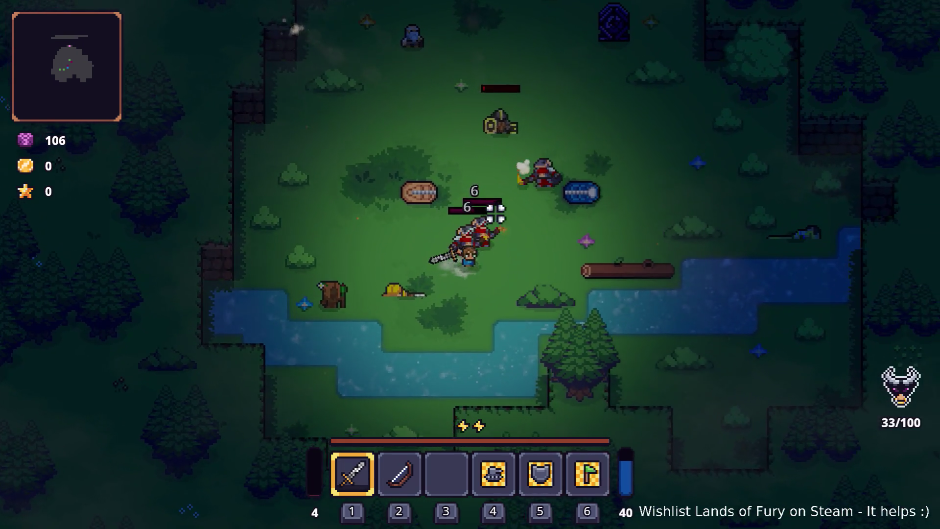
{"action": "key", "text": "w"}
{"action": "key", "text": "d"}
{"action": "key", "text": "w"}
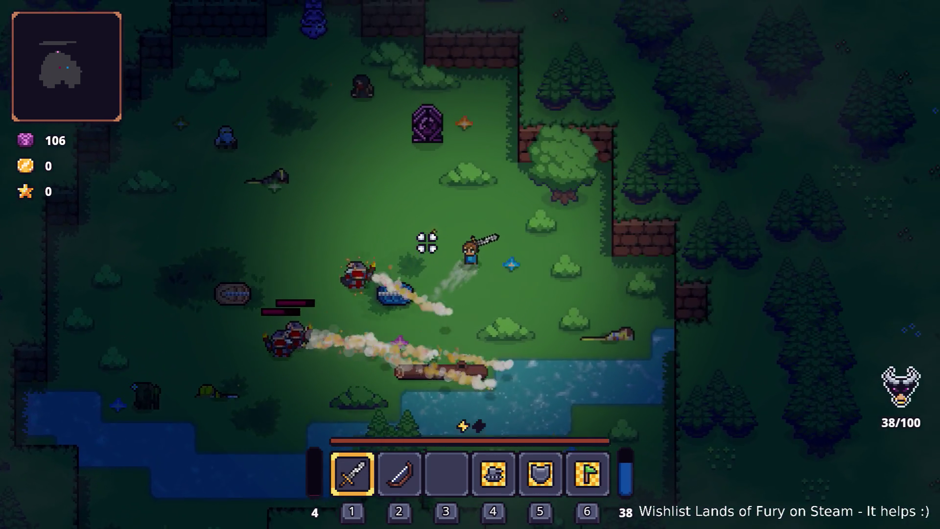
{"action": "key", "text": "a"}
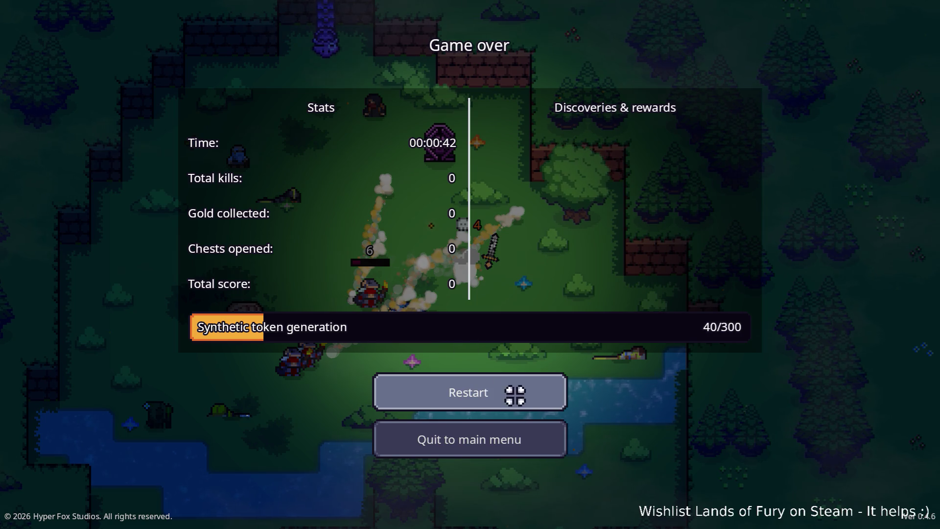
{"action": "left_click", "coordinate": [471, 437]}
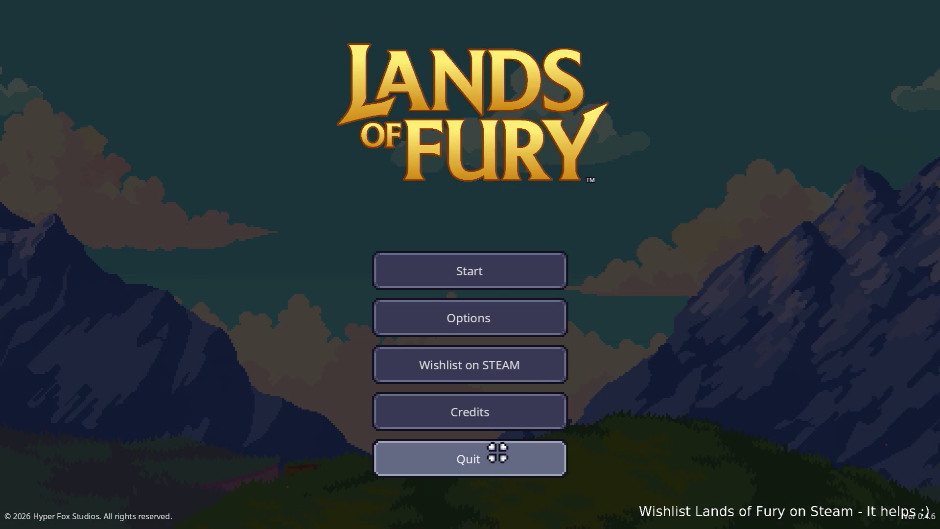
{"action": "left_click", "coordinate": [500, 447]}
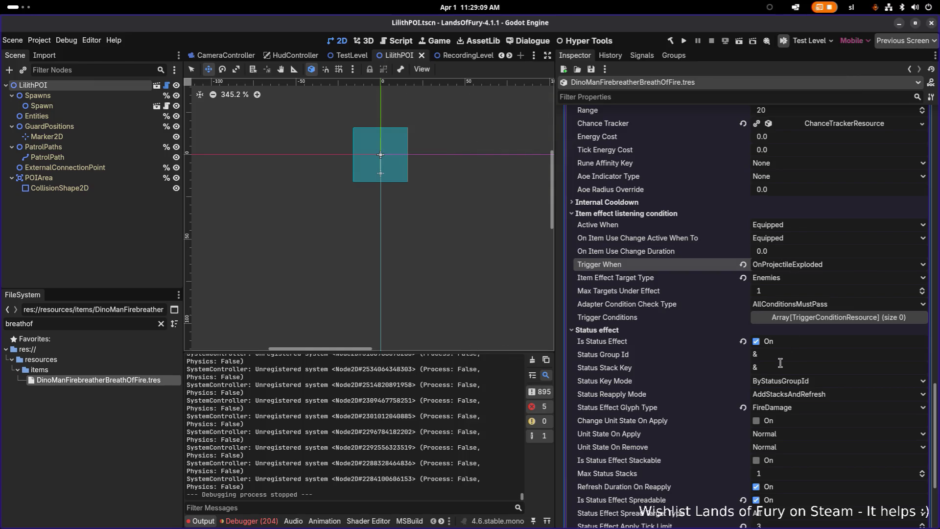
{"action": "scroll", "coordinate": [780, 363], "scroll_direction": "down", "scroll_amount": 5}
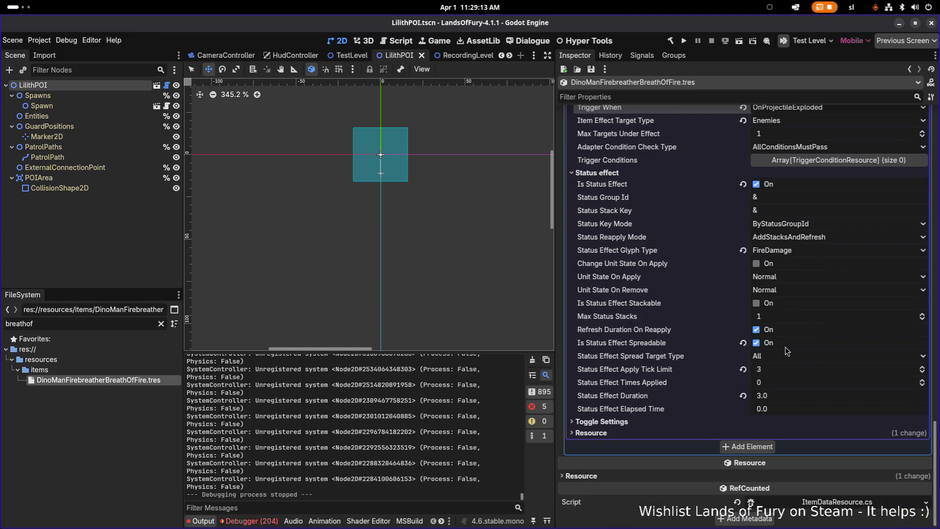
{"action": "scroll", "coordinate": [821, 282], "scroll_direction": "up", "scroll_amount": 3}
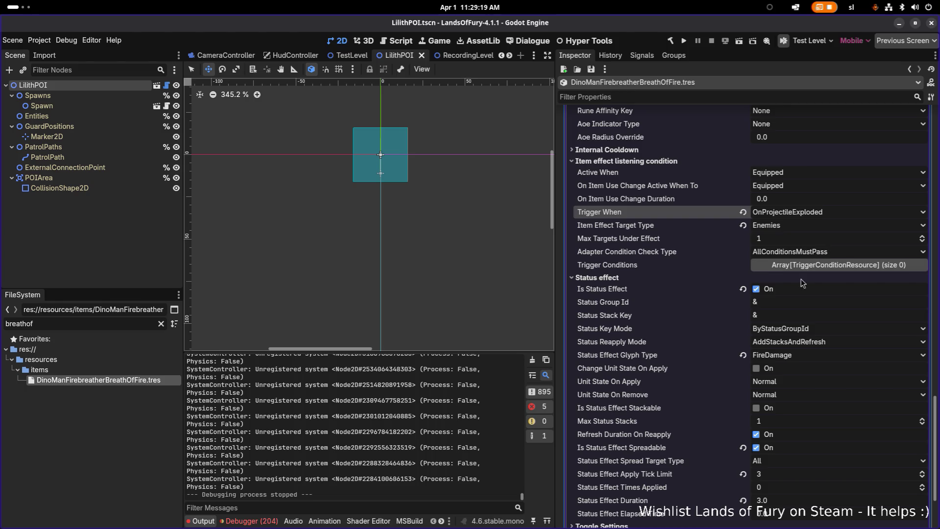
{"action": "scroll", "coordinate": [799, 293], "scroll_direction": "down", "scroll_amount": 2}
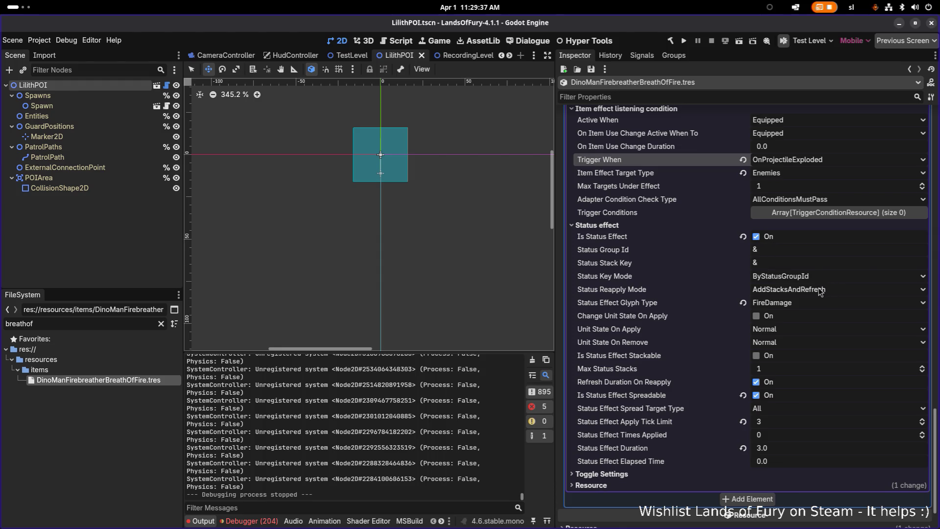
- Filter the FileSystem for 'fireball' and open FireBallRune.tres
{"action": "scroll", "coordinate": [785, 253], "scroll_direction": "up", "scroll_amount": 3}
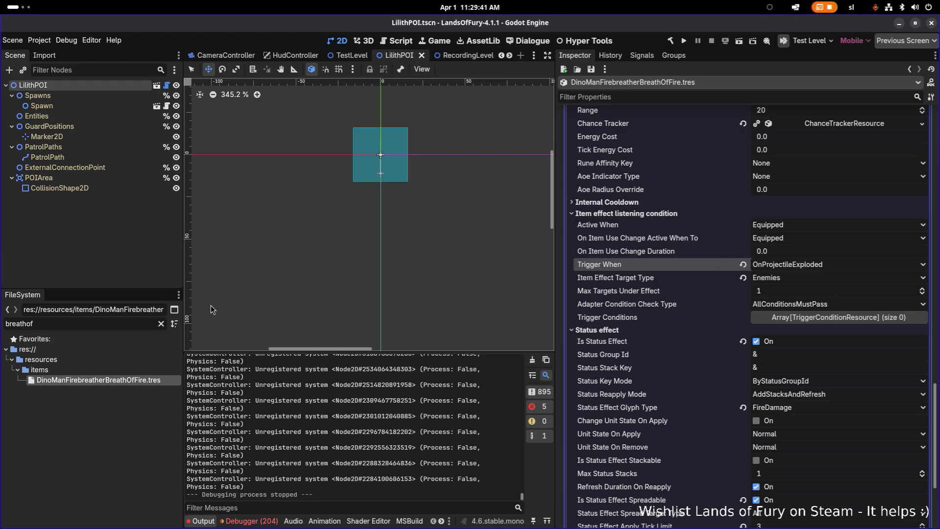
{"action": "double_click", "coordinate": [106, 323]}
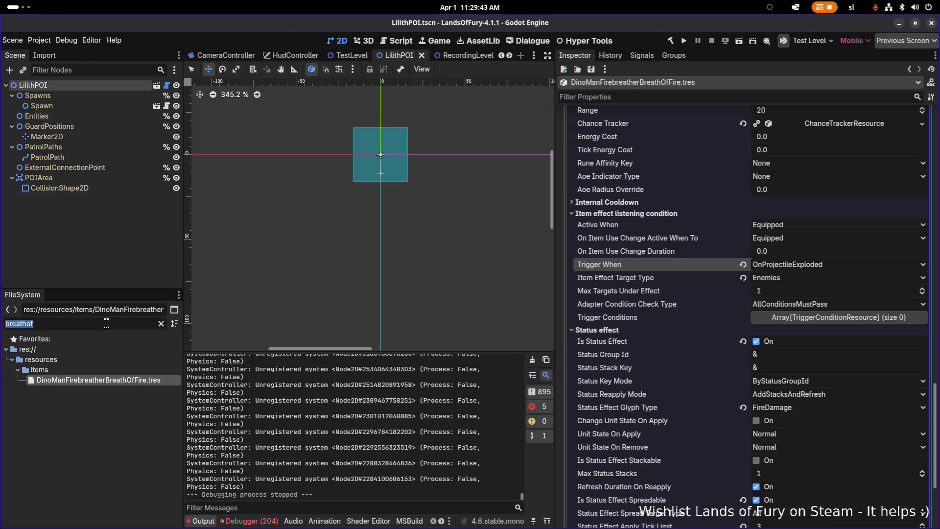
{"action": "type", "text": "fireball"}
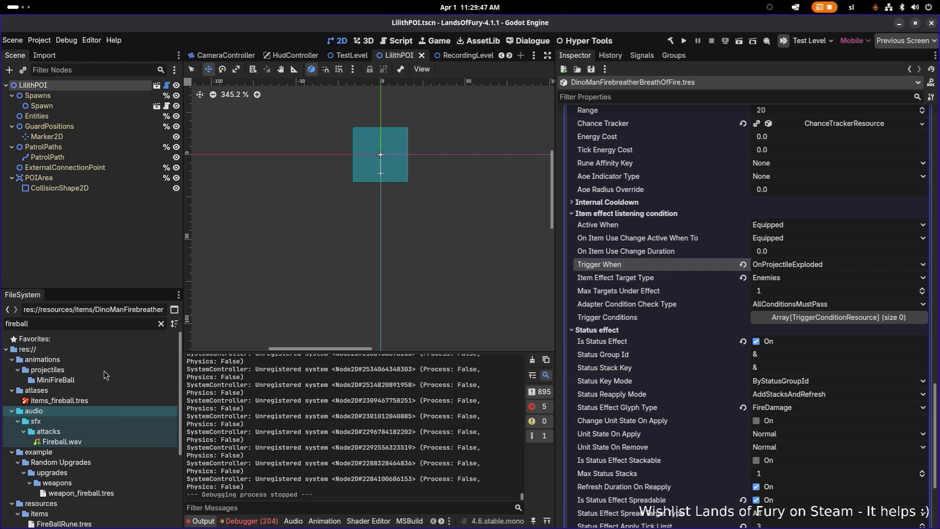
{"action": "scroll", "coordinate": [110, 413], "scroll_direction": "down", "scroll_amount": 3}
{"action": "left_click", "coordinate": [108, 452]}
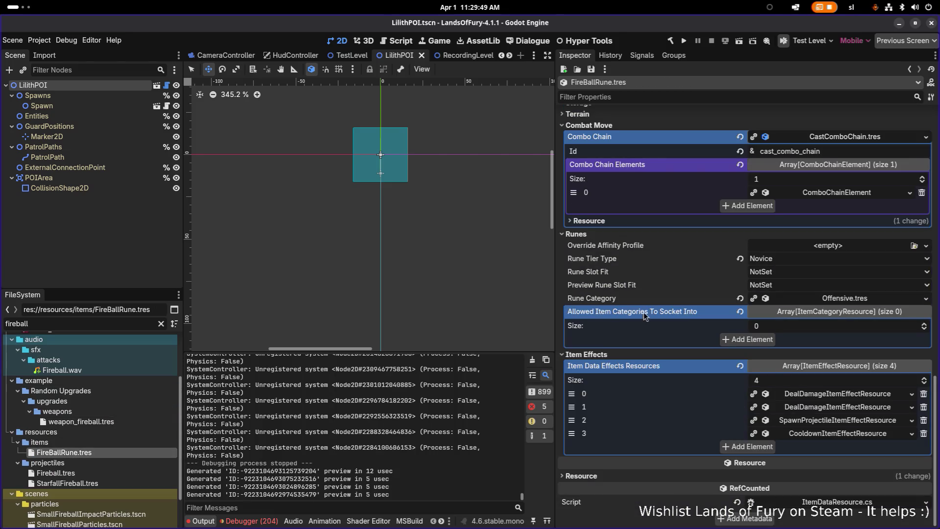
- Review FireBallRune's damage, status-effect and projectile-spawning effect settings in the Inspector
{"action": "left_click", "coordinate": [833, 407]}
{"action": "scroll", "coordinate": [759, 392], "scroll_direction": "down", "scroll_amount": 5}
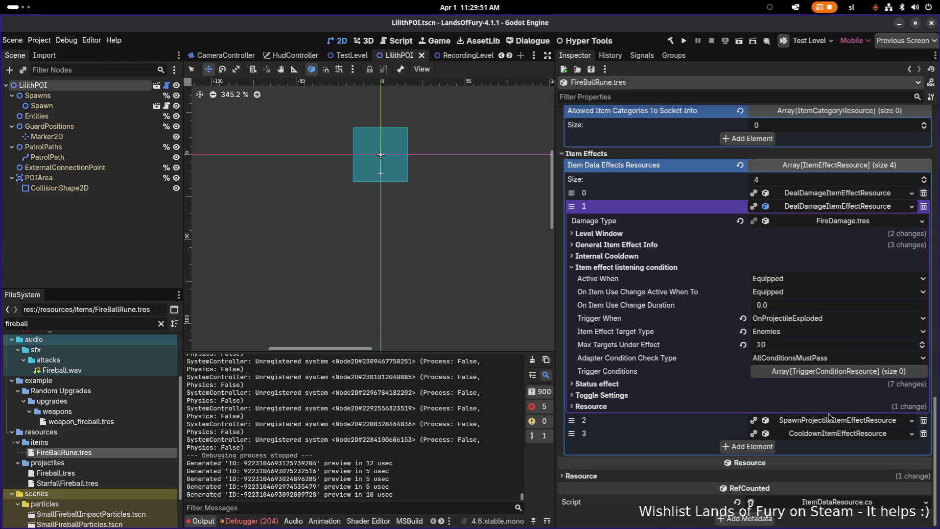
{"action": "left_click", "coordinate": [646, 385]}
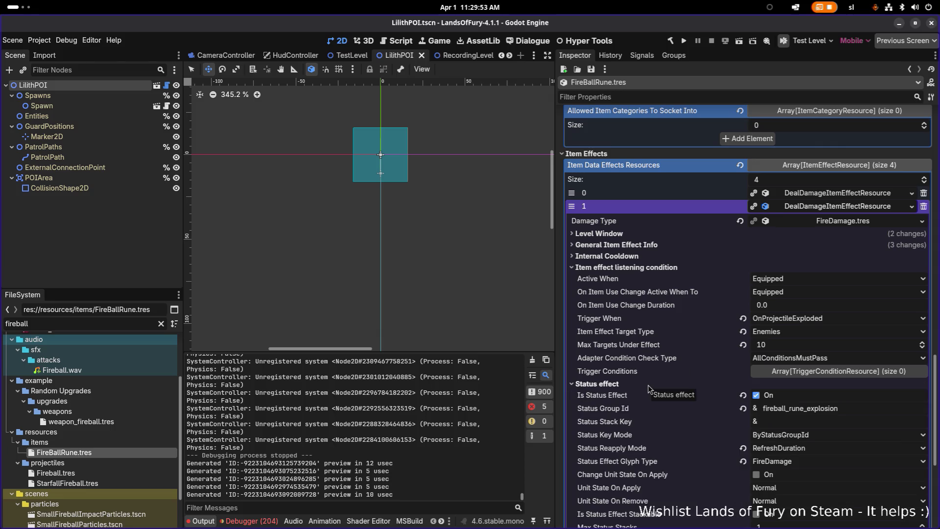
{"action": "scroll", "coordinate": [677, 378], "scroll_direction": "down", "scroll_amount": 1}
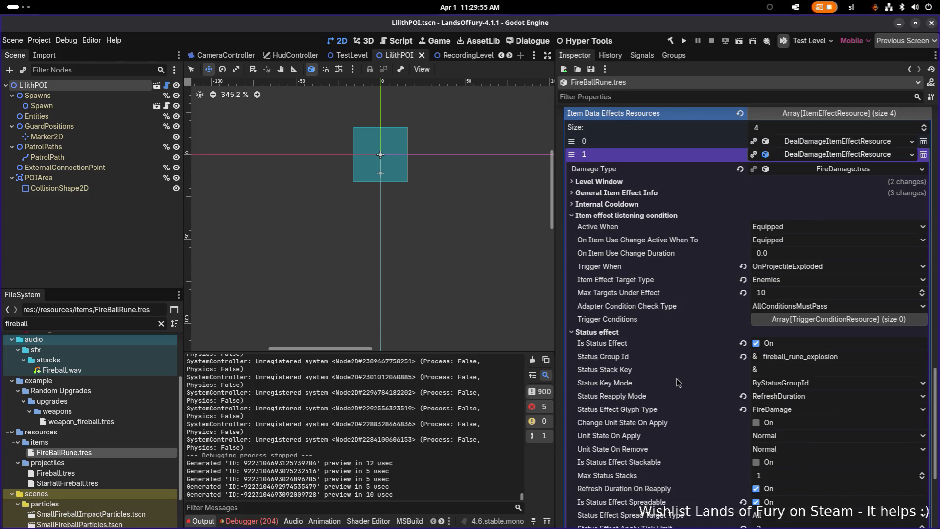
{"action": "scroll", "coordinate": [676, 378], "scroll_direction": "down", "scroll_amount": 4}
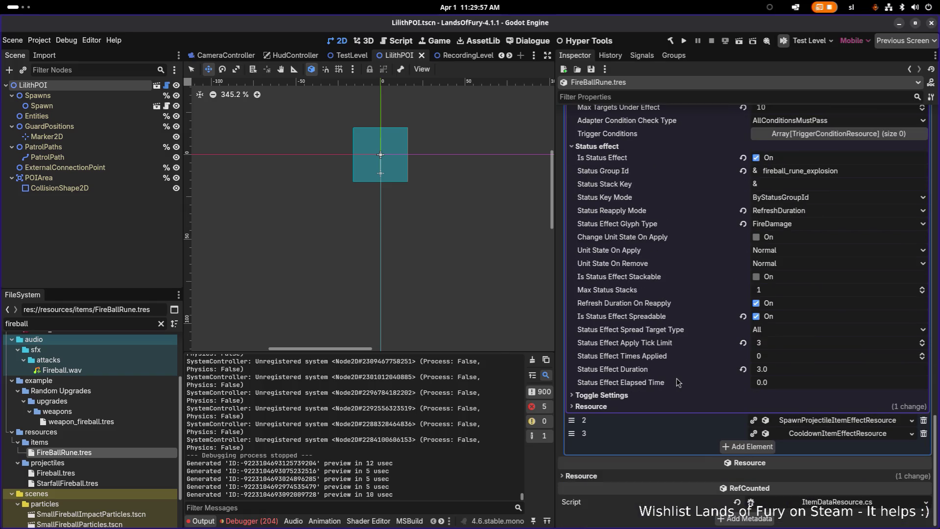
{"action": "scroll", "coordinate": [677, 382], "scroll_direction": "up", "scroll_amount": 1}
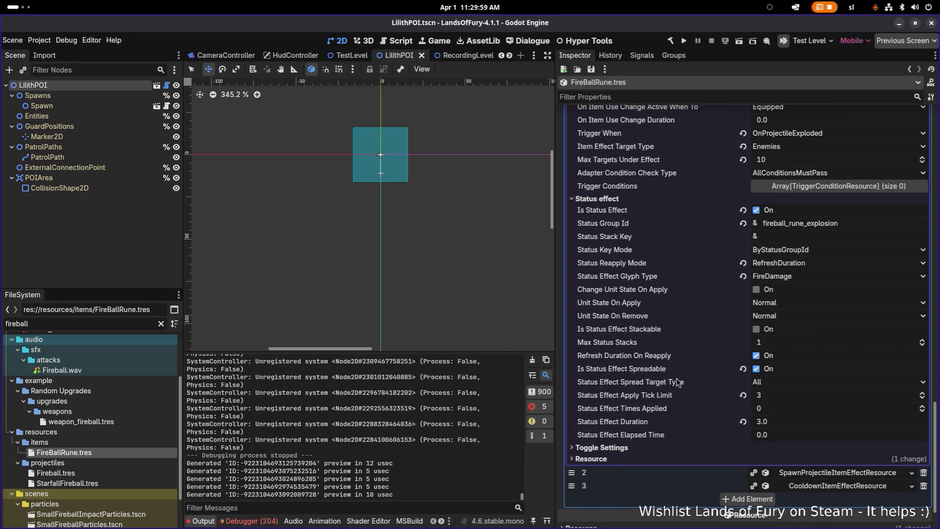
{"action": "scroll", "coordinate": [677, 382], "scroll_direction": "up", "scroll_amount": 3}
{"action": "scroll", "coordinate": [677, 378], "scroll_direction": "up", "scroll_amount": 5}
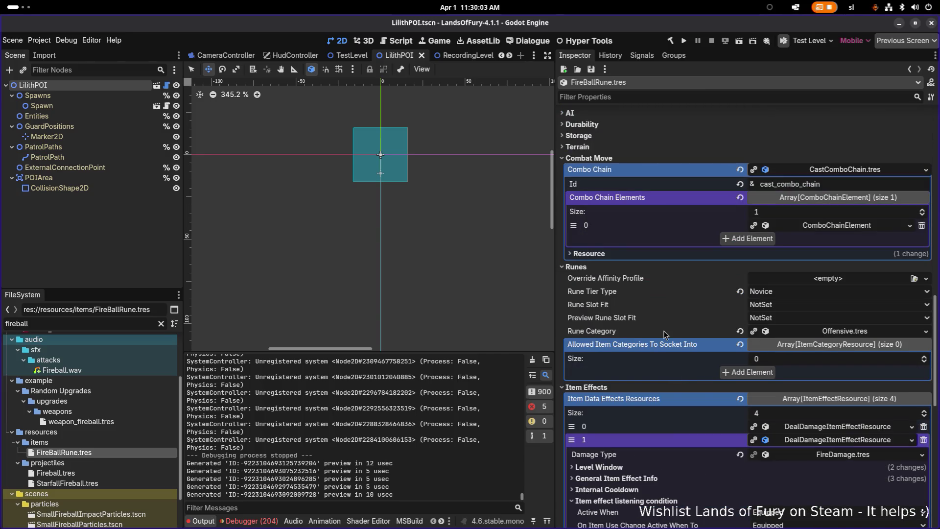
{"action": "scroll", "coordinate": [664, 330], "scroll_direction": "up", "scroll_amount": 7}
{"action": "scroll", "coordinate": [650, 311], "scroll_direction": "up", "scroll_amount": 10}
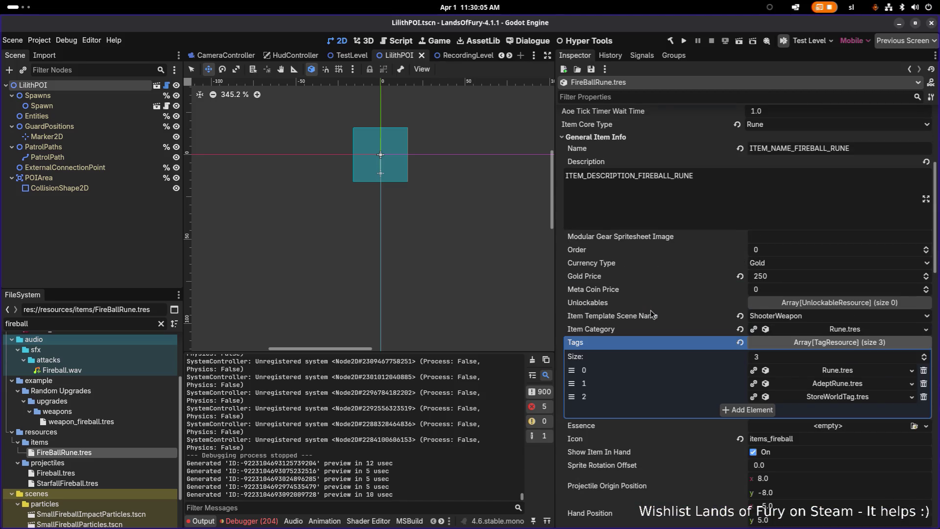
{"action": "scroll", "coordinate": [650, 310], "scroll_direction": "down", "scroll_amount": 15}
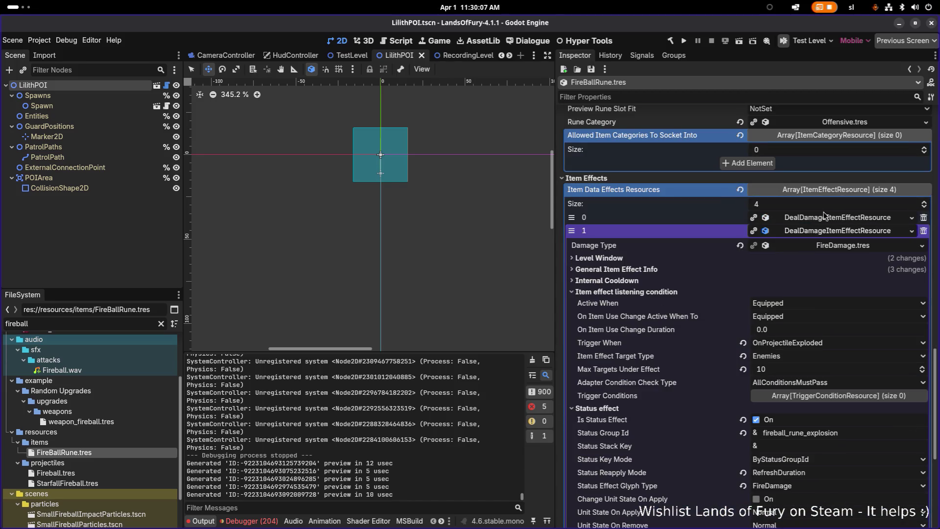
{"action": "left_click", "coordinate": [817, 232]}
{"action": "left_click", "coordinate": [823, 421]}
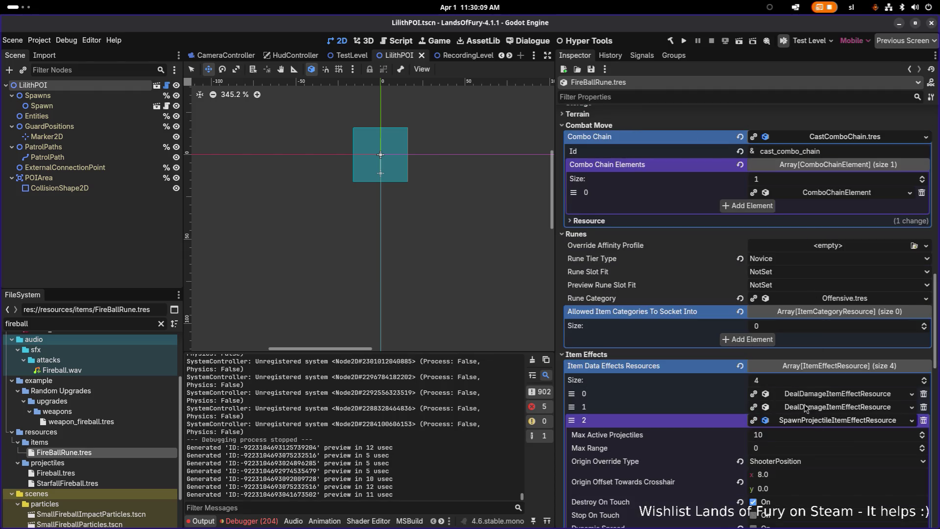
{"action": "scroll", "coordinate": [734, 382], "scroll_direction": "down", "scroll_amount": 4}
{"action": "scroll", "coordinate": [712, 370], "scroll_direction": "down", "scroll_amount": 3}
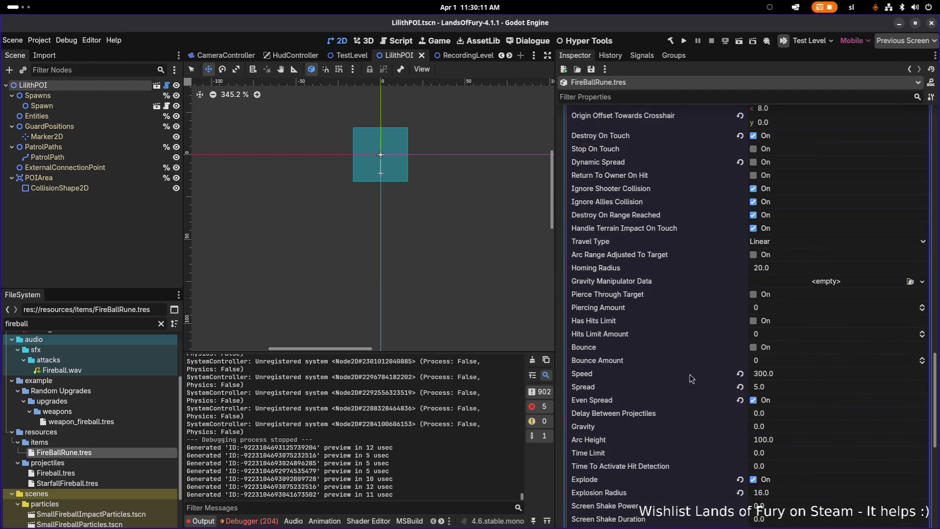
{"action": "scroll", "coordinate": [613, 430], "scroll_direction": "down", "scroll_amount": 1}
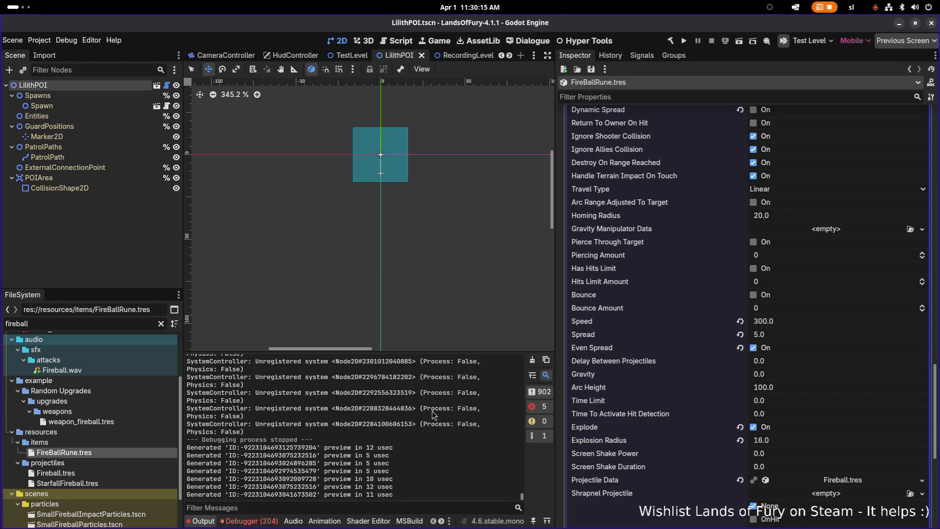
- Refilter the FileSystem for 'breathof' to list the Breath of Fire item
{"action": "left_click", "coordinate": [109, 323]}
{"action": "double_click", "coordinate": [109, 323]}
{"action": "type", "text": "breathof"}
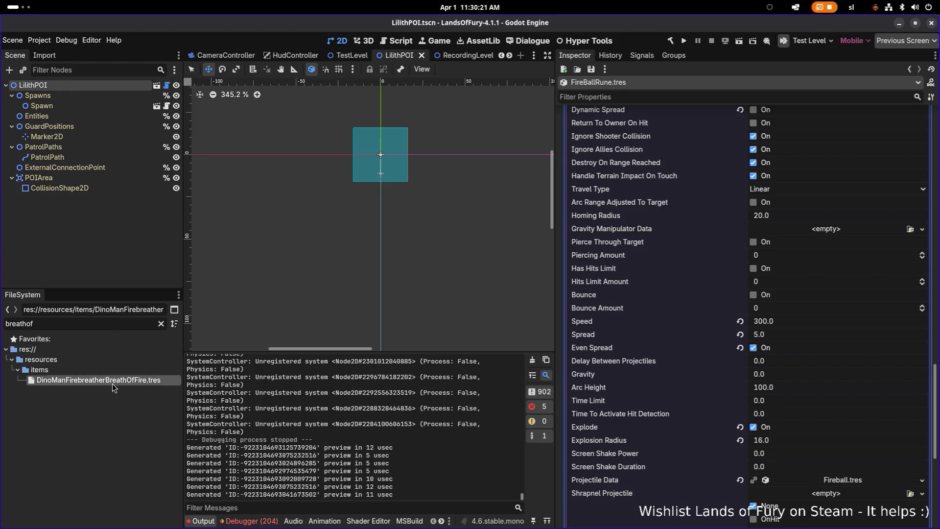
- In DinoManFirebreatherBreathOfFire.tres, enable Explode with Explosion Radius 16 and save
{"action": "left_click", "coordinate": [113, 382]}
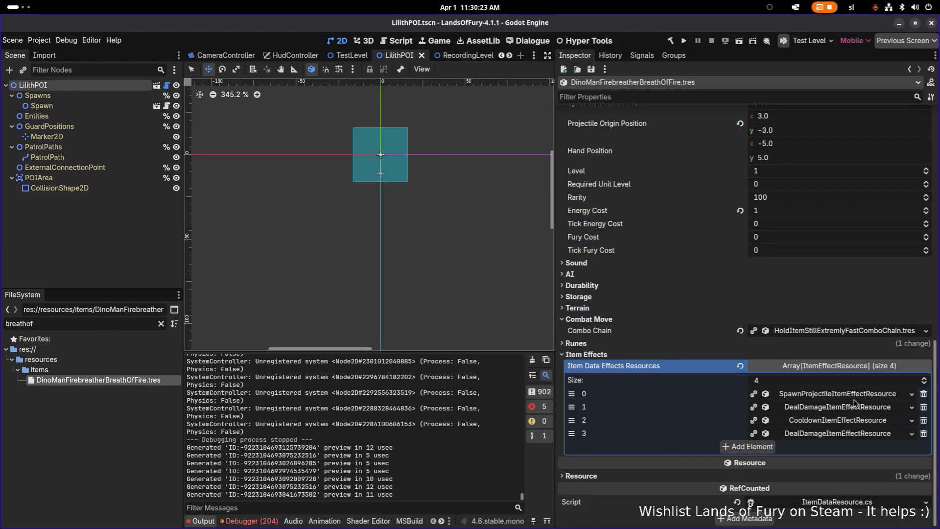
{"action": "left_click", "coordinate": [857, 396]}
{"action": "scroll", "coordinate": [843, 406], "scroll_direction": "down", "scroll_amount": 5}
{"action": "scroll", "coordinate": [843, 405], "scroll_direction": "down", "scroll_amount": 5}
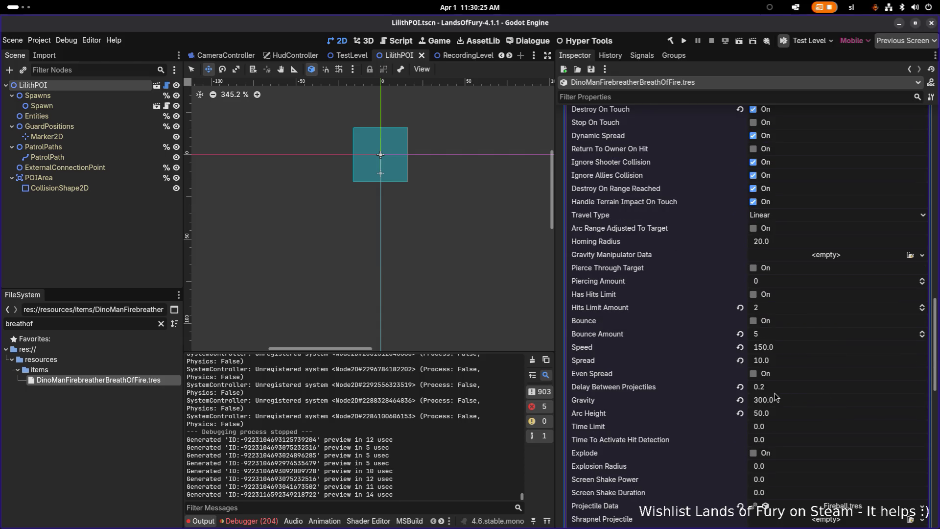
{"action": "left_click", "coordinate": [762, 405]}
{"action": "key", "text": "Tab"}
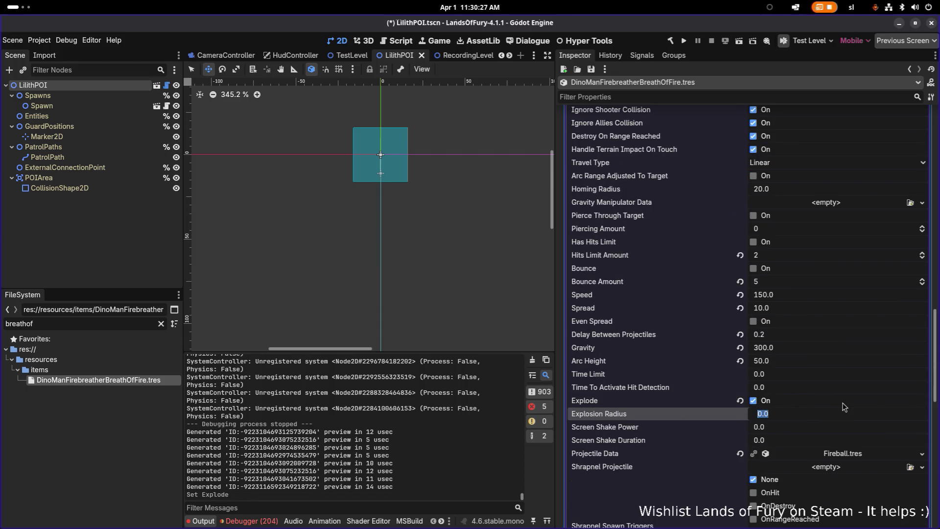
{"action": "type", "text": "16"}
{"action": "key", "text": "Return"}
{"action": "key", "text": "ctrl+s"}
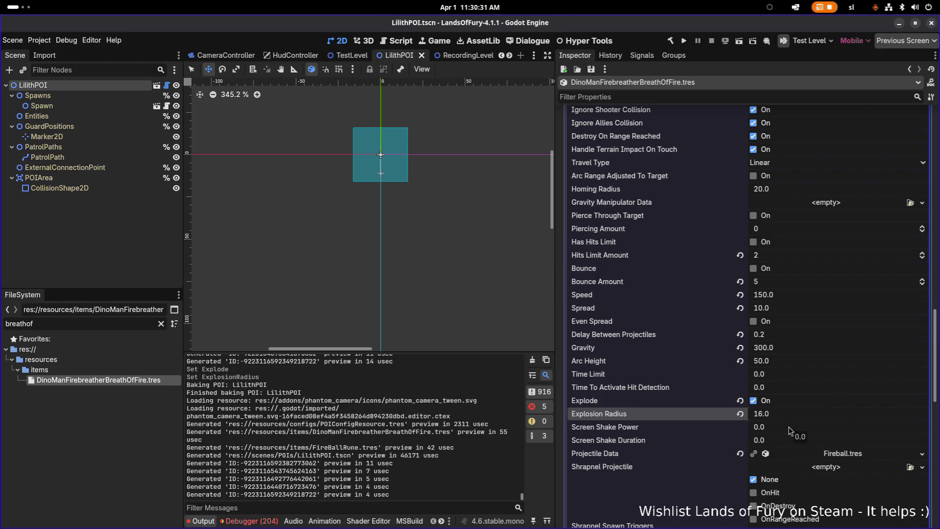
- Clear the file filter and set the projectile effect's Range to 100
{"action": "double_click", "coordinate": [125, 324]}
{"action": "key", "text": "BackSpace"}
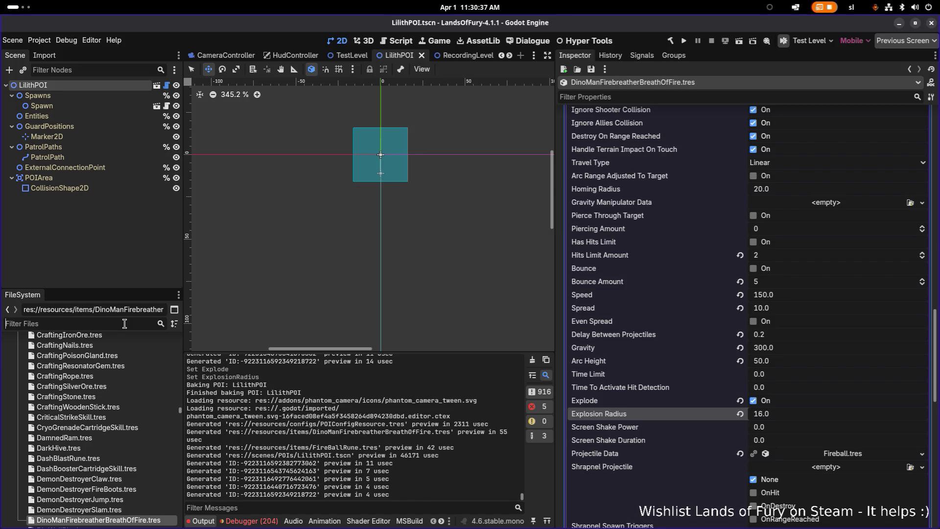
{"action": "scroll", "coordinate": [626, 342], "scroll_direction": "down", "scroll_amount": 10}
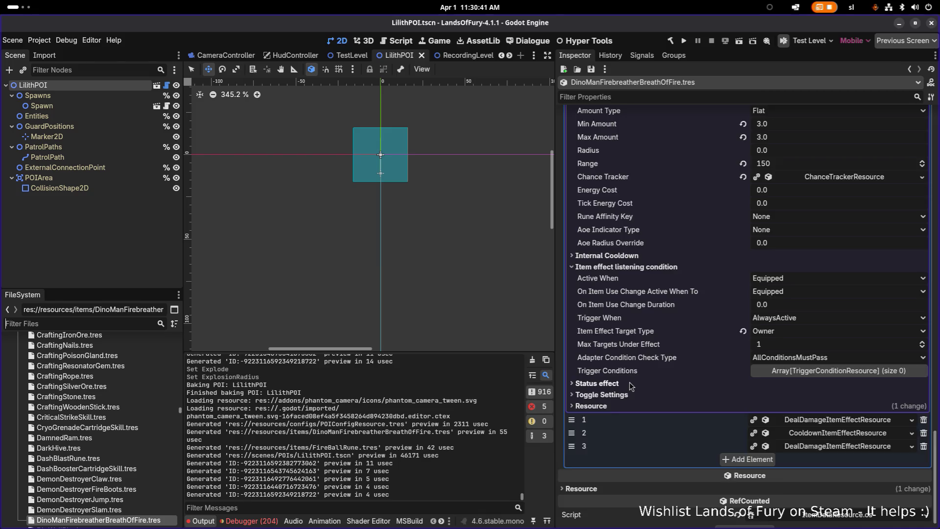
{"action": "scroll", "coordinate": [630, 383], "scroll_direction": "up", "scroll_amount": 3}
{"action": "scroll", "coordinate": [634, 381], "scroll_direction": "up", "scroll_amount": 3}
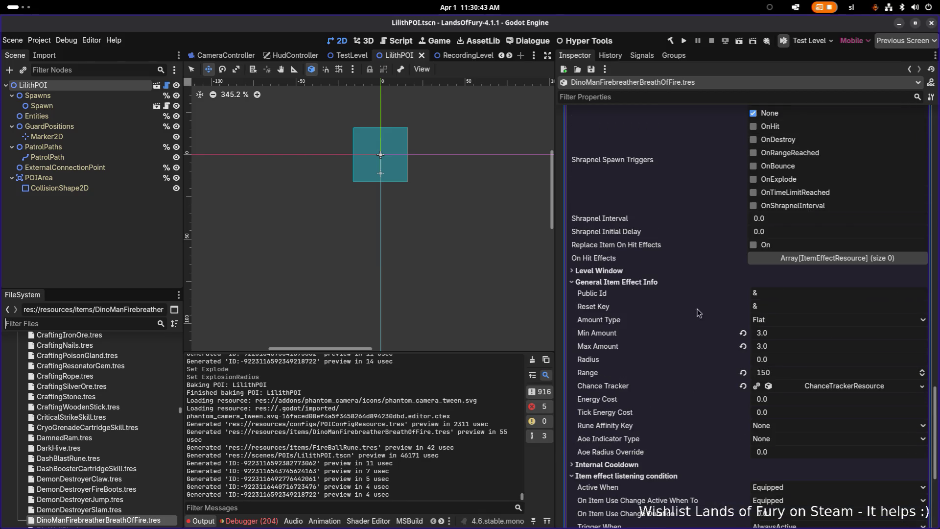
{"action": "left_click", "coordinate": [777, 373]}
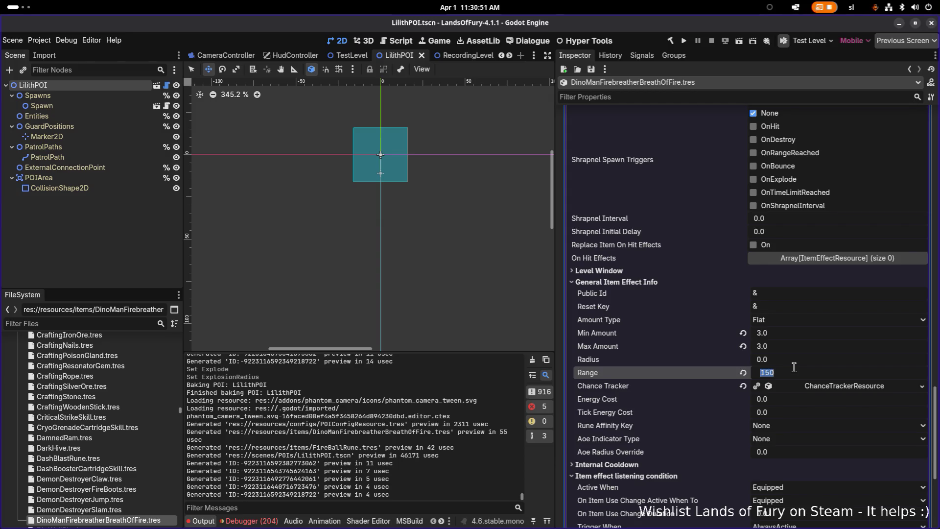
{"action": "type", "text": "100"}
{"action": "key", "text": "Return"}
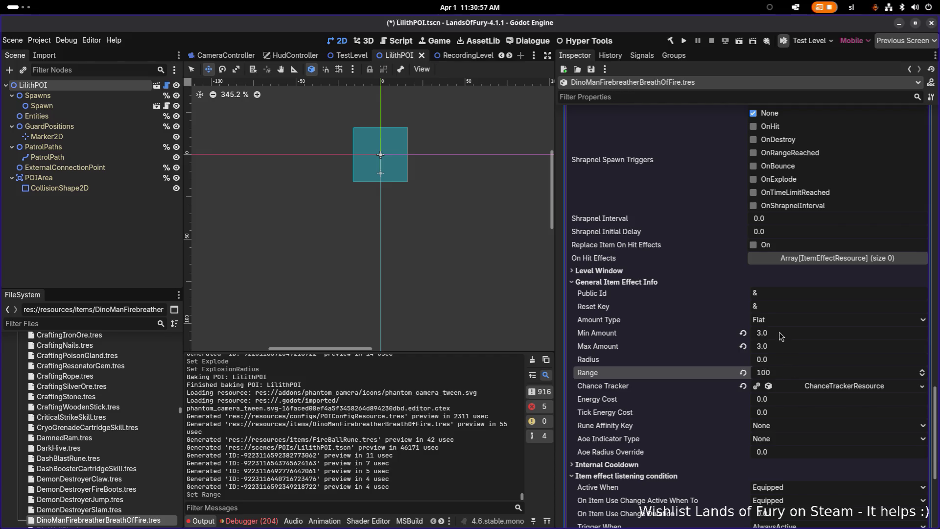
- Set the projectile Spread to 15, save, and launch the game to test
{"action": "scroll", "coordinate": [775, 348], "scroll_direction": "up", "scroll_amount": 5}
{"action": "scroll", "coordinate": [779, 341], "scroll_direction": "up", "scroll_amount": 1}
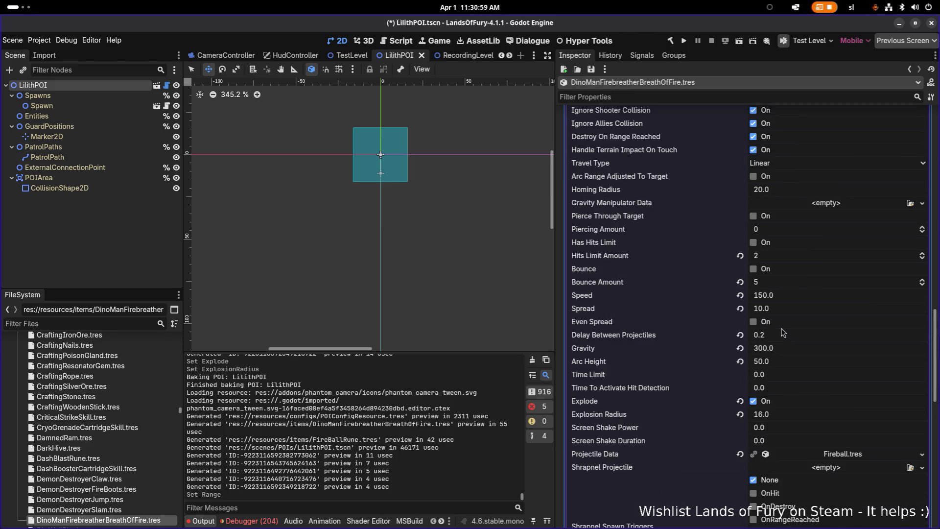
{"action": "left_click", "coordinate": [793, 312]}
{"action": "type", "text": "1"}
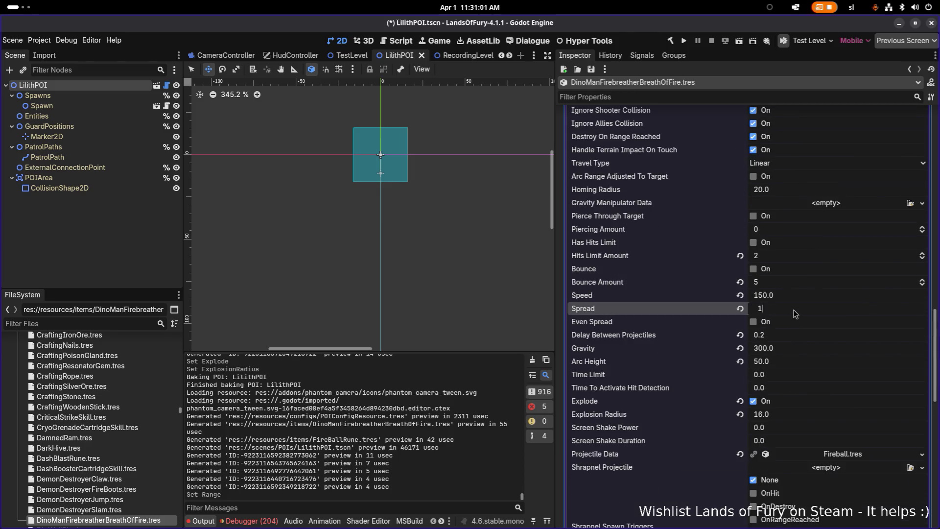
{"action": "type", "text": "5"}
{"action": "key", "text": "Return"}
{"action": "key", "text": "ctrl+s"}
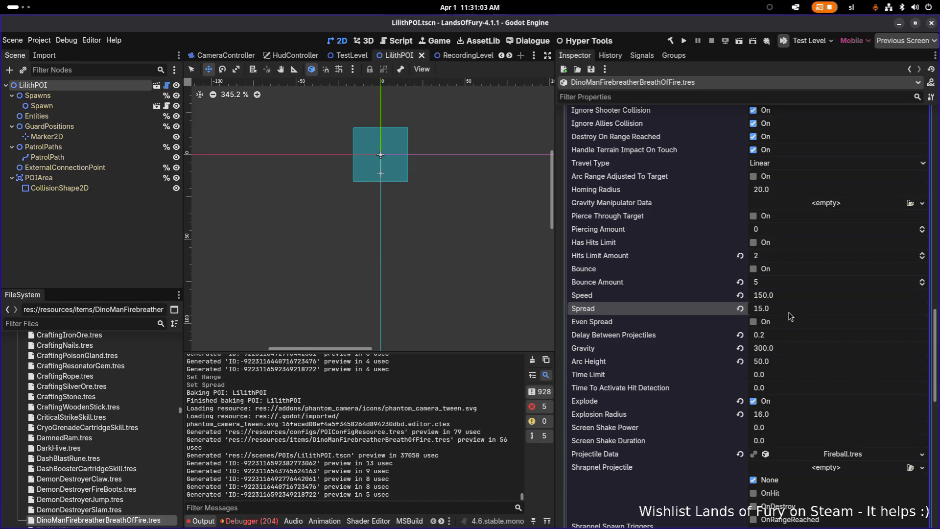
{"action": "left_click", "coordinate": [684, 42]}
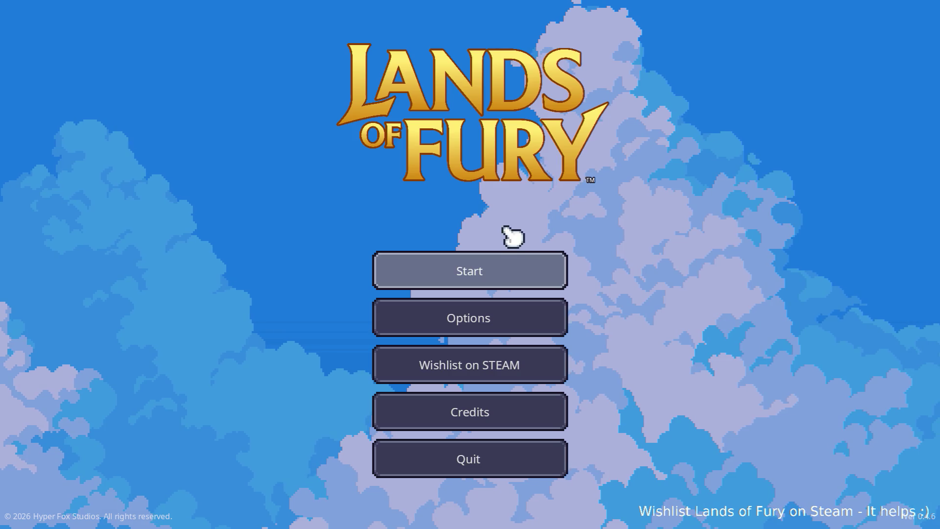
- Start a game with the first player profile and walk toward the enemies
{"action": "left_click", "coordinate": [468, 268]}
{"action": "left_click", "coordinate": [468, 268]}
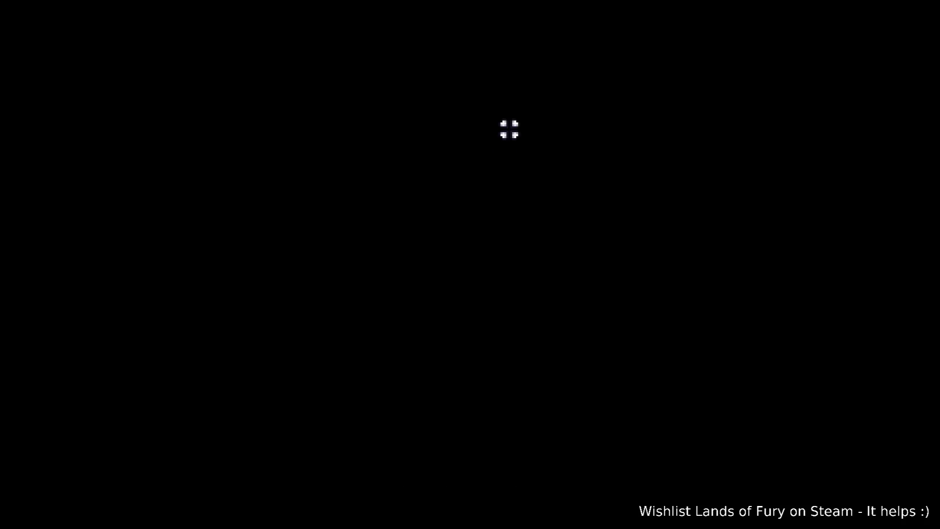
{"action": "key", "text": "w"}
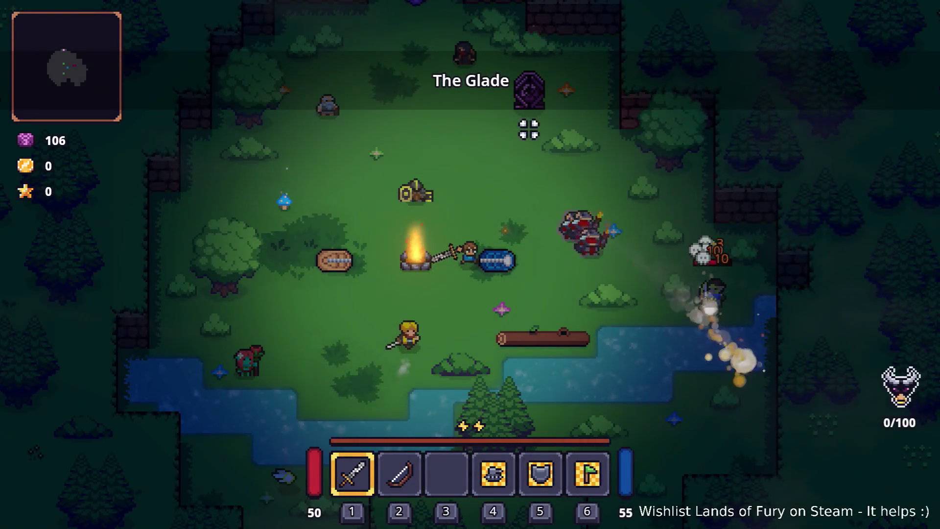
{"action": "key", "text": "d"}
{"action": "key", "text": "d"}
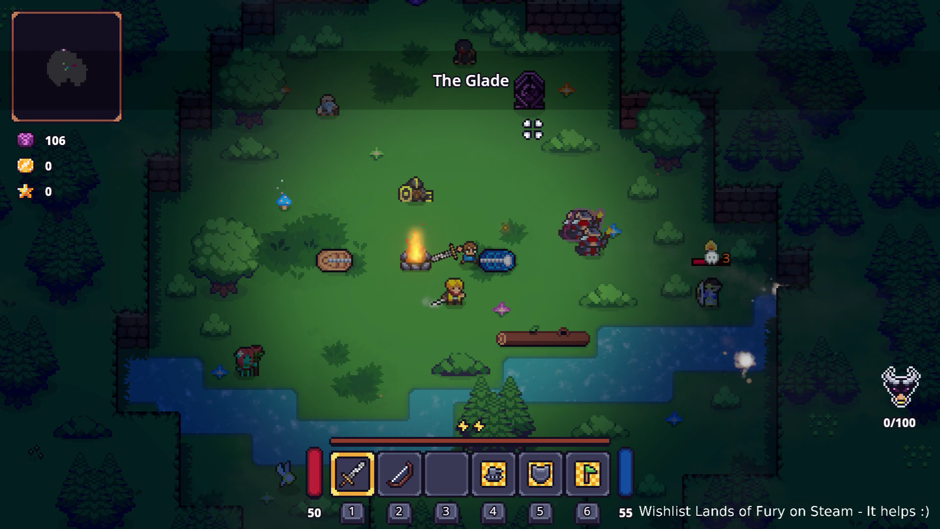
{"action": "key", "text": "s"}
{"action": "key", "text": "s"}
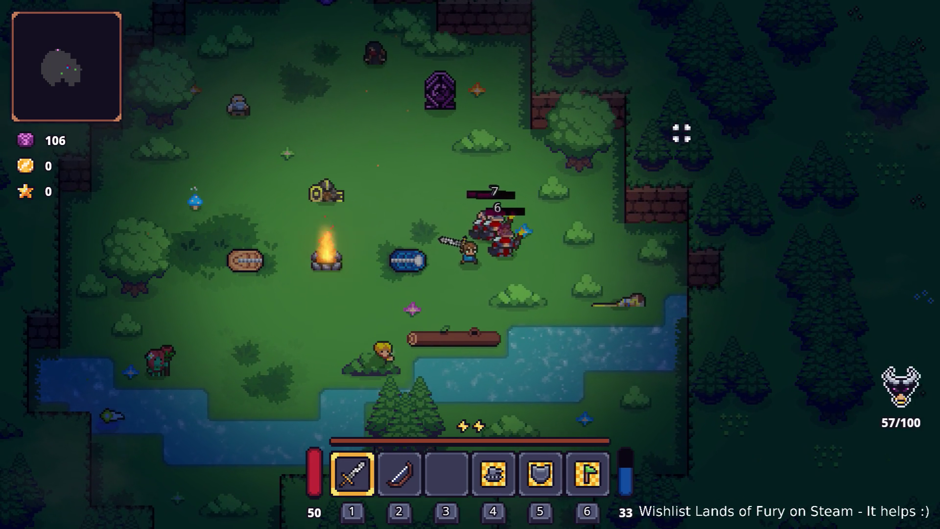
- Charge and slash the enemy group near the campfire, then retreat up-left
{"action": "key", "text": "d"}
{"action": "left_click", "coordinate": [606, 111]}
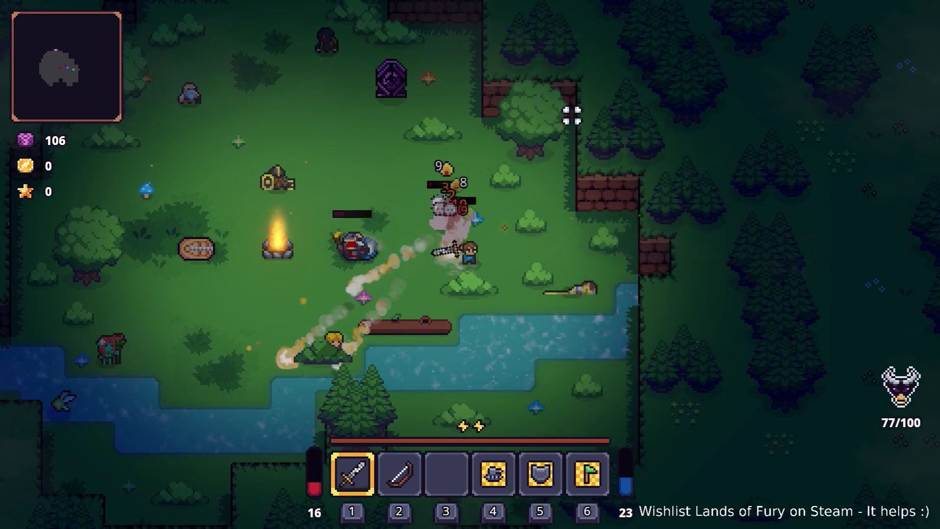
{"action": "key", "text": "a"}
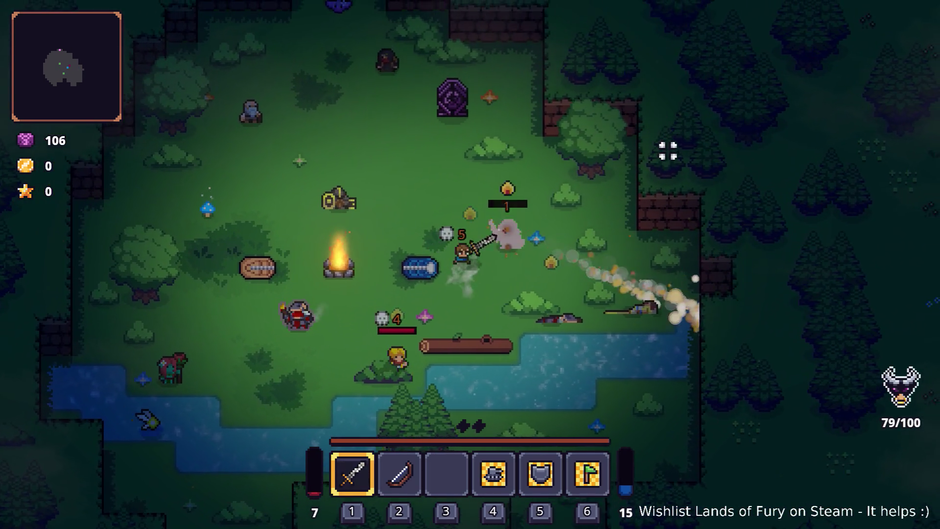
{"action": "key", "text": "w"}
{"action": "key", "text": "a"}
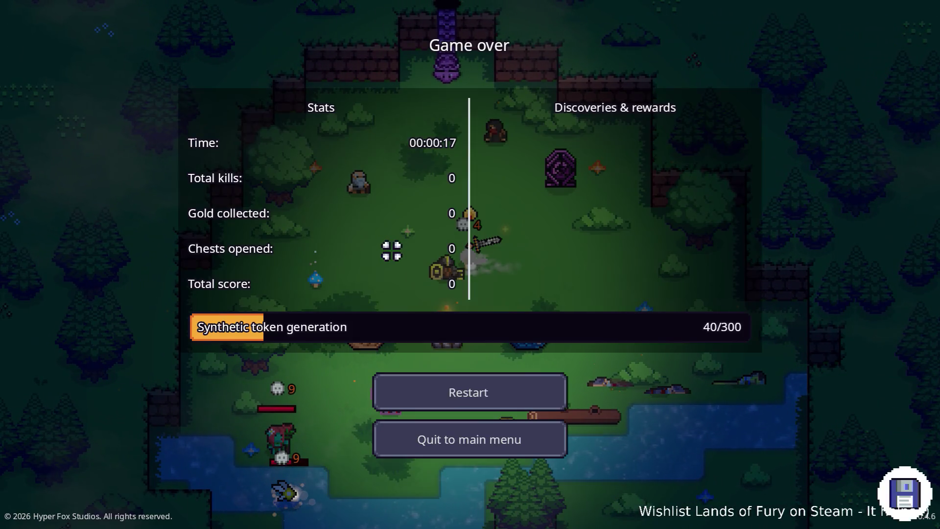
- Restart the run and walk the hero down-left toward the river
{"action": "left_click", "coordinate": [528, 396]}
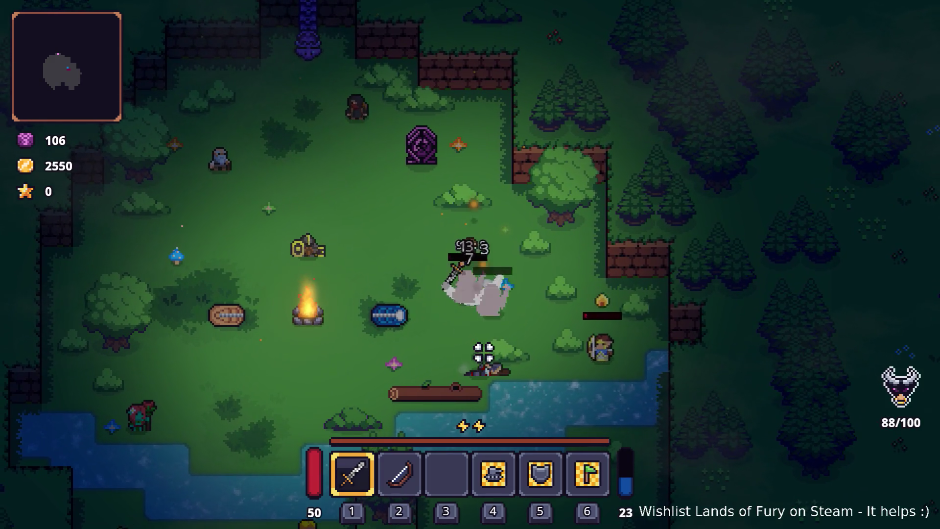
{"action": "key", "text": "a"}
{"action": "key", "text": "s"}
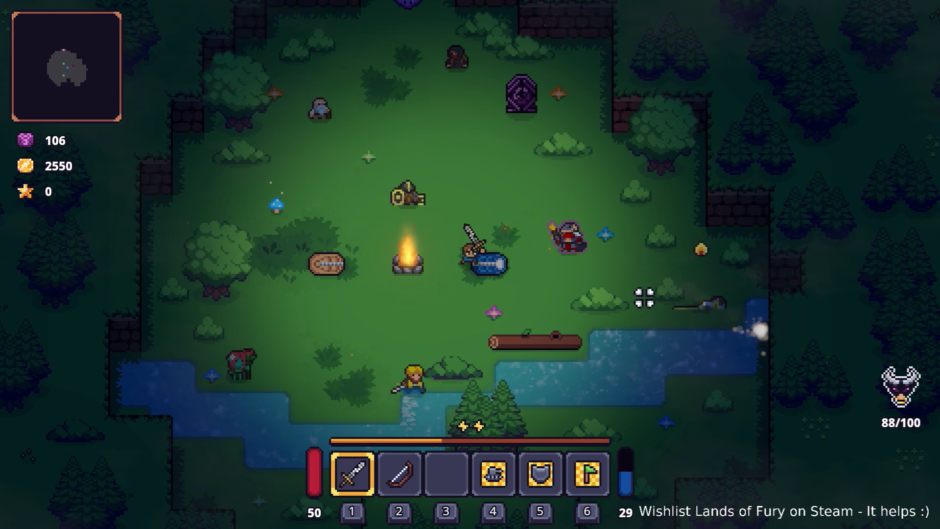
{"action": "key", "text": "w"}
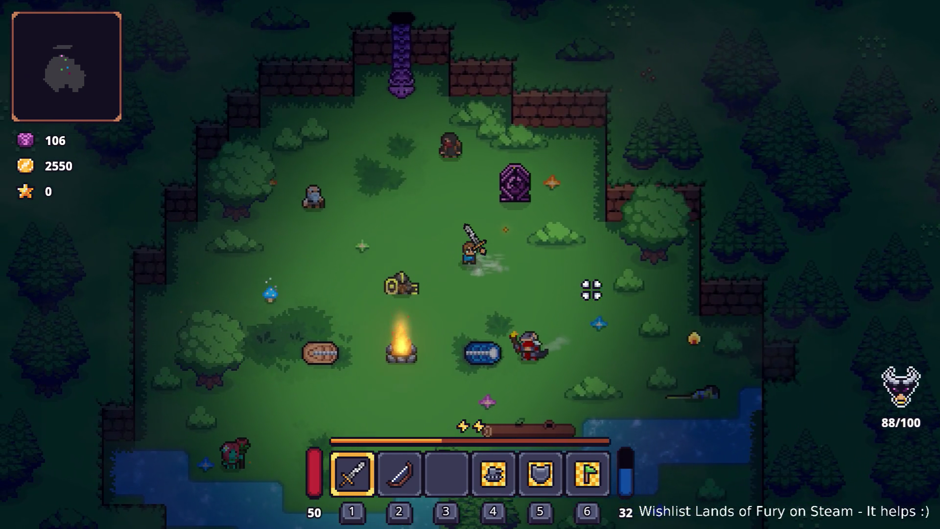
{"action": "key", "text": "a"}
{"action": "key", "text": "s"}
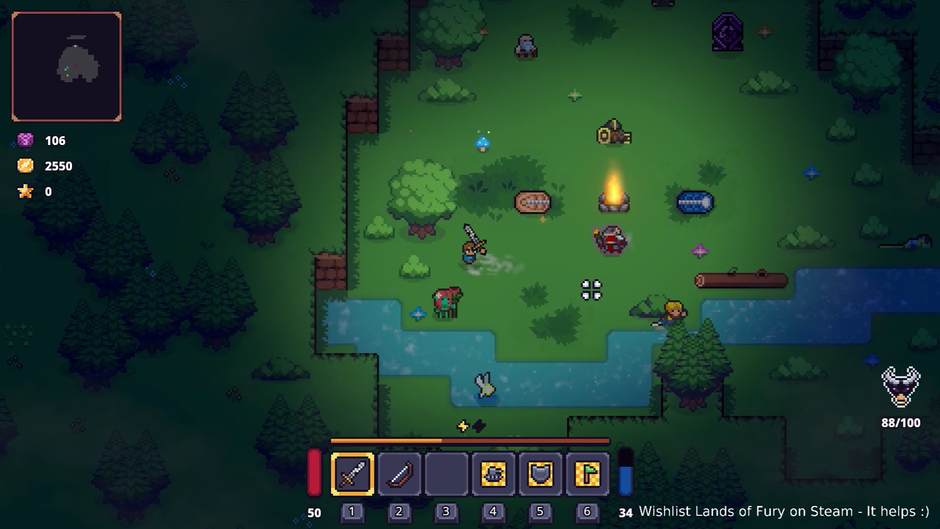
{"action": "key", "text": "a"}
{"action": "key", "text": "s"}
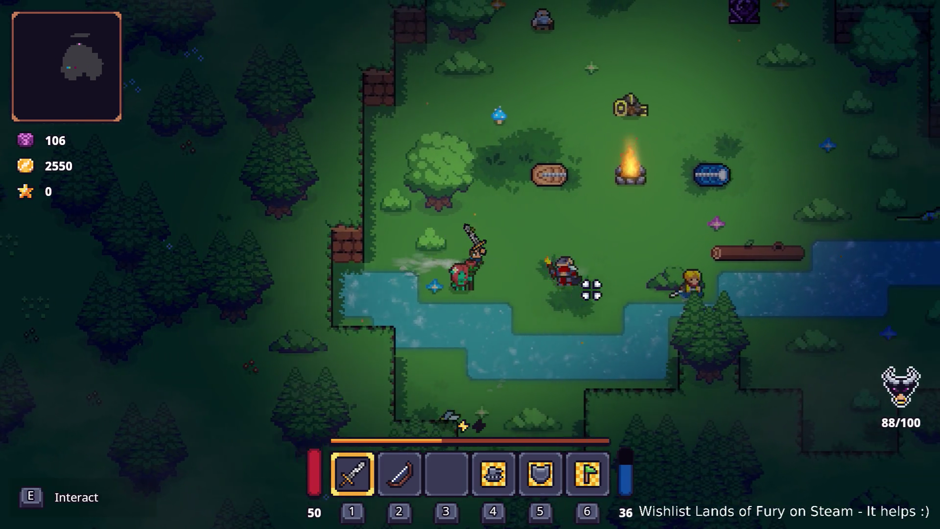
- Maneuver the hero right across the glade toward the firebreather
{"action": "key", "text": "w"}
{"action": "key", "text": "a"}
{"action": "key", "text": "d"}
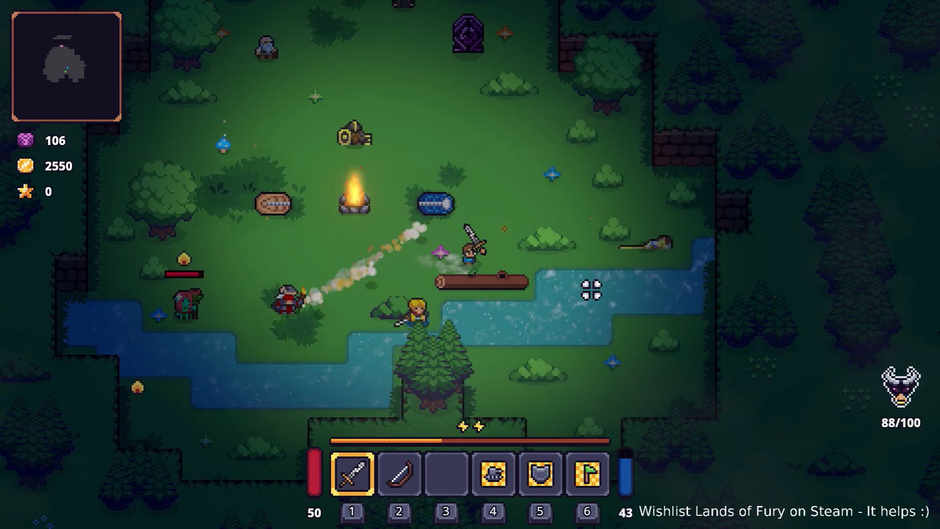
{"action": "key", "text": "d"}
{"action": "key", "text": "a"}
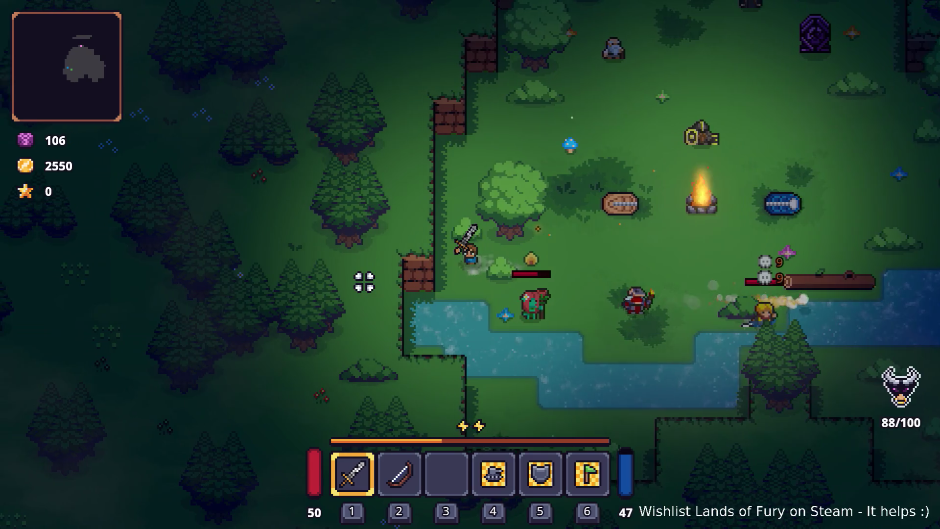
{"action": "key", "text": "d"}
{"action": "key", "text": "d"}
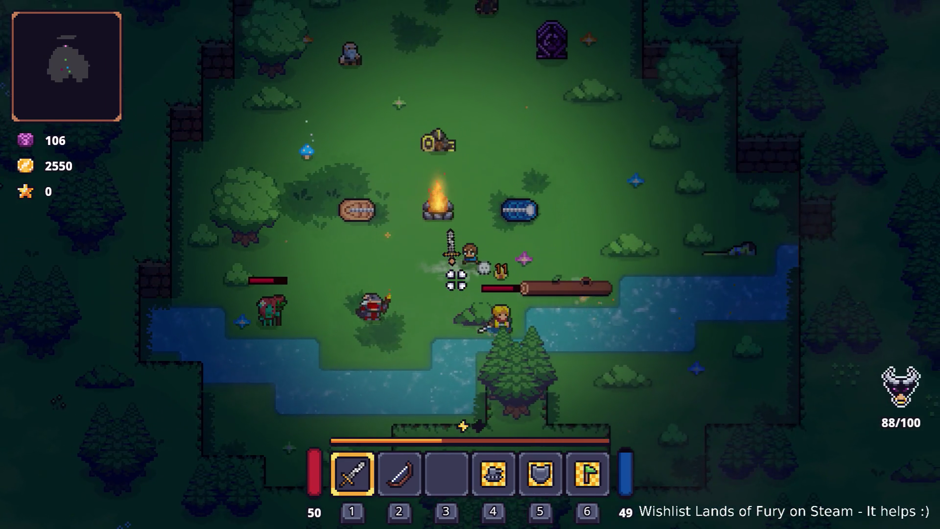
{"action": "key", "text": "w"}
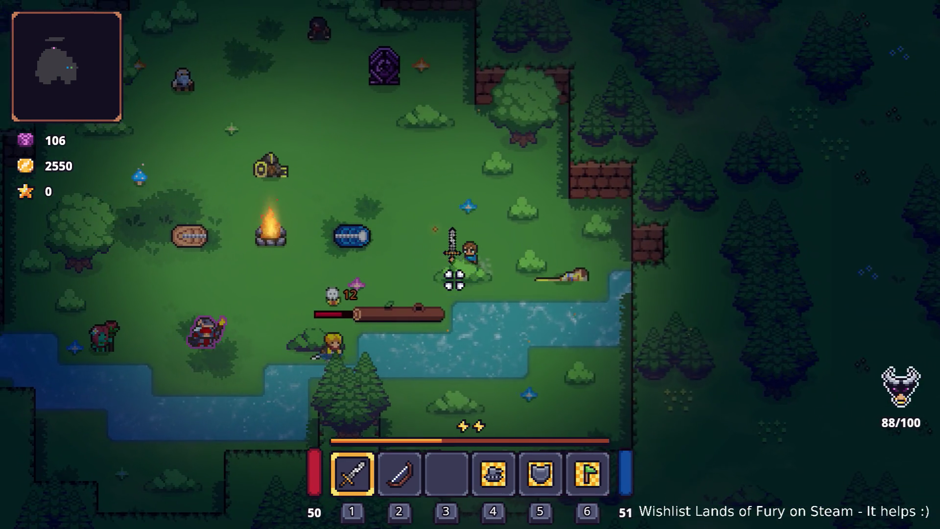
- Dodge away from the firebreather, then pause and quit back to the editor
{"action": "key", "text": "a"}
{"action": "key", "text": "w"}
{"action": "key", "text": "a"}
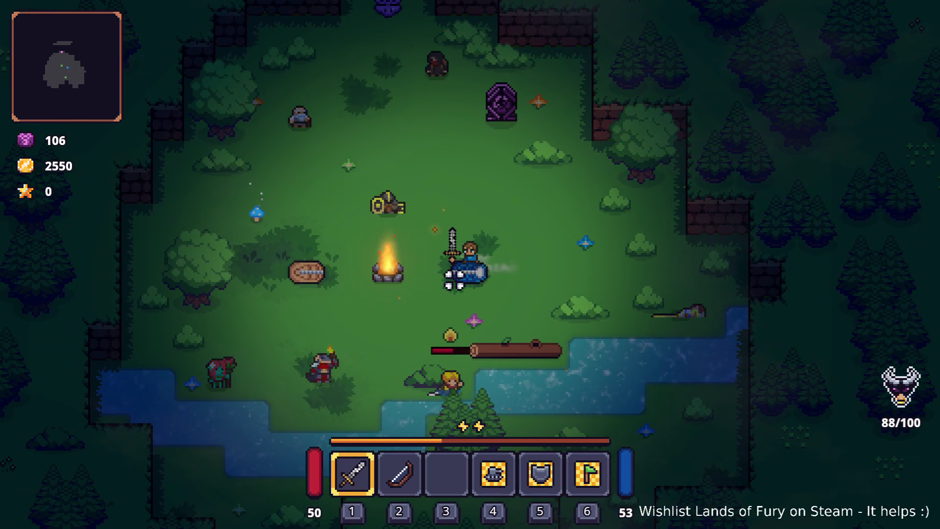
{"action": "key", "text": "a"}
{"action": "key", "text": "a"}
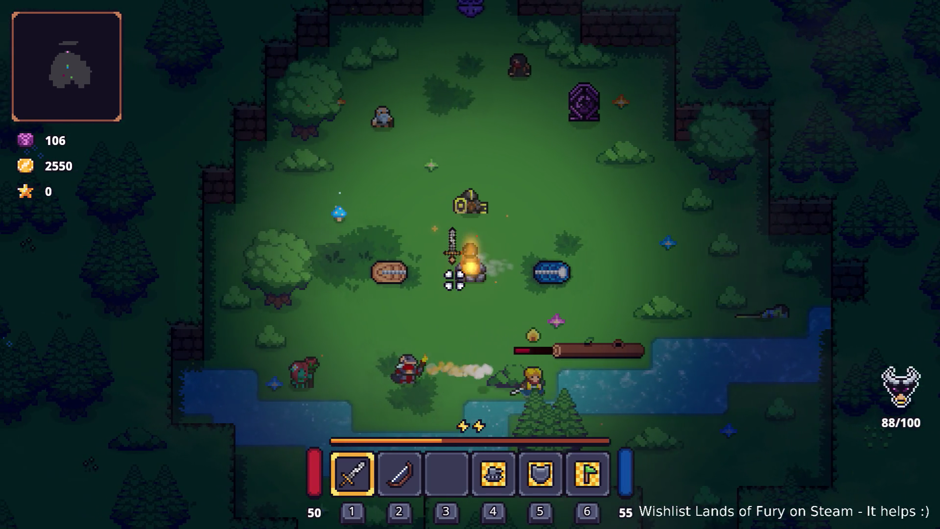
{"action": "key", "text": "s"}
{"action": "key", "text": "d"}
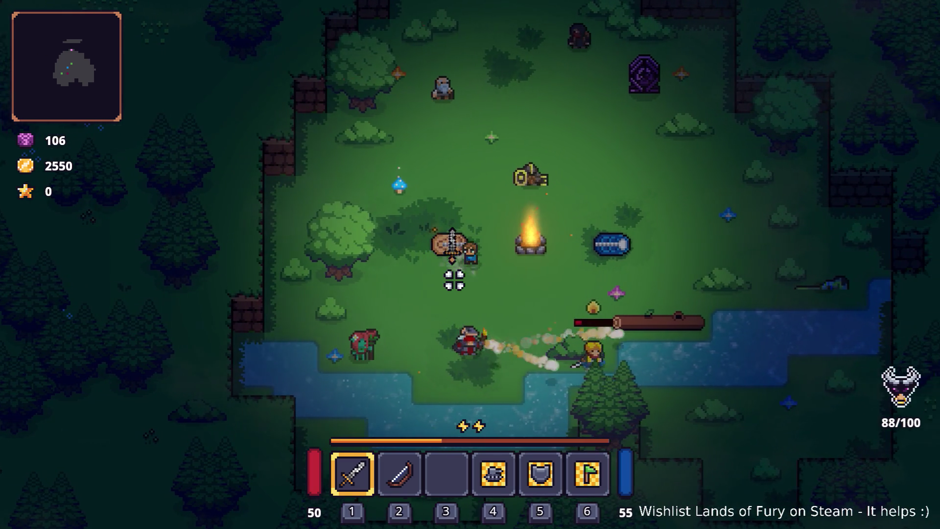
{"action": "key", "text": "s"}
{"action": "key", "text": "s"}
{"action": "key", "text": "a"}
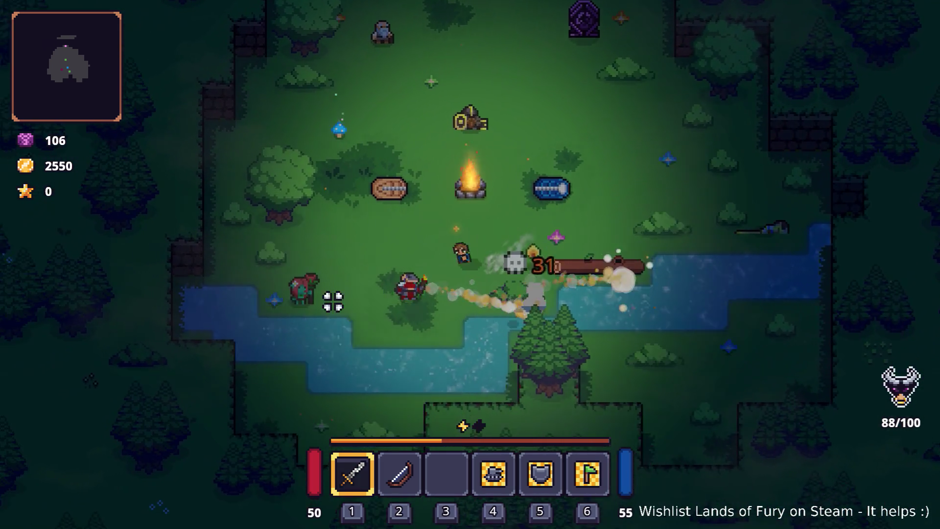
{"action": "key", "text": "Escape"}
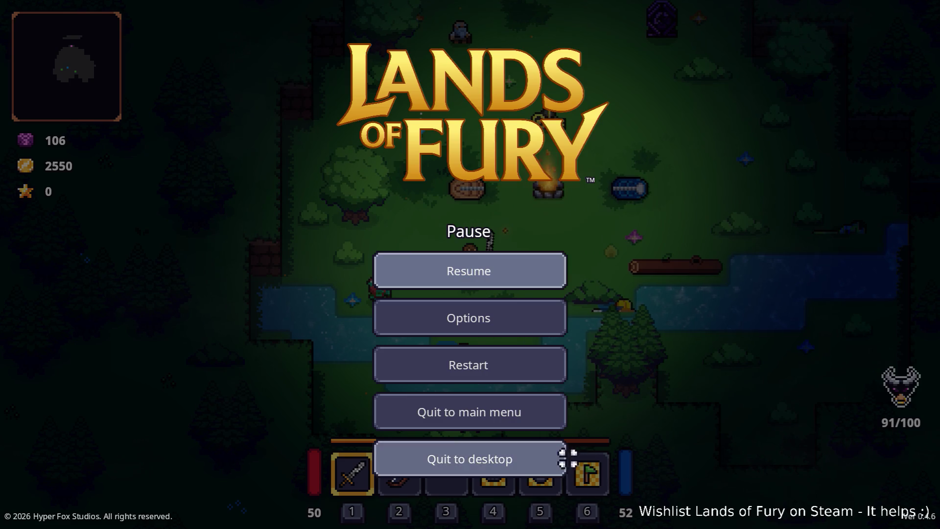
{"action": "left_click", "coordinate": [541, 460]}
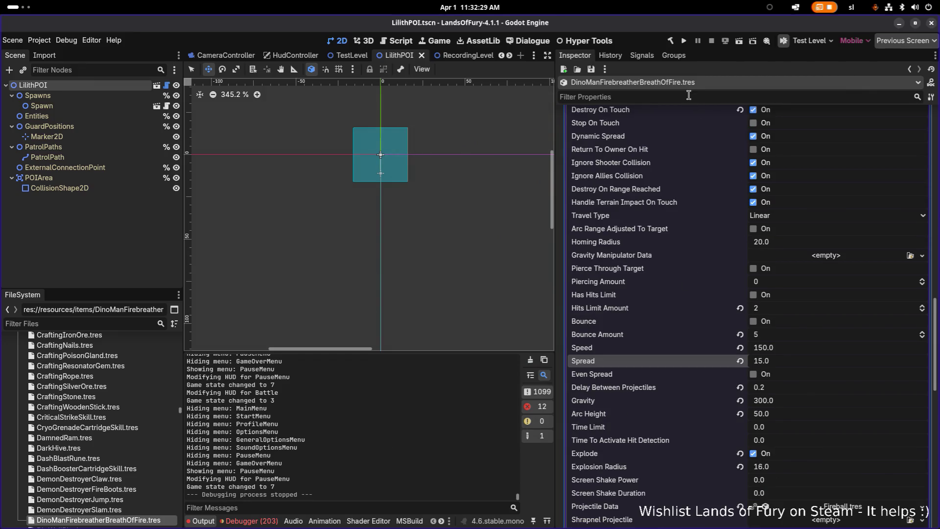
- Filter the Inspector for 'max' to check Max Durability, then clear the filter
{"action": "left_click", "coordinate": [687, 95]}
{"action": "type", "text": "max"}
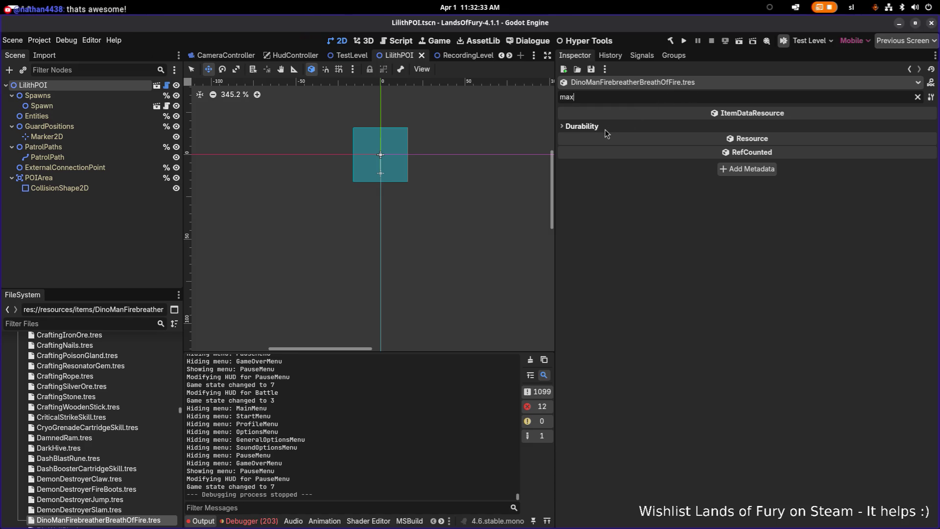
{"action": "left_click", "coordinate": [606, 127]}
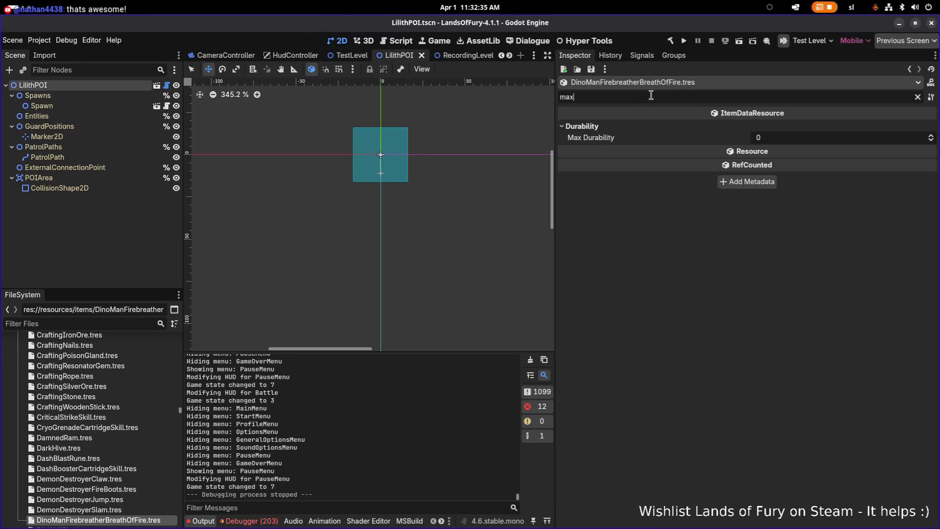
{"action": "key", "text": "BackSpace"}
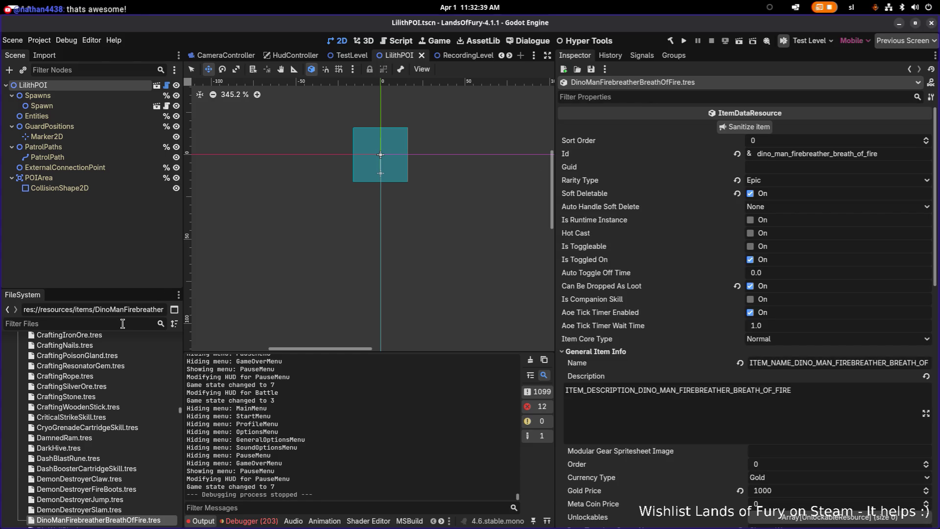
- Open DinoManFirebreather.tres and set Actions element 0's animation to melee_attack_2
{"action": "left_click", "coordinate": [123, 323]}
{"action": "type", "text": "firebrea"}
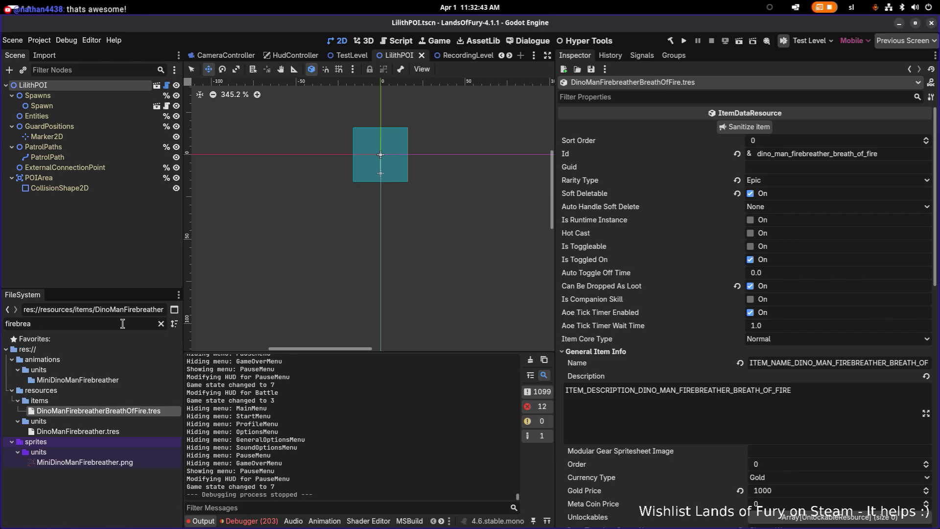
{"action": "left_click", "coordinate": [78, 431]}
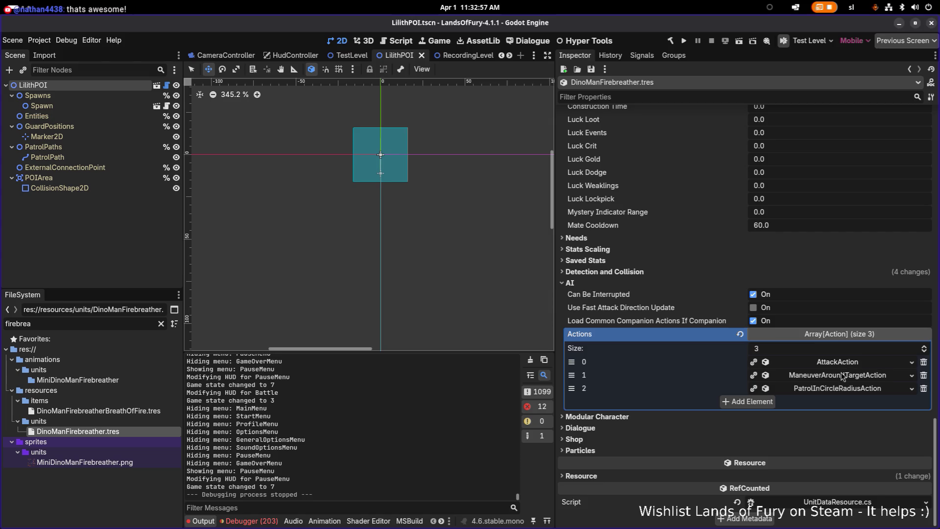
{"action": "left_click", "coordinate": [831, 367]}
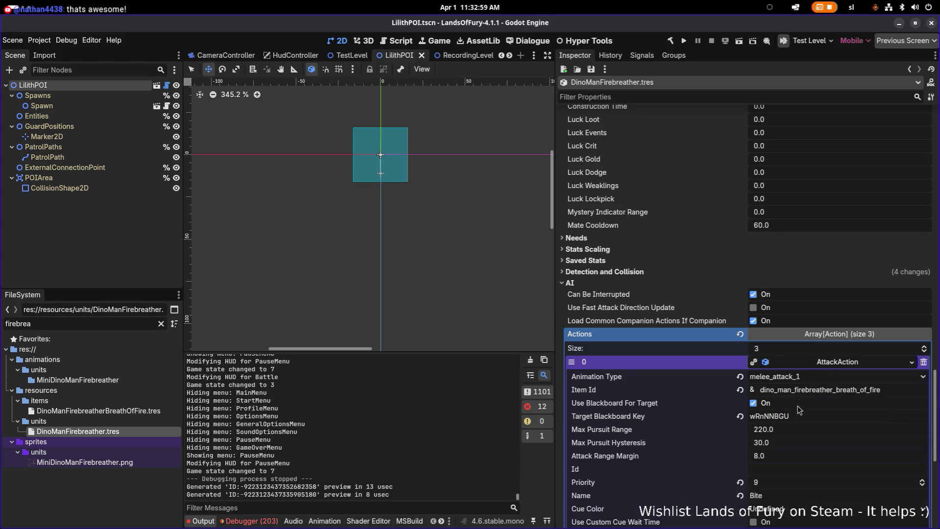
{"action": "left_click", "coordinate": [800, 381]}
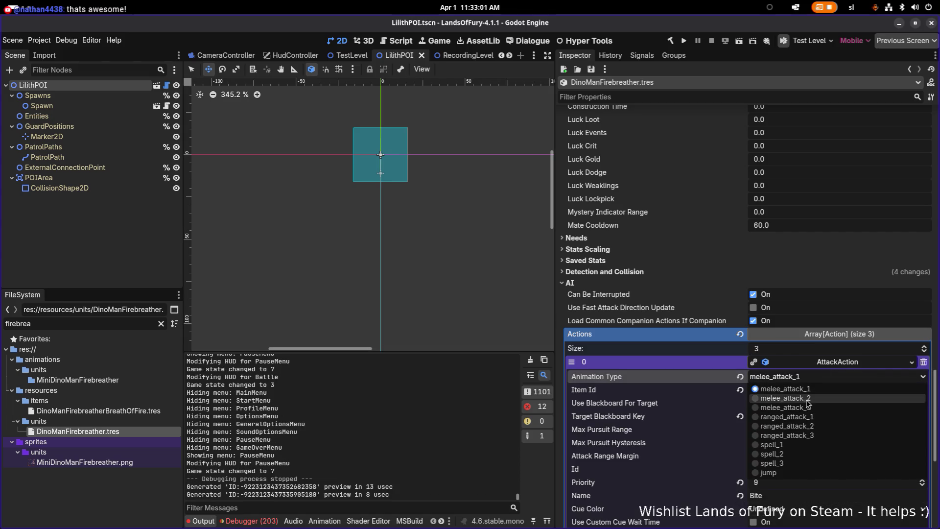
{"action": "left_click", "coordinate": [808, 404]}
{"action": "key", "text": "alt+Tab"}
- Play MiniDinoManFirebreather's ranged_attack_1 animation, stop on frame 34, and return to Godot
{"action": "key", "text": "Tab"}
{"action": "key", "text": "Tab"}
{"action": "key", "text": "Tab"}
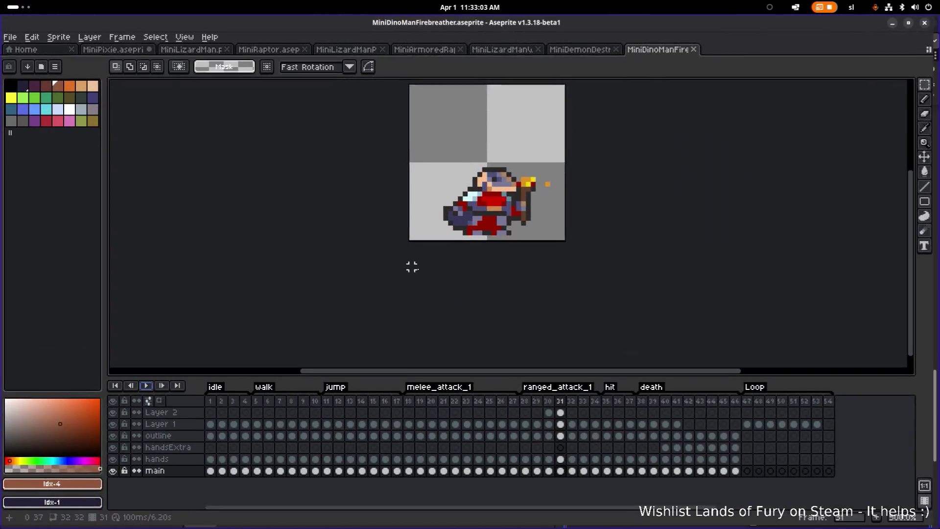
{"action": "left_click", "coordinate": [147, 389]}
{"action": "left_click", "coordinate": [147, 390]}
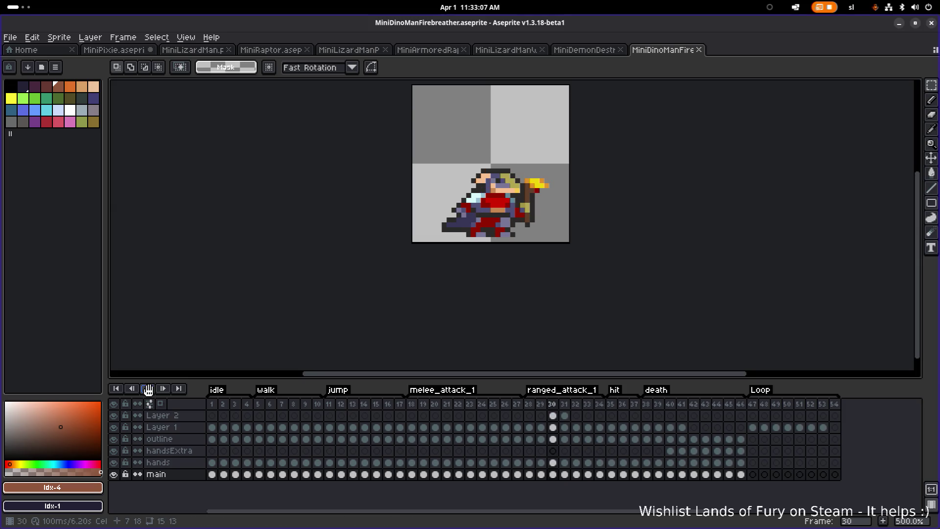
{"action": "left_click", "coordinate": [148, 389]}
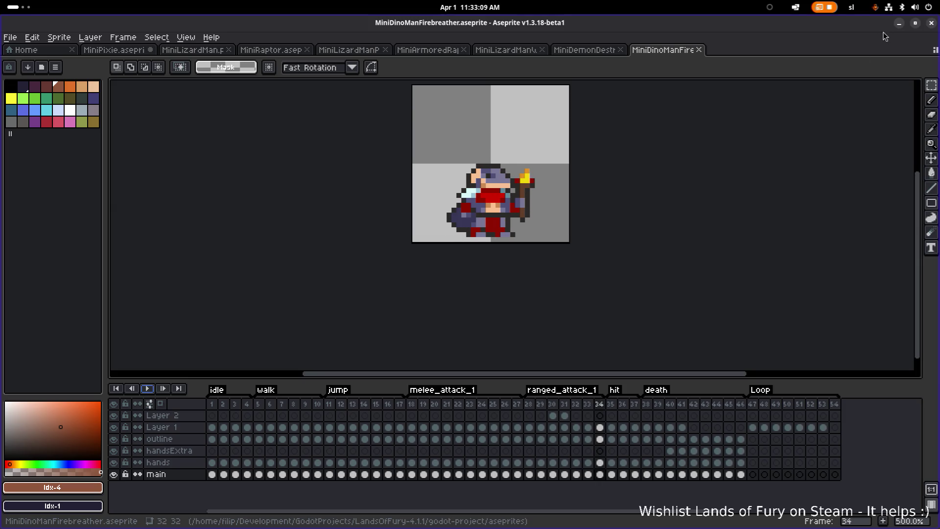
{"action": "left_click", "coordinate": [899, 25]}
- Set the first AttackAction's animation to ranged_attack_1 and save
{"action": "left_click", "coordinate": [813, 380]}
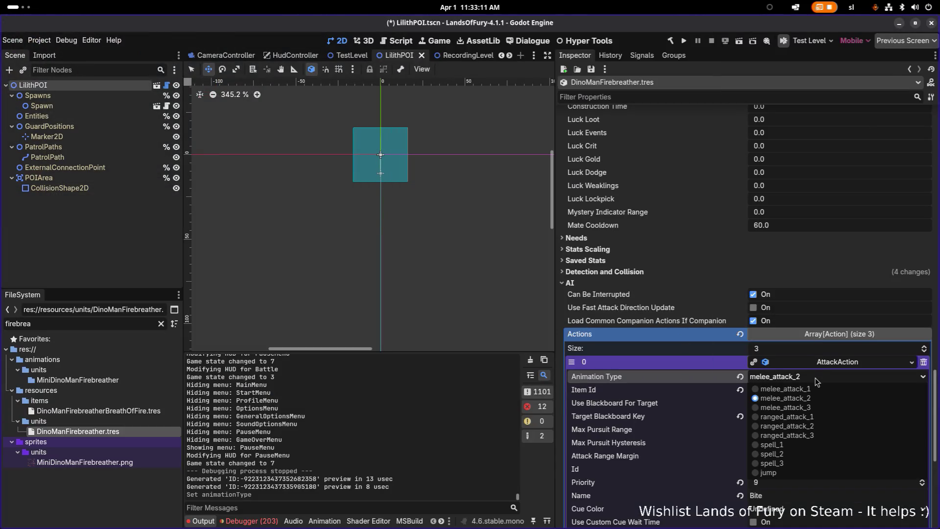
{"action": "left_click", "coordinate": [802, 418]}
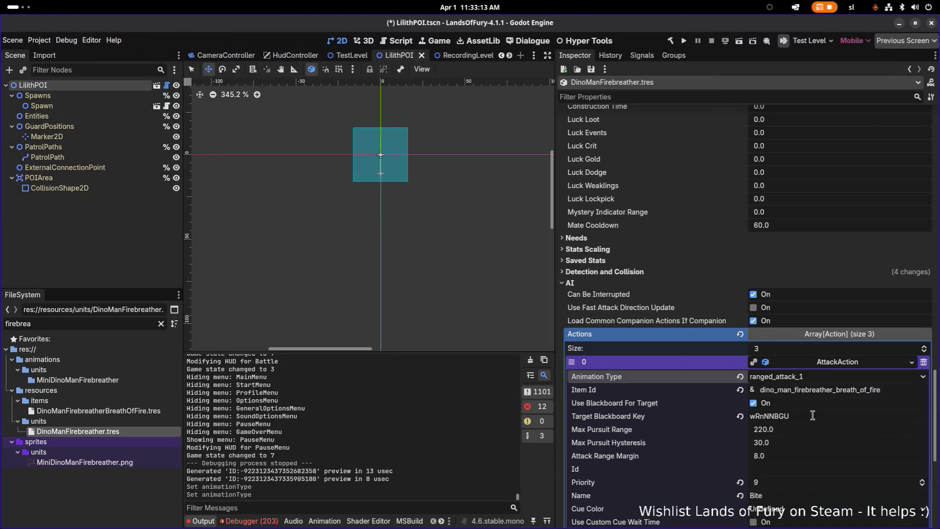
{"action": "scroll", "coordinate": [813, 415], "scroll_direction": "down", "scroll_amount": 2}
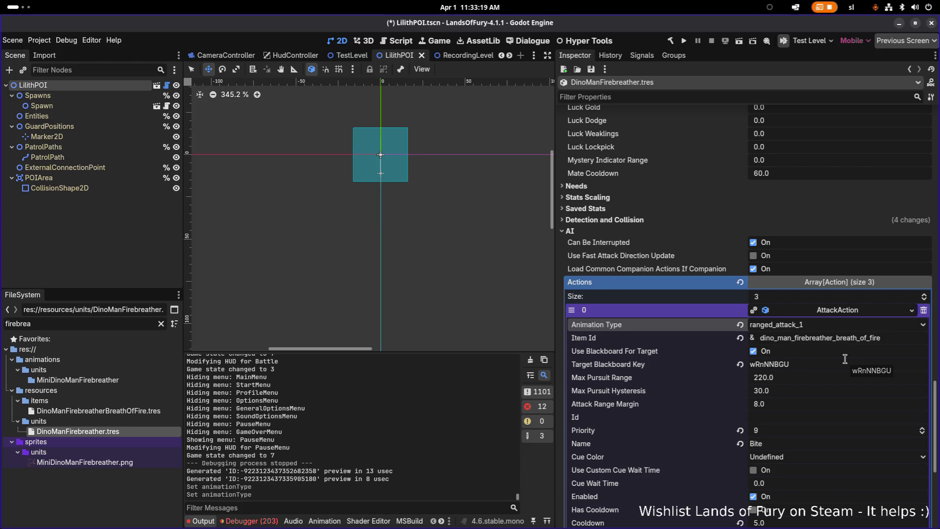
{"action": "scroll", "coordinate": [844, 358], "scroll_direction": "down", "scroll_amount": 4}
{"action": "scroll", "coordinate": [847, 363], "scroll_direction": "down", "scroll_amount": 2}
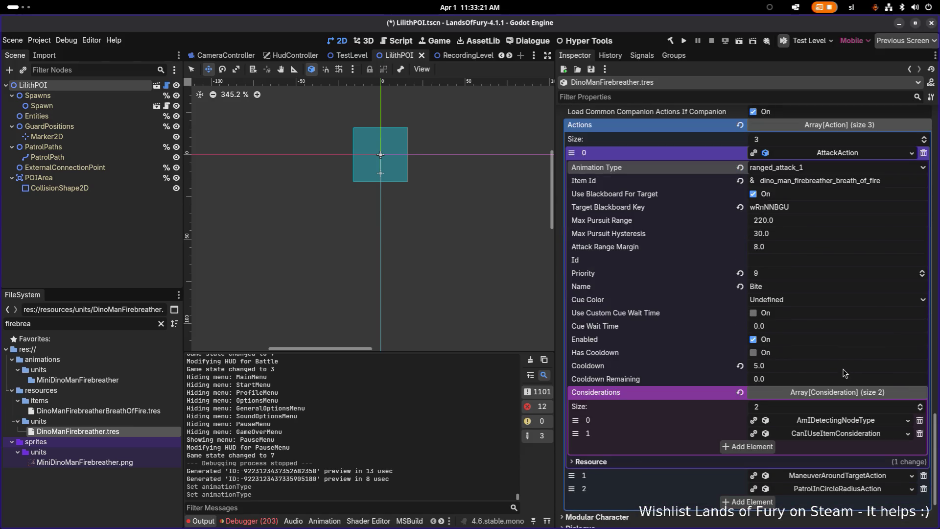
{"action": "key", "text": "ctrl+s"}
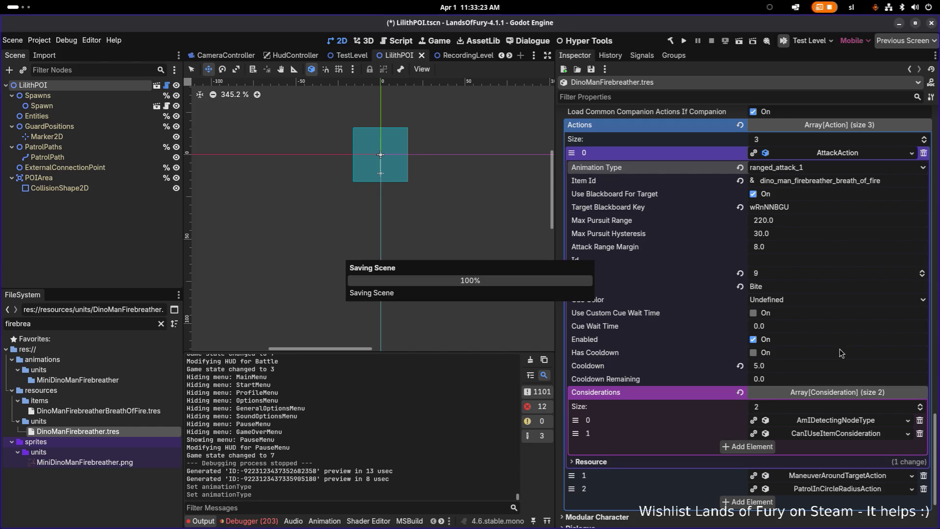
- Filter the Inspector for 'maxhea', set Max Health to 60, and save
{"action": "type", "text": "maxhea"}
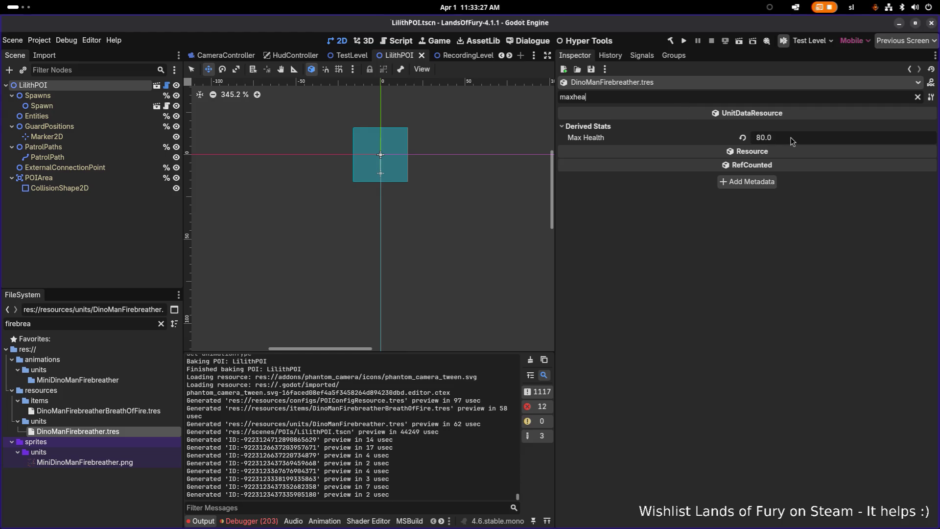
{"action": "left_click", "coordinate": [792, 136]}
{"action": "type", "text": "0"}
{"action": "key", "text": "Return"}
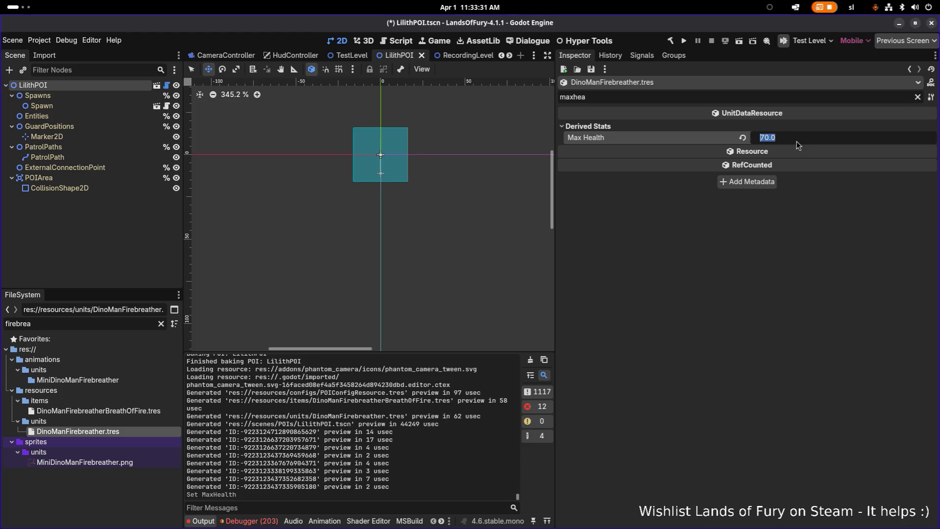
{"action": "type", "text": "60"}
{"action": "key", "text": "Return"}
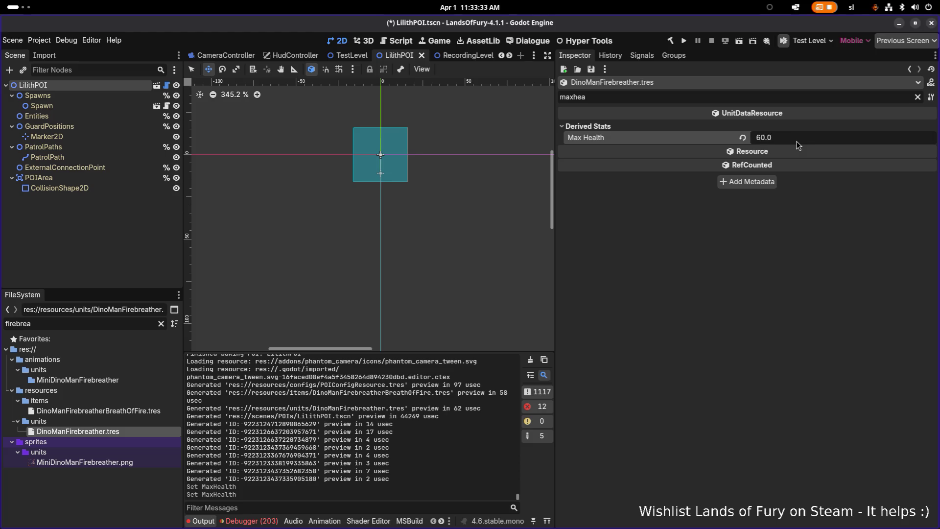
{"action": "key", "text": "ctrl+s"}
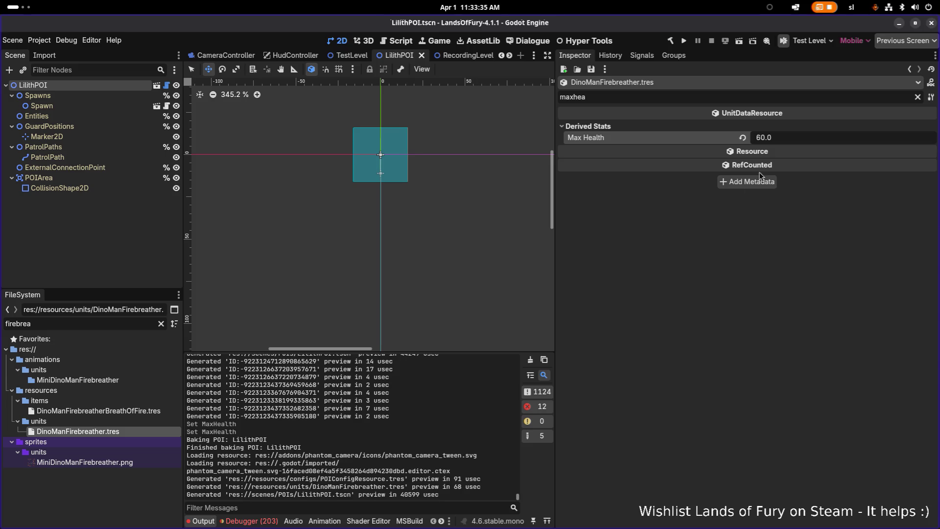
- Clear the Inspector property filter and scroll through the unit's properties
{"action": "left_click", "coordinate": [918, 98]}
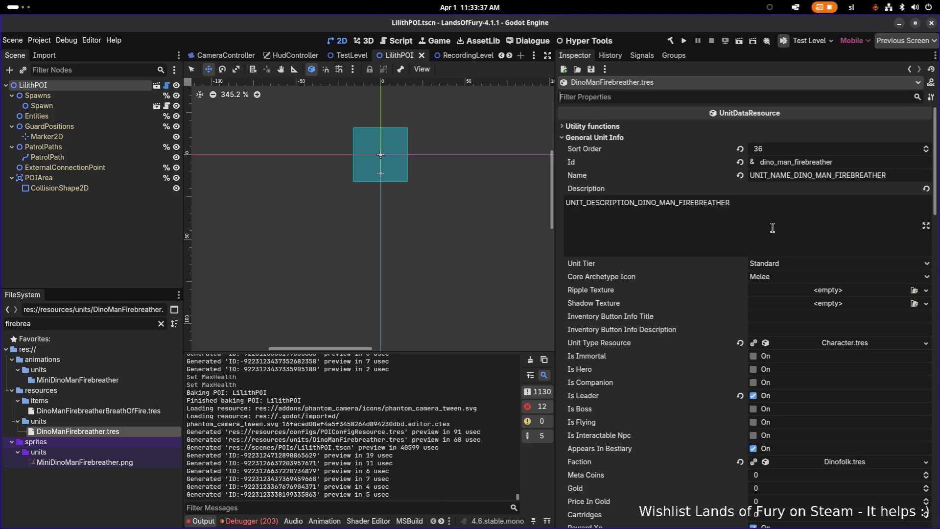
{"action": "scroll", "coordinate": [716, 229], "scroll_direction": "down", "scroll_amount": 15}
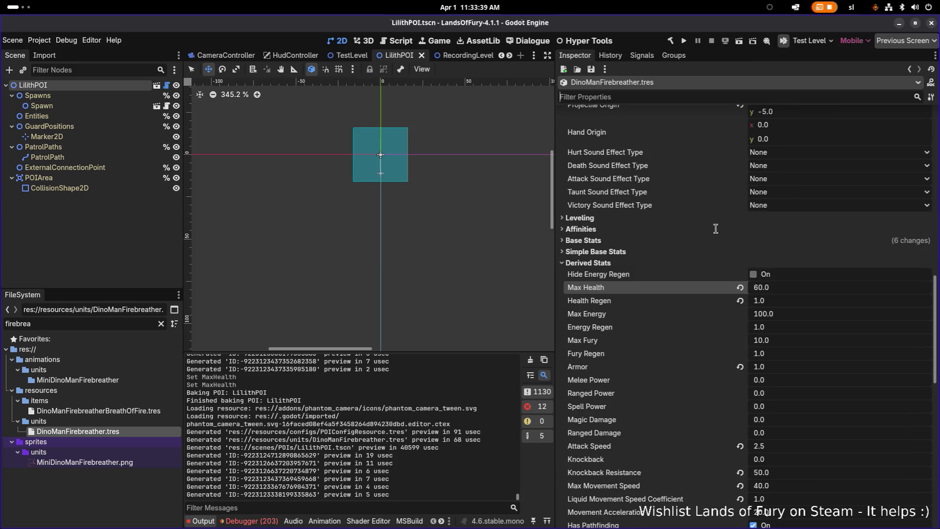
{"action": "scroll", "coordinate": [716, 229], "scroll_direction": "down", "scroll_amount": 5}
{"action": "scroll", "coordinate": [715, 229], "scroll_direction": "down", "scroll_amount": 15}
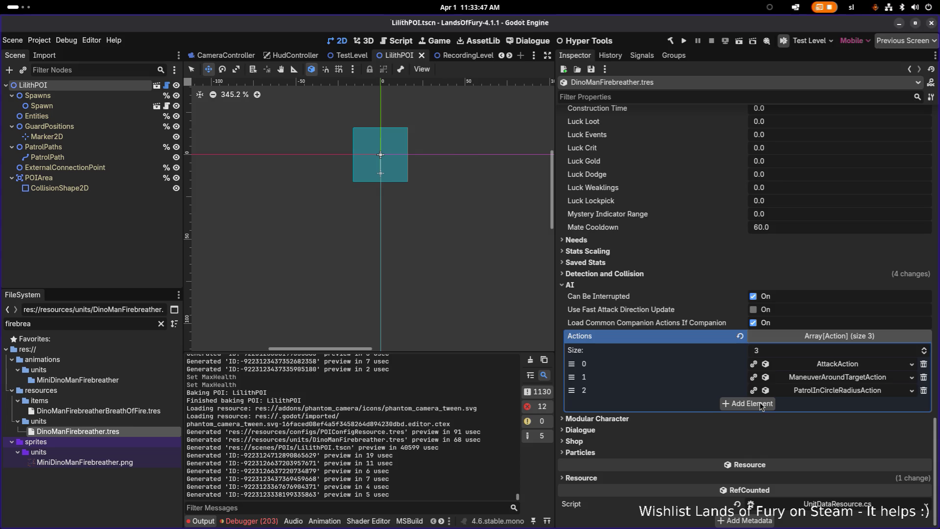
{"action": "key", "text": "alt+Tab"}
{"action": "key", "text": "alt+Tab"}
{"action": "key", "text": "alt+Tab"}
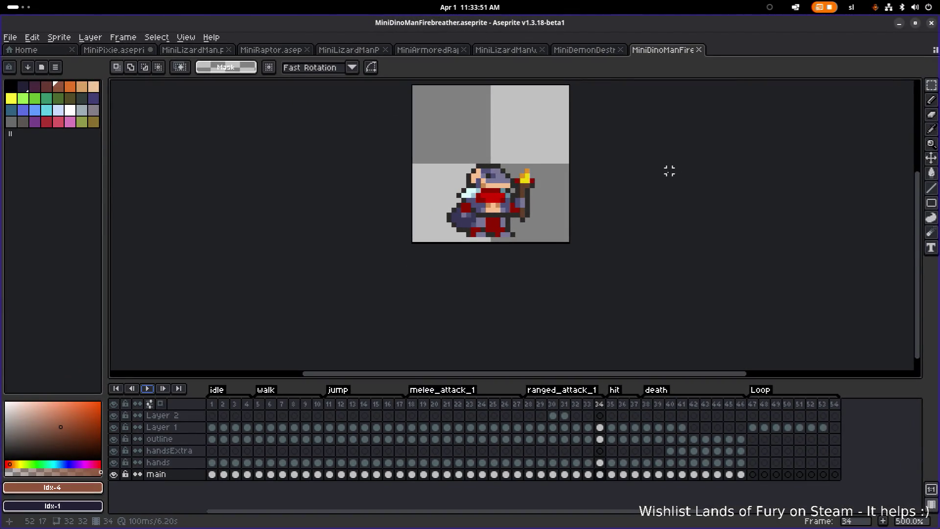
- Switch to the MiniDinoManFirebreather sprite in Aseprite, then to Brave's itch.io Lizardmen tab
{"action": "key", "text": "alt+Tab"}
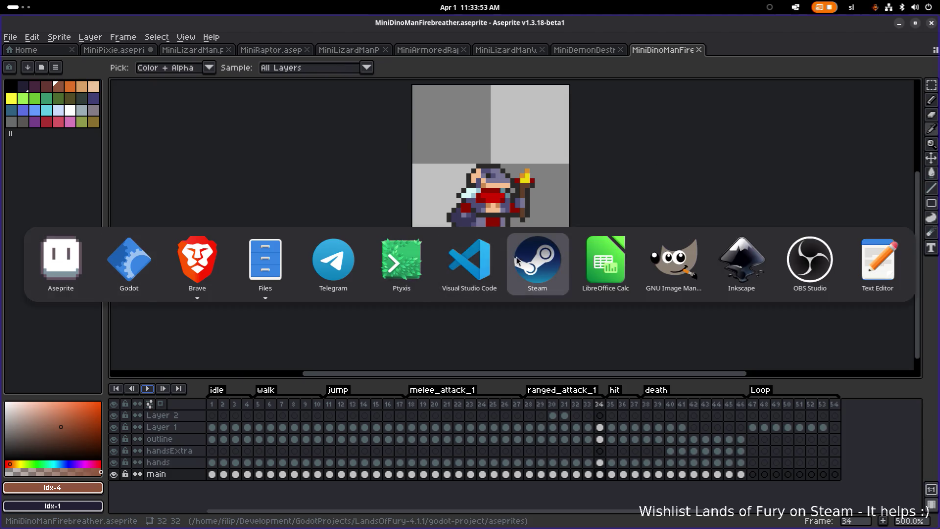
{"action": "key", "text": "Escape"}
{"action": "key", "text": "alt+Tab"}
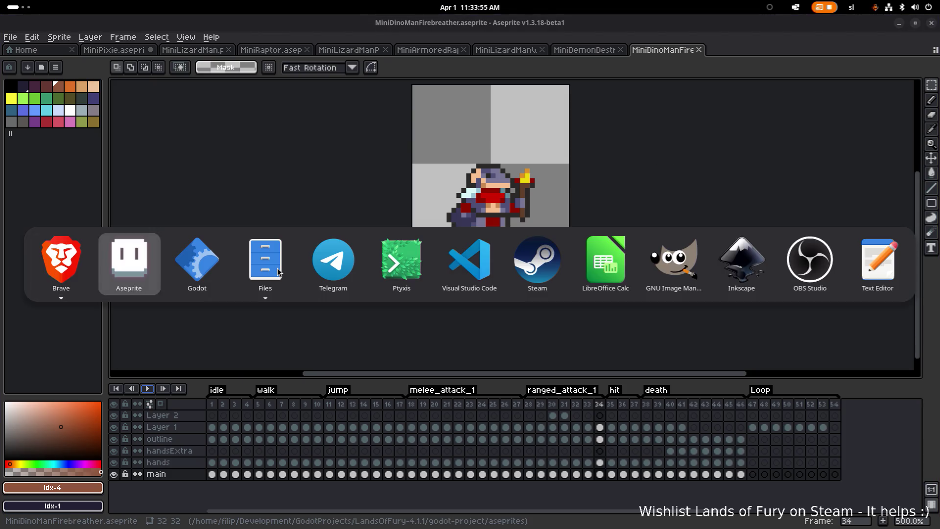
{"action": "key", "text": "alt+shift+Tab"}
{"action": "key", "text": "Right"}
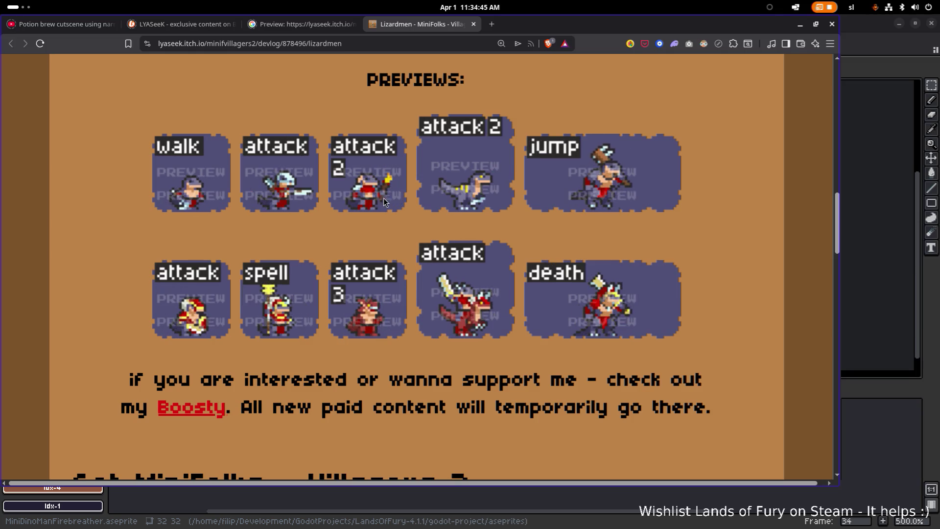
{"action": "key", "text": "alt+Tab"}
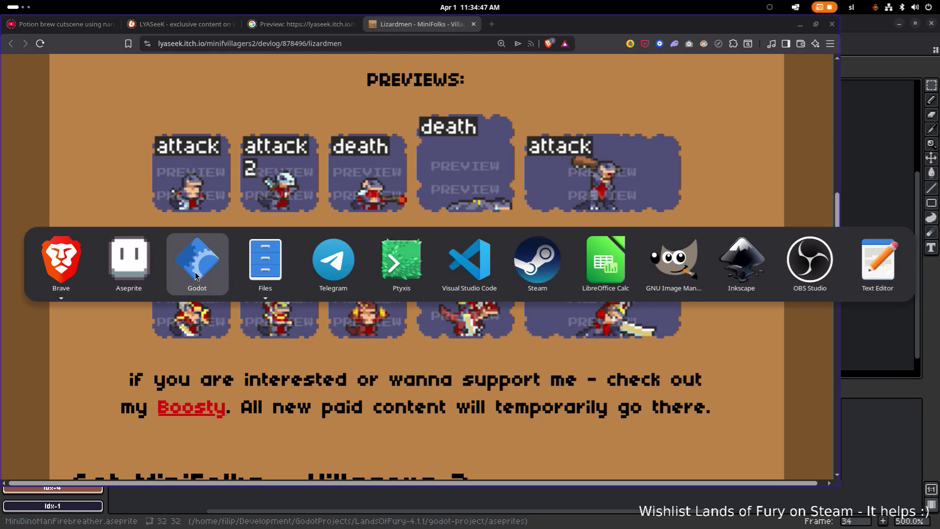
- In Godot, expand the inventory's DinoManFirebreatherBreathOfFire item to its SpawnProjectileItemEffectResource settings
{"action": "left_click", "coordinate": [203, 273]}
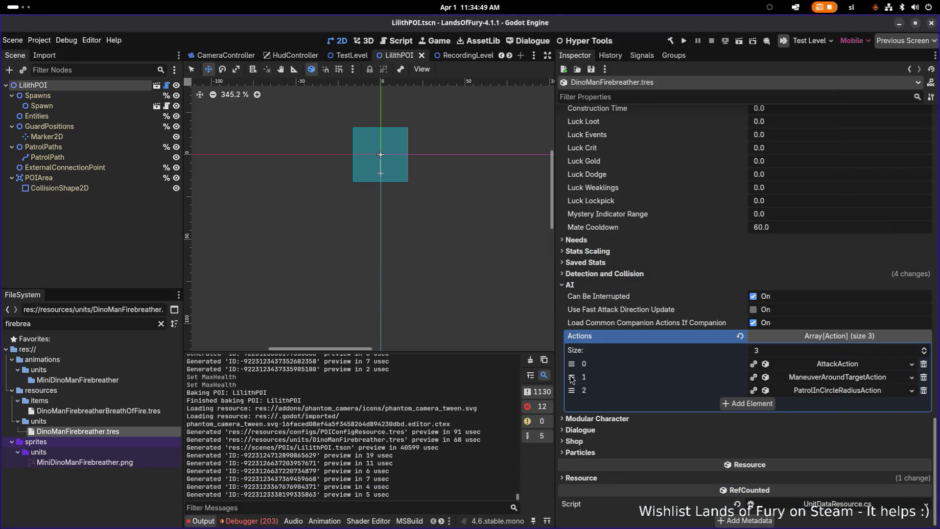
{"action": "scroll", "coordinate": [783, 339], "scroll_direction": "up", "scroll_amount": 15}
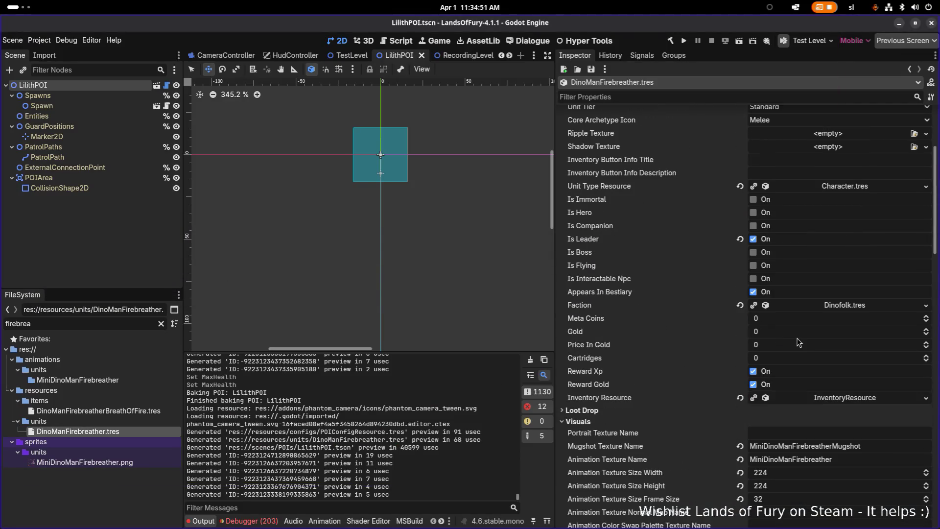
{"action": "scroll", "coordinate": [832, 312], "scroll_direction": "down", "scroll_amount": 6}
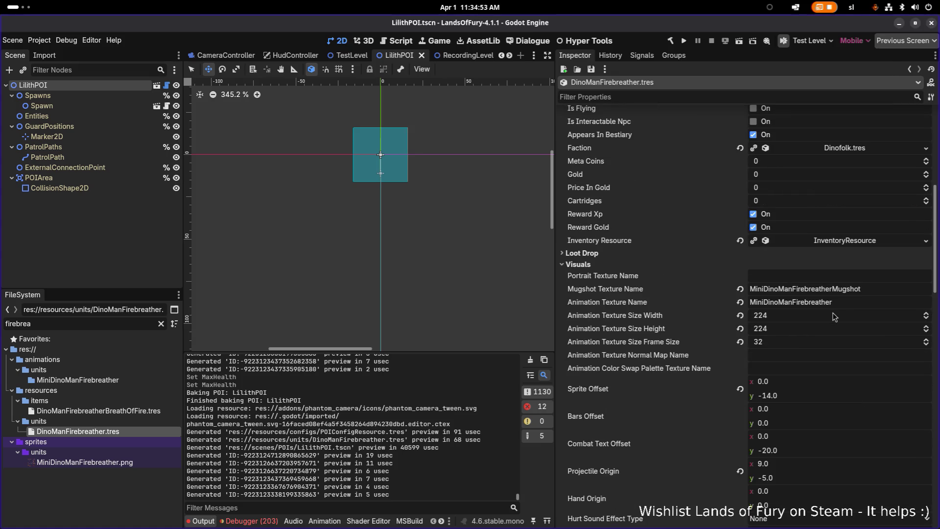
{"action": "scroll", "coordinate": [831, 312], "scroll_direction": "down", "scroll_amount": 10}
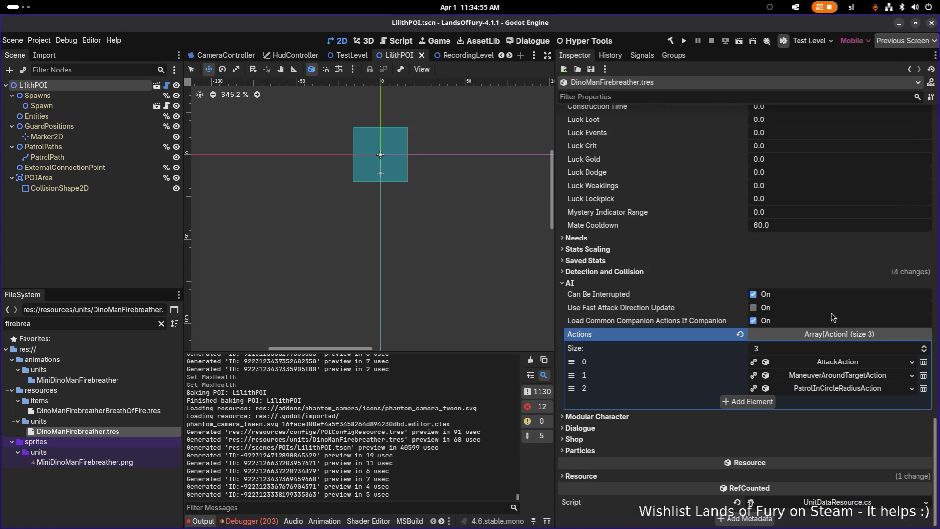
{"action": "scroll", "coordinate": [804, 314], "scroll_direction": "up", "scroll_amount": 15}
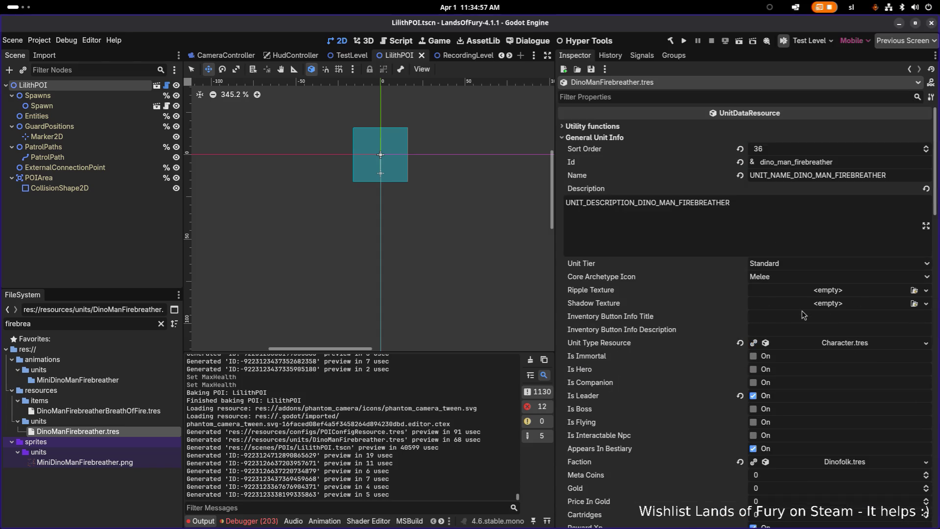
{"action": "scroll", "coordinate": [830, 299], "scroll_direction": "down", "scroll_amount": 12}
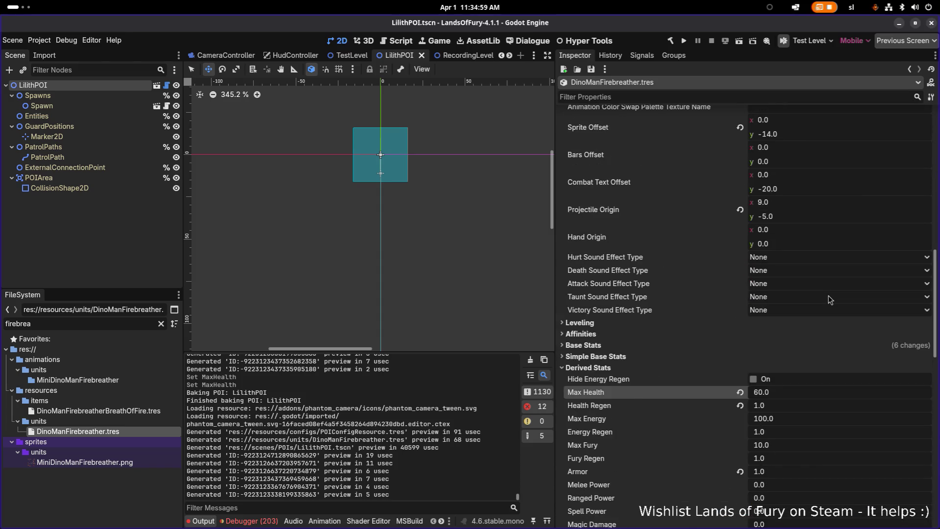
{"action": "scroll", "coordinate": [835, 298], "scroll_direction": "up", "scroll_amount": 8}
{"action": "left_click", "coordinate": [836, 345]}
{"action": "scroll", "coordinate": [833, 350], "scroll_direction": "down", "scroll_amount": 2}
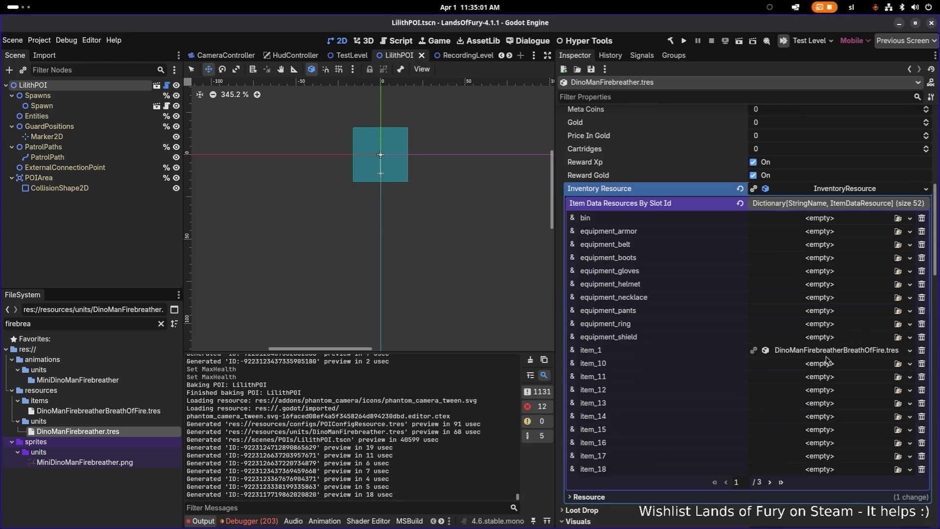
{"action": "left_click", "coordinate": [828, 350]}
{"action": "scroll", "coordinate": [828, 355], "scroll_direction": "down", "scroll_amount": 3}
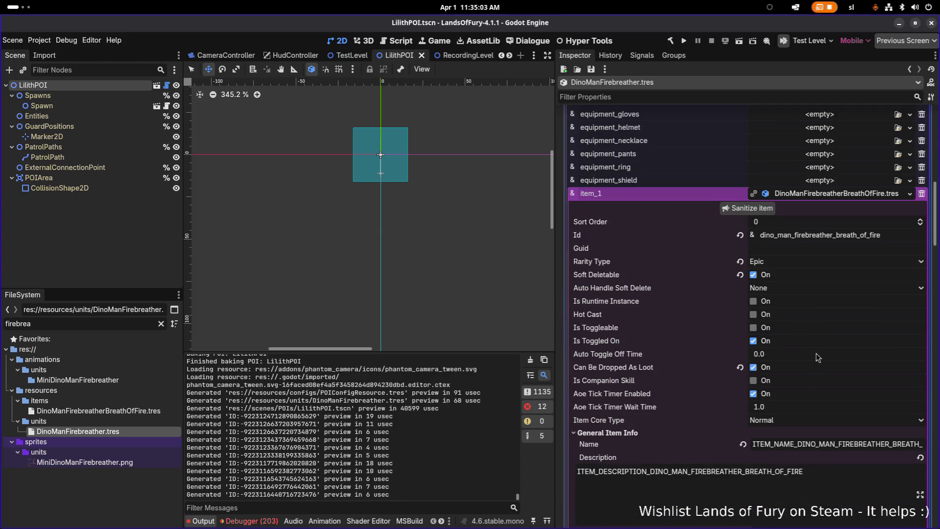
{"action": "scroll", "coordinate": [788, 329], "scroll_direction": "down", "scroll_amount": 10}
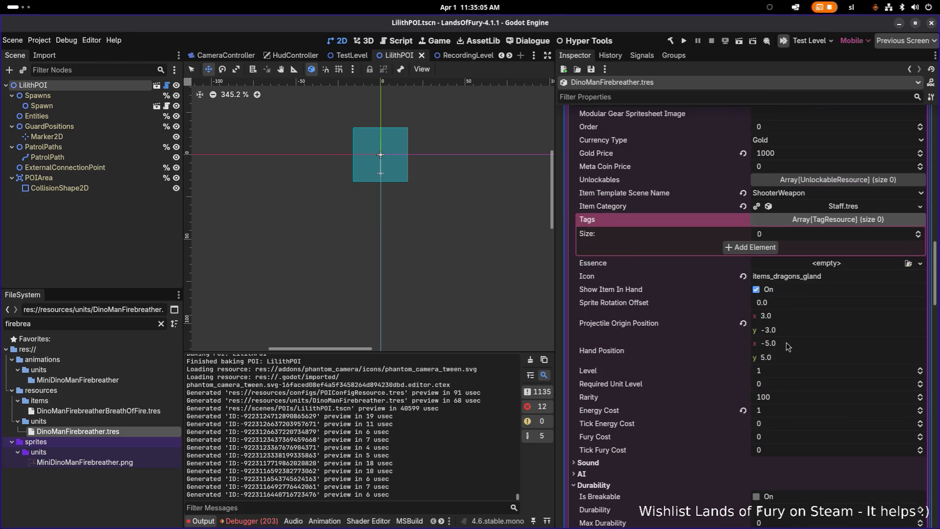
{"action": "scroll", "coordinate": [789, 350], "scroll_direction": "down", "scroll_amount": 4}
{"action": "scroll", "coordinate": [791, 351], "scroll_direction": "down", "scroll_amount": 5}
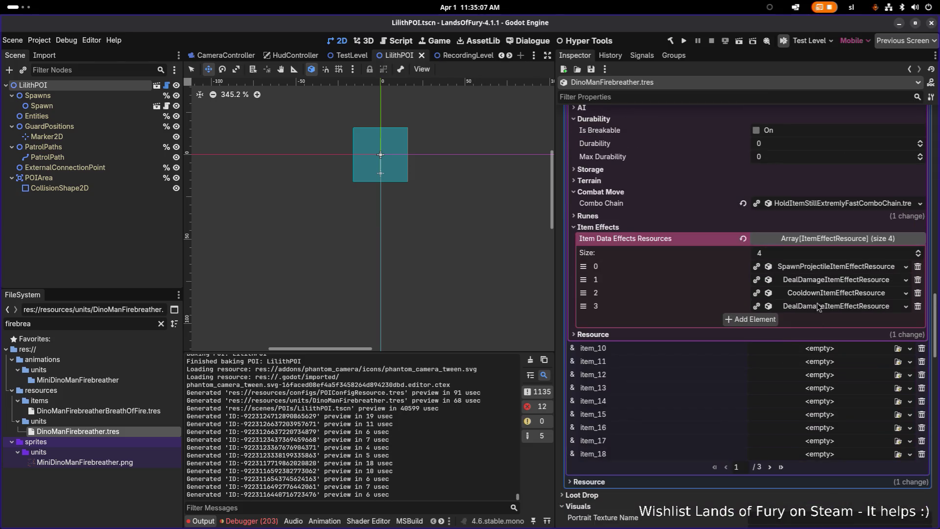
{"action": "left_click", "coordinate": [830, 266]}
- Set Delay Between Projectiles to 0.05 and save the scene
{"action": "scroll", "coordinate": [789, 308], "scroll_direction": "down", "scroll_amount": 1}
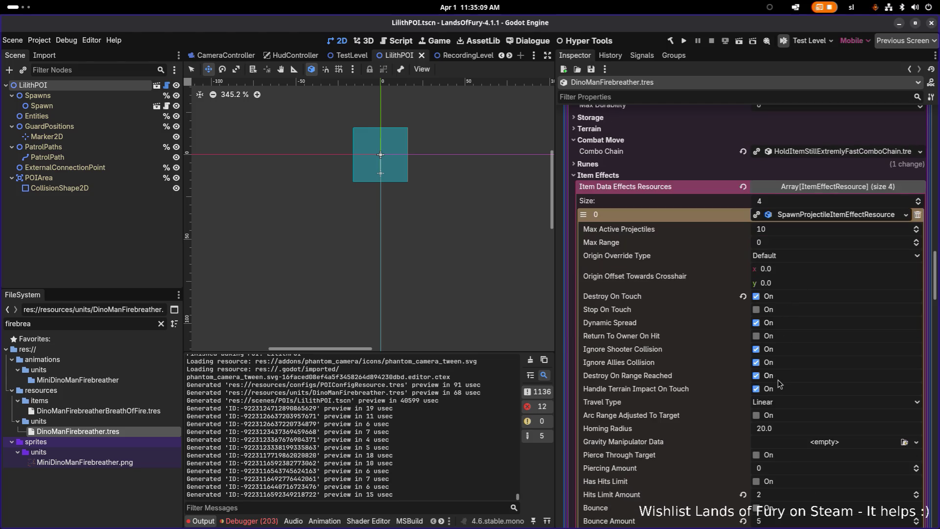
{"action": "scroll", "coordinate": [780, 384], "scroll_direction": "down", "scroll_amount": 3}
{"action": "scroll", "coordinate": [786, 416], "scroll_direction": "down", "scroll_amount": 2}
{"action": "type", "text": "0.05"}
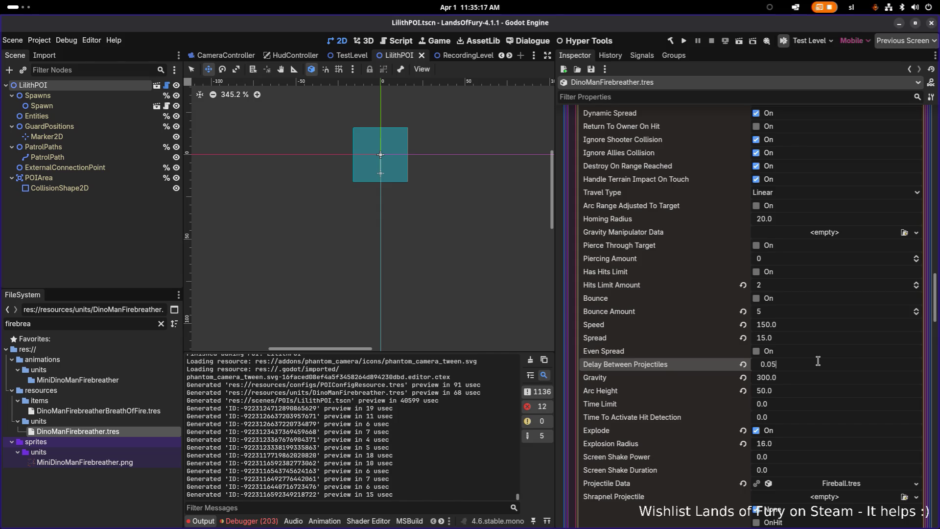
{"action": "key", "text": "Return"}
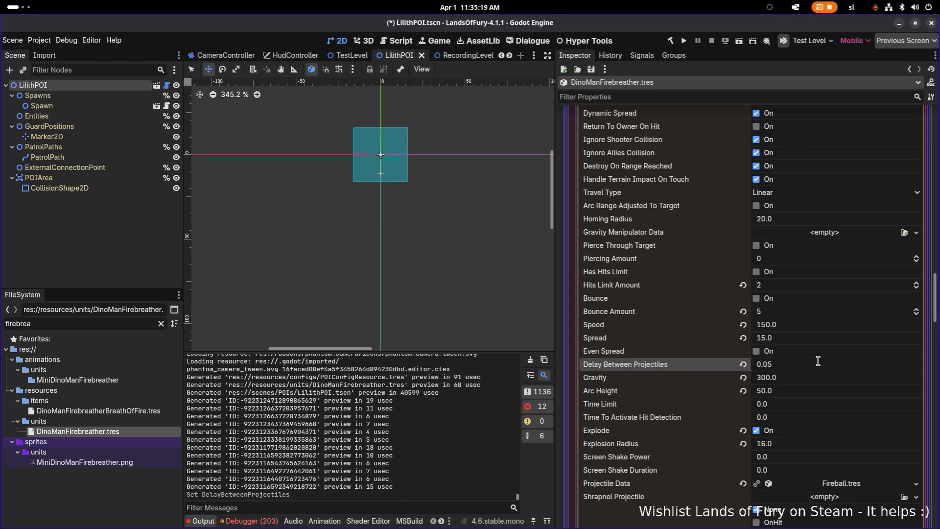
{"action": "key", "text": "ctrl+s"}
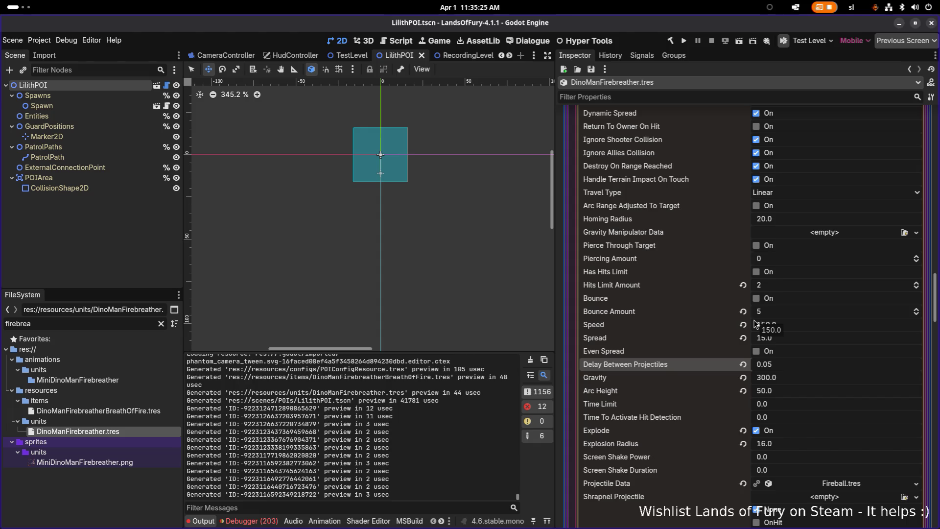
- Look over the remaining Inspector settings, then switch to Aseprite
{"action": "scroll", "coordinate": [754, 324], "scroll_direction": "down", "scroll_amount": 5}
{"action": "scroll", "coordinate": [695, 341], "scroll_direction": "down", "scroll_amount": 6}
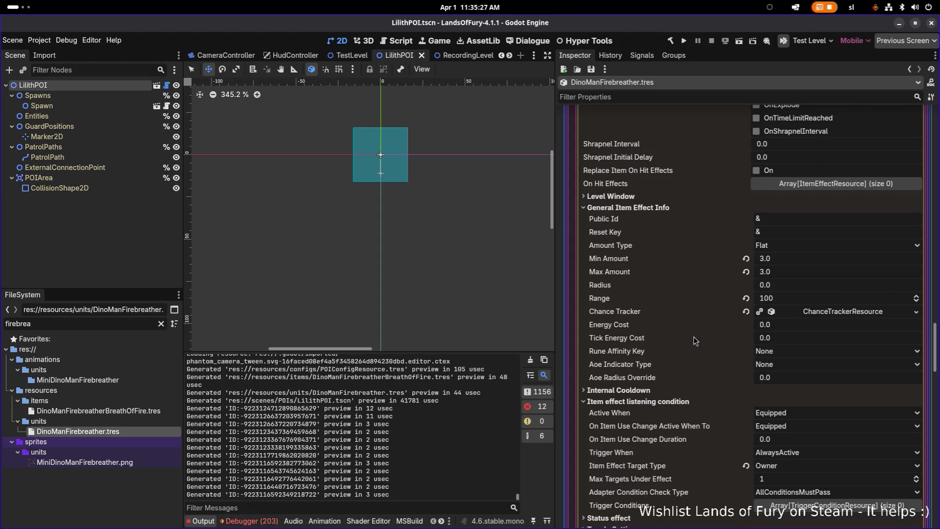
{"action": "scroll", "coordinate": [696, 340], "scroll_direction": "down", "scroll_amount": 6}
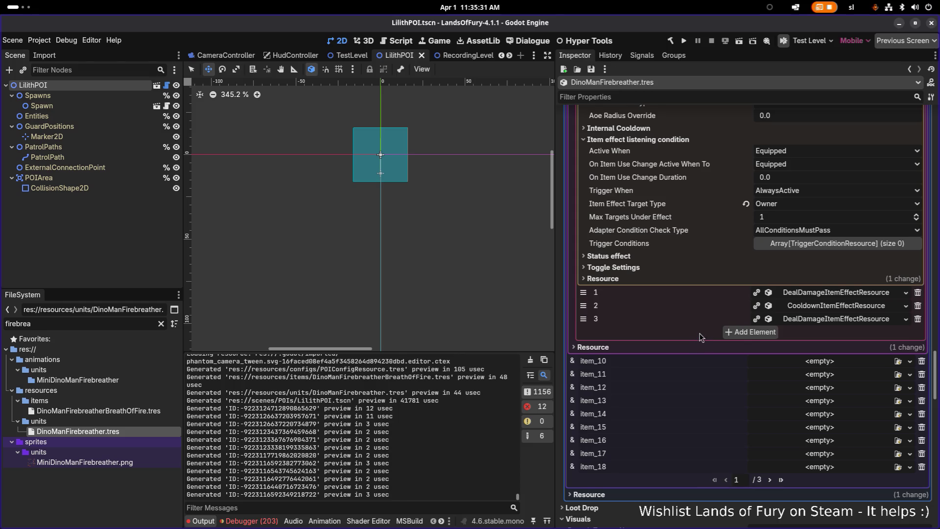
{"action": "scroll", "coordinate": [707, 308], "scroll_direction": "up", "scroll_amount": 10}
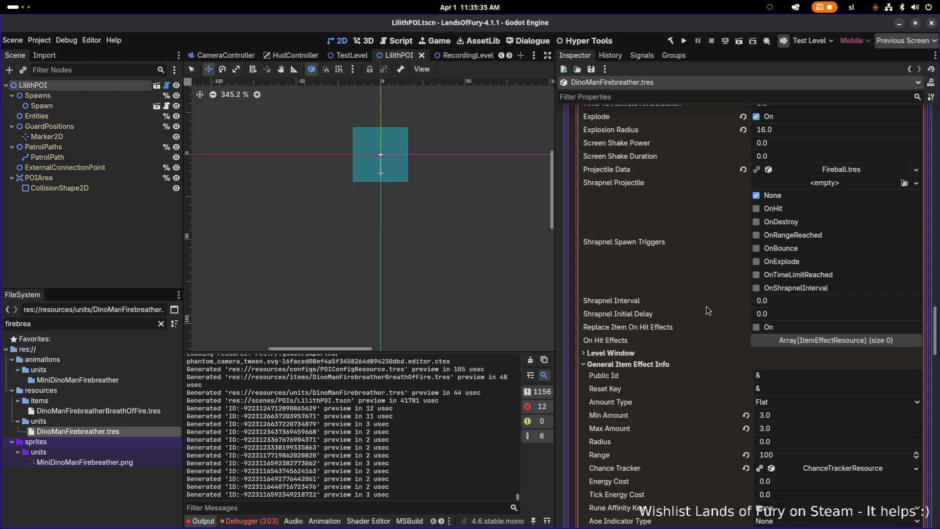
{"action": "key", "text": "alt+Tab"}
{"action": "left_click", "coordinate": [226, 264]}
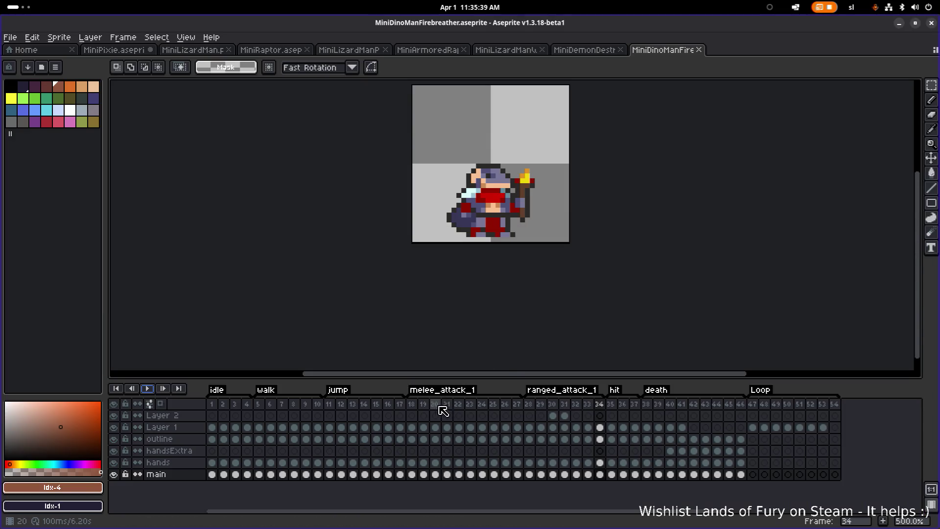
- Play the firebreather animation from frame 18, the start of melee_attack_1, then stop it
{"action": "left_click", "coordinate": [411, 404]}
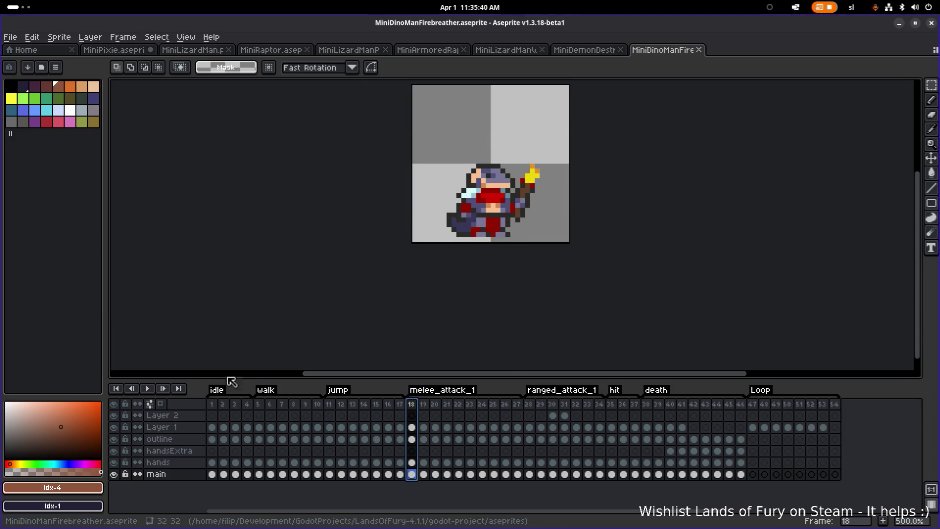
{"action": "left_click", "coordinate": [148, 389]}
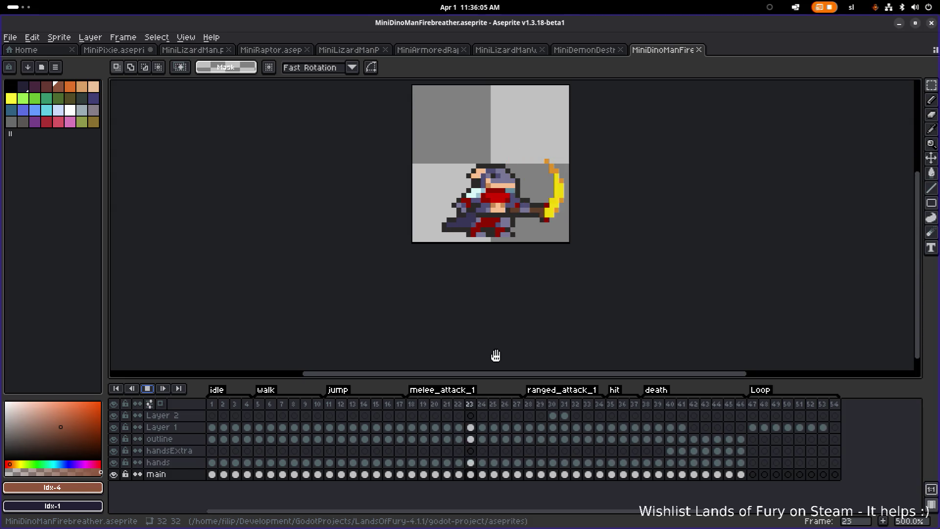
{"action": "left_click", "coordinate": [534, 405]}
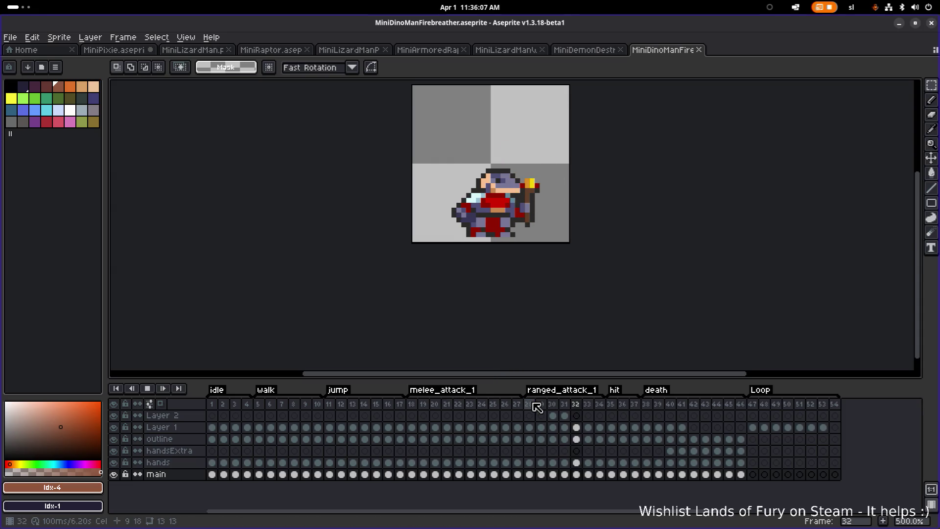
- Loop melee_attack_1, then ranged_attack_1, then melee_attack_1 again, and minimize the sprite window
{"action": "left_click", "coordinate": [421, 411]}
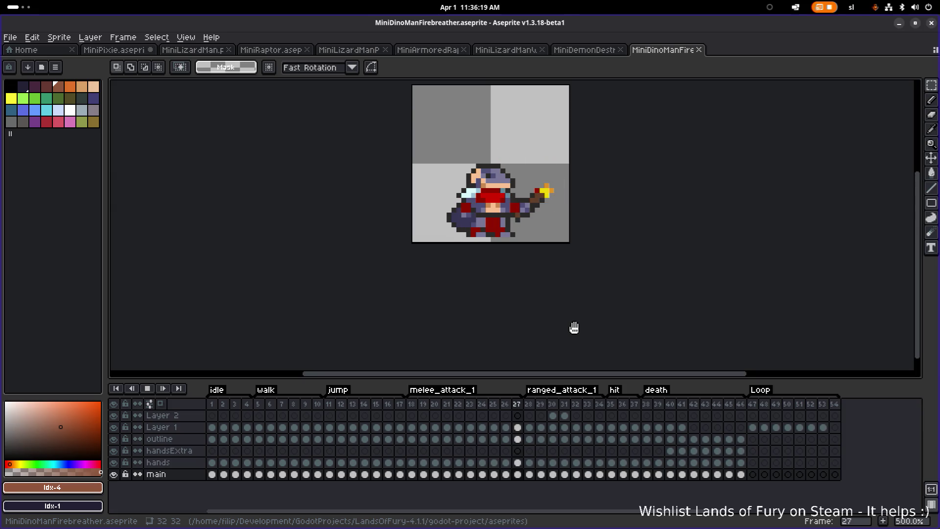
{"action": "left_click", "coordinate": [544, 402]}
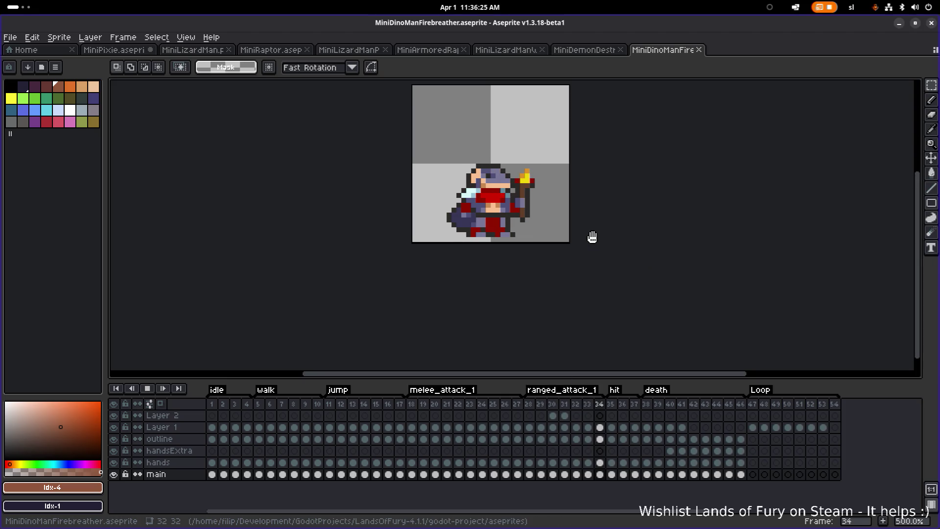
{"action": "left_click", "coordinate": [415, 402]}
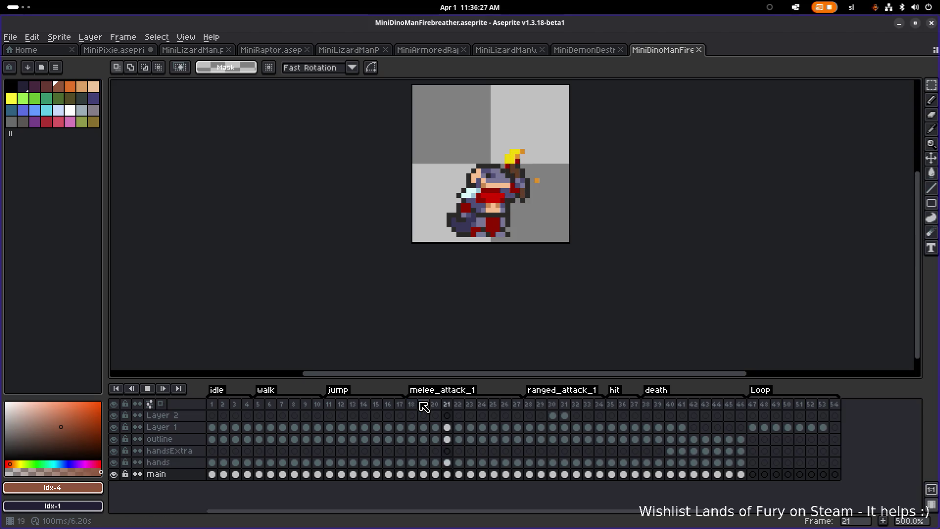
{"action": "left_click", "coordinate": [899, 24]}
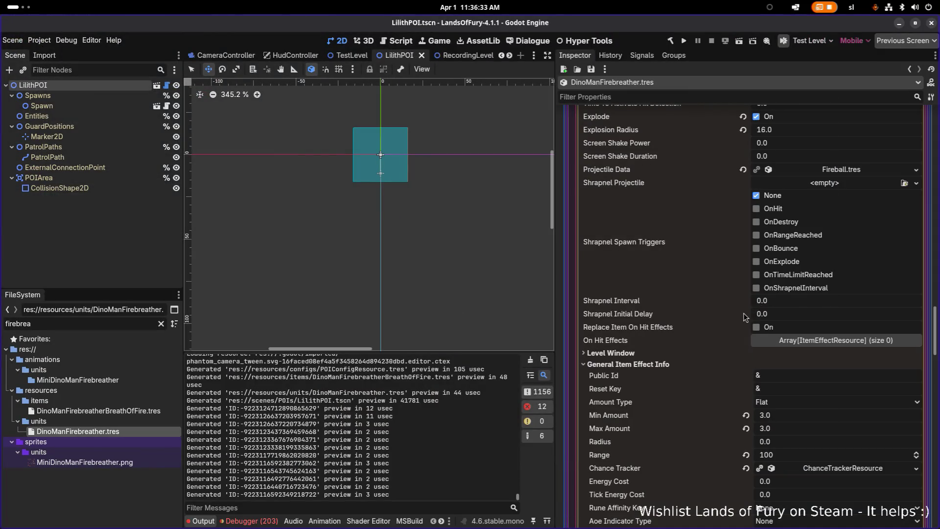
- Collapse Item Effects element 0 and expand AI Actions element 0, the ranged_attack_1 AttackAction
{"action": "scroll", "coordinate": [737, 318], "scroll_direction": "down", "scroll_amount": 3}
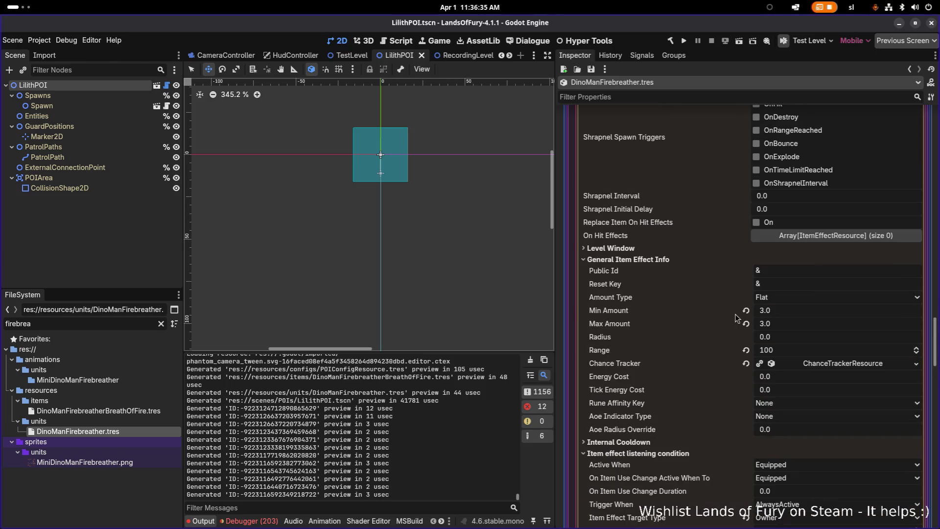
{"action": "scroll", "coordinate": [801, 268], "scroll_direction": "down", "scroll_amount": 10}
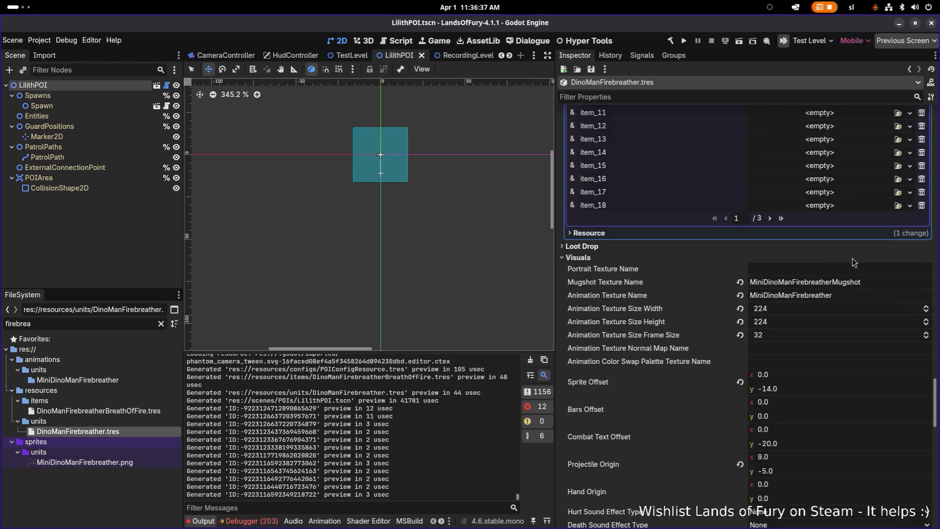
{"action": "scroll", "coordinate": [855, 263], "scroll_direction": "up", "scroll_amount": 15}
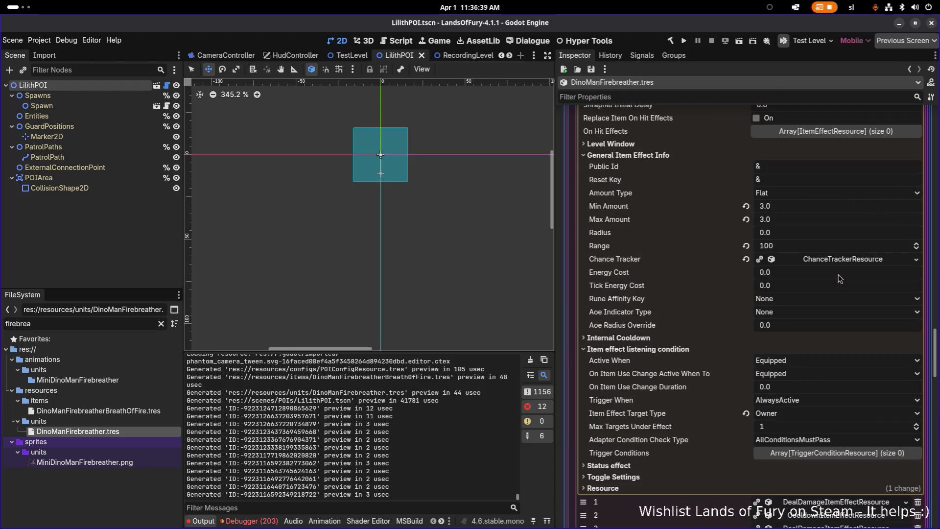
{"action": "scroll", "coordinate": [779, 313], "scroll_direction": "up", "scroll_amount": 10}
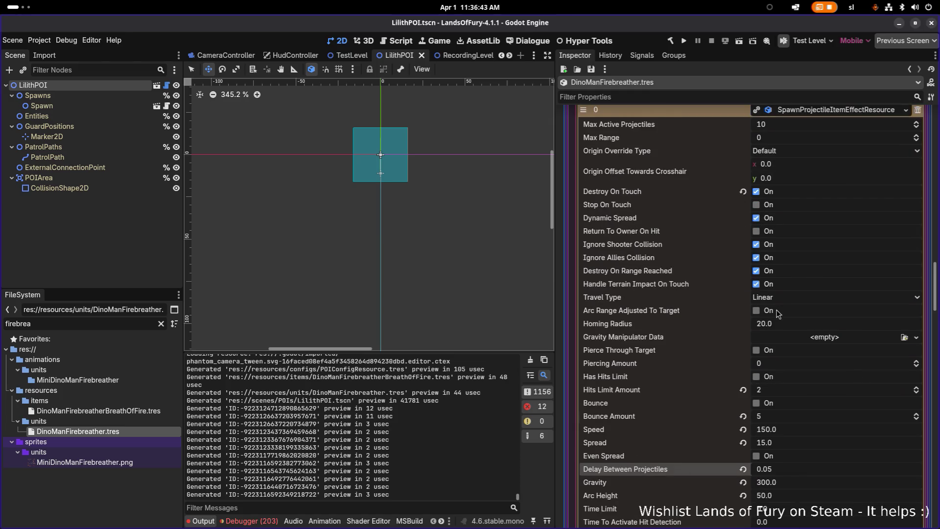
{"action": "scroll", "coordinate": [779, 314], "scroll_direction": "down", "scroll_amount": 4}
{"action": "scroll", "coordinate": [768, 356], "scroll_direction": "down", "scroll_amount": 4}
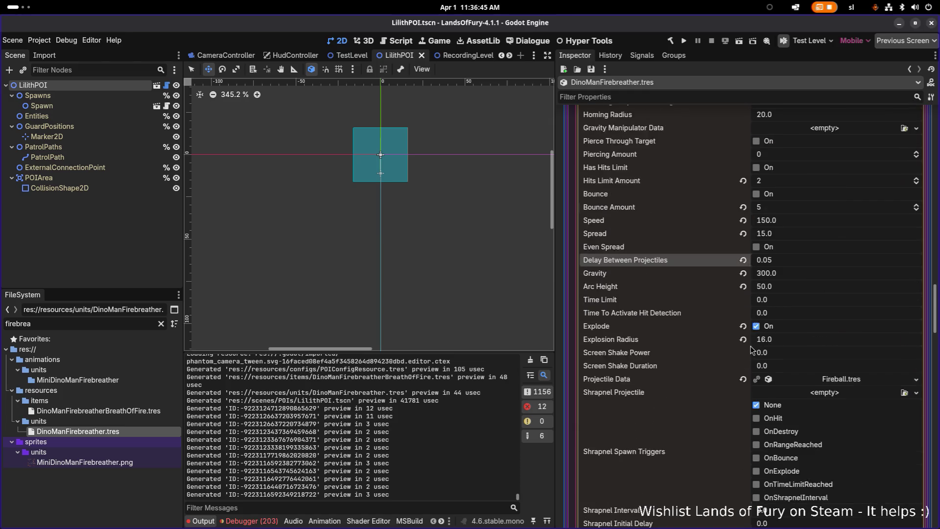
{"action": "scroll", "coordinate": [767, 356], "scroll_direction": "up", "scroll_amount": 12}
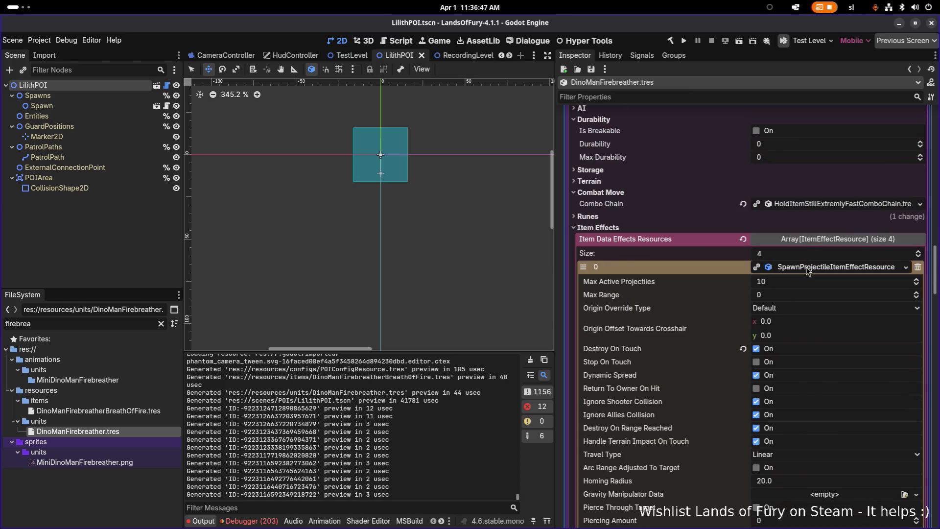
{"action": "left_click", "coordinate": [808, 268]}
{"action": "scroll", "coordinate": [796, 361], "scroll_direction": "down", "scroll_amount": 15}
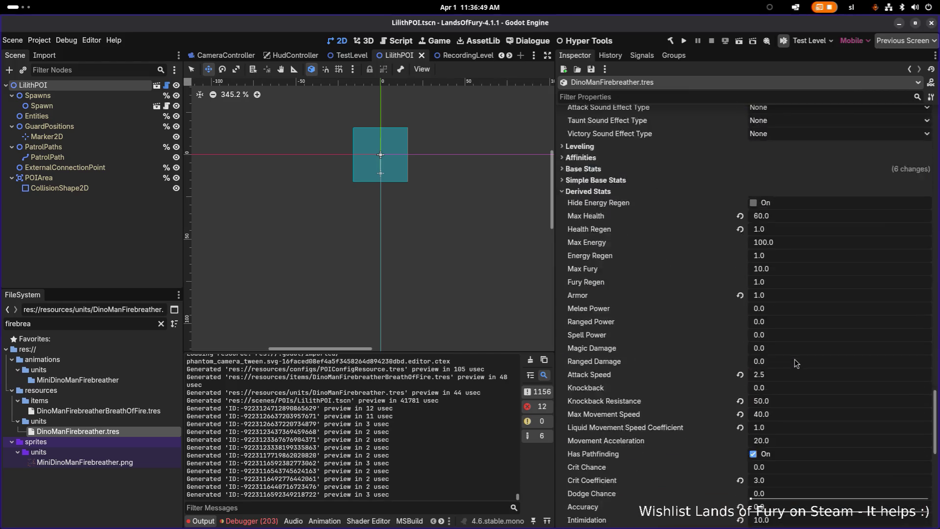
{"action": "left_click", "coordinate": [827, 365]}
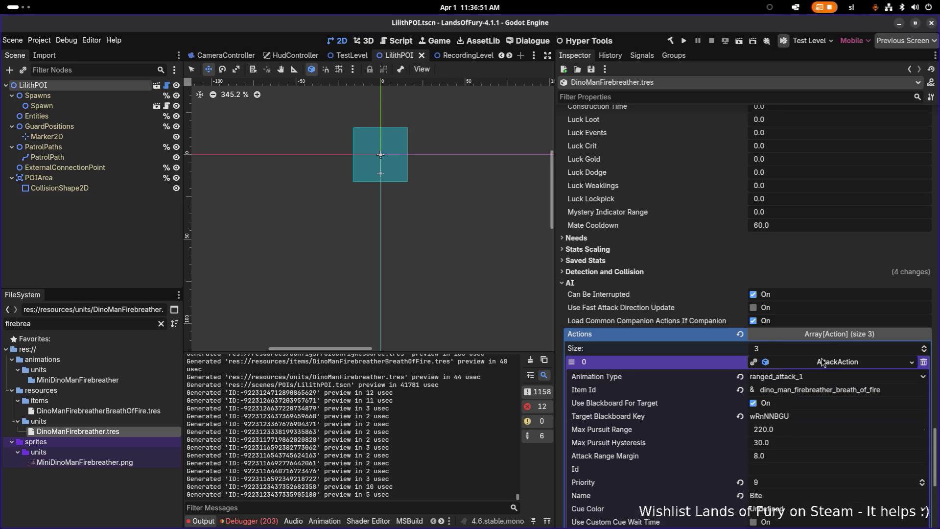
{"action": "scroll", "coordinate": [808, 363], "scroll_direction": "down", "scroll_amount": 3}
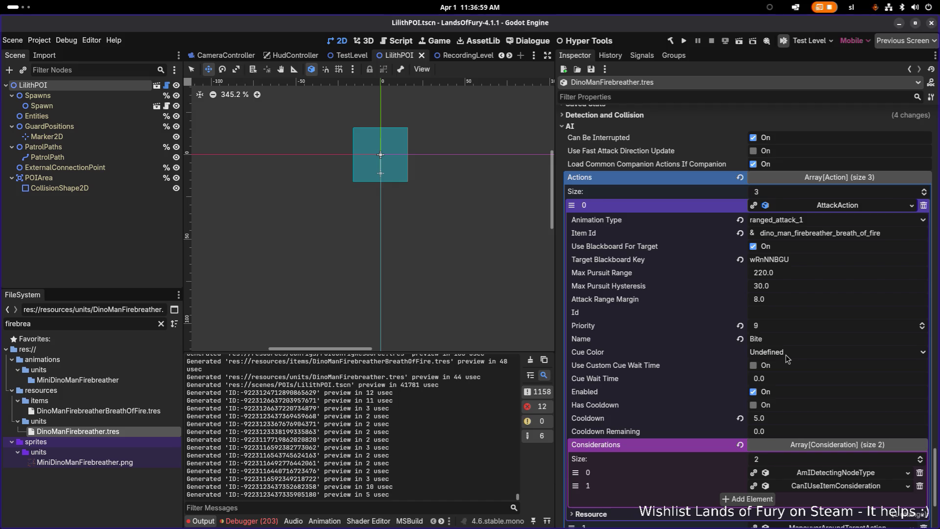
- Set the Bite action's Cue Color to Red, save, and run the game
{"action": "left_click", "coordinate": [786, 357]}
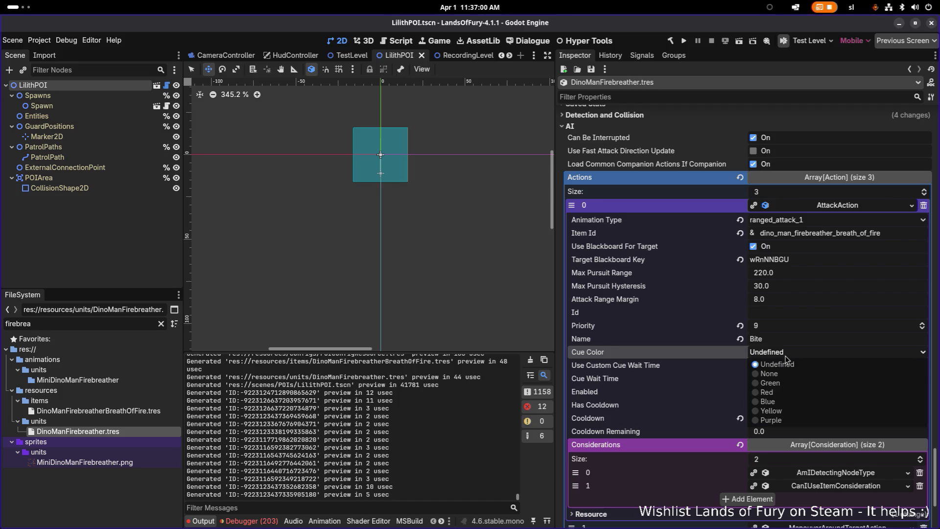
{"action": "left_click", "coordinate": [788, 394]}
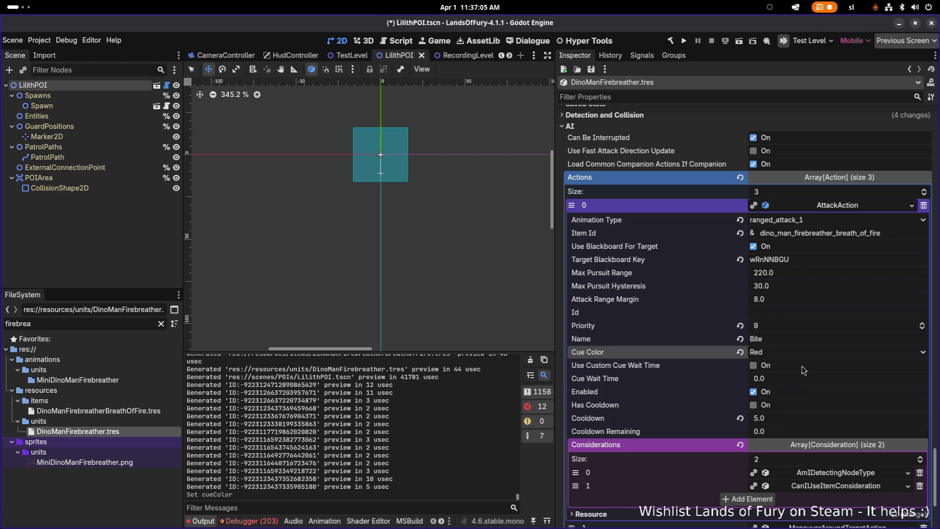
{"action": "key", "text": "ctrl+s"}
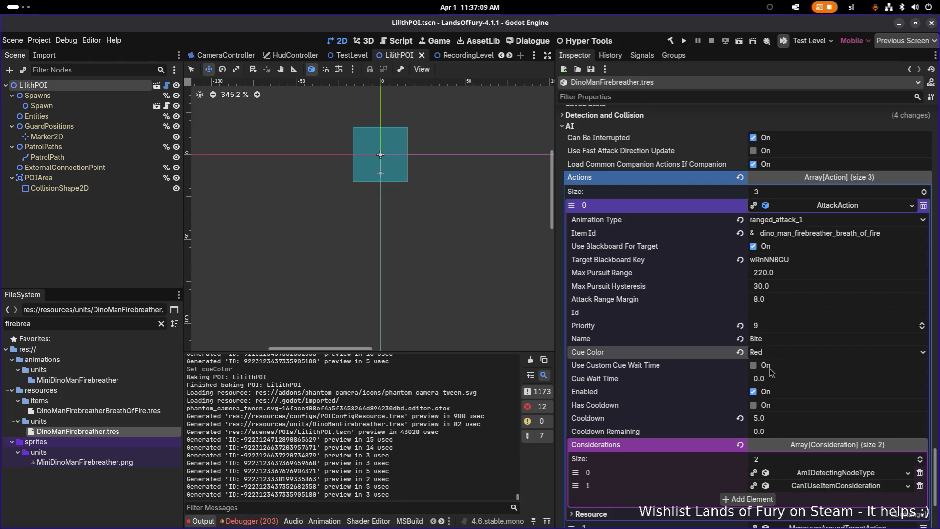
{"action": "key", "text": "ctrl+s"}
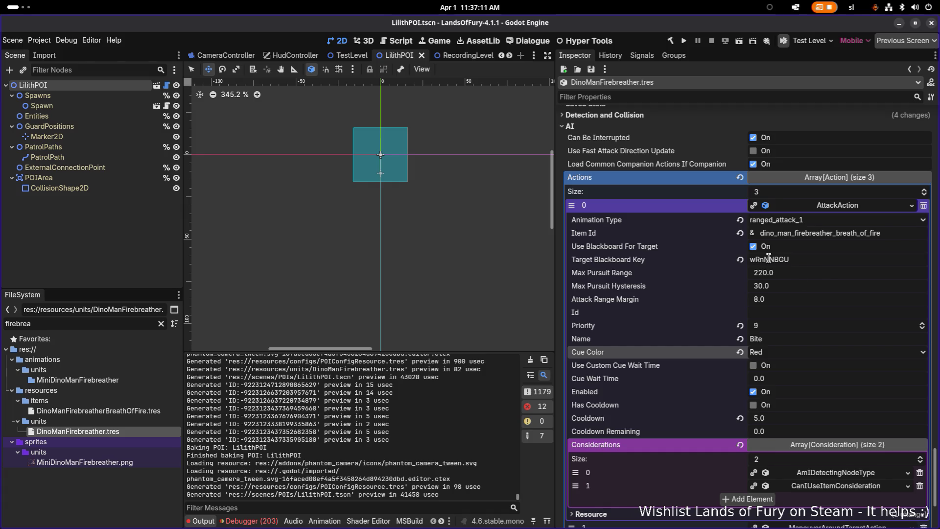
{"action": "left_click", "coordinate": [684, 41]}
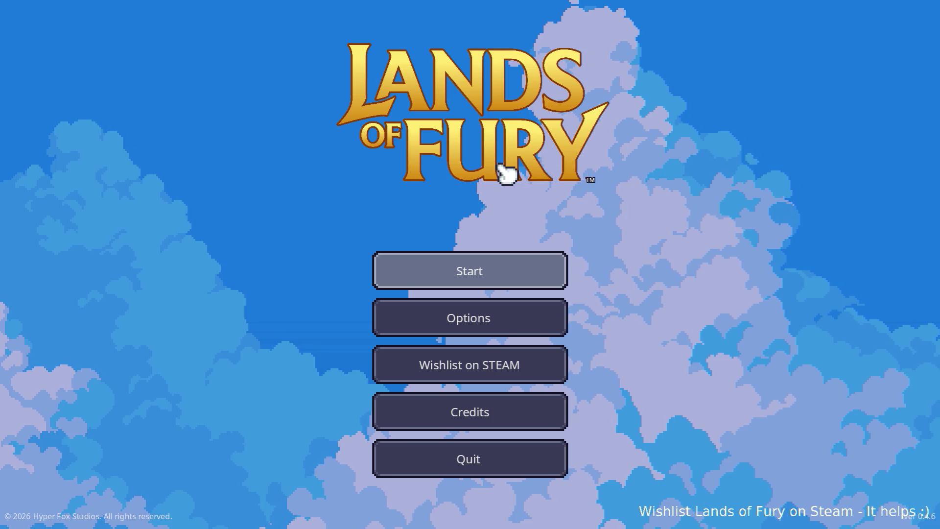
- Start a game and move through The Glade with WASD around the campfire and enemies
{"action": "key", "text": "Return"}
{"action": "key", "text": "Return"}
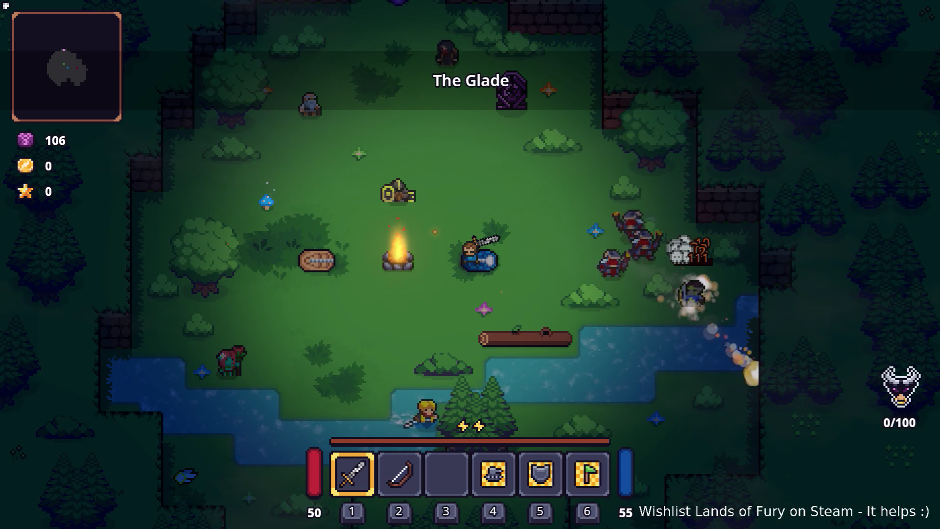
{"action": "key", "text": "s"}
{"action": "key", "text": "a"}
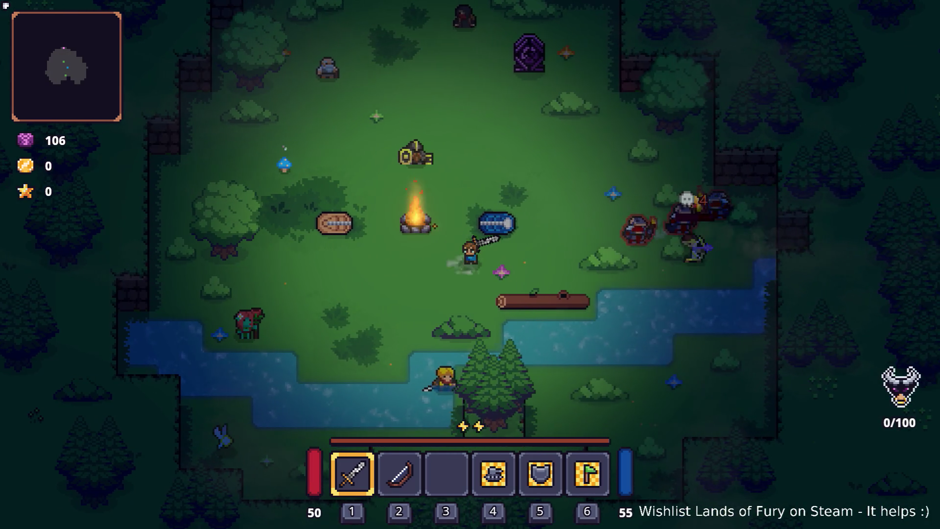
{"action": "key", "text": "d"}
{"action": "key", "text": "a"}
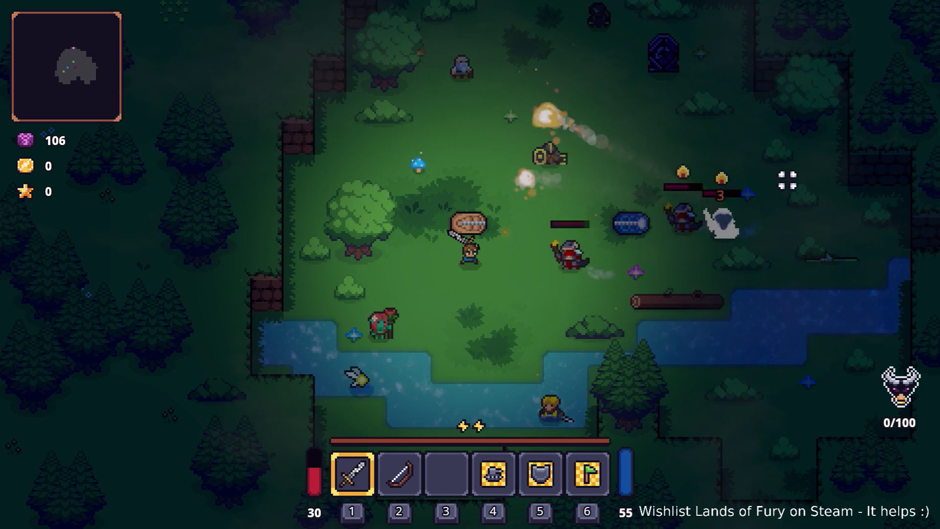
{"action": "key", "text": "a"}
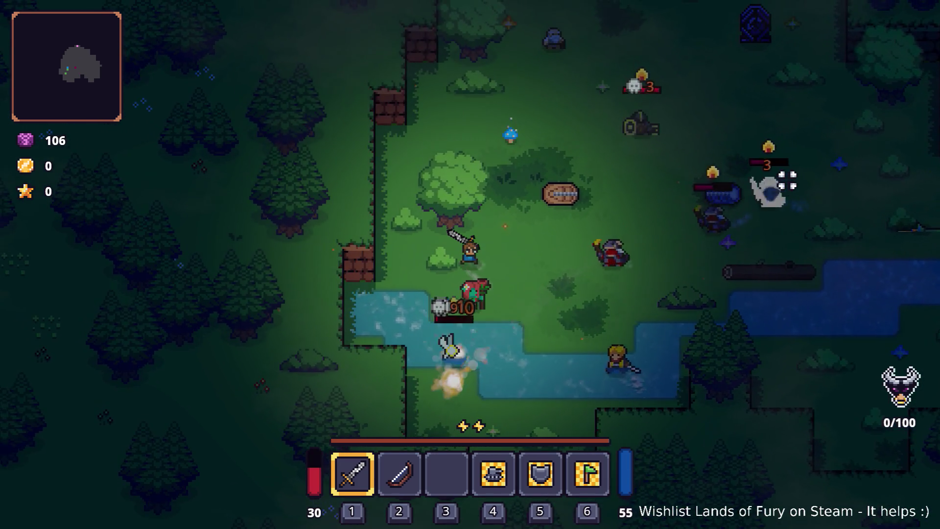
{"action": "key", "text": "d"}
{"action": "key", "text": "w"}
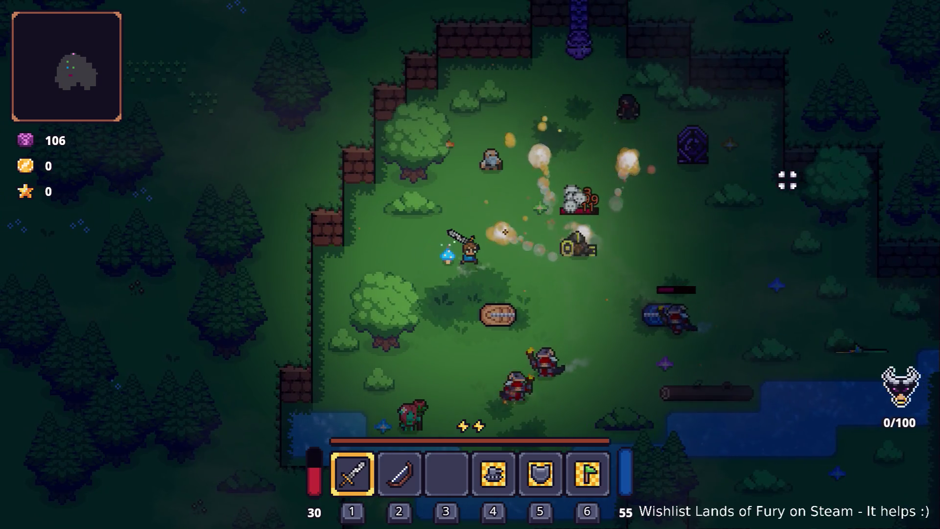
- Run into the enemy group until Game over, then quit to the main menu and exit
{"action": "key", "text": "s"}
{"action": "key", "text": "a"}
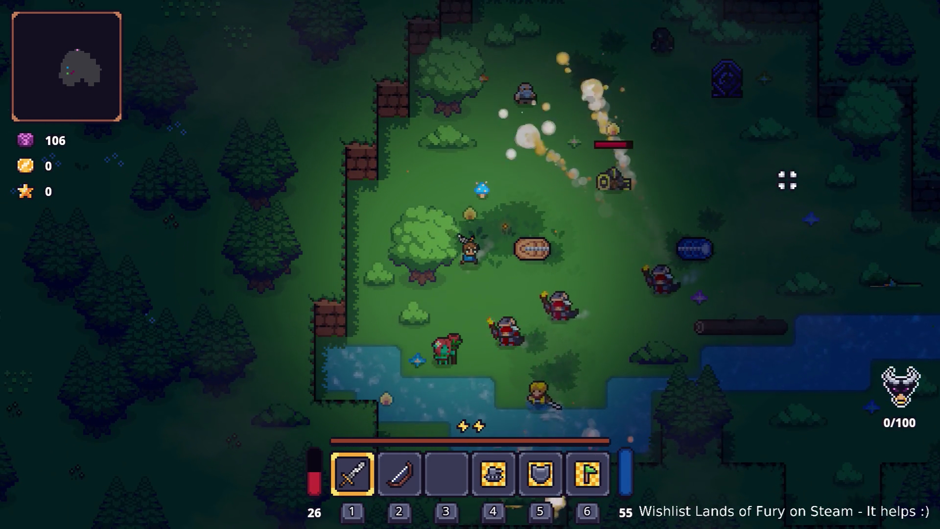
{"action": "key", "text": "d"}
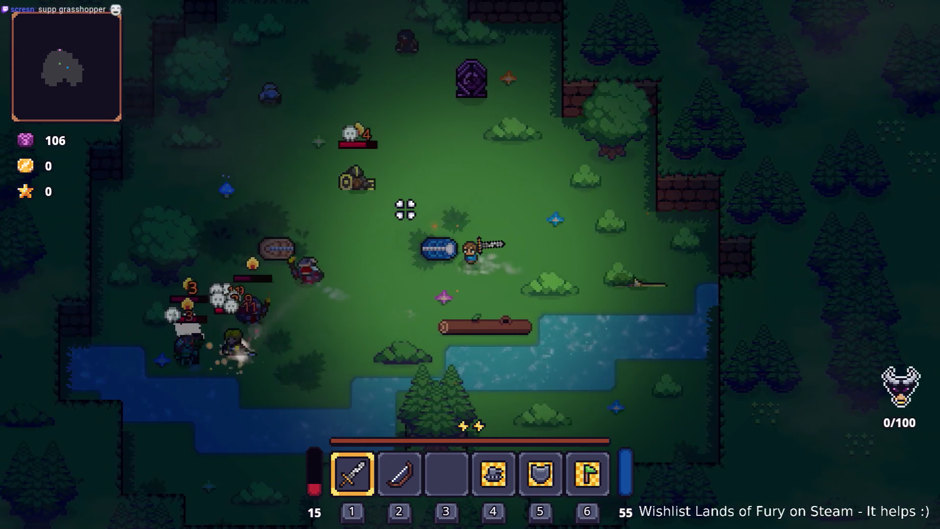
{"action": "key", "text": "a"}
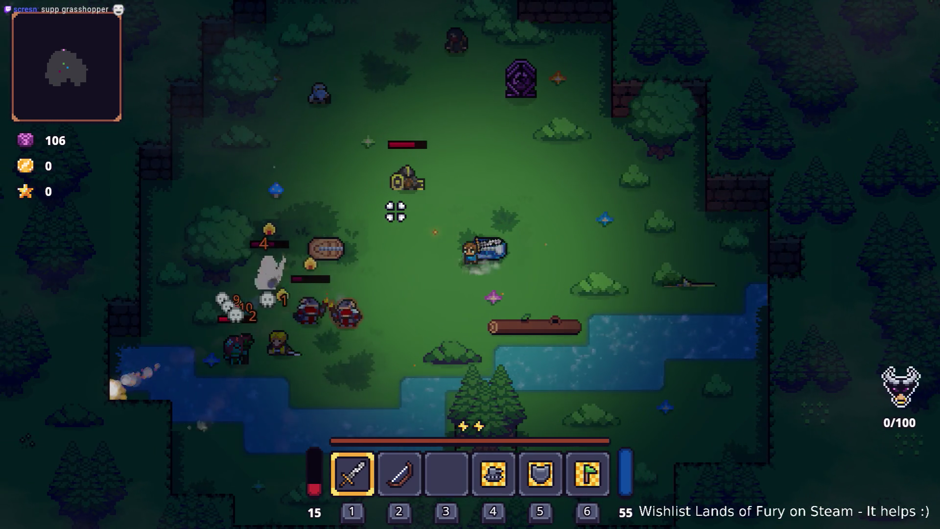
{"action": "key", "text": "a"}
{"action": "key", "text": "s"}
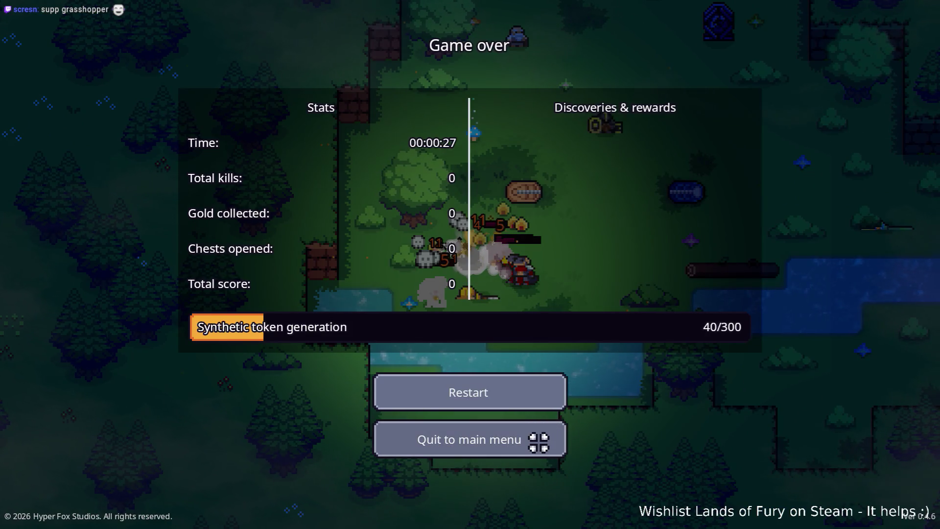
{"action": "left_click", "coordinate": [540, 436]}
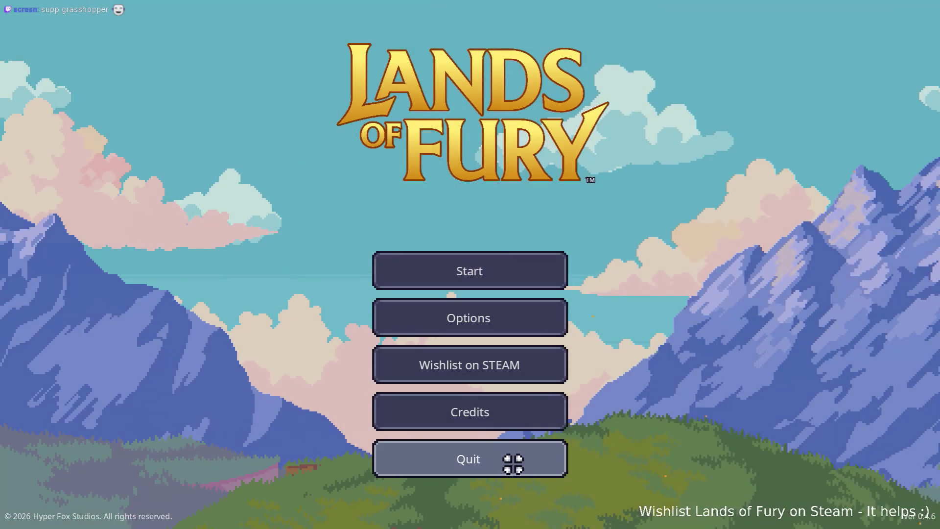
{"action": "left_click", "coordinate": [507, 459]}
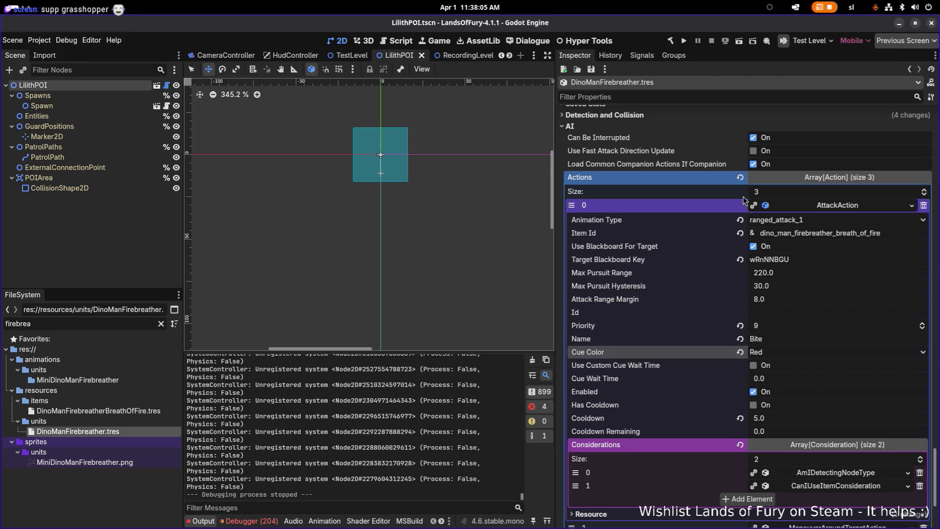
- Collapse the attack action settings and change the FileSystem filter to 'default'
{"action": "left_click", "coordinate": [835, 208]}
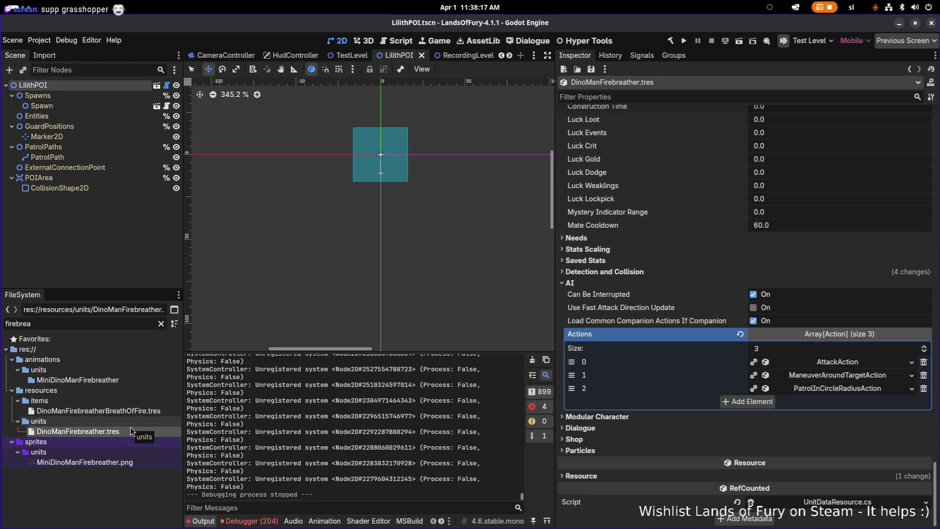
{"action": "double_click", "coordinate": [97, 326]}
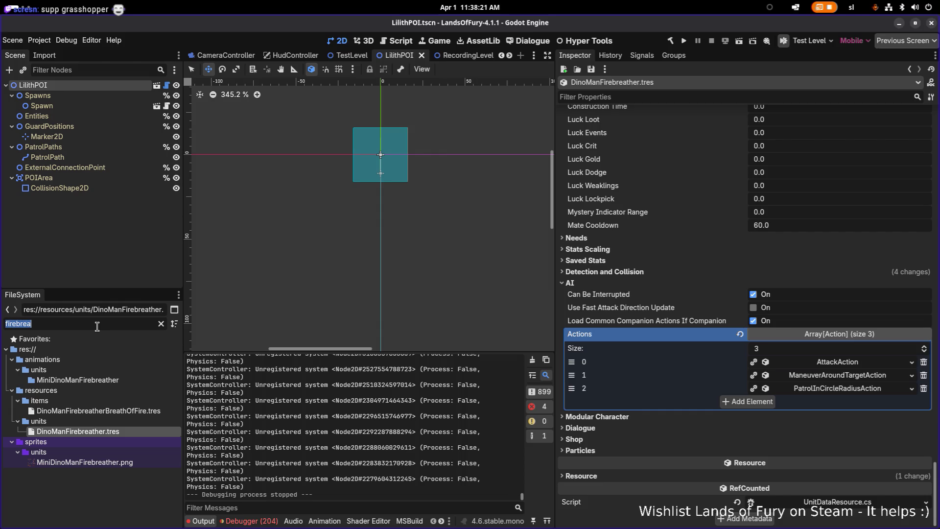
{"action": "type", "text": "damagei"}
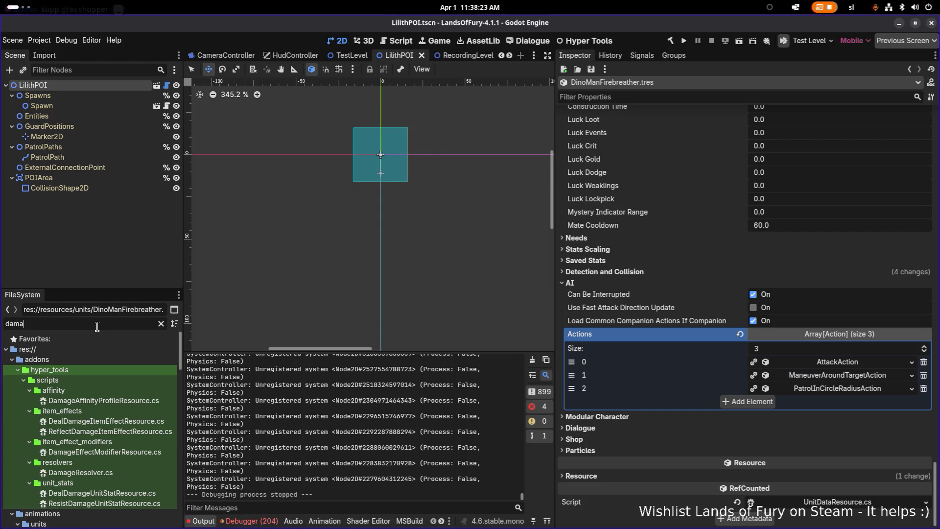
{"action": "key", "text": "BackSpace"}
{"action": "key", "text": "BackSpace"}
{"action": "key", "text": "BackSpace"}
{"action": "type", "text": "efu"}
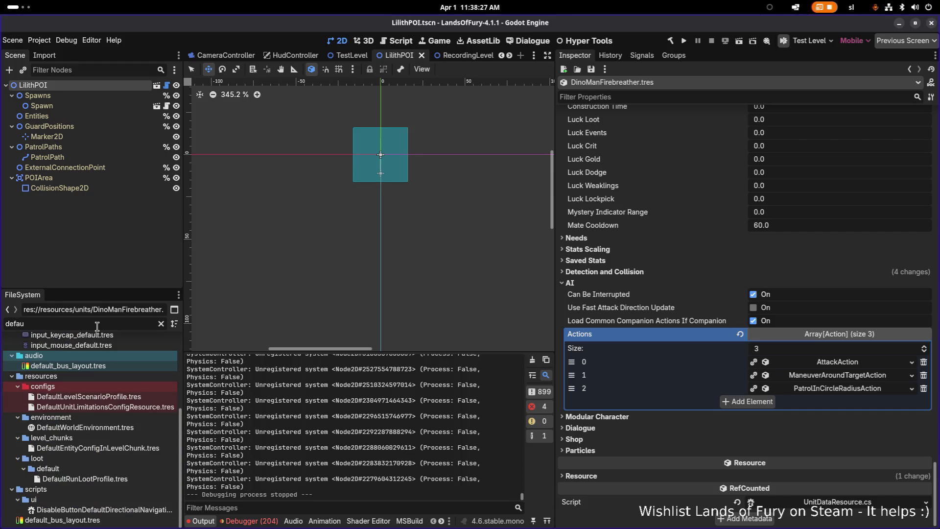
{"action": "key", "text": "BackSpace"}
{"action": "type", "text": "ault"}
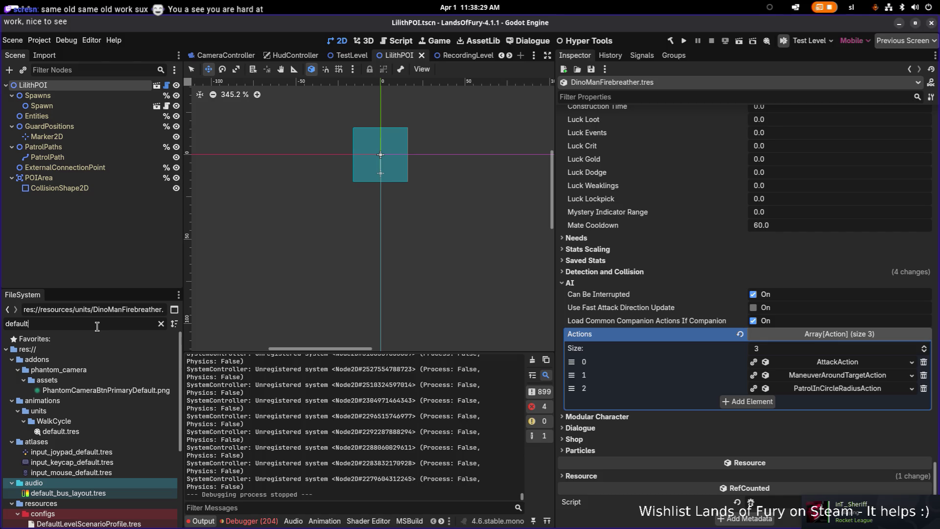
- Open DefaultRunLootProfile.tres from the loot/default folder
{"action": "scroll", "coordinate": [87, 392], "scroll_direction": "down", "scroll_amount": 3}
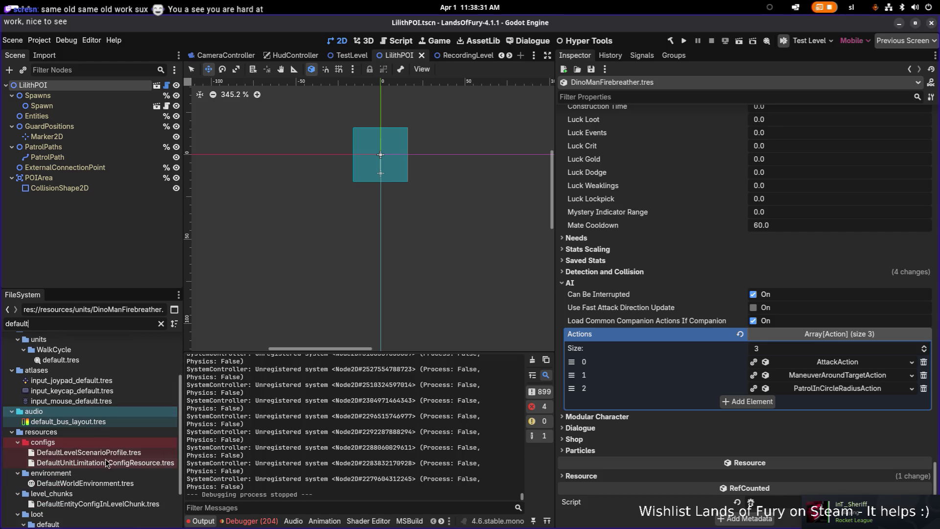
{"action": "scroll", "coordinate": [134, 463], "scroll_direction": "down", "scroll_amount": 3}
{"action": "left_click", "coordinate": [115, 479]}
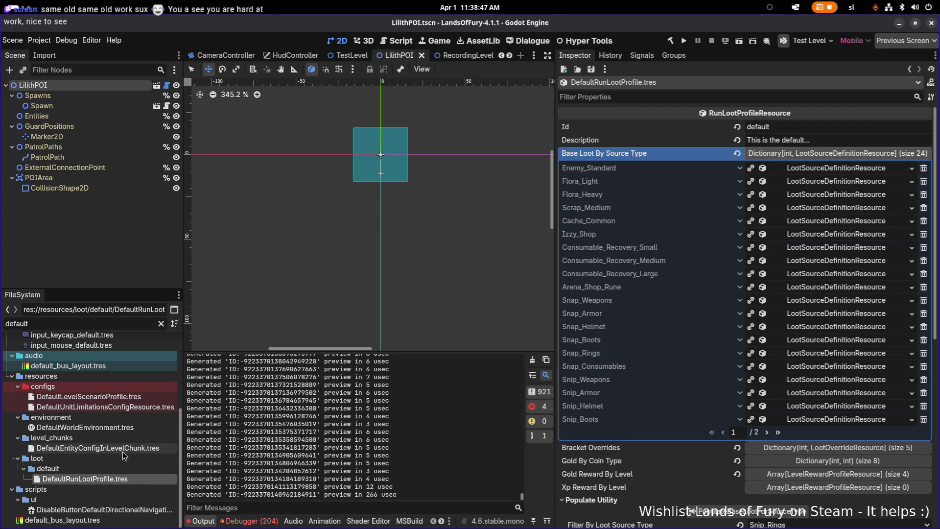
- View DefaultLevelScenarioProfile, DefaultUnitLimitationsConfigResource and DefaultEntityConfigInLevelChunk, then DefaultRunLootProfile again
{"action": "left_click", "coordinate": [126, 398]}
{"action": "left_click", "coordinate": [121, 408]}
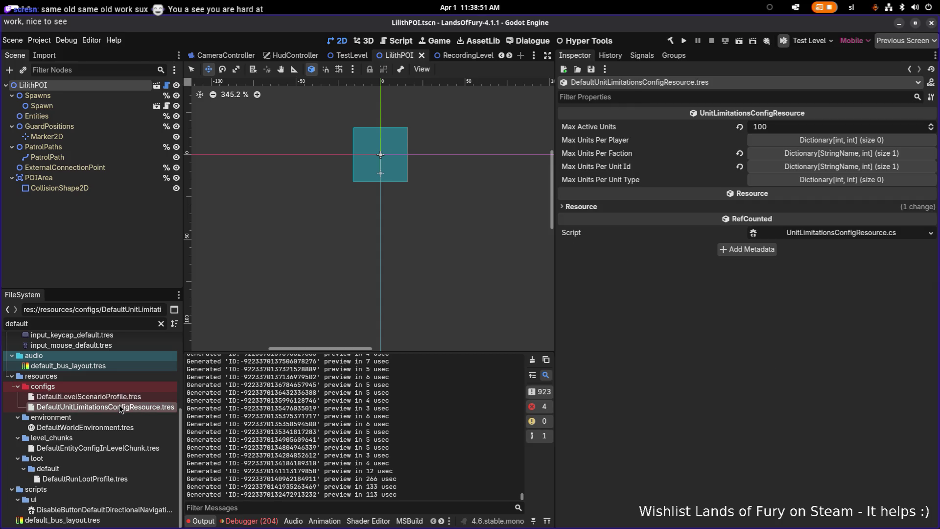
{"action": "left_click", "coordinate": [109, 449]}
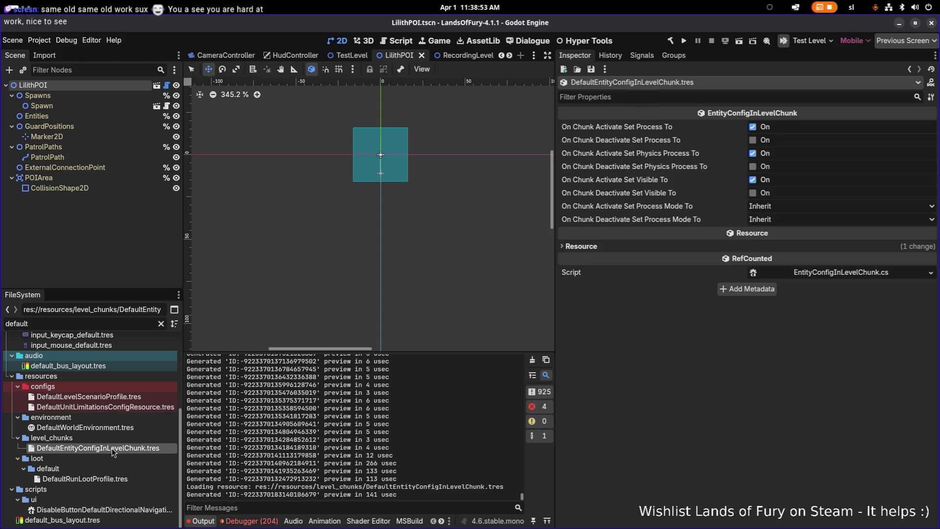
{"action": "left_click", "coordinate": [112, 479]}
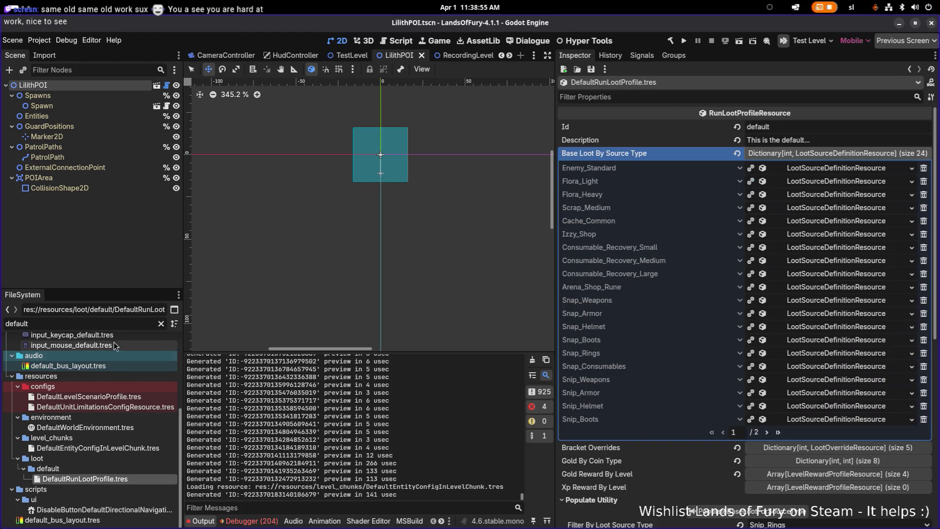
- Filter the FileSystem by 'DA', then replace the filter with 'affinit'
{"action": "double_click", "coordinate": [120, 324]}
{"action": "type", "text": "DA"}
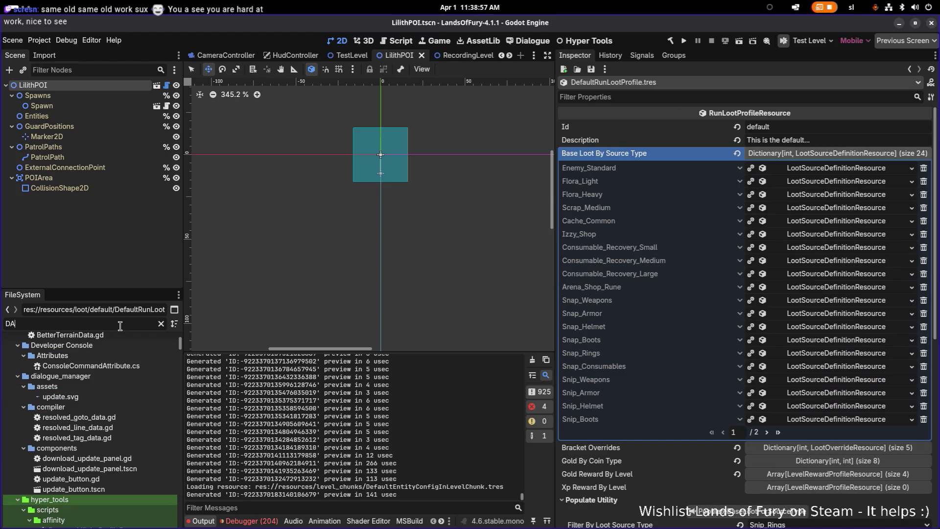
{"action": "scroll", "coordinate": [113, 370], "scroll_direction": "down", "scroll_amount": 10}
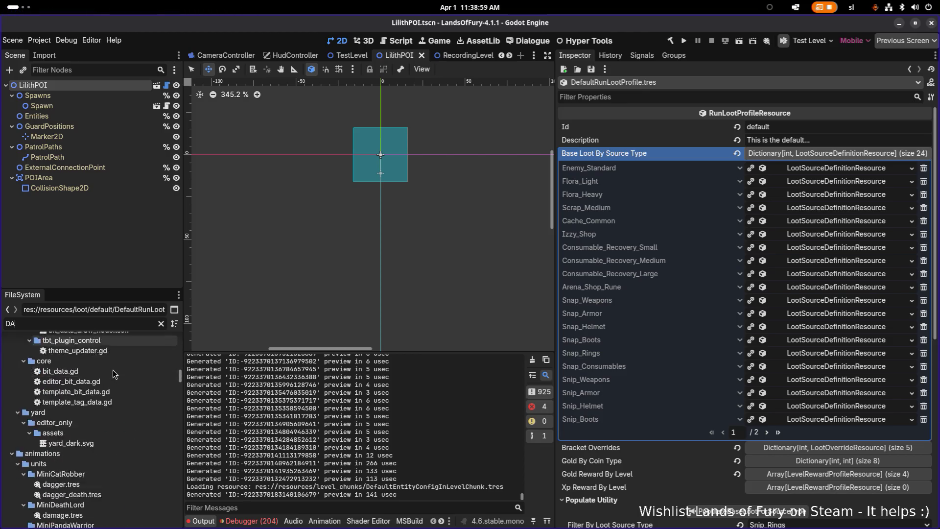
{"action": "key", "text": "ctrl+a"}
{"action": "type", "text": "affinit"}
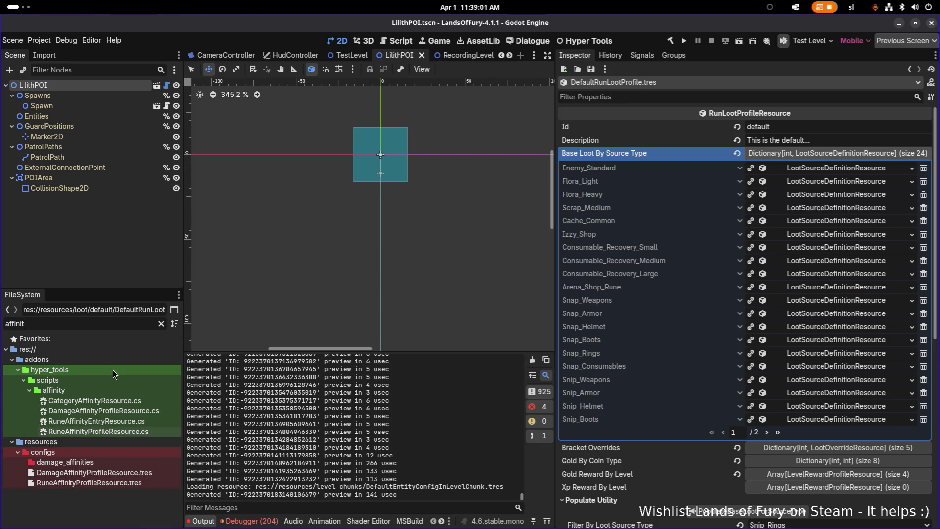
- Open DamageAffinityProfileResource.tres, then filter by 'undead' and open UndeadDA.tres
{"action": "left_click", "coordinate": [127, 473]}
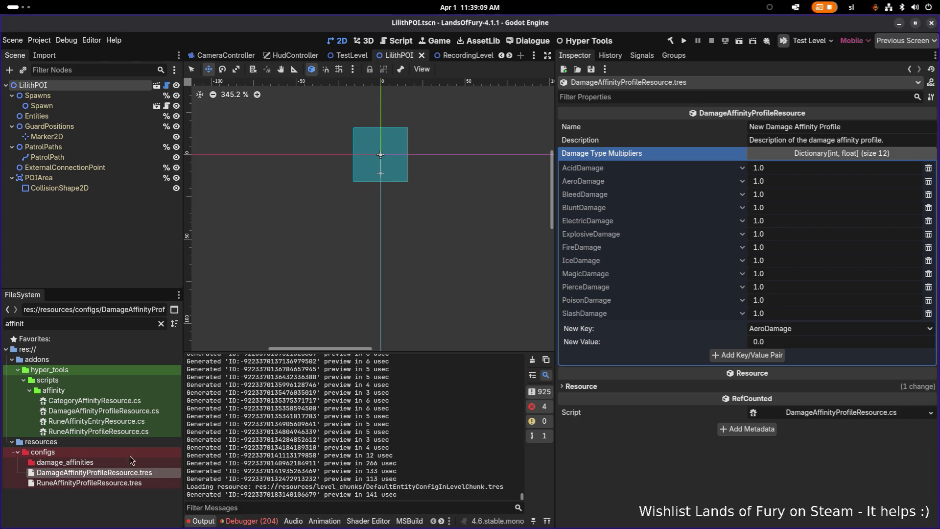
{"action": "left_click", "coordinate": [133, 323]}
{"action": "key", "text": "ctrl+BackSpace"}
{"action": "type", "text": "undead"}
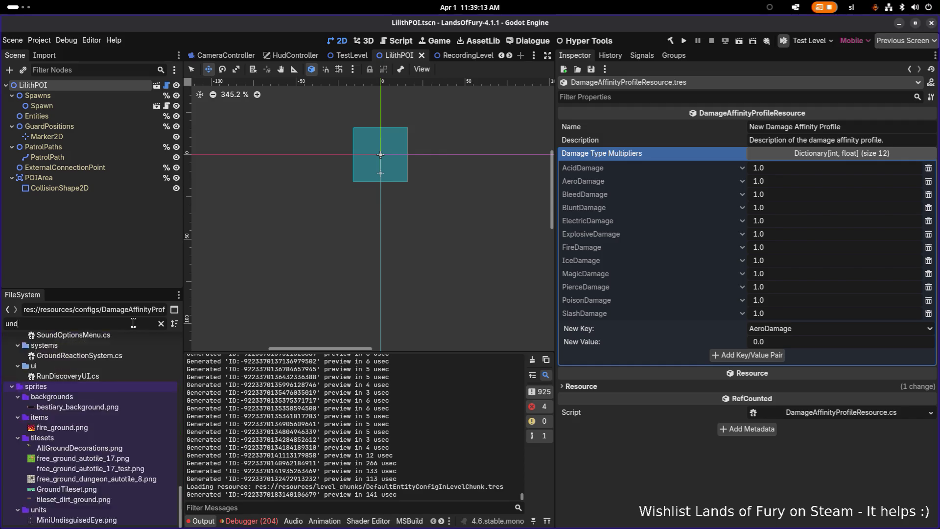
{"action": "double_click", "coordinate": [119, 390]}
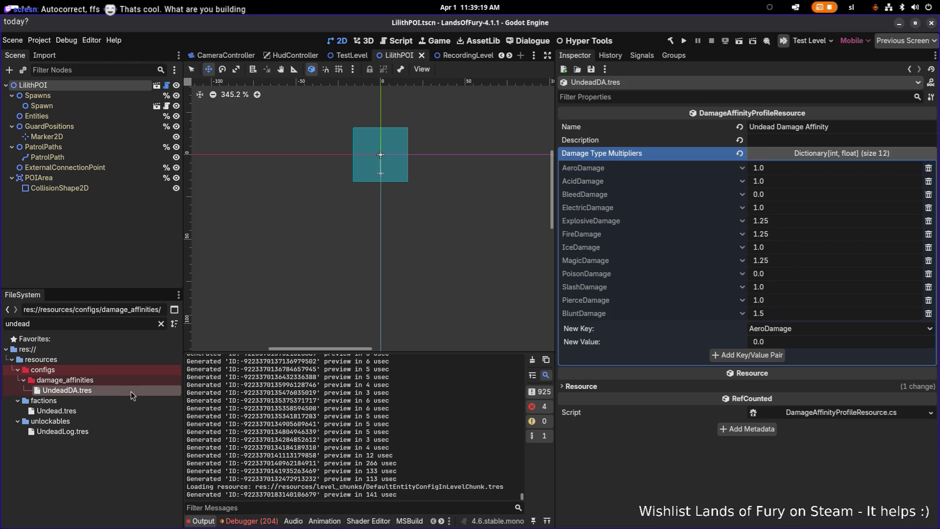
- Duplicate UndeadDA.tres under the name DinoManDA.tres, then switch to Visual Studio Code
{"action": "key", "text": "ctrl+d"}
{"action": "left_click", "coordinate": [385, 268]}
{"action": "key", "text": "shift+Home"}
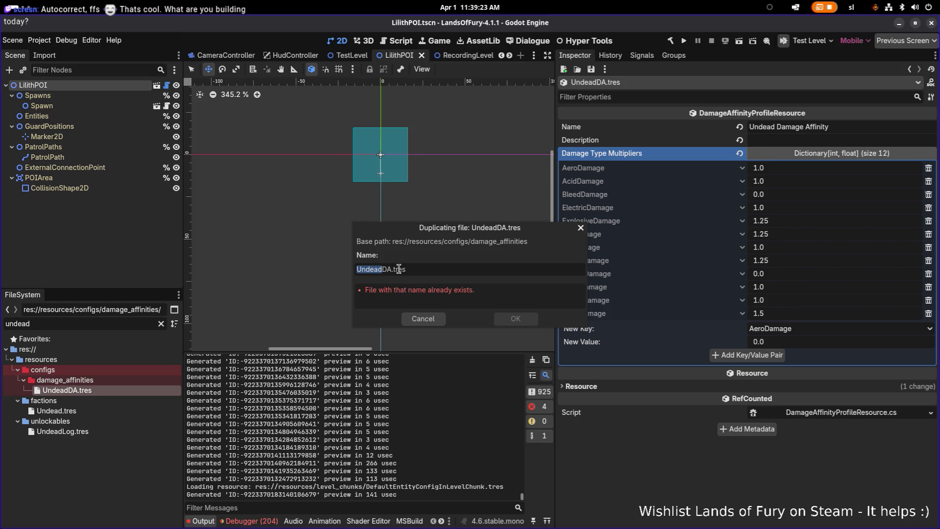
{"action": "type", "text": "DinoMan"}
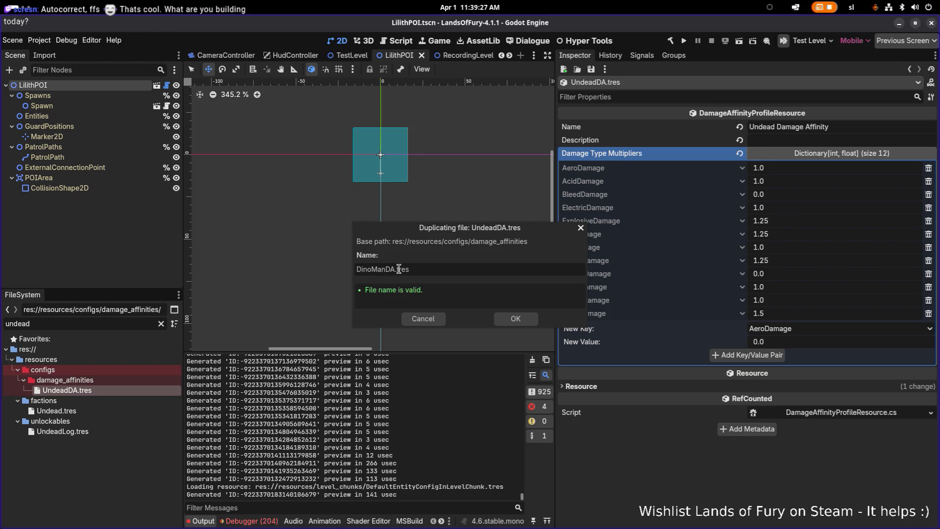
{"action": "key", "text": "alt+Tab"}
{"action": "key", "text": "Tab"}
{"action": "key", "text": "Tab"}
{"action": "key", "text": "Tab"}
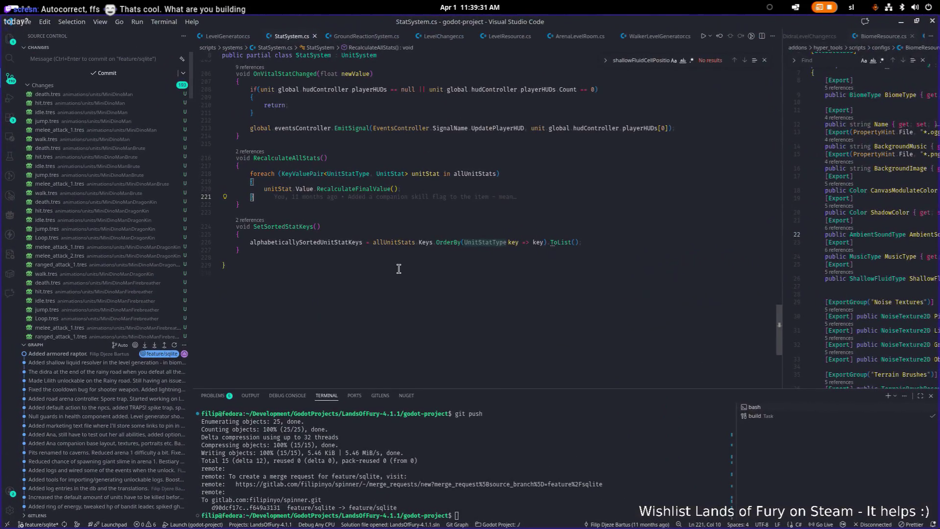
- Search the whole project for 'dinoman', then return to Godot's duplicate dialog
{"action": "key", "text": "ctrl+shift+d"}
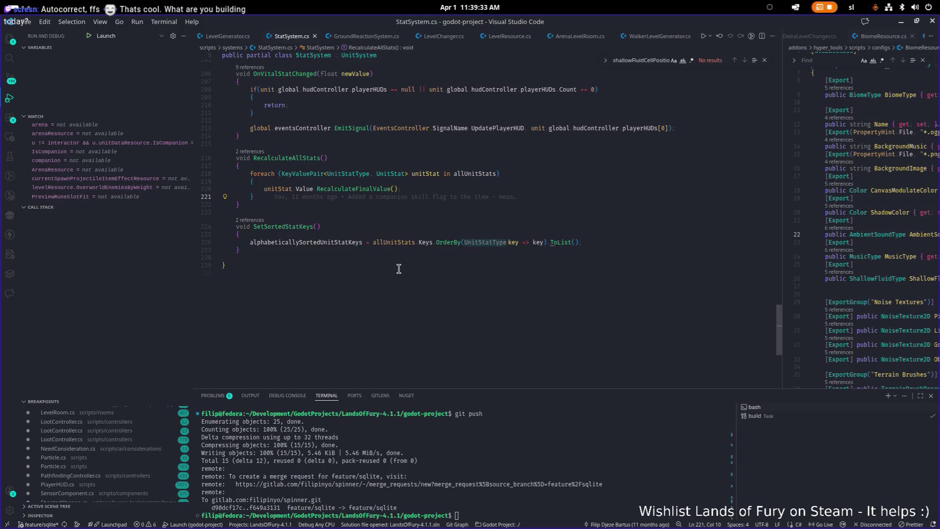
{"action": "key", "text": "ctrl+shift+f"}
{"action": "type", "text": "dinfoma"}
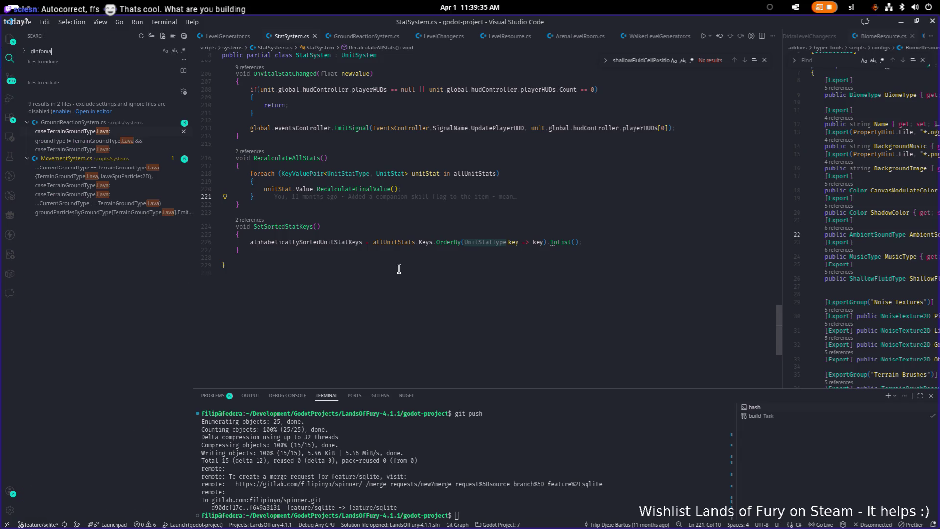
{"action": "key", "text": "BackSpace"}
{"action": "key", "text": "BackSpace"}
{"action": "key", "text": "BackSpace"}
{"action": "key", "text": "BackSpace"}
{"action": "type", "text": "oman"}
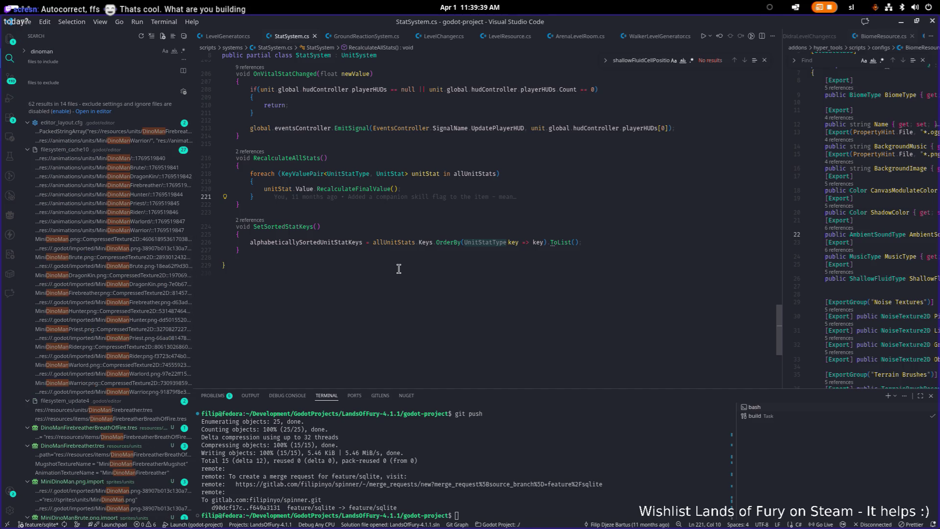
{"action": "key", "text": "alt+Tab"}
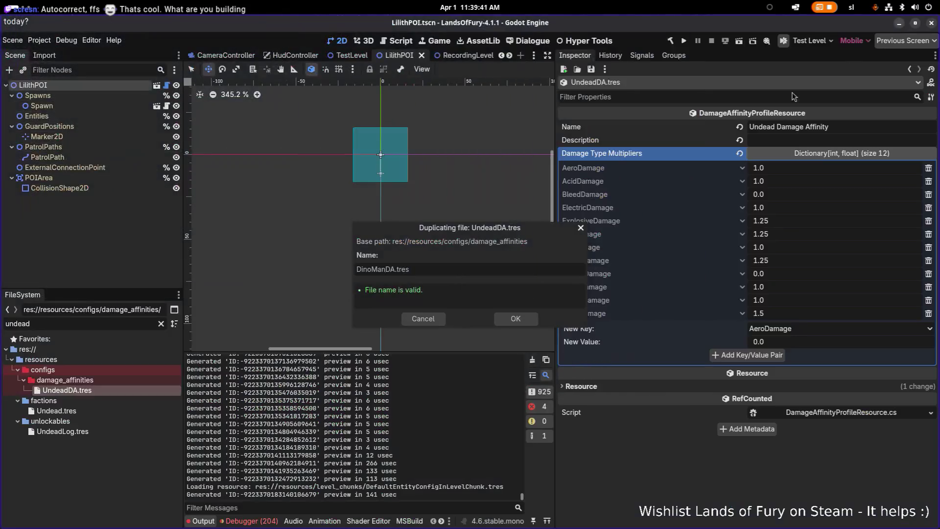
- Name the Undead affinity duplicate DinofolkDA.tres
{"action": "key", "text": "Left"}
{"action": "key", "text": "Left"}
{"action": "key", "text": "Delete"}
{"action": "key", "text": "Delete"}
{"action": "key", "text": "Delete"}
{"action": "type", "text": "folk"}
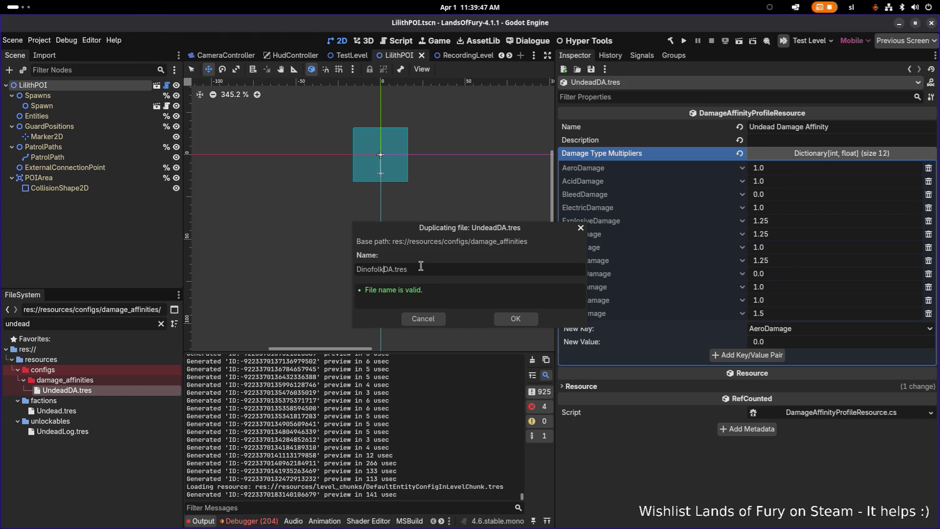
{"action": "key", "text": "Return"}
- Filter FileSystem by 'dinof' and open DinofolkDA.tres in the inspector
{"action": "double_click", "coordinate": [128, 322]}
{"action": "type", "text": "dinof"}
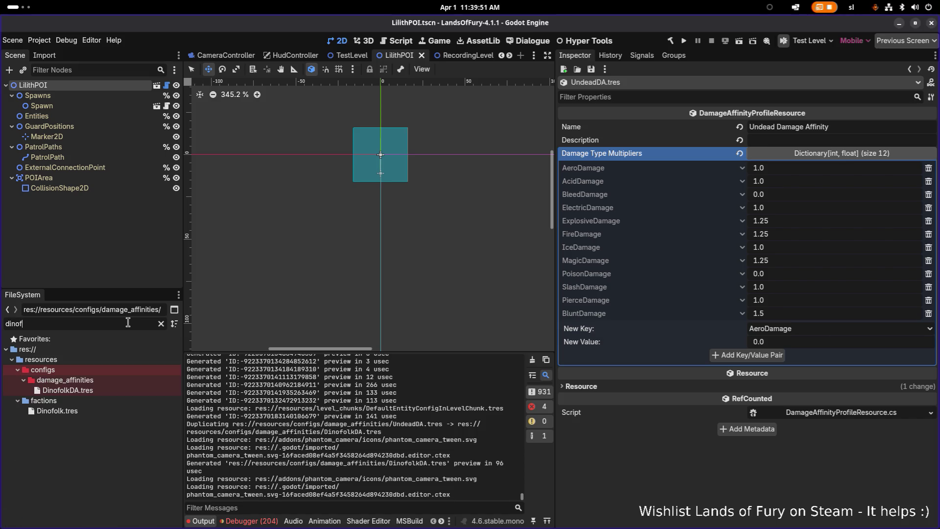
{"action": "left_click", "coordinate": [95, 389]}
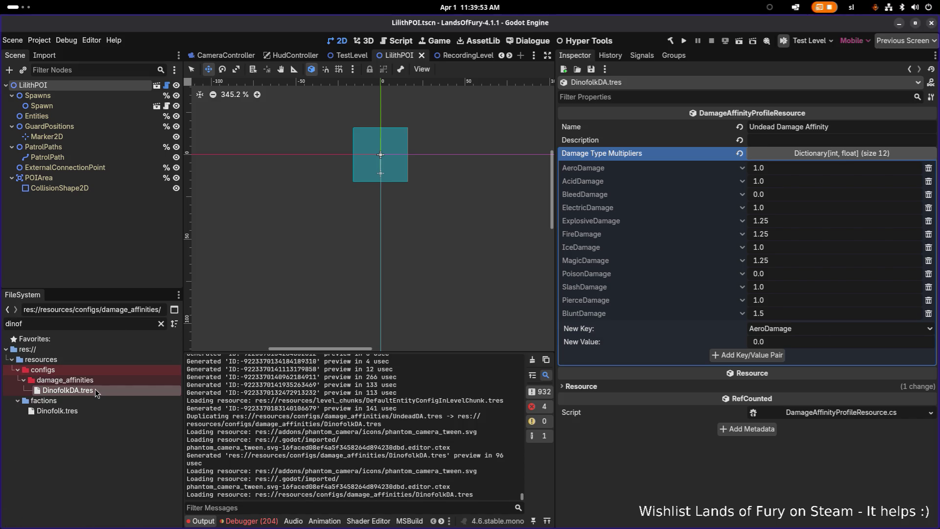
- Rename the profile to Dinofolk Damage Affinity, setting Explosive to 1.0 and Fire to 0.0
{"action": "double_click", "coordinate": [762, 128]}
{"action": "type", "text": "Dino"}
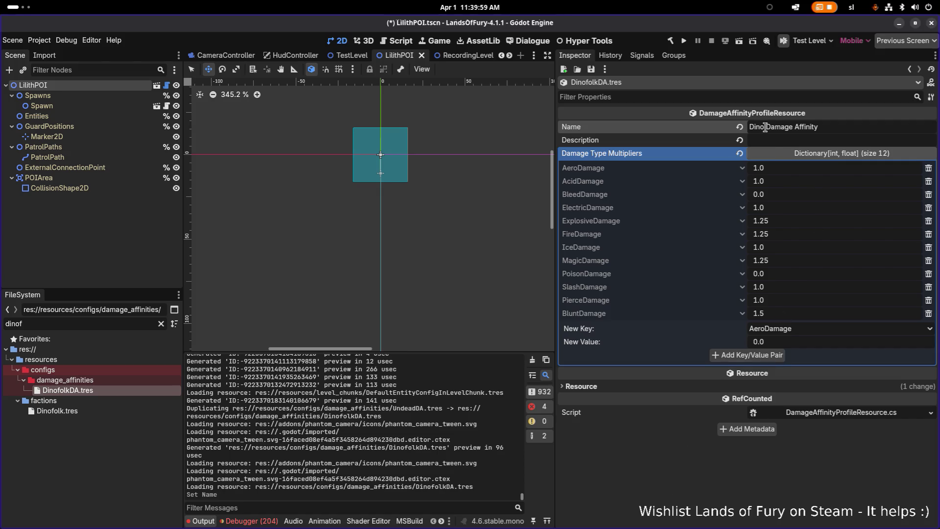
{"action": "type", "text": "folk"}
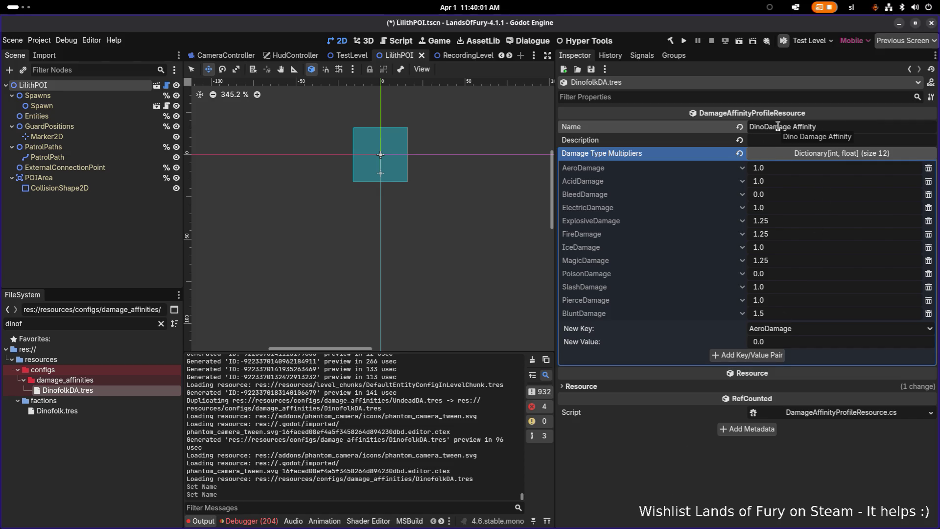
{"action": "type", "text": "k"}
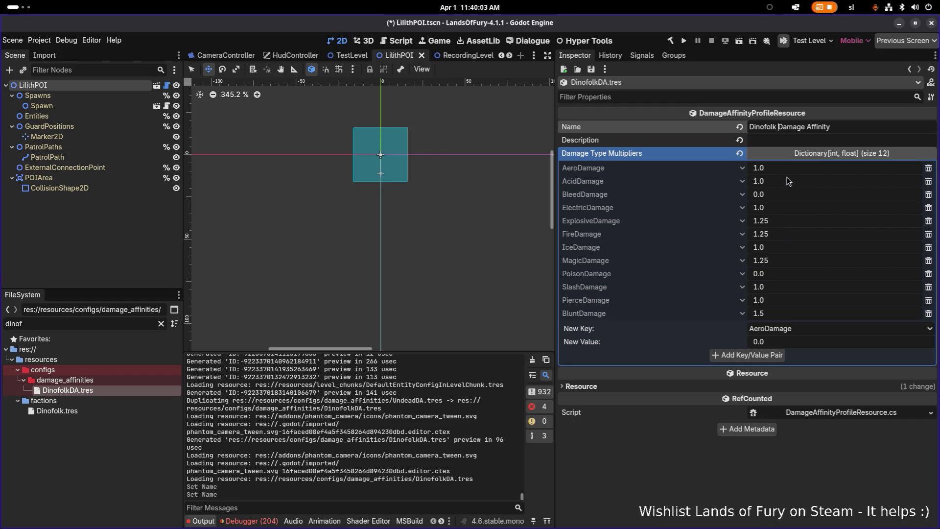
{"action": "left_click", "coordinate": [795, 226]}
{"action": "type", "text": "1"}
{"action": "key", "text": "Return"}
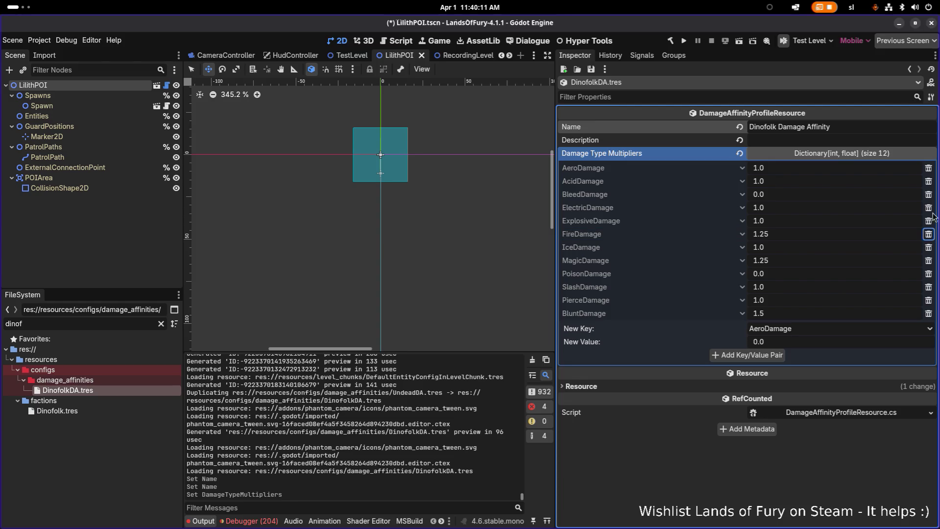
{"action": "left_click", "coordinate": [840, 235]}
{"action": "type", "text": "0"}
{"action": "key", "text": "Return"}
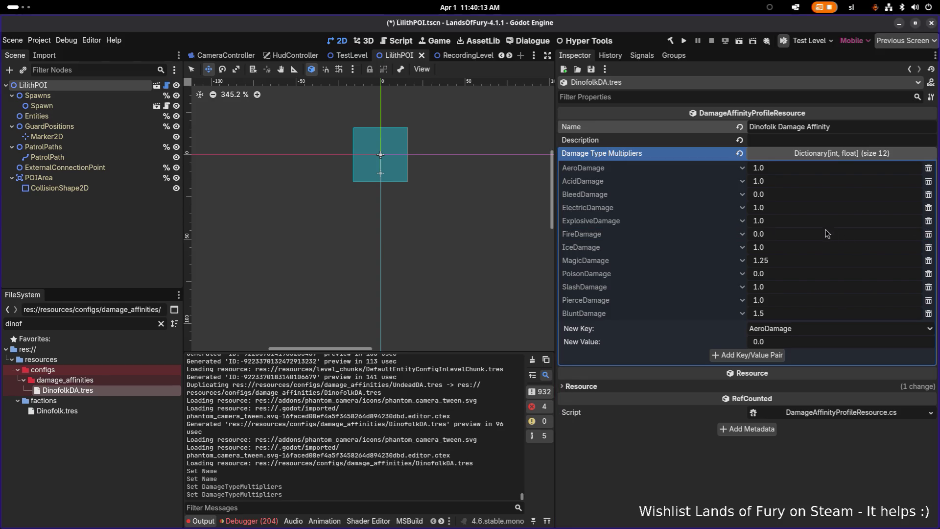
- Change Explosive to 0.75, Ice to 1.5 and Magic to 1.0
{"action": "left_click", "coordinate": [822, 225]}
{"action": "key", "text": "ctrl+a"}
{"action": "type", "text": "0.75"}
{"action": "key", "text": "Return"}
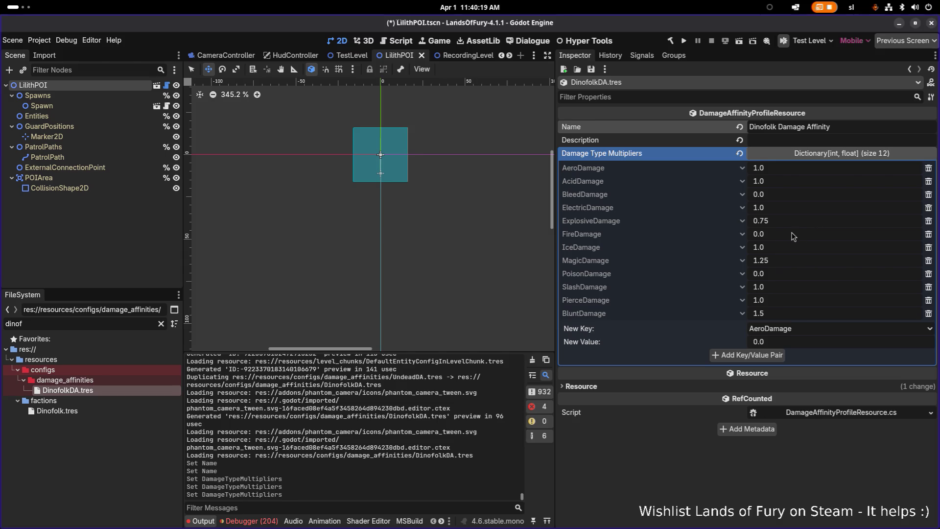
{"action": "left_click", "coordinate": [789, 251]}
{"action": "type", "text": "1.5"}
{"action": "key", "text": "Return"}
{"action": "left_click", "coordinate": [783, 262]}
{"action": "type", "text": "1"}
{"action": "key", "text": "Return"}
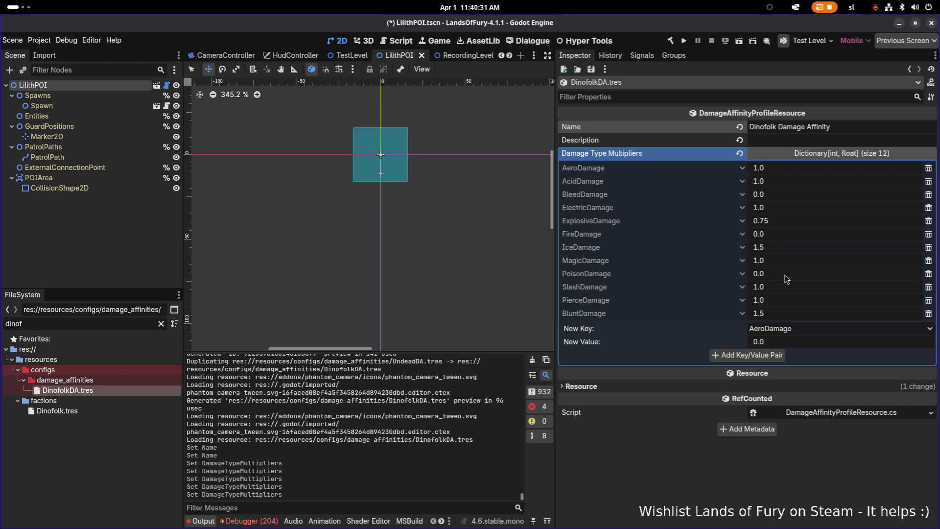
- Set the Poison multiplier to 0.75 and Slash to 0.9
{"action": "left_click", "coordinate": [794, 275]}
{"action": "key", "text": "BackSpace"}
{"action": "type", "text": "75"}
{"action": "key", "text": "Return"}
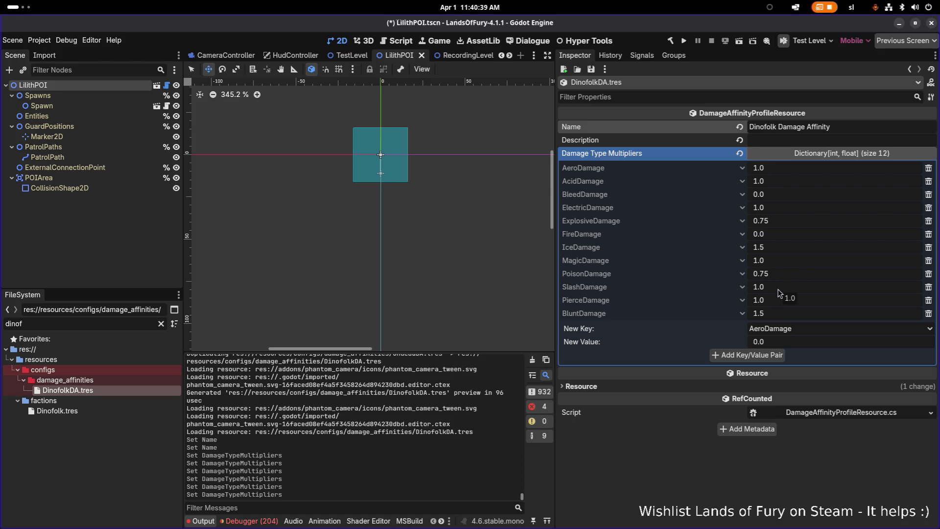
{"action": "left_click", "coordinate": [783, 293]}
{"action": "type", "text": "0.9"}
{"action": "key", "text": "Return"}
- Set Blunt to 0.9 and Bleed back to 1.0, then save
{"action": "left_click", "coordinate": [778, 305]}
{"action": "type", "text": "0"}
{"action": "key", "text": "BackSpace"}
{"action": "type", "text": "1.0"}
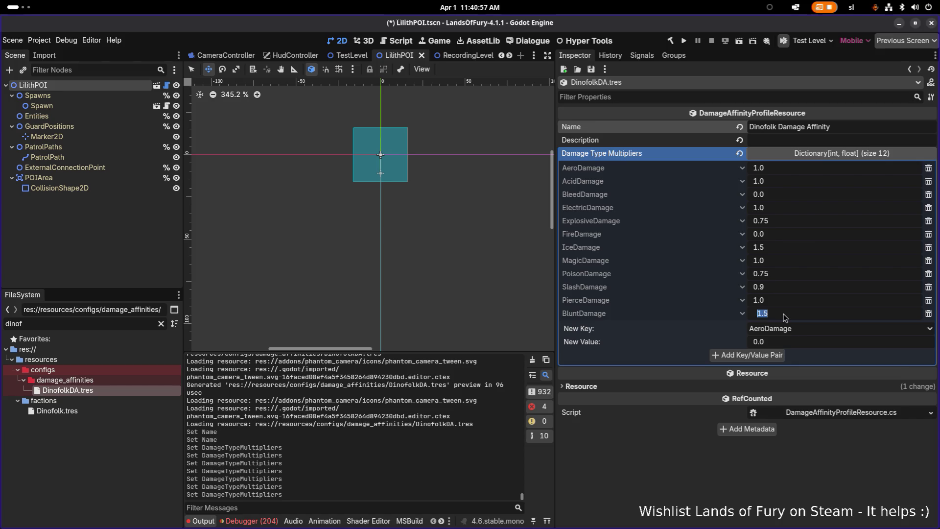
{"action": "type", "text": "0.9"}
{"action": "key", "text": "Return"}
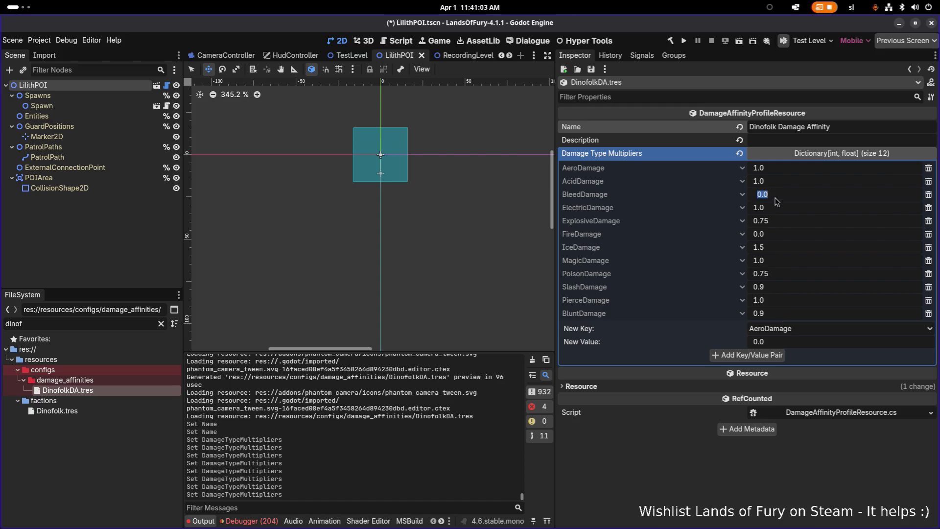
{"action": "type", "text": "1"}
{"action": "key", "text": "Return"}
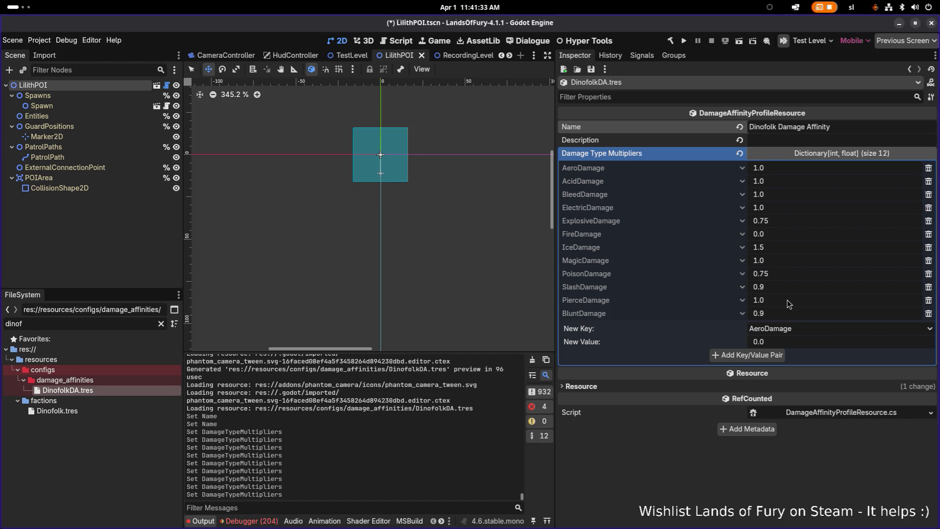
{"action": "key", "text": "ctrl+s"}
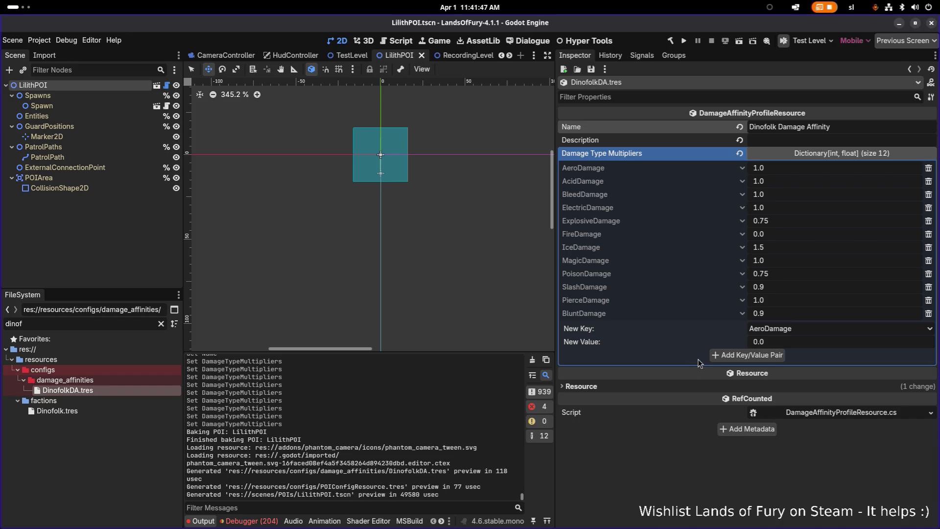
- Save the scene again and switch to the TestLevel scene
{"action": "key", "text": "ctrl+s"}
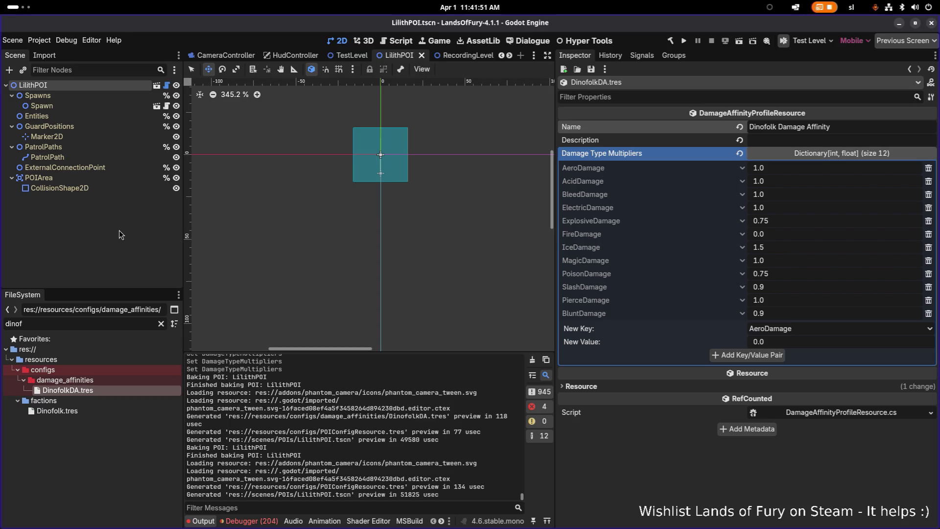
{"action": "mouse_move", "coordinate": [348, 60]}
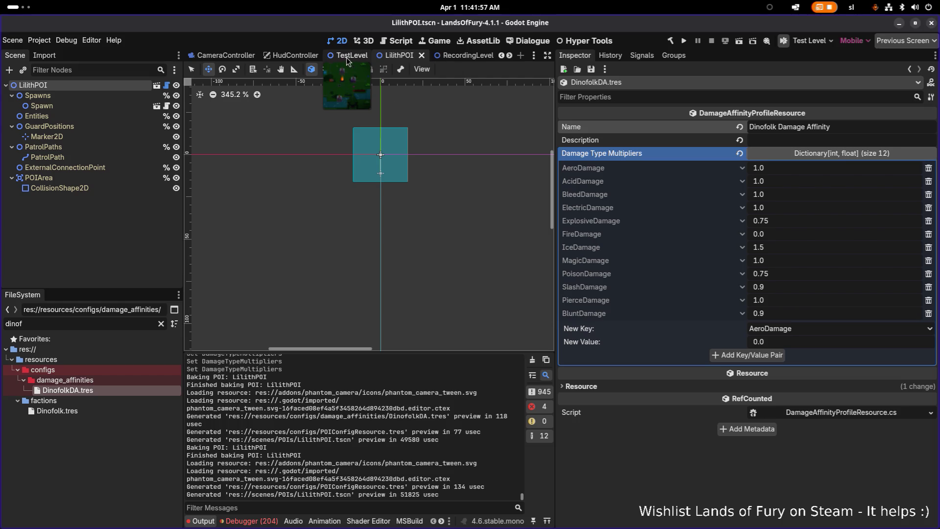
{"action": "left_click", "coordinate": [350, 55]}
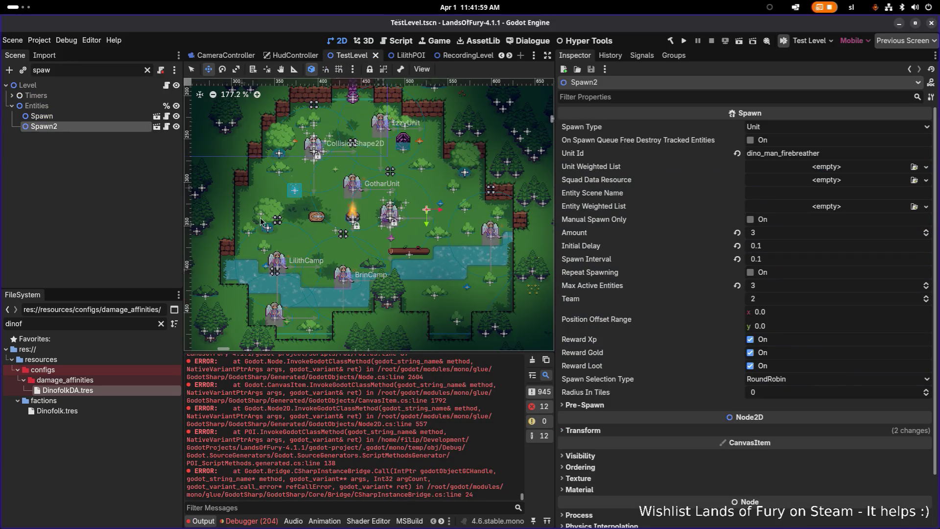
- Inspect the Dinofolk.tres faction, then filter FileSystem to 'config.tres'
{"action": "left_click", "coordinate": [90, 411]}
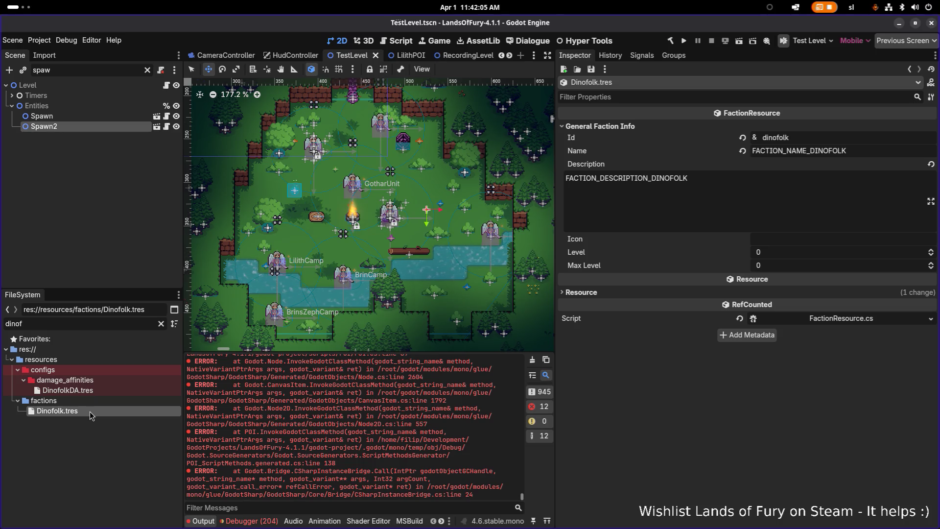
{"action": "left_click", "coordinate": [125, 325]}
{"action": "key", "text": "ctrl+a"}
{"action": "key", "text": "BackSpace"}
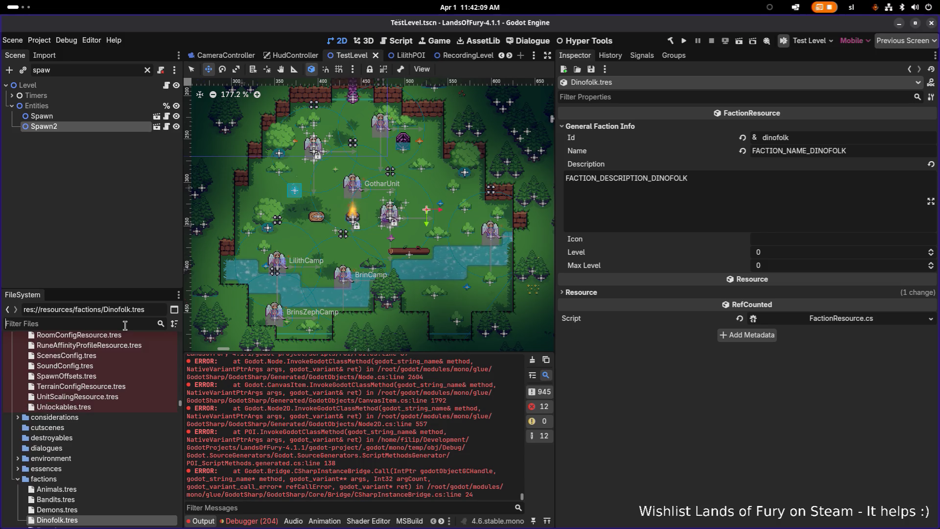
{"action": "type", "text": "config"}
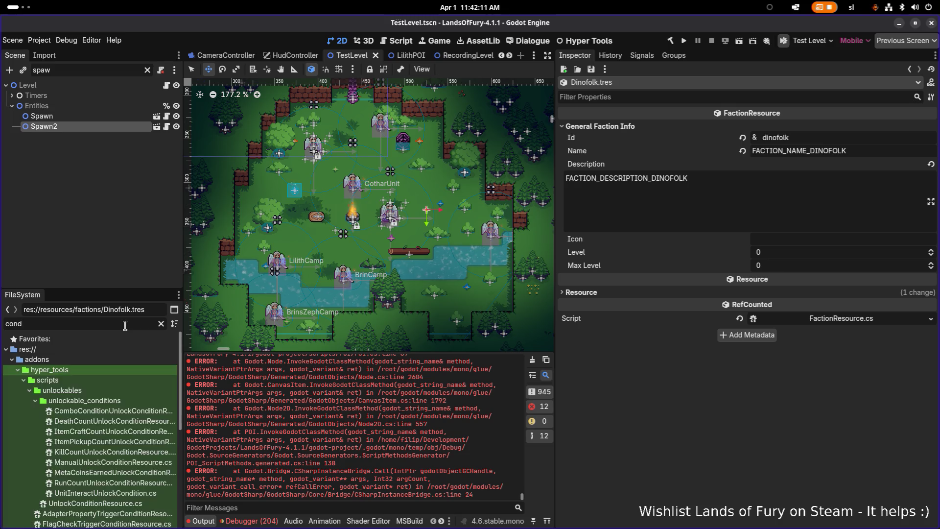
{"action": "type", "text": "re"}
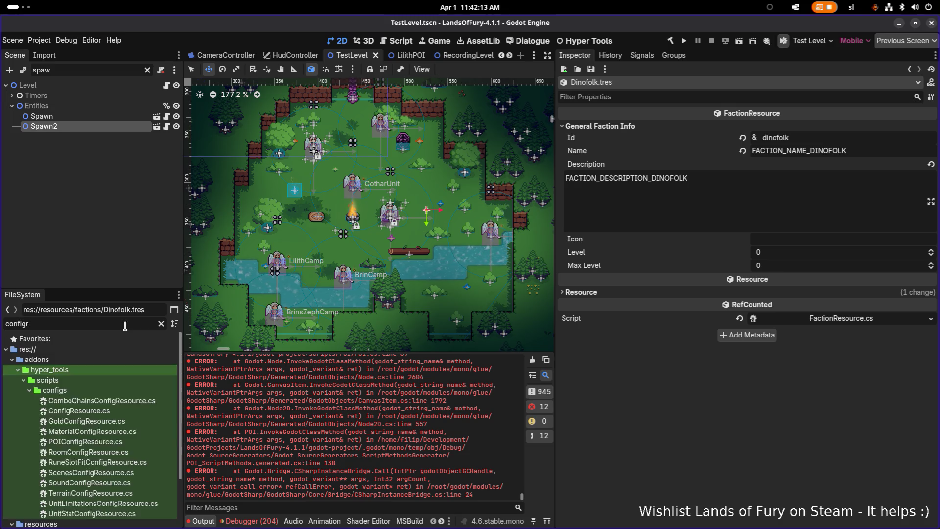
{"action": "key", "text": "BackSpace"}
{"action": "type", "text": ".tres"}
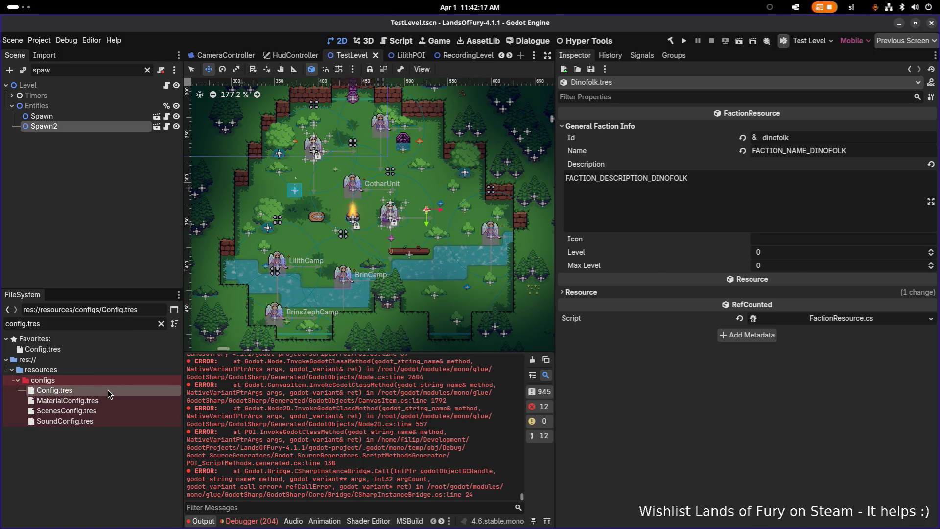
- Inspect Config.tres's default damage affinity multipliers (all 1.0), then switch to VS Code
{"action": "left_click", "coordinate": [108, 390]}
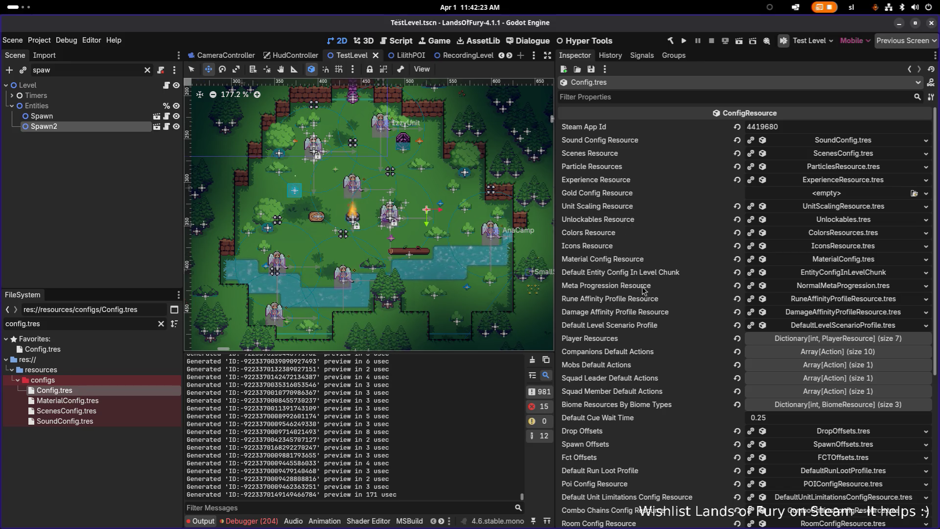
{"action": "left_click", "coordinate": [793, 315]}
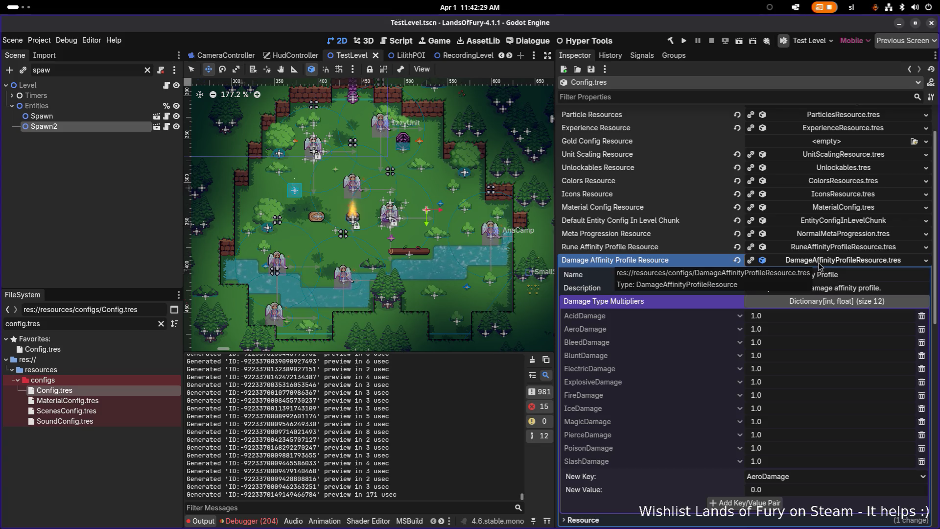
{"action": "left_click", "coordinate": [822, 305]}
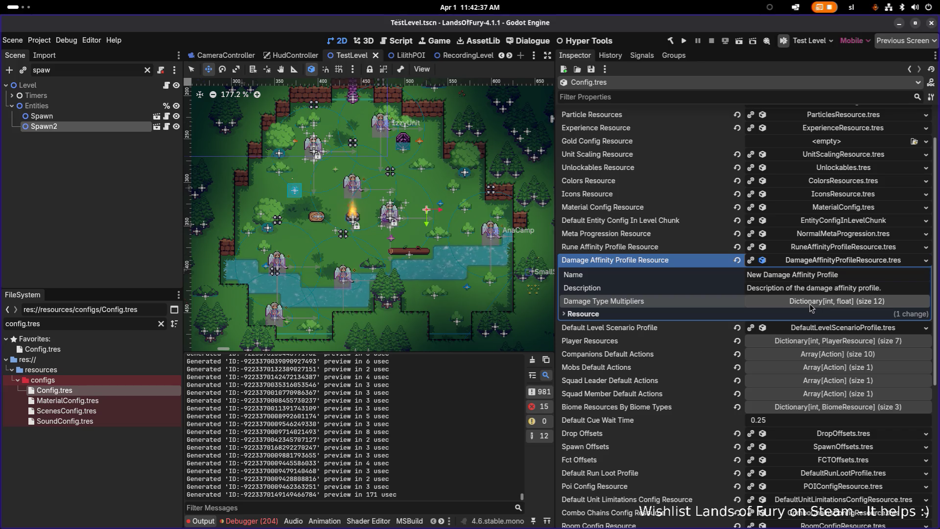
{"action": "key", "text": "alt+Tab"}
{"action": "key", "text": "alt+Tab"}
{"action": "key", "text": "alt+Tab"}
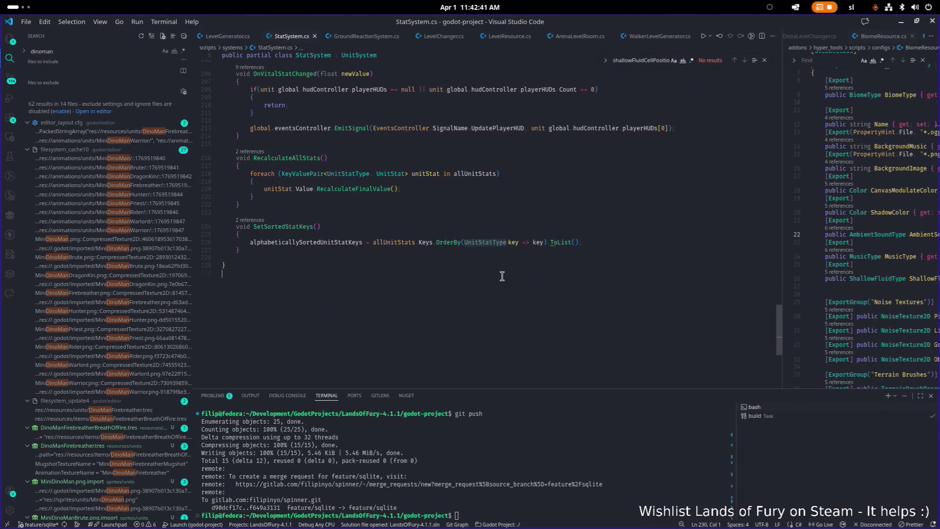
- Open DamageAffinityProfileResource.cs and peek at the class's references
{"action": "key", "text": "ctrl+p"}
{"action": "type", "text": "damage"}
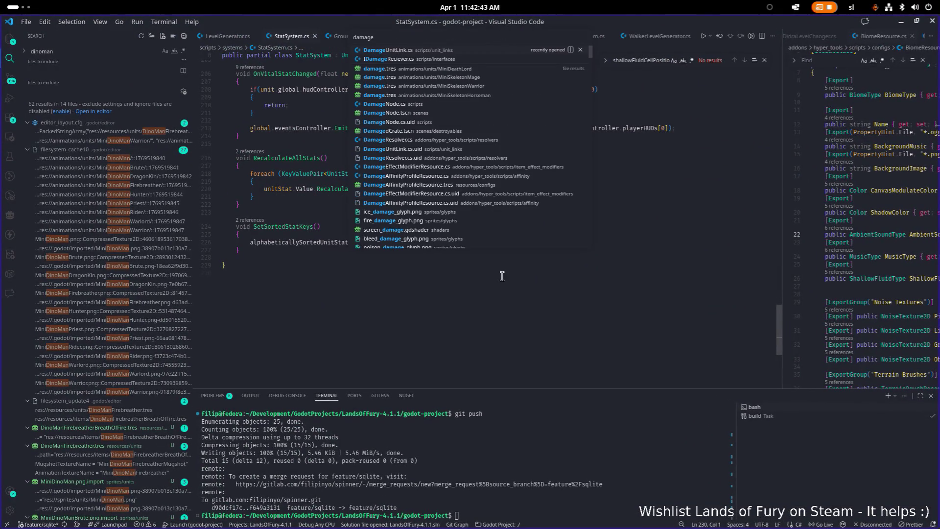
{"action": "type", "text": "affin"}
{"action": "key", "text": "Return"}
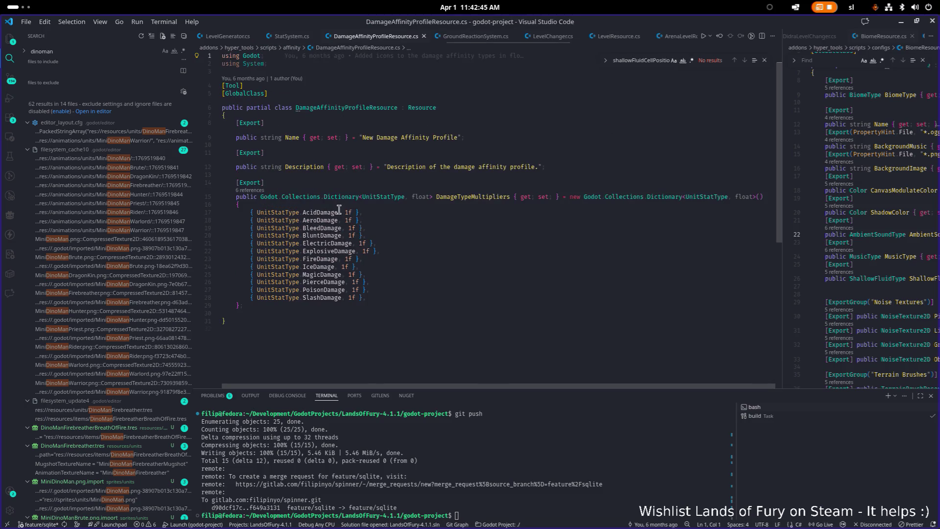
{"action": "left_click", "coordinate": [245, 120]}
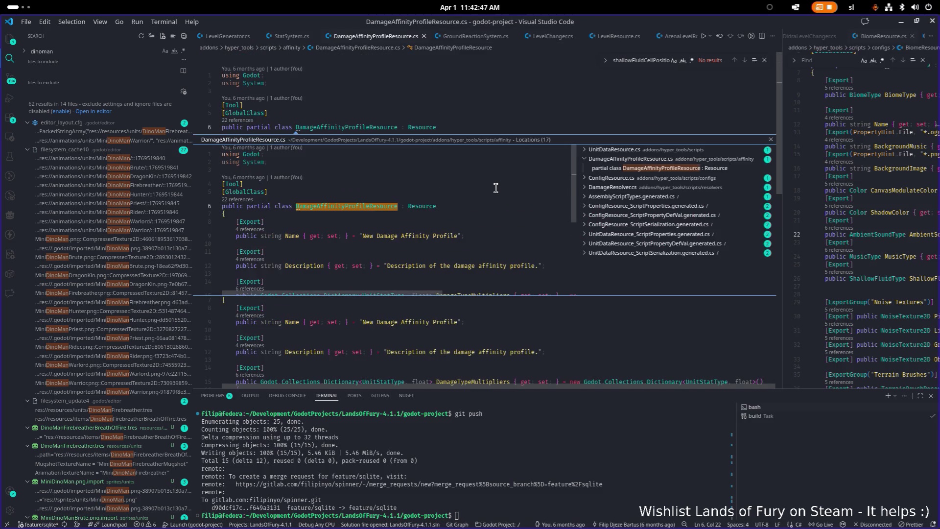
{"action": "key", "text": "Escape"}
- Search DamageAffinityProfileResource project-wide, open its DamageResolver.cs usage, then return to Godot
{"action": "double_click", "coordinate": [323, 127]}
{"action": "key", "text": "ctrl+shift+f"}
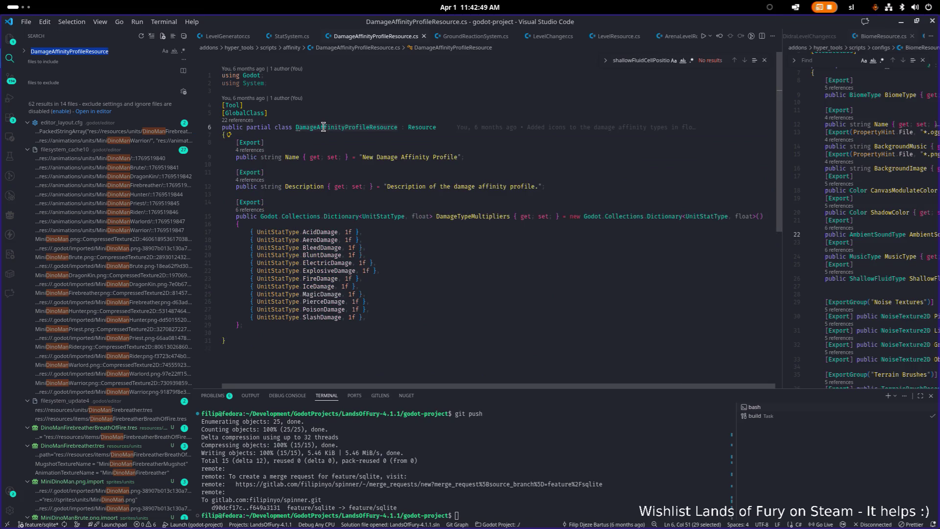
{"action": "scroll", "coordinate": [142, 218], "scroll_direction": "up", "scroll_amount": 5}
{"action": "scroll", "coordinate": [147, 221], "scroll_direction": "up", "scroll_amount": 10}
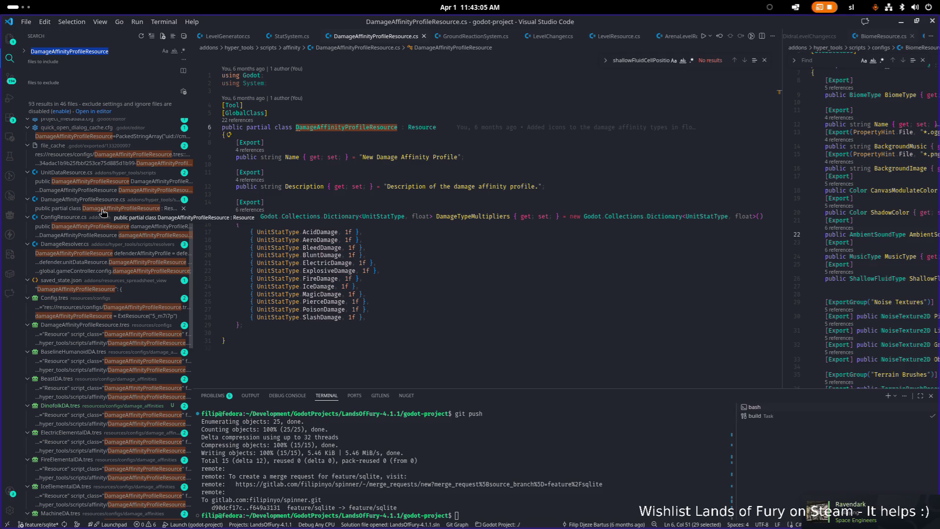
{"action": "scroll", "coordinate": [102, 212], "scroll_direction": "up", "scroll_amount": 3}
{"action": "scroll", "coordinate": [103, 211], "scroll_direction": "down", "scroll_amount": 2}
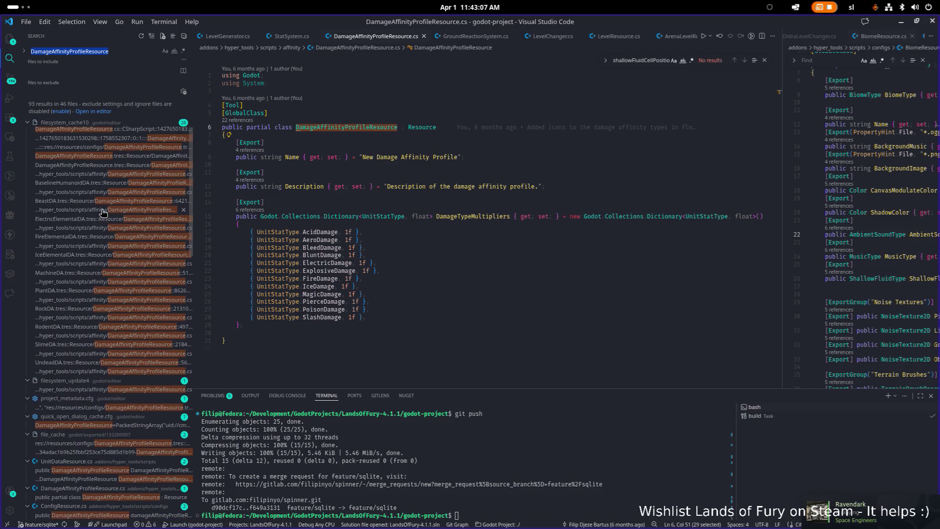
{"action": "left_click", "coordinate": [98, 312]}
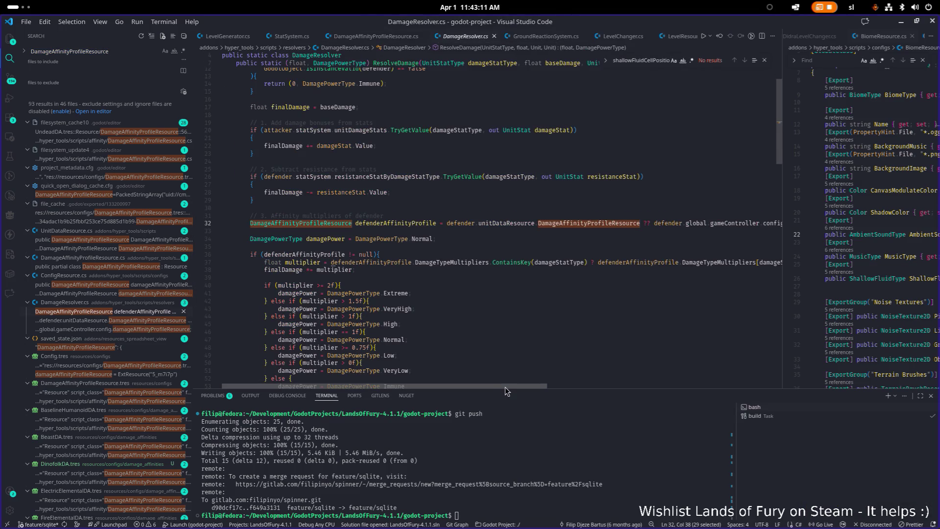
{"action": "mouse_move", "coordinate": [507, 386]}
{"action": "left_mouse_down"}
{"action": "mouse_move", "coordinate": [597, 369]}
{"action": "mouse_move", "coordinate": [519, 370]}
{"action": "left_mouse_up"}
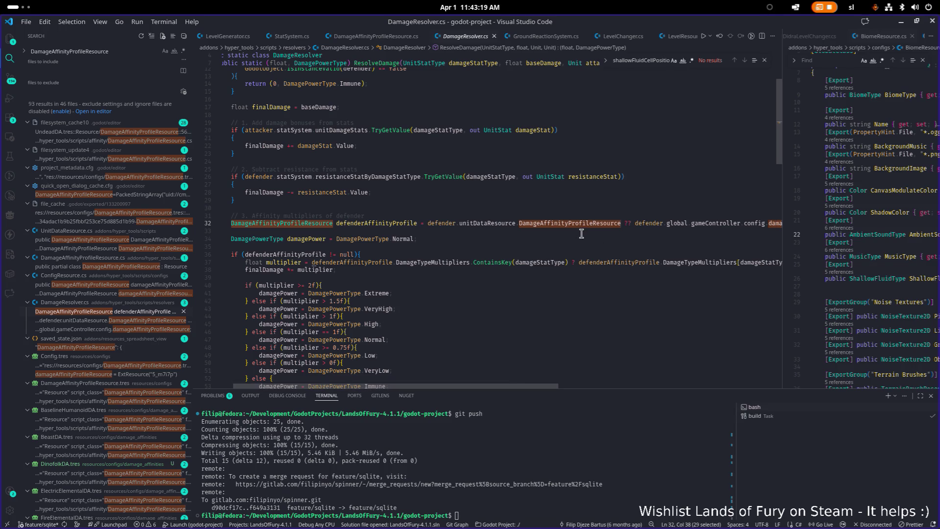
{"action": "mouse_move", "coordinate": [582, 226]}
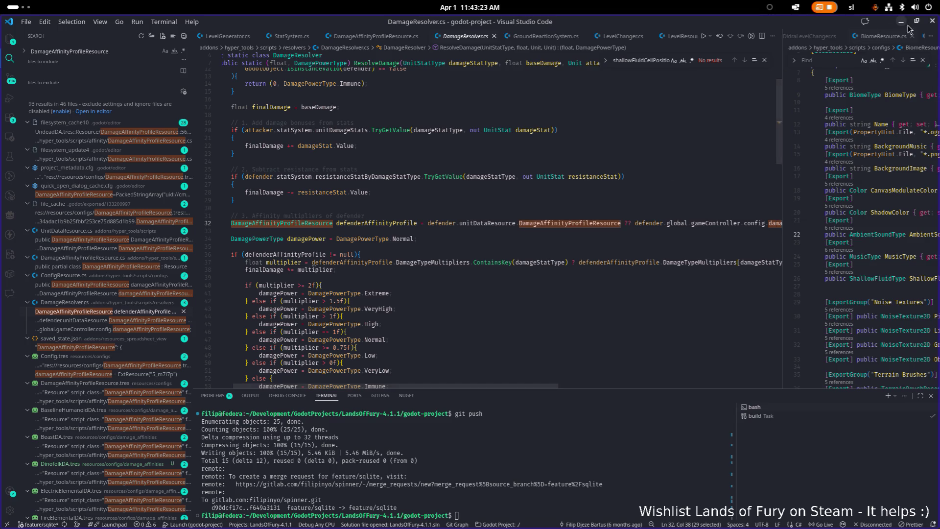
{"action": "key", "text": "alt+Tab"}
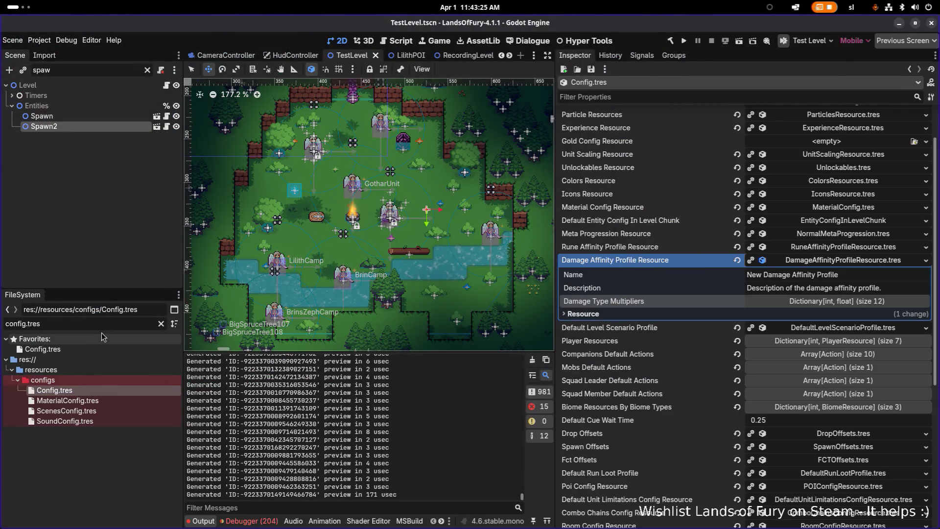
- Filter FileSystem by 'raptor' and open the Raptor.tres unit resource
{"action": "triple_click", "coordinate": [105, 327]}
{"action": "key", "text": "BackSpace"}
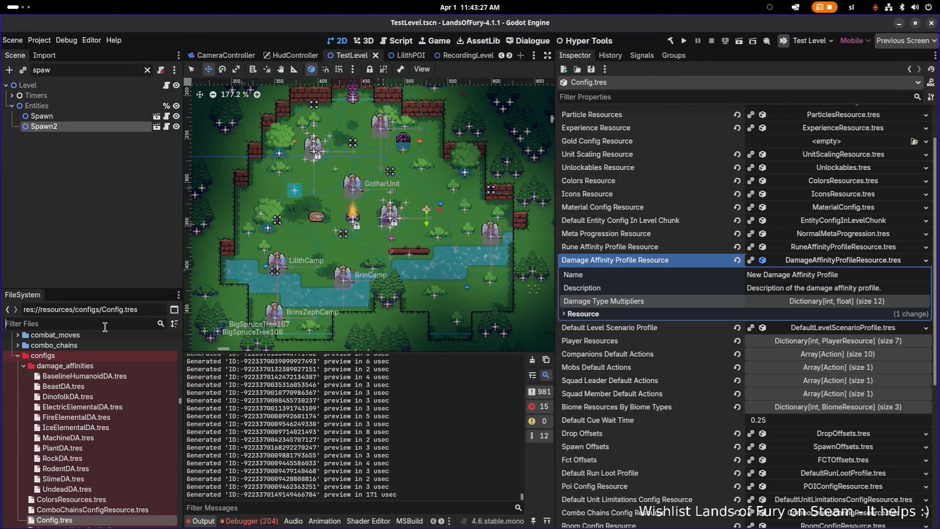
{"action": "type", "text": "raptor"}
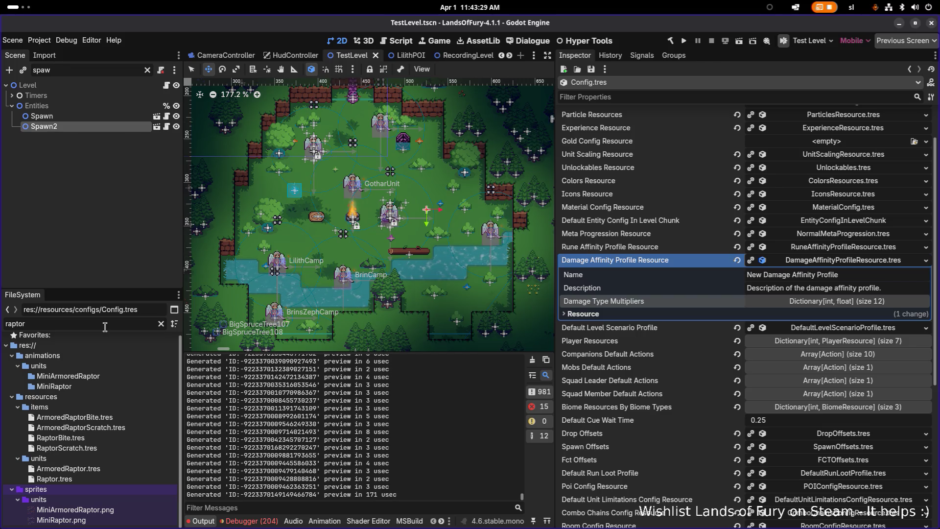
{"action": "left_click", "coordinate": [54, 478]}
{"action": "scroll", "coordinate": [768, 290], "scroll_direction": "down", "scroll_amount": 5}
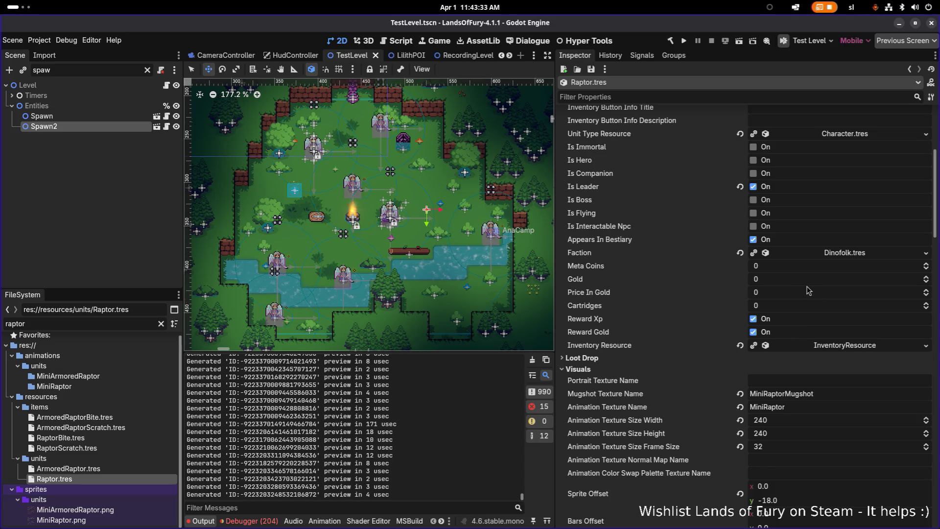
- Assign DinofolkDA.tres as the Raptor's damage affinity profile, save, and open ArmoredRaptor.tres
{"action": "left_click", "coordinate": [748, 98]}
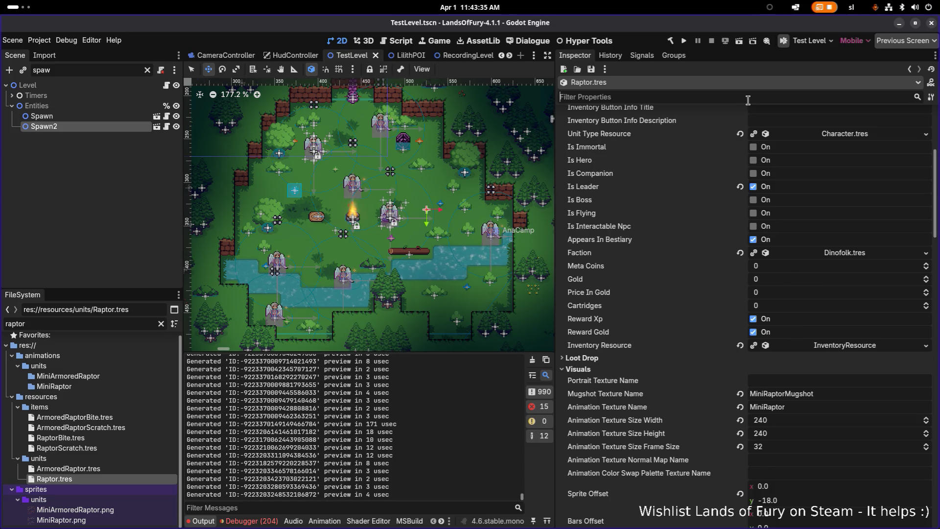
{"action": "type", "text": "damage"}
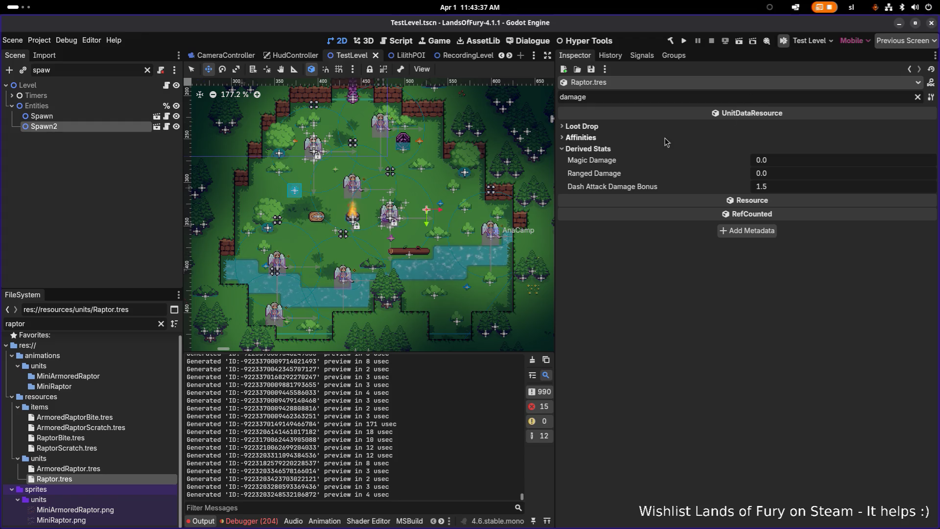
{"action": "left_click", "coordinate": [659, 139]}
{"action": "left_click", "coordinate": [918, 150]}
{"action": "type", "text": "dino"}
{"action": "key", "text": "Return"}
{"action": "key", "text": "ctrl+s"}
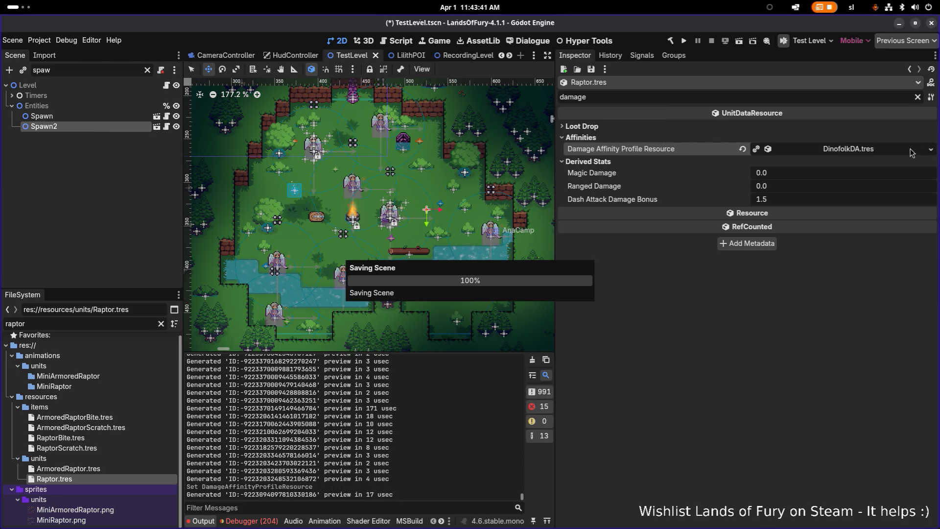
{"action": "left_click", "coordinate": [120, 469]}
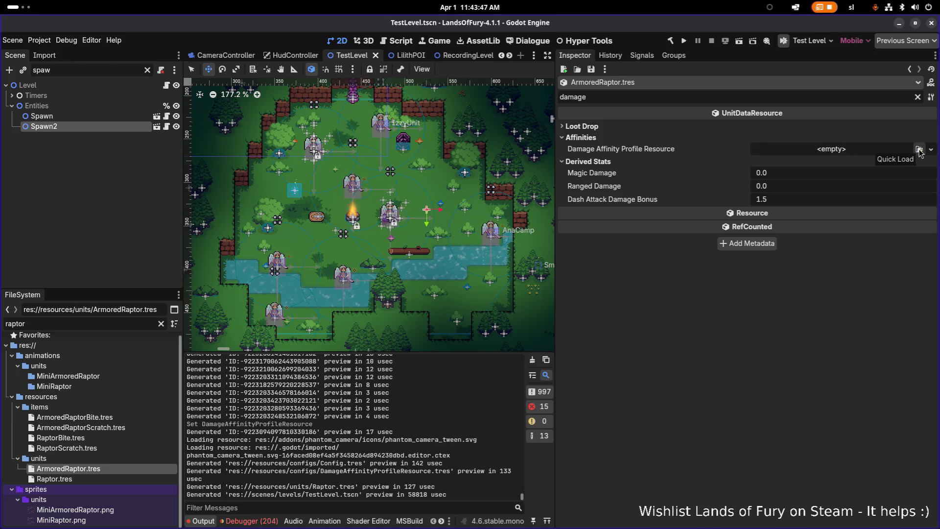
- Assign DinofolkDA.tres to the ArmoredRaptor's damage affinity profile and save
{"action": "left_click", "coordinate": [919, 150]}
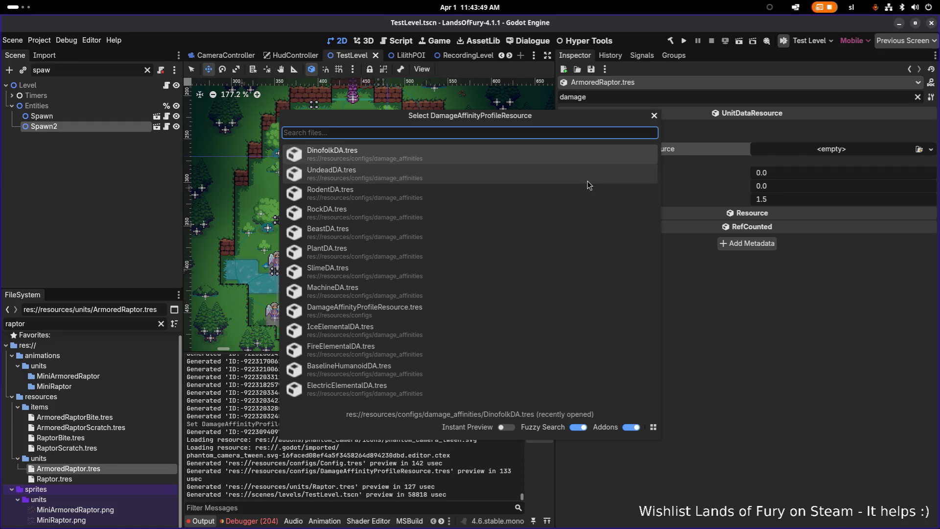
{"action": "key", "text": "Return"}
{"action": "key", "text": "ctrl+s"}
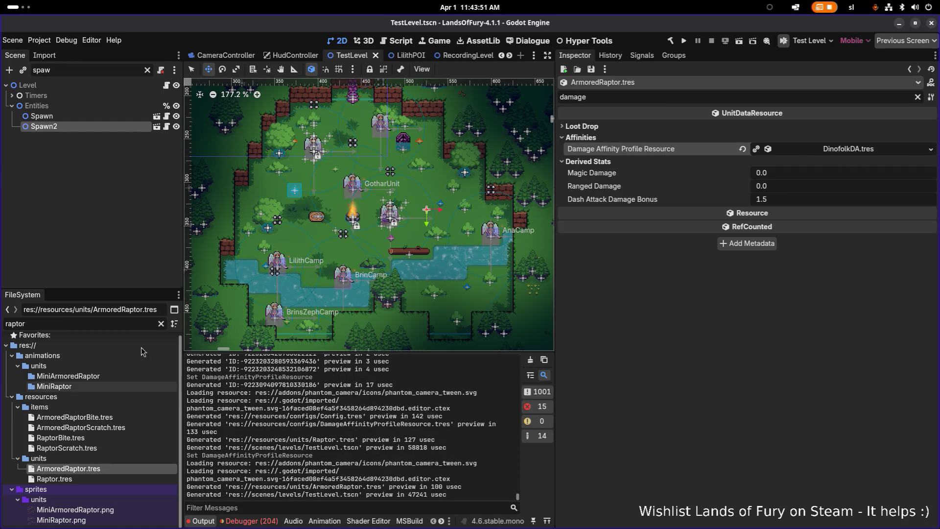
- Give DinoManFirebreather.tres the DinofolkDA.tres profile, save, and select the Spawn node
{"action": "double_click", "coordinate": [135, 321]}
{"action": "type", "text": "fireb"}
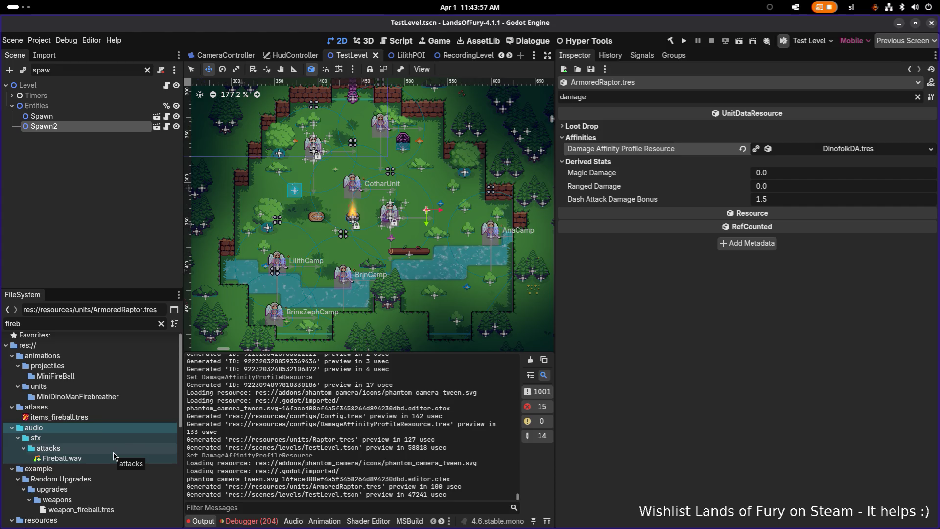
{"action": "type", "text": "rea"}
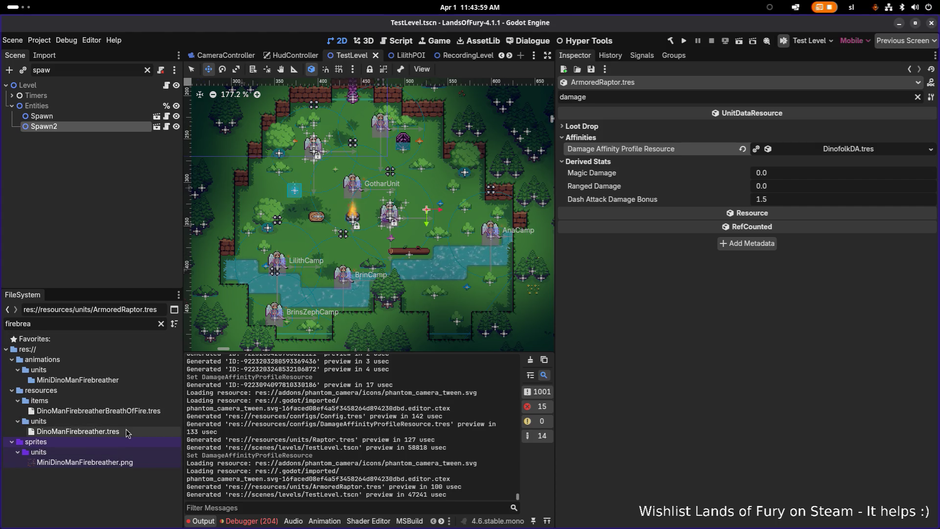
{"action": "left_click", "coordinate": [122, 436]}
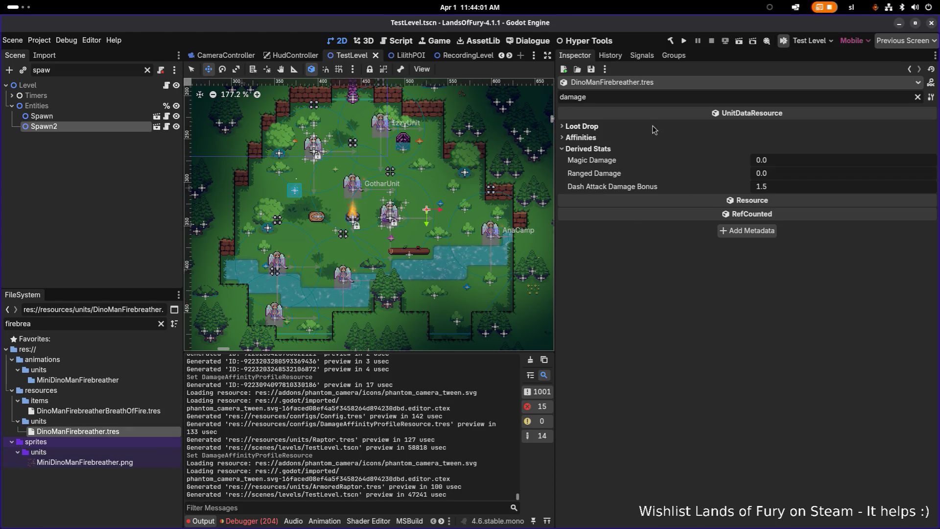
{"action": "left_click", "coordinate": [919, 150]}
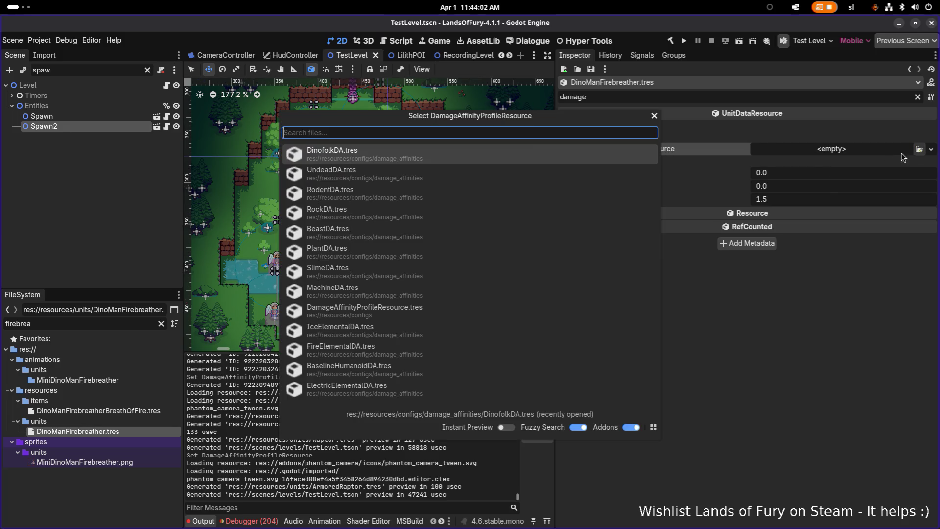
{"action": "double_click", "coordinate": [533, 150]}
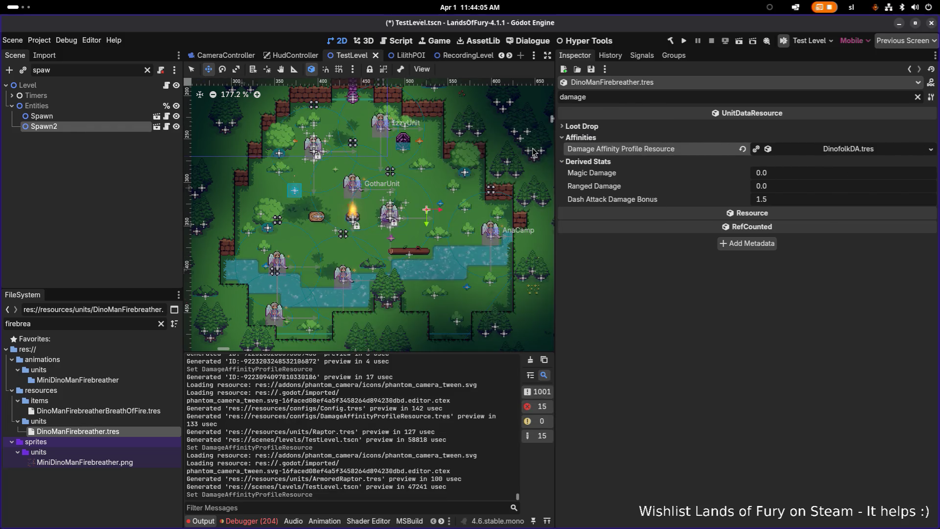
{"action": "key", "text": "ctrl+s"}
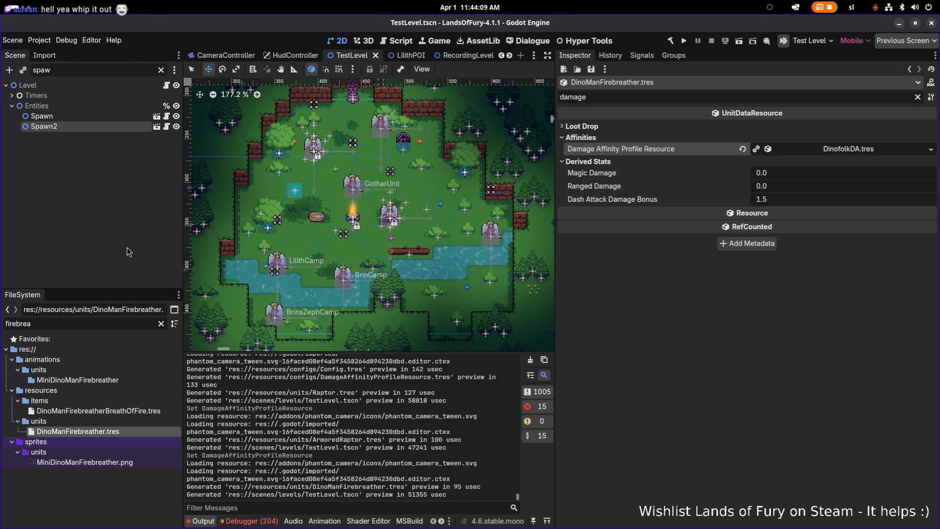
{"action": "left_click", "coordinate": [91, 118]}
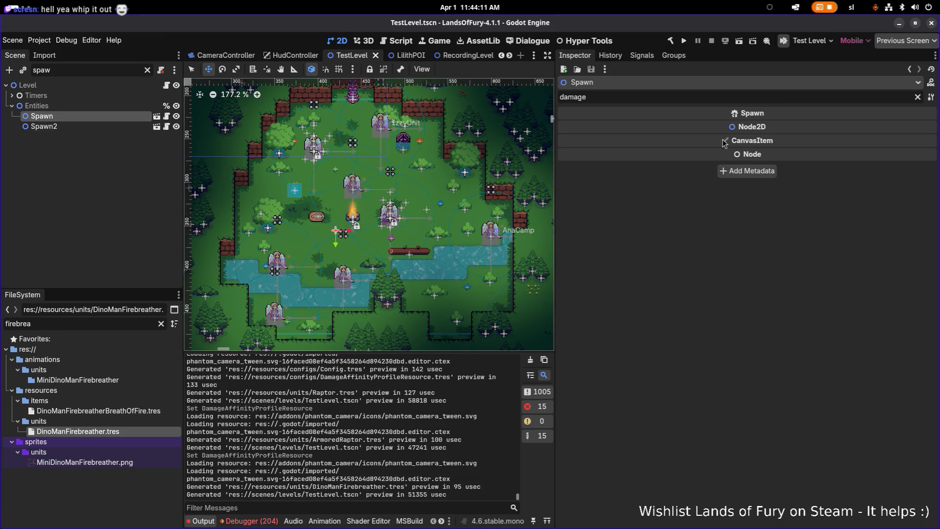
- Give Spawn2 a new WeightedListResource unit list of type Diminishing
{"action": "left_click", "coordinate": [918, 98]}
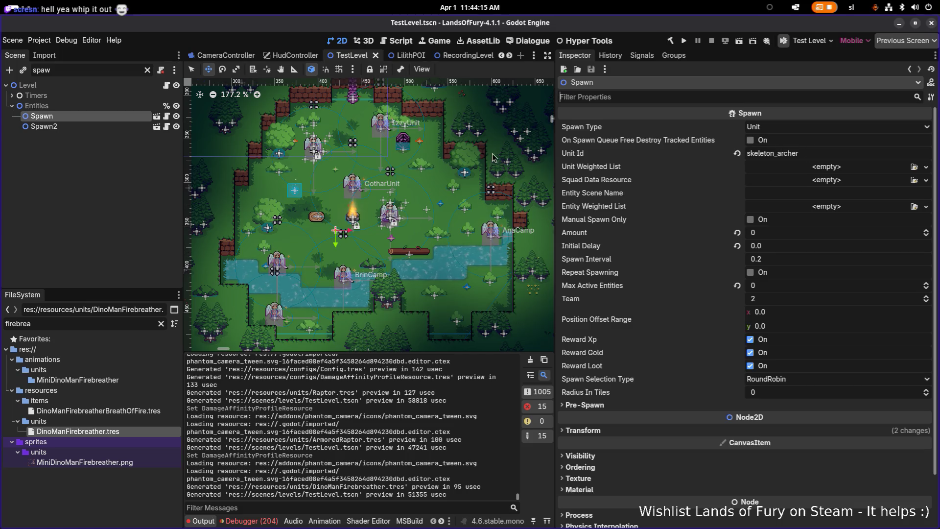
{"action": "left_click", "coordinate": [122, 126]}
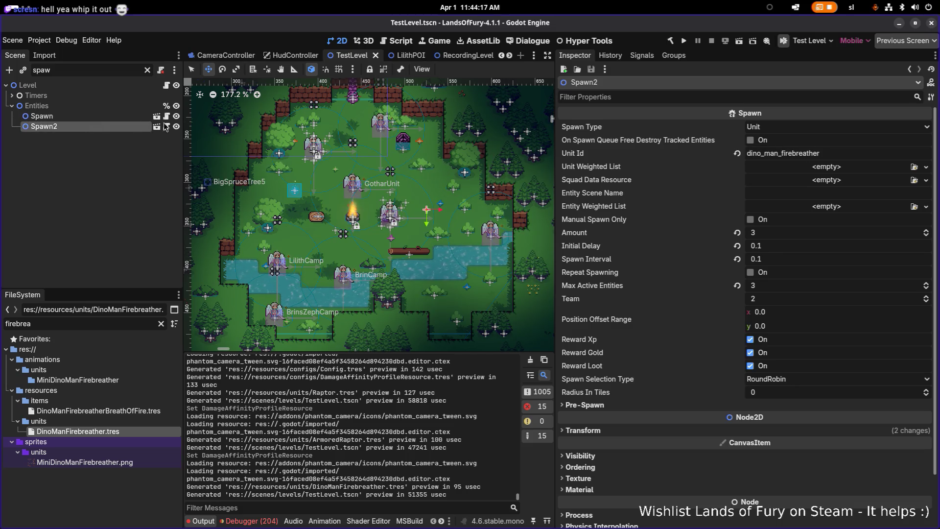
{"action": "left_click", "coordinate": [847, 173]}
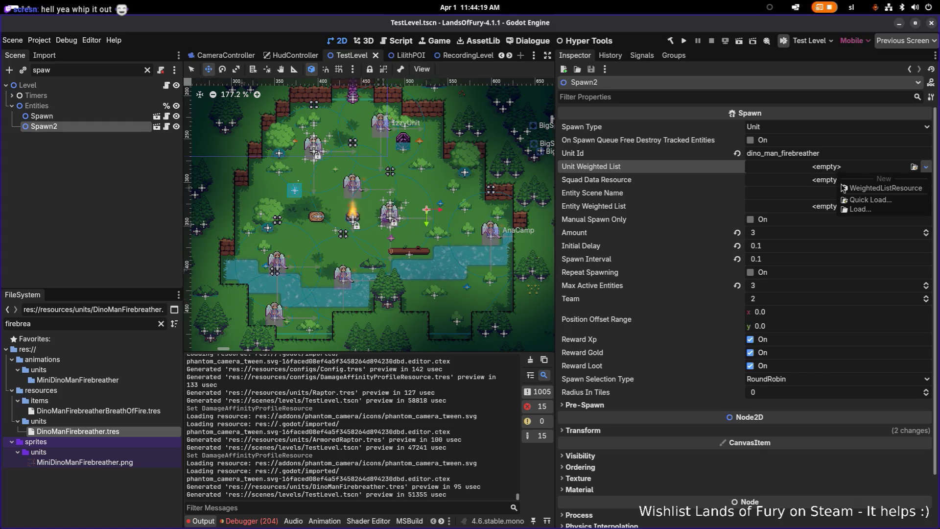
{"action": "left_click", "coordinate": [842, 187]}
{"action": "left_click", "coordinate": [840, 167]}
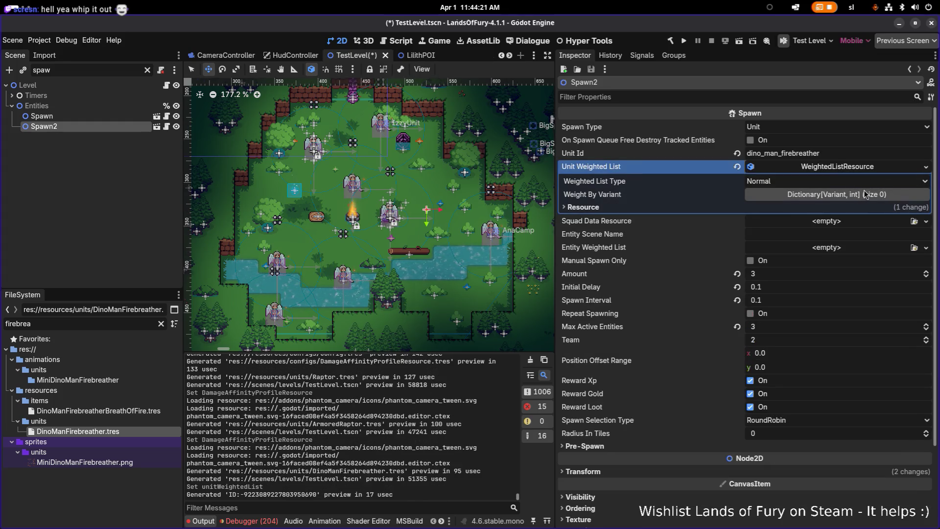
{"action": "left_click", "coordinate": [842, 181]}
{"action": "left_click", "coordinate": [843, 202]}
- Add string keys raptor, armored_raptor and dino_man_firebreather, each weighted 1
{"action": "left_click", "coordinate": [836, 194]}
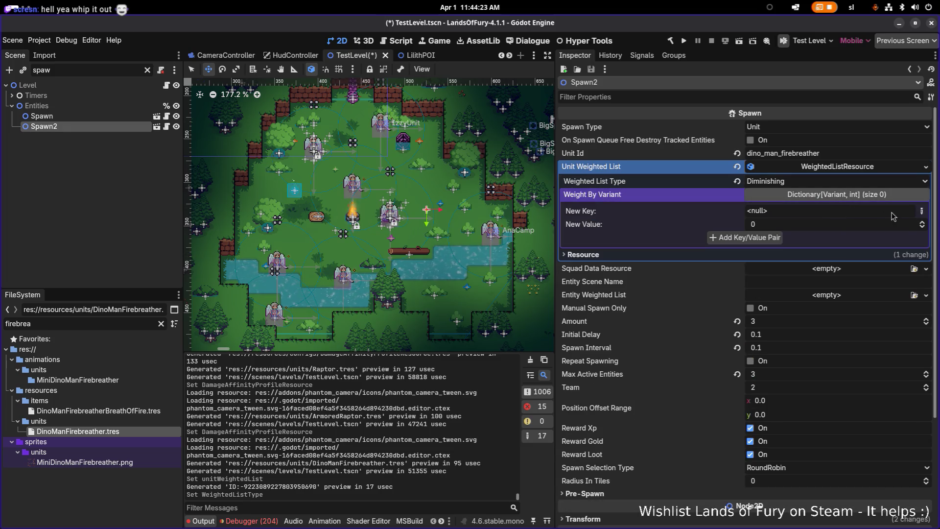
{"action": "left_click", "coordinate": [922, 211]}
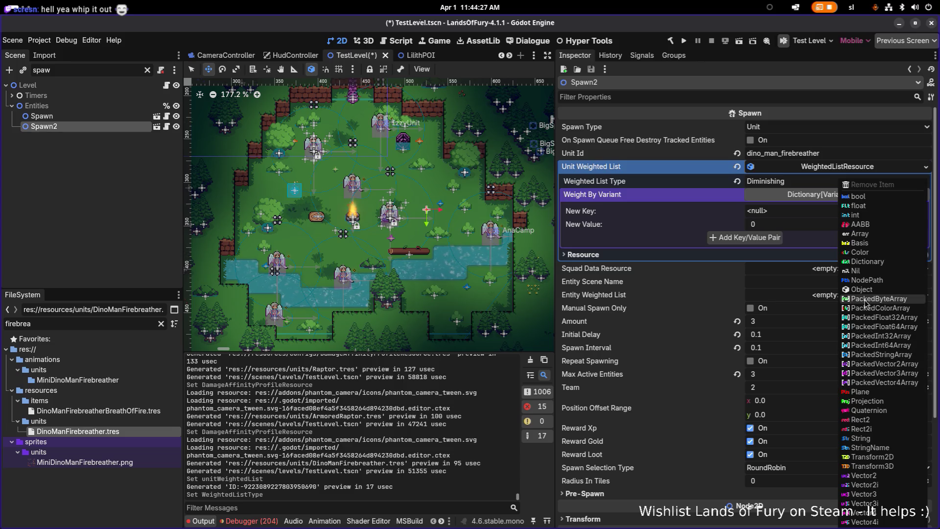
{"action": "left_click", "coordinate": [872, 438]}
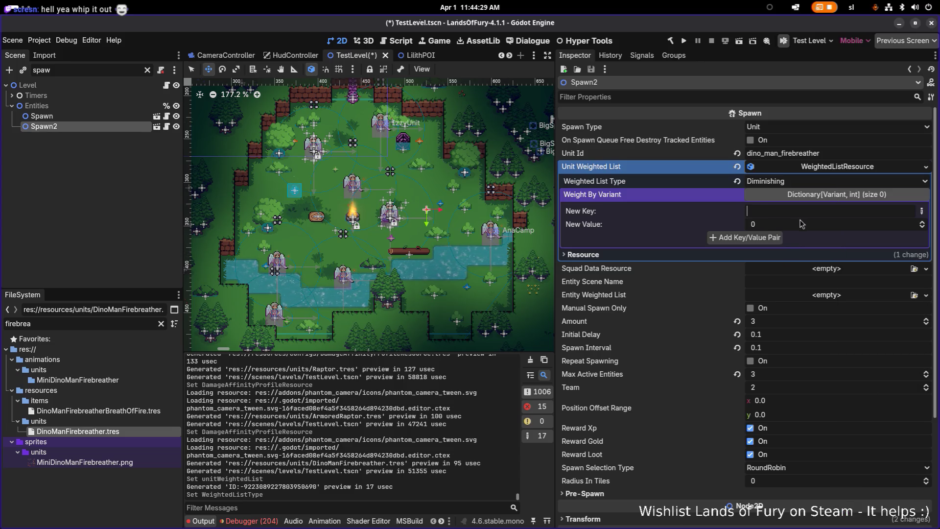
{"action": "type", "text": "raptor"}
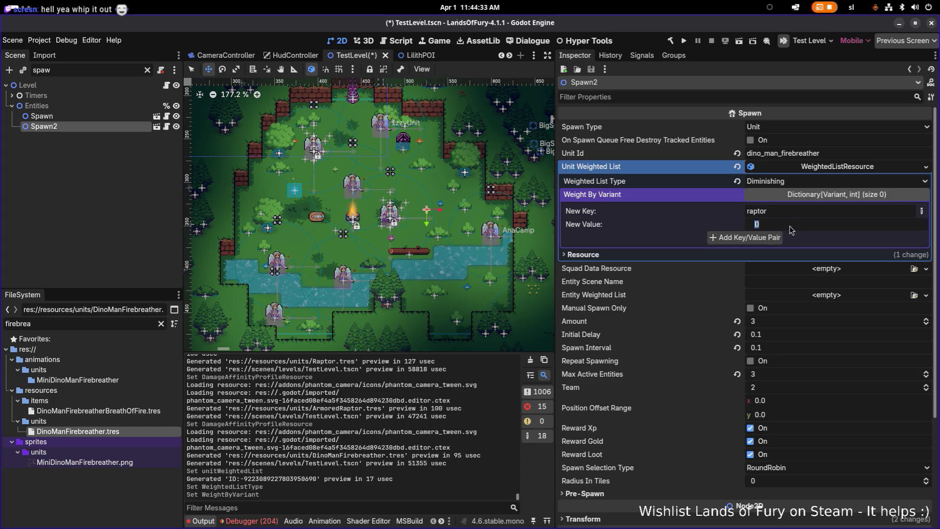
{"action": "left_click", "coordinate": [764, 237]}
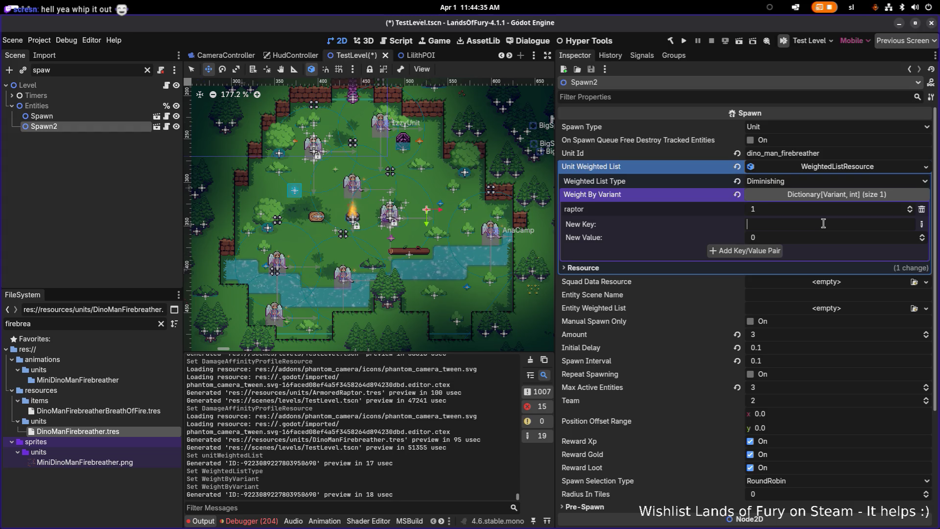
{"action": "type", "text": "armored_raptor"}
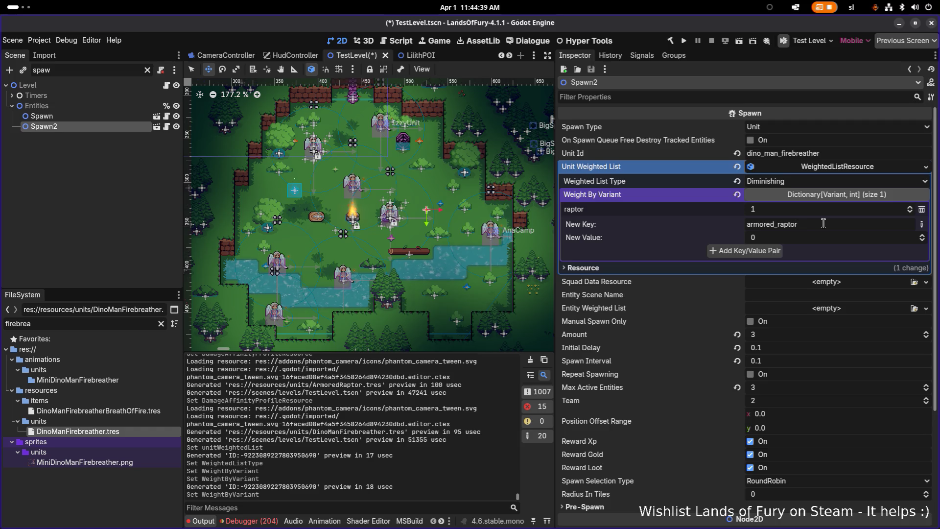
{"action": "left_click", "coordinate": [774, 252]}
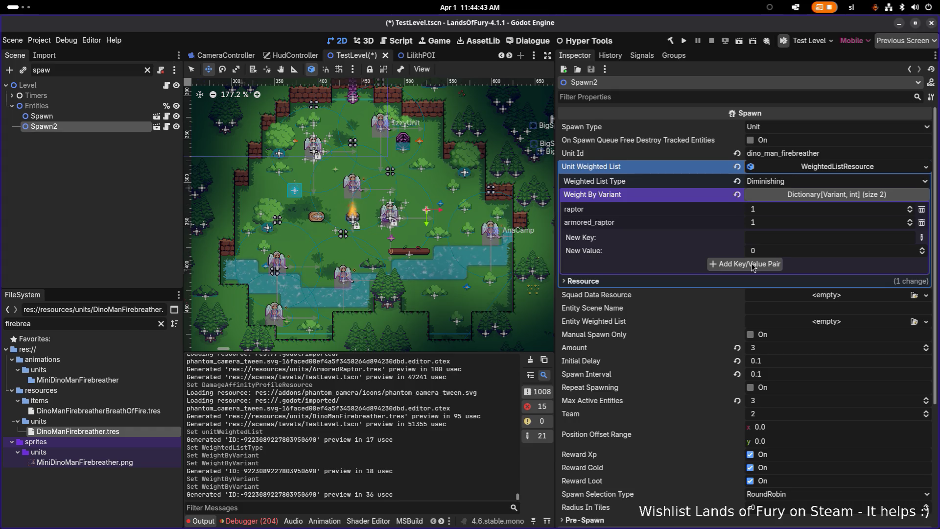
{"action": "type", "text": "dino_man_firebreather"}
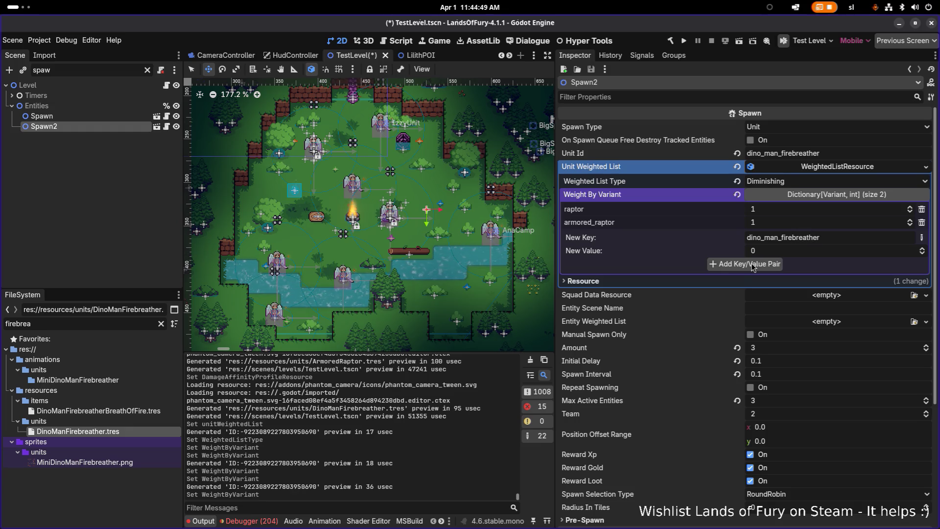
{"action": "left_click", "coordinate": [769, 264]}
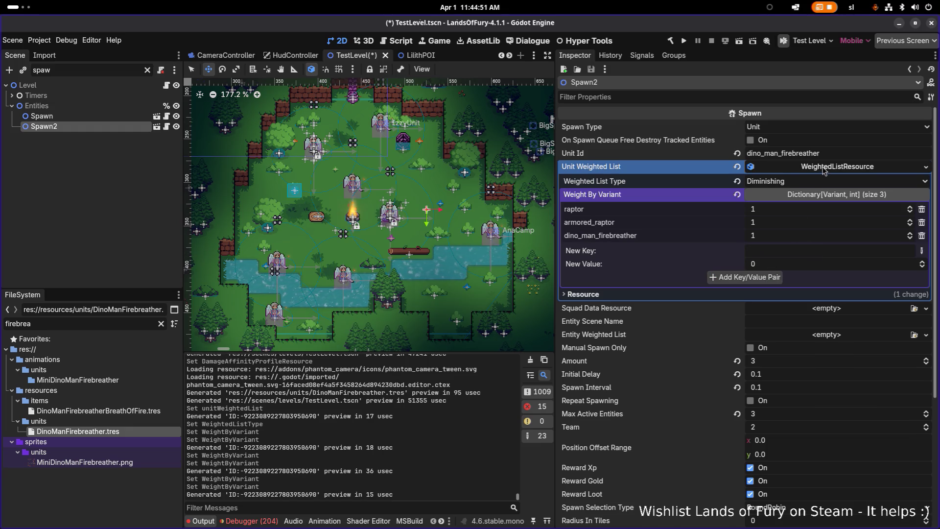
{"action": "left_click", "coordinate": [825, 169]}
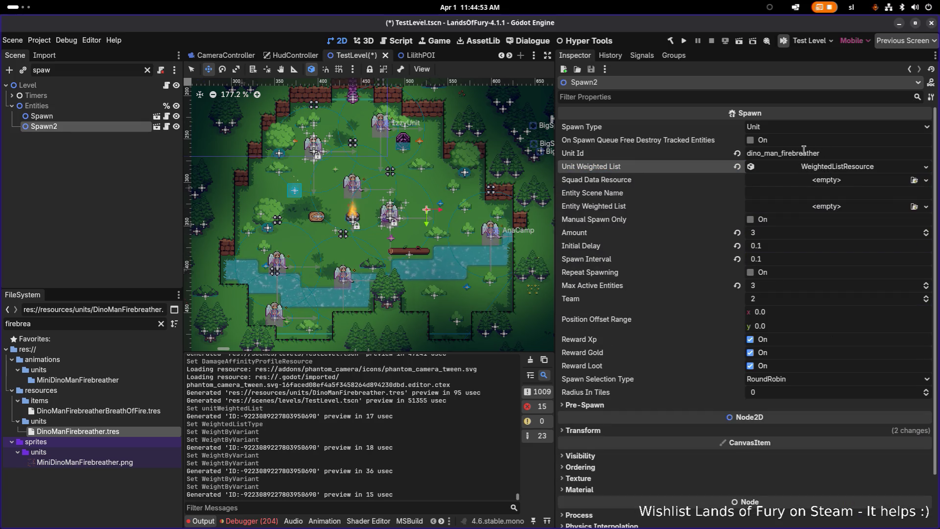
- Set Spawn2's Spawn Type to UnitWeightedList and save the TestLevel scene
{"action": "left_click", "coordinate": [772, 128]}
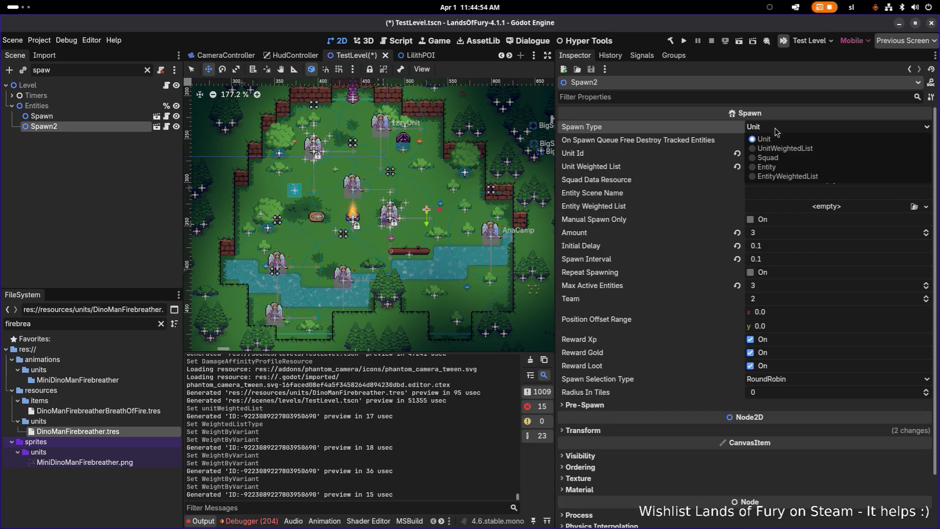
{"action": "left_click", "coordinate": [827, 150]}
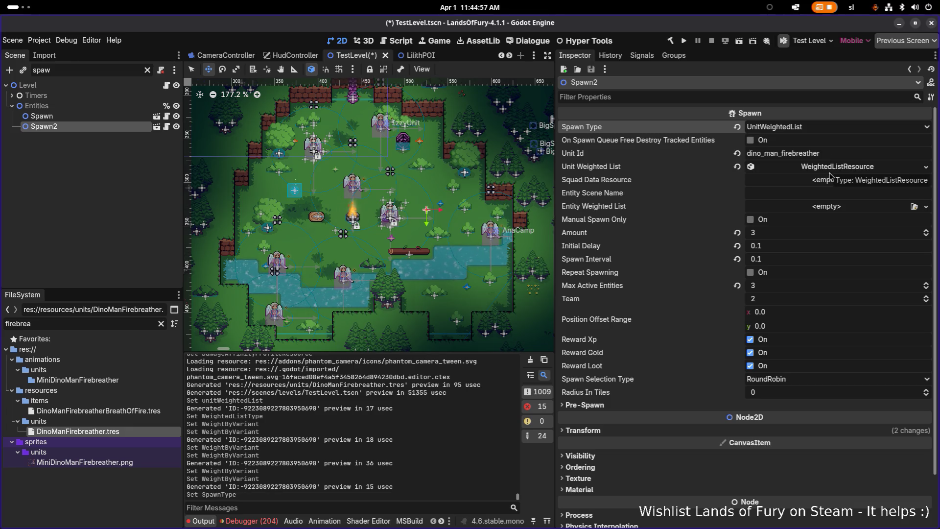
{"action": "key", "text": "ctrl+s"}
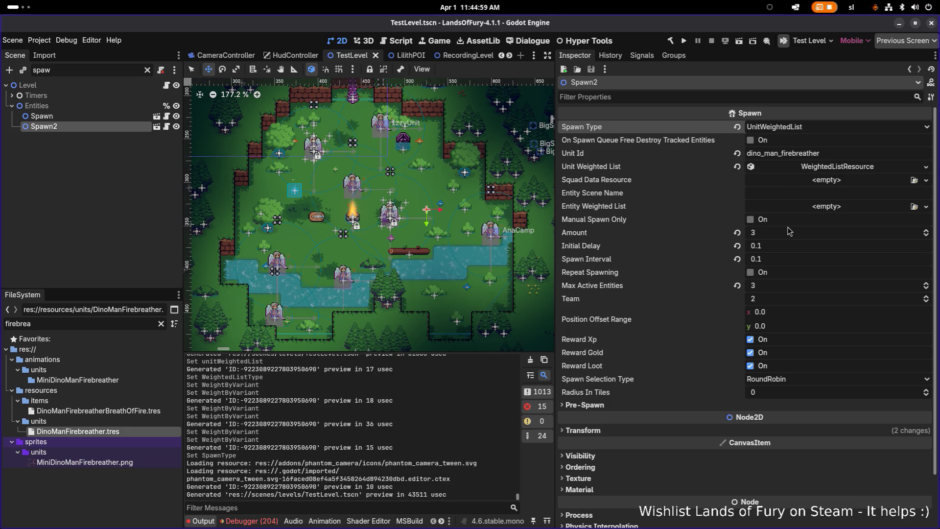
- Review the Unit Weighted List entries, then run the project to test the spawner
{"action": "left_click", "coordinate": [842, 167]}
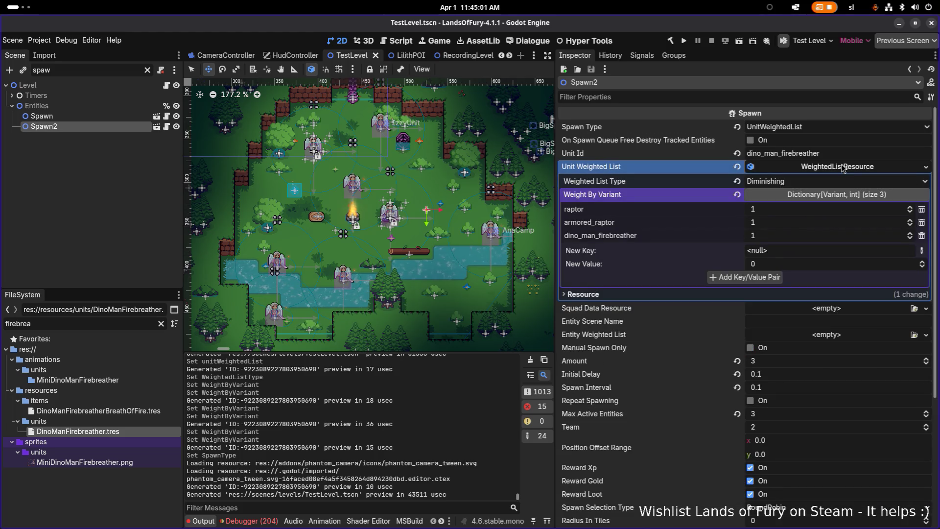
{"action": "left_click", "coordinate": [842, 168]}
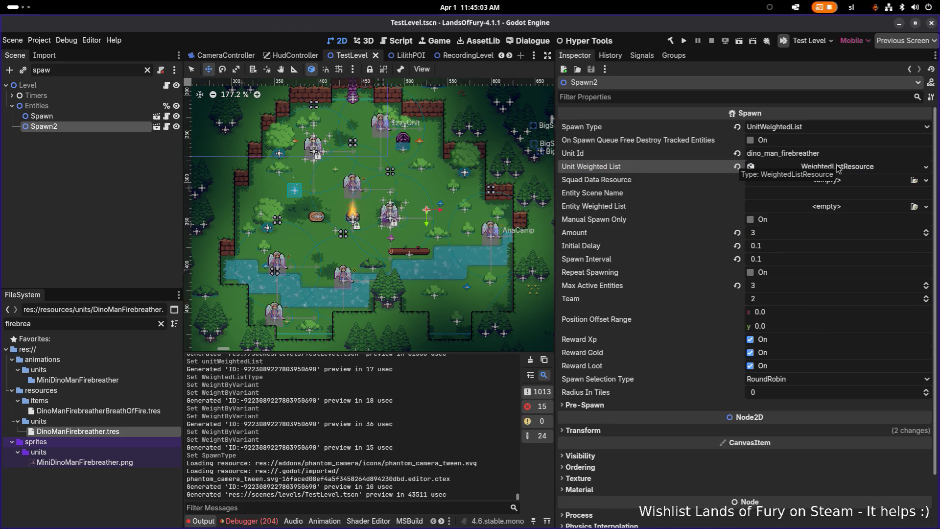
{"action": "left_click", "coordinate": [684, 41]}
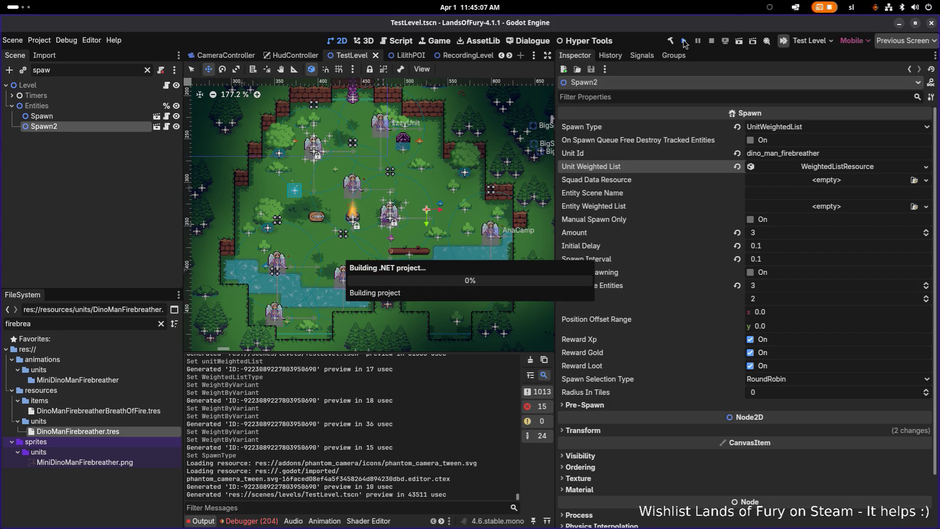
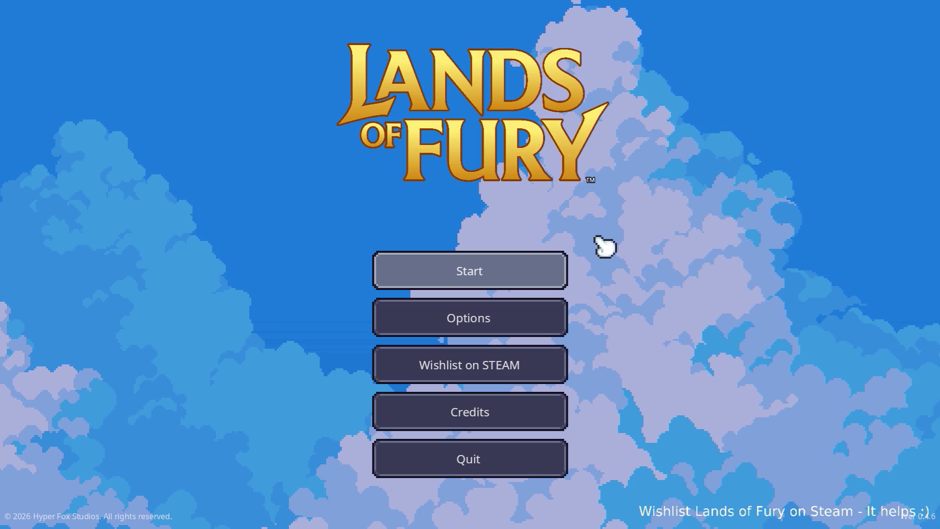
- Skip the title screen and load the first save profile into The Glade
{"action": "left_click", "coordinate": [485, 272]}
{"action": "left_click", "coordinate": [481, 275]}
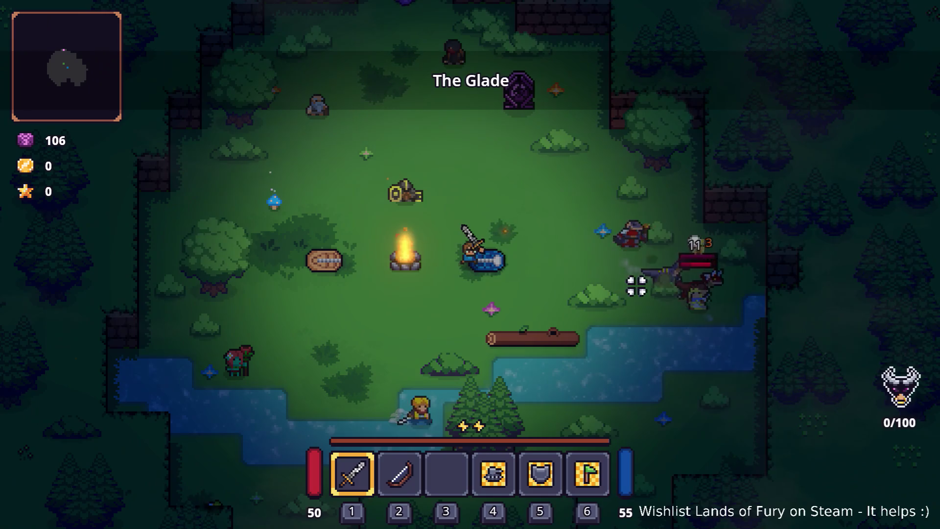
- Walk the hero around the campfire and onto the blue log, dodging enemies
{"action": "key", "text": "a"}
{"action": "key", "text": "s"}
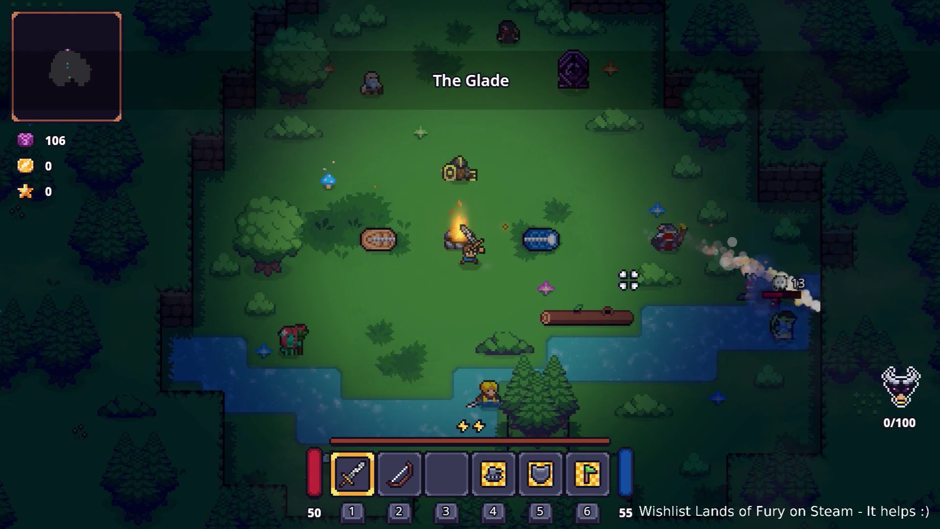
{"action": "key", "text": "d"}
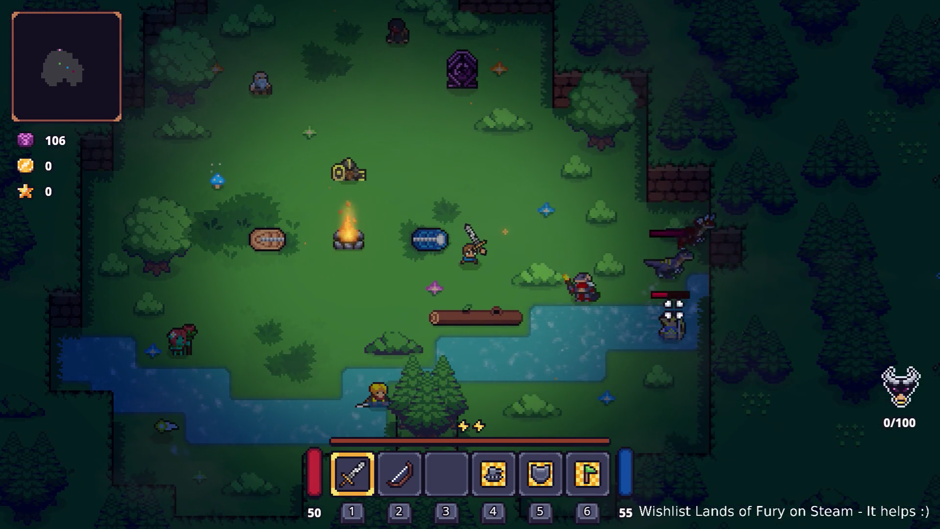
{"action": "key", "text": "a"}
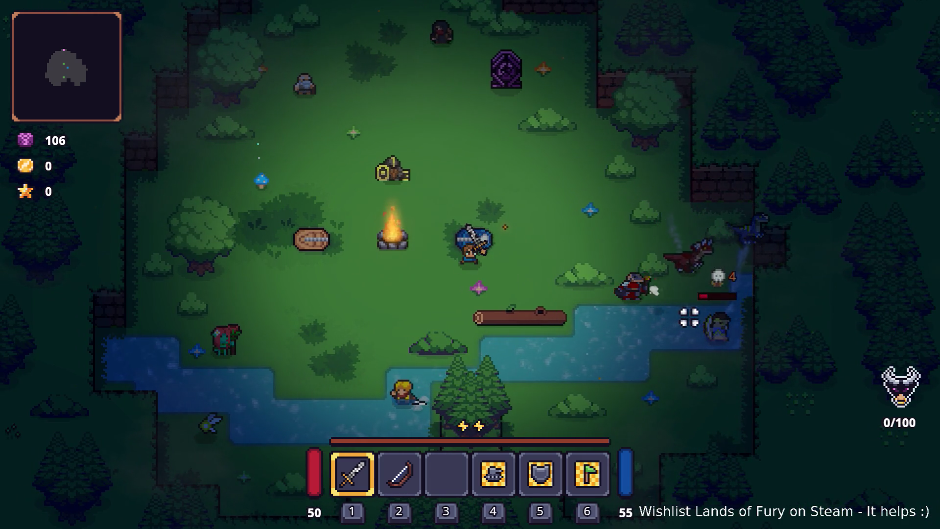
{"action": "key", "text": "d"}
{"action": "key", "text": "s"}
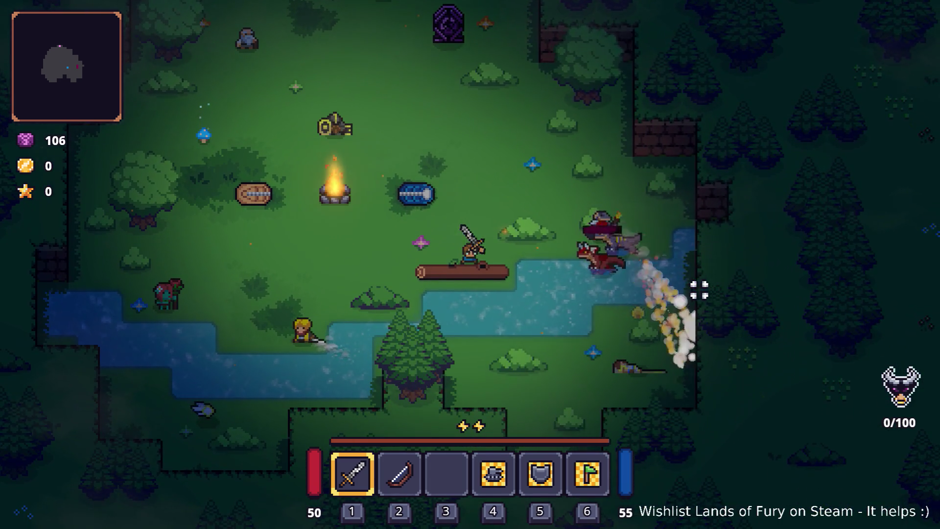
{"action": "key", "text": "a"}
{"action": "key", "text": "a"}
{"action": "key", "text": "s"}
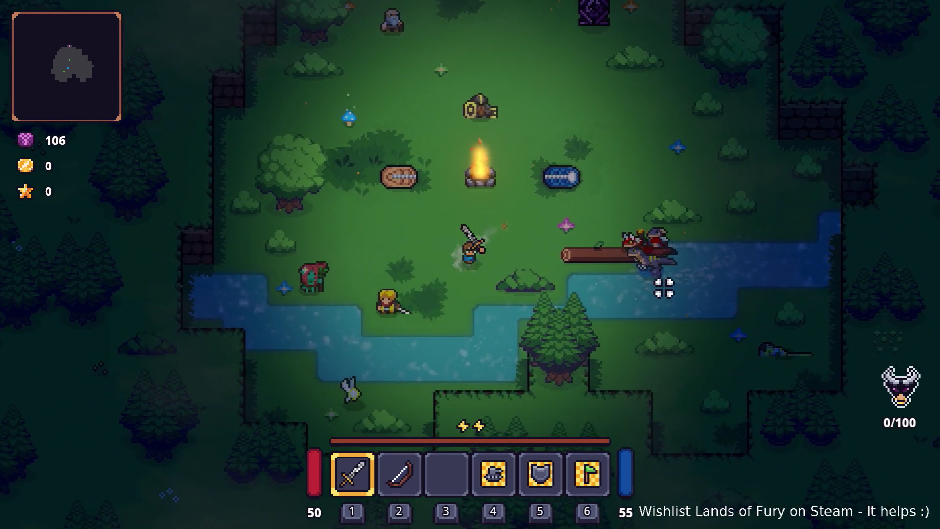
{"action": "key", "text": "d"}
{"action": "key", "text": "d"}
{"action": "key", "text": "s"}
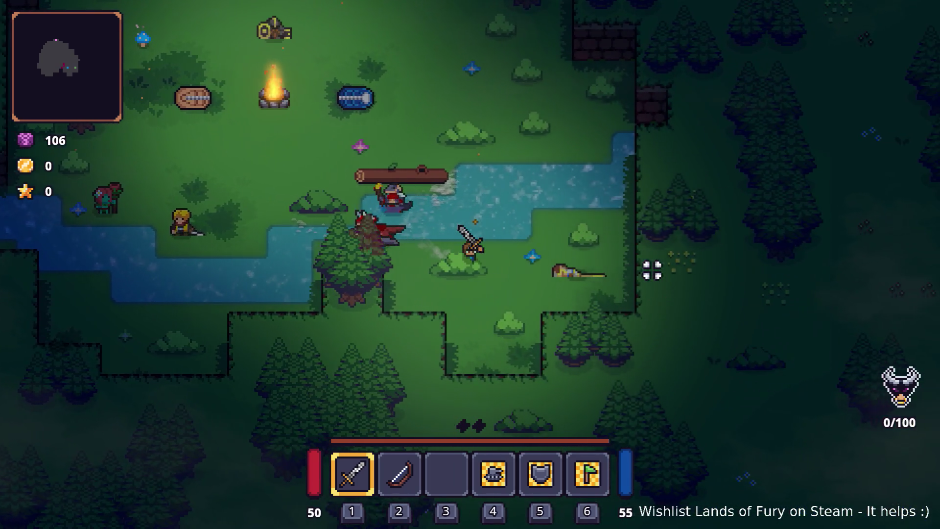
- Move up the clearing and fight the enemies near the campfire
{"action": "key", "text": "a"}
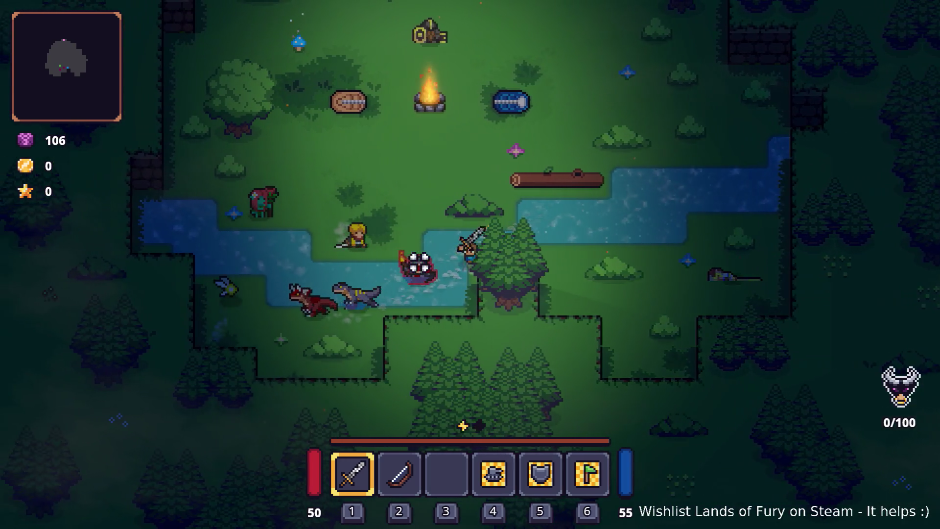
{"action": "key", "text": "w"}
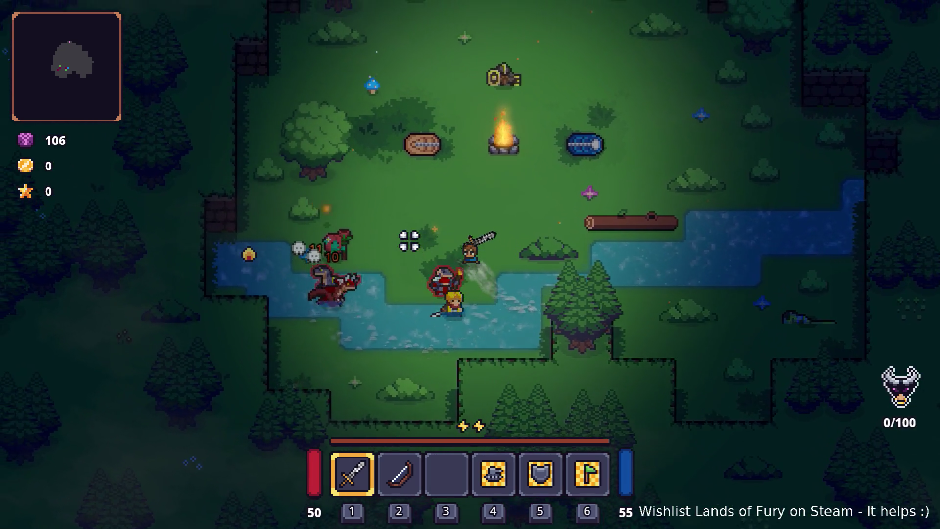
{"action": "key", "text": "w"}
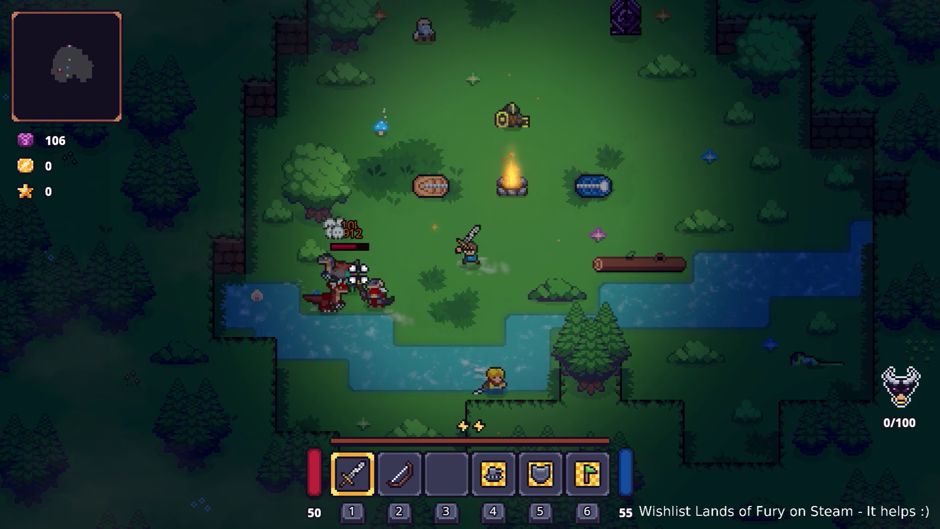
{"action": "key", "text": "w"}
{"action": "key", "text": "d"}
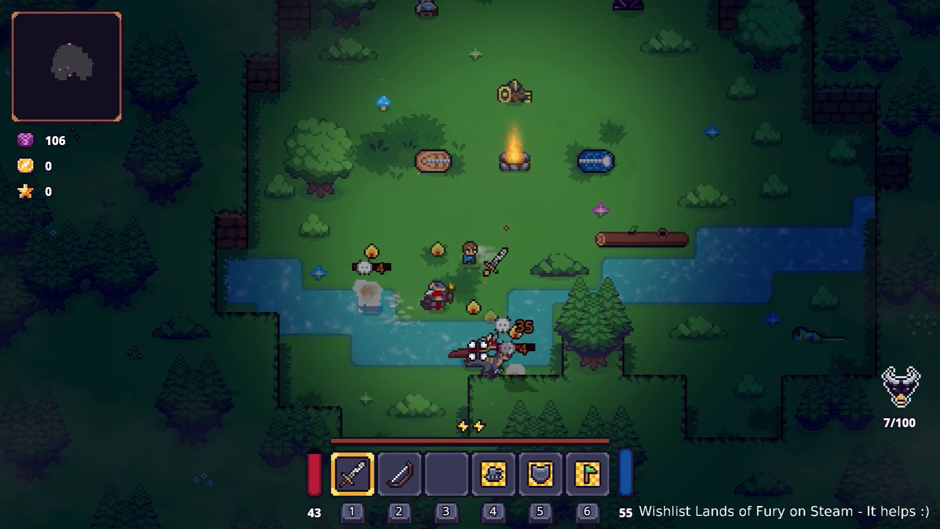
{"action": "key", "text": "s"}
{"action": "key", "text": "a"}
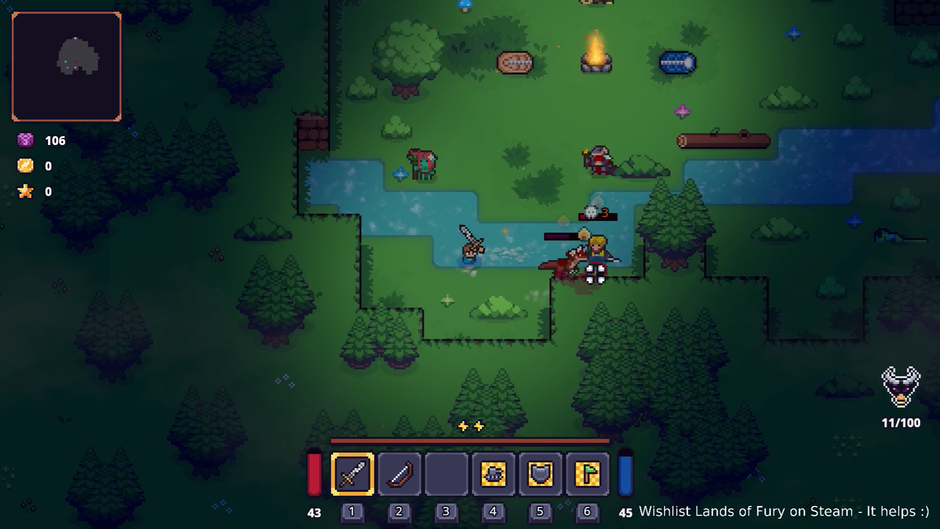
{"action": "key", "text": "w"}
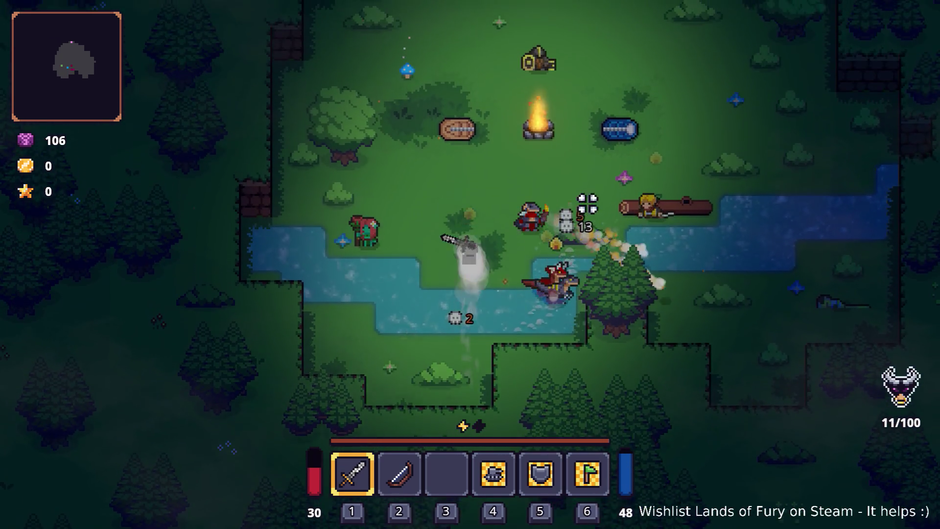
{"action": "key", "text": "d"}
{"action": "key", "text": "a"}
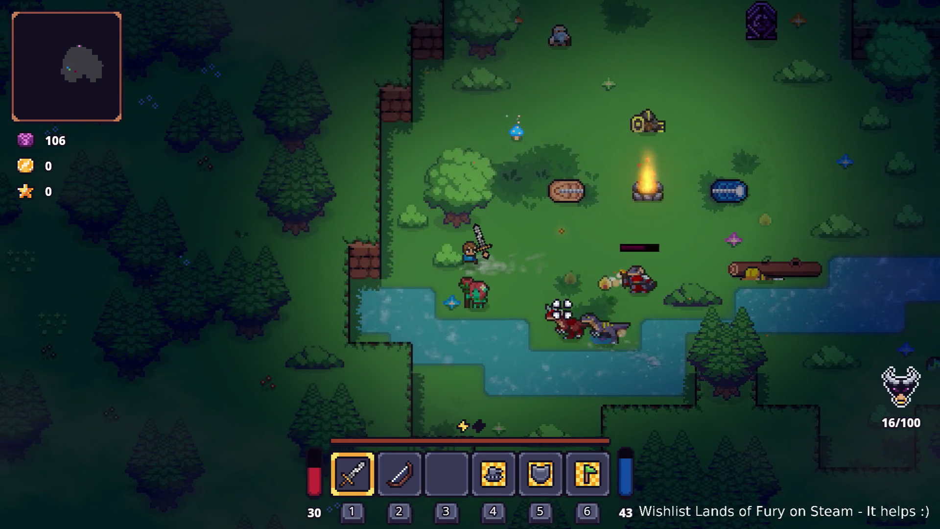
- Switch to the bow and keep shooting enemies until the hero falls
{"action": "key", "text": "w"}
{"action": "key", "text": "2"}
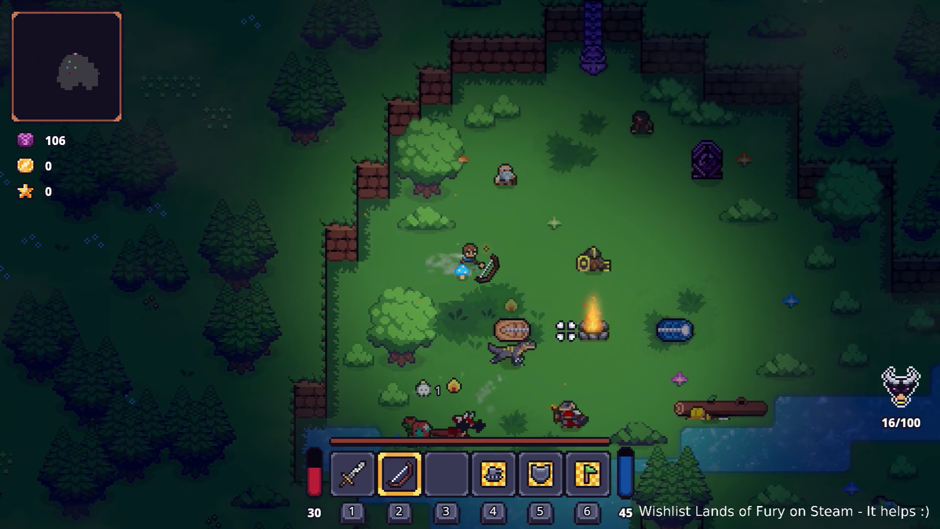
{"action": "key", "text": "d"}
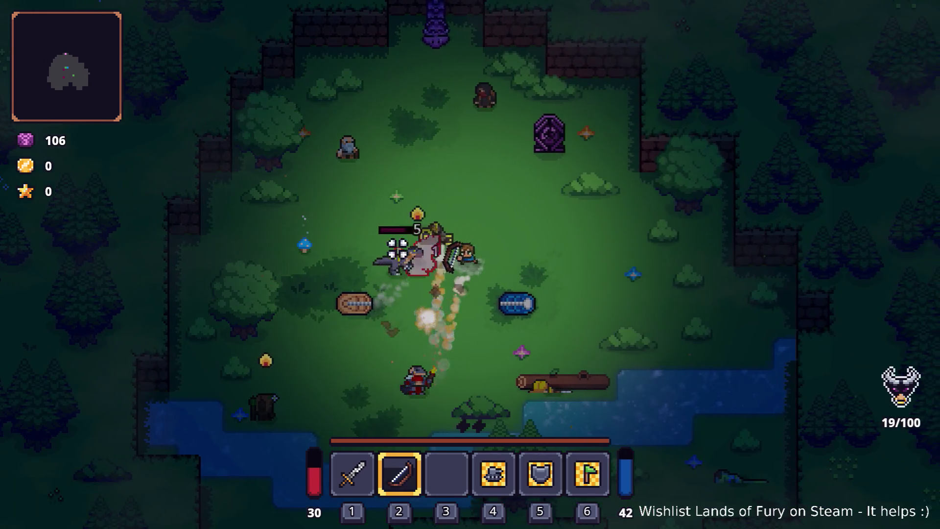
{"action": "key", "text": "d"}
{"action": "left_click", "coordinate": [400, 261]}
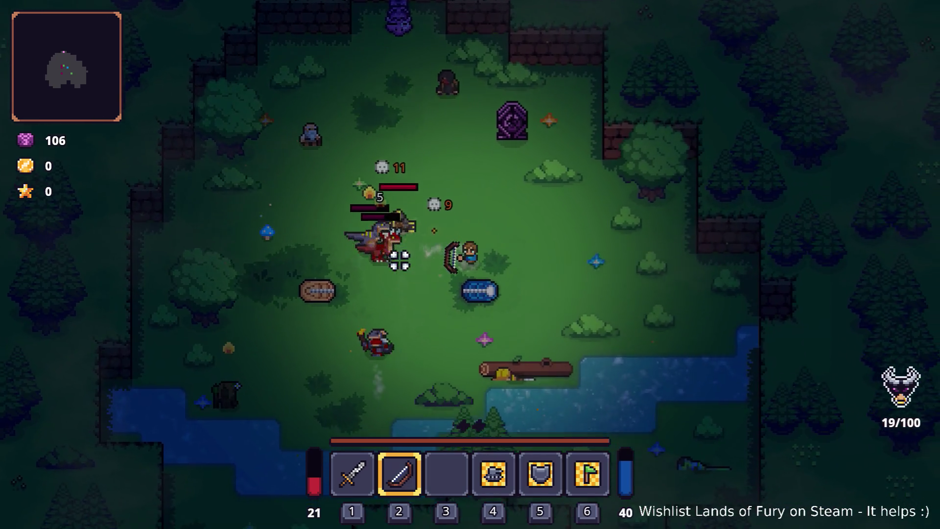
{"action": "key", "text": "s"}
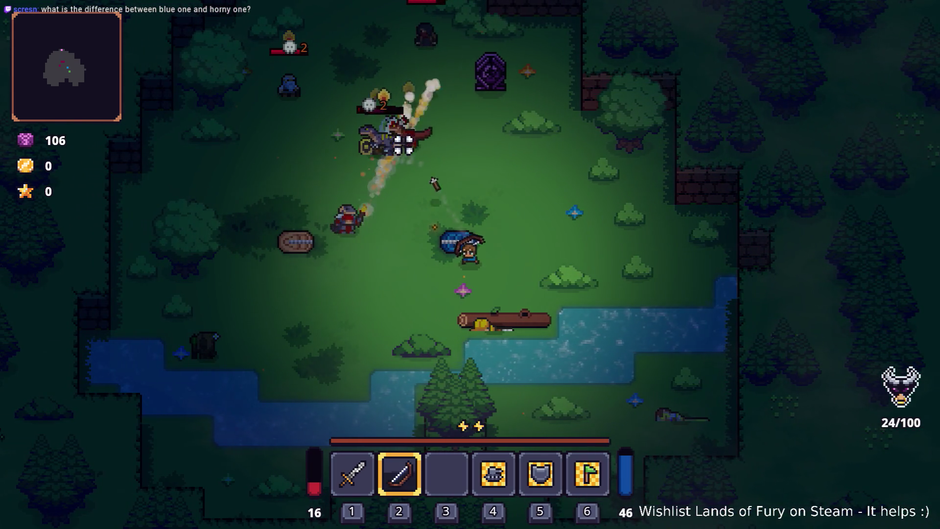
{"action": "key", "text": "s"}
{"action": "key", "text": "a"}
{"action": "left_click", "coordinate": [394, 164]}
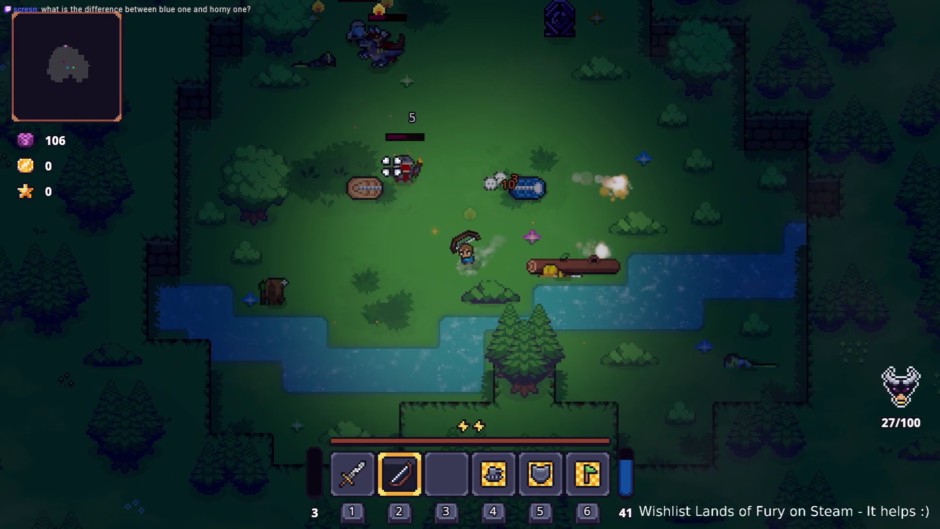
{"action": "left_click", "coordinate": [412, 152]}
{"action": "left_click", "coordinate": [467, 137]}
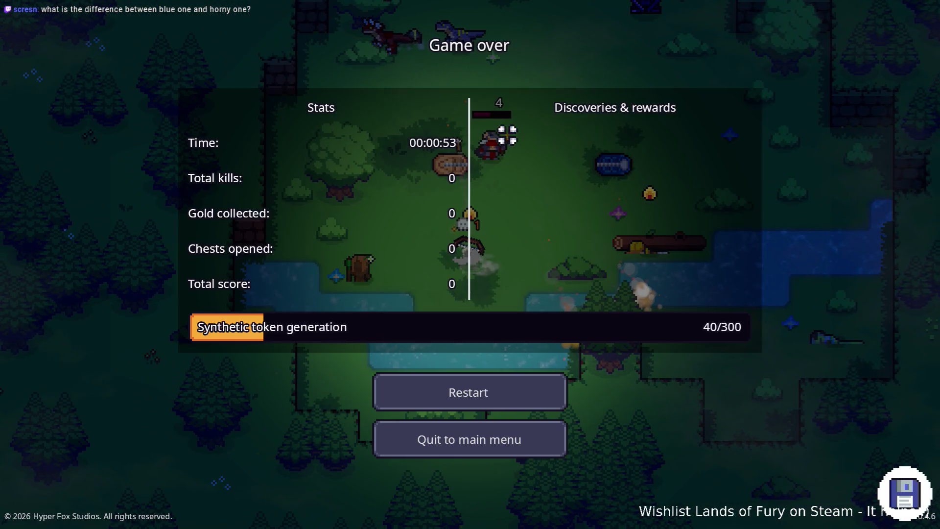
- Restart the run and shoot at the enemies near the hero
{"action": "left_click", "coordinate": [519, 393]}
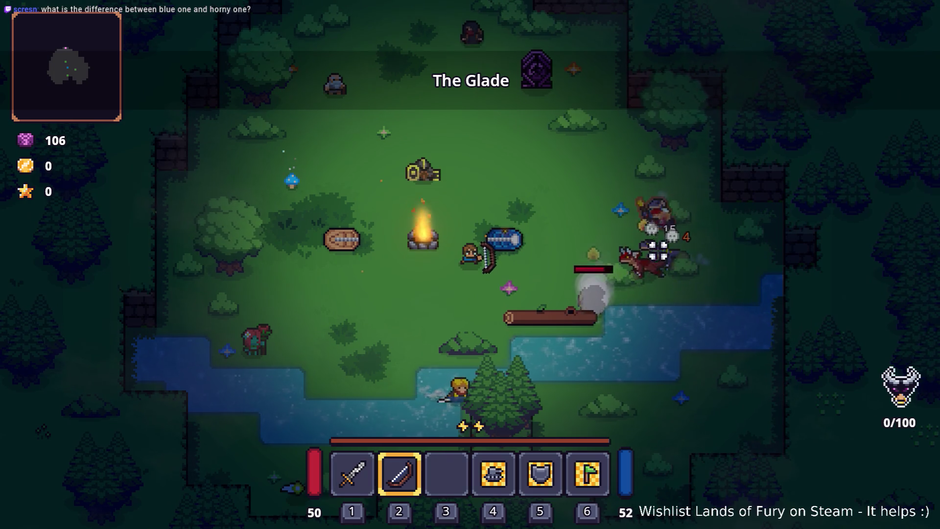
{"action": "key", "text": "w"}
{"action": "left_click", "coordinate": [658, 245]}
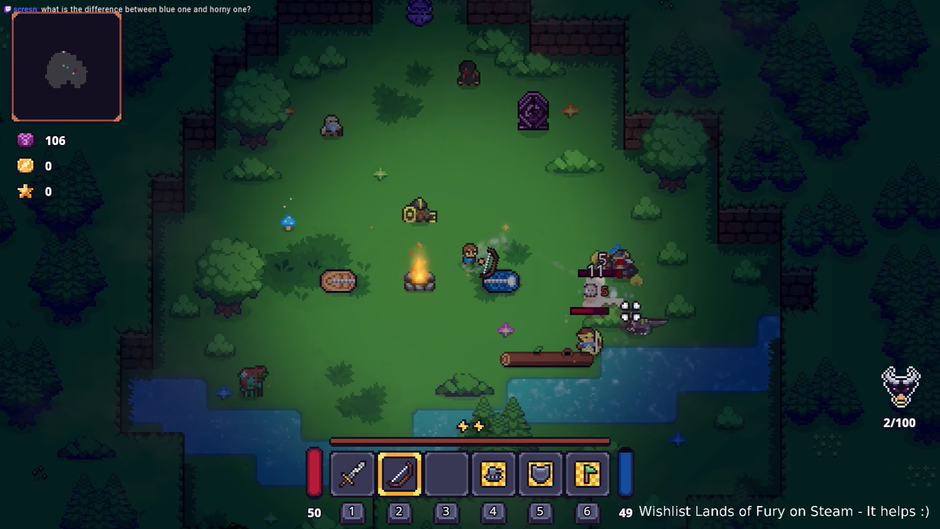
{"action": "key", "text": "s"}
{"action": "key", "text": "a"}
{"action": "left_click", "coordinate": [633, 316]}
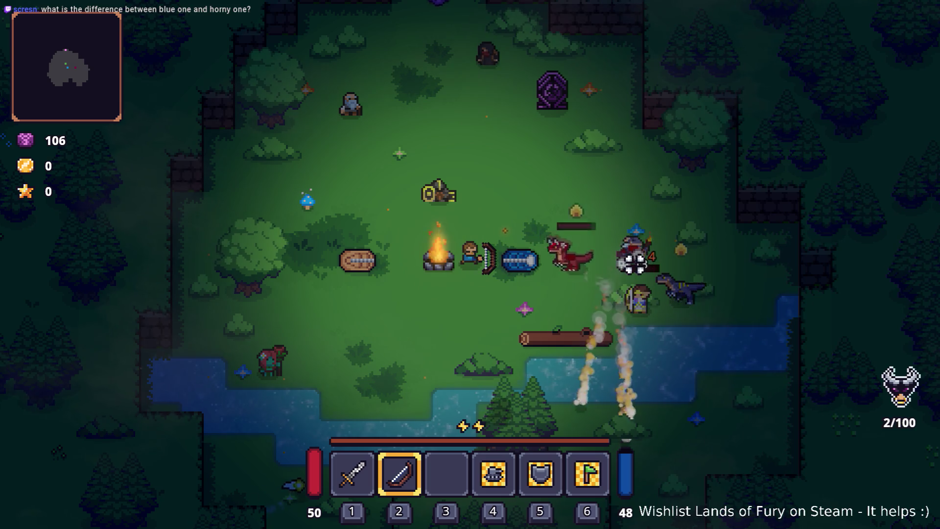
- Head down to the river and shoot the red dino repeatedly
{"action": "key", "text": "s"}
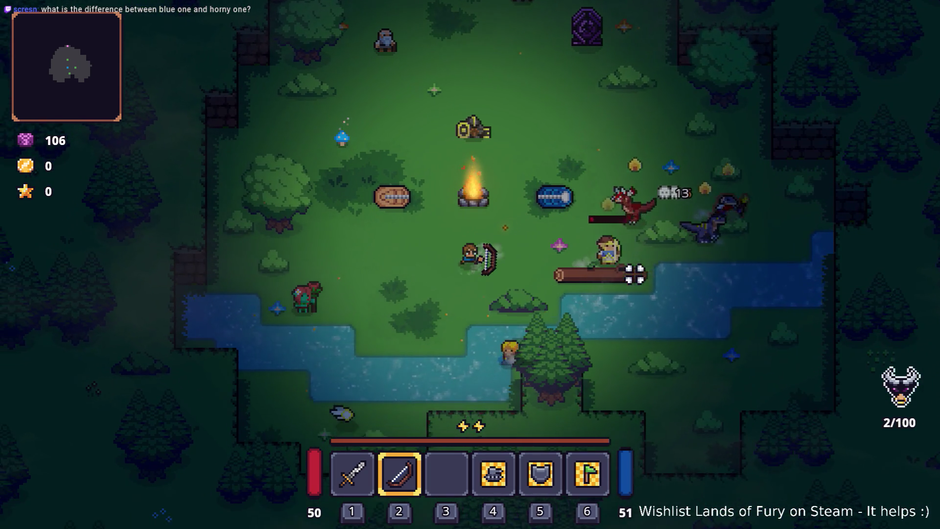
{"action": "key", "text": "a"}
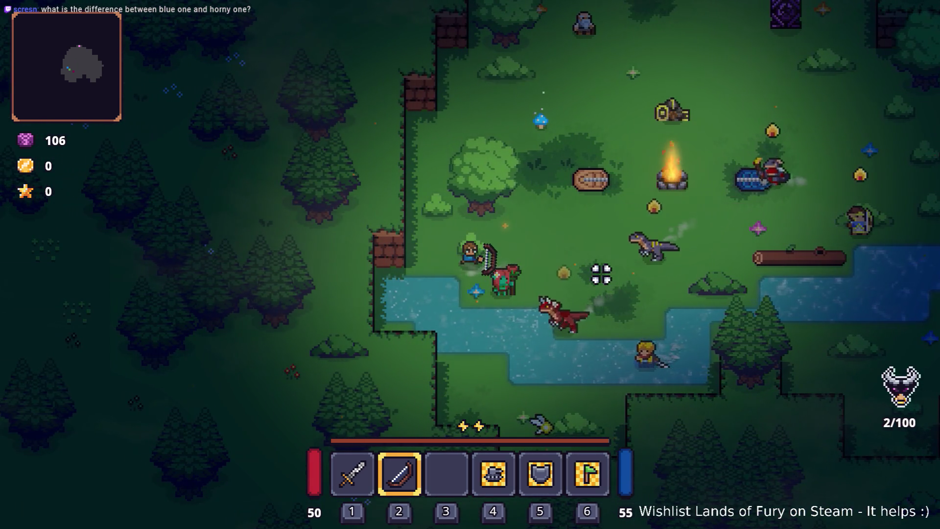
{"action": "key", "text": "d"}
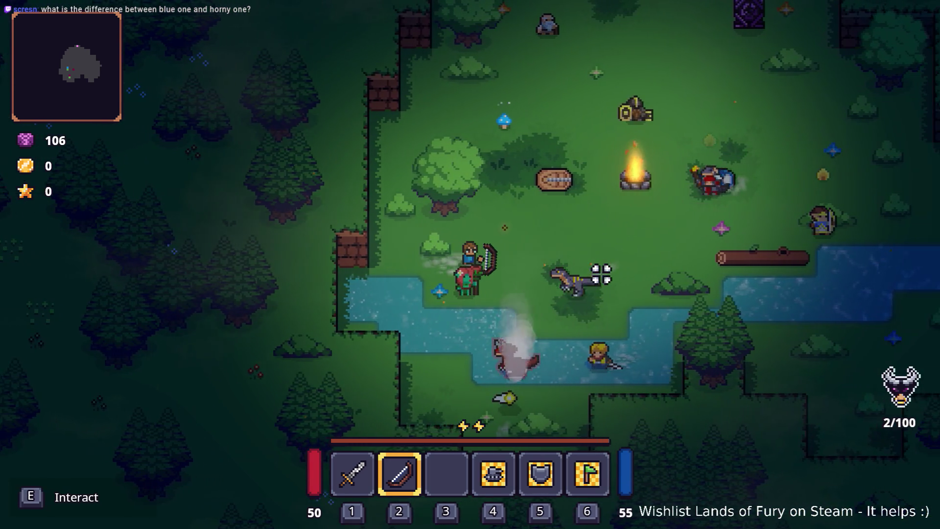
{"action": "key", "text": "s"}
{"action": "left_click", "coordinate": [405, 306]}
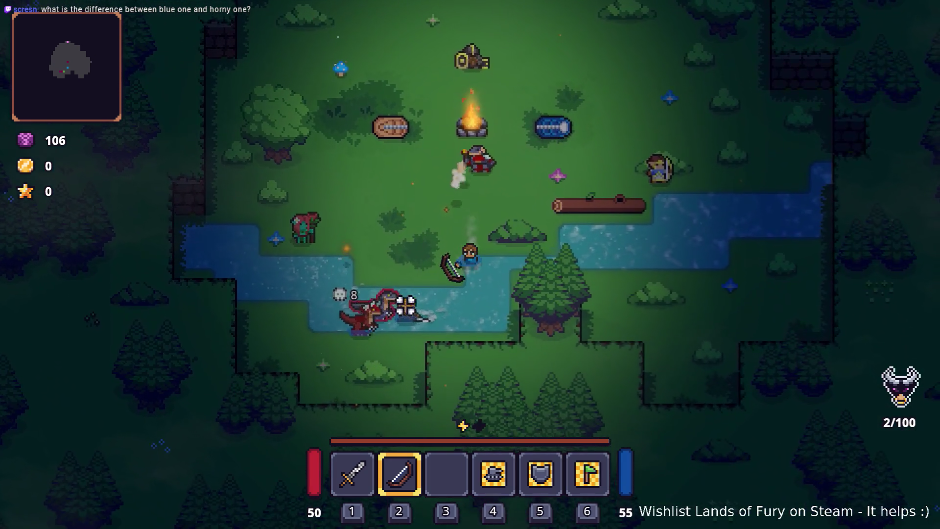
{"action": "key", "text": "s"}
{"action": "left_click", "coordinate": [405, 307]}
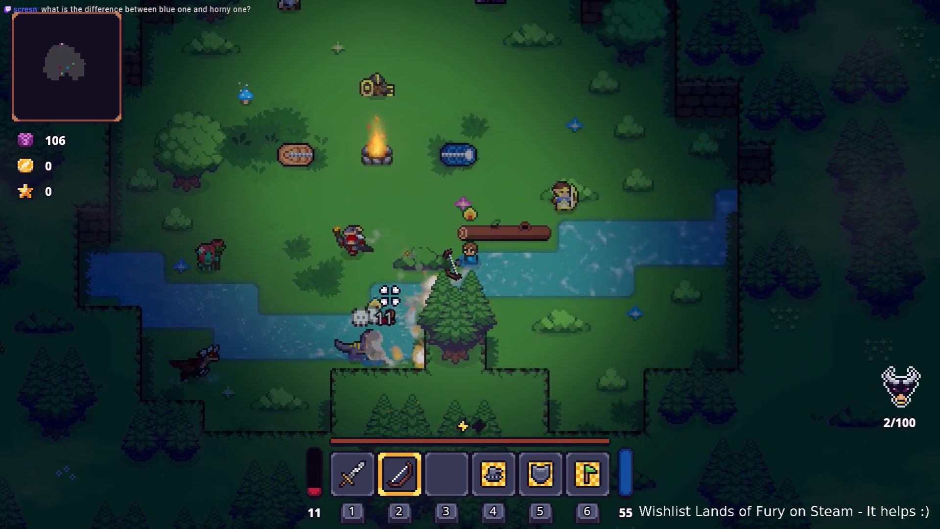
{"action": "key", "text": "d"}
{"action": "left_click", "coordinate": [390, 295]}
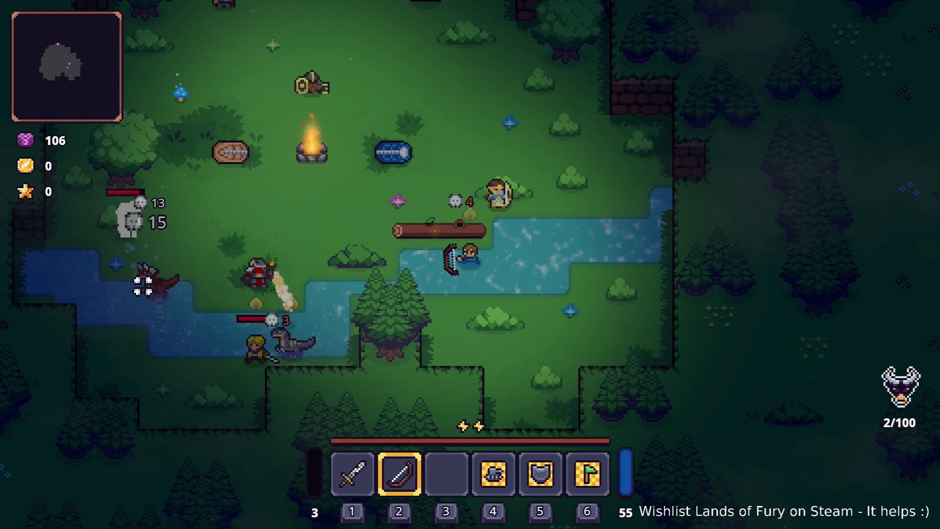
- Walk north to the purple portal and enter it
{"action": "key", "text": "a"}
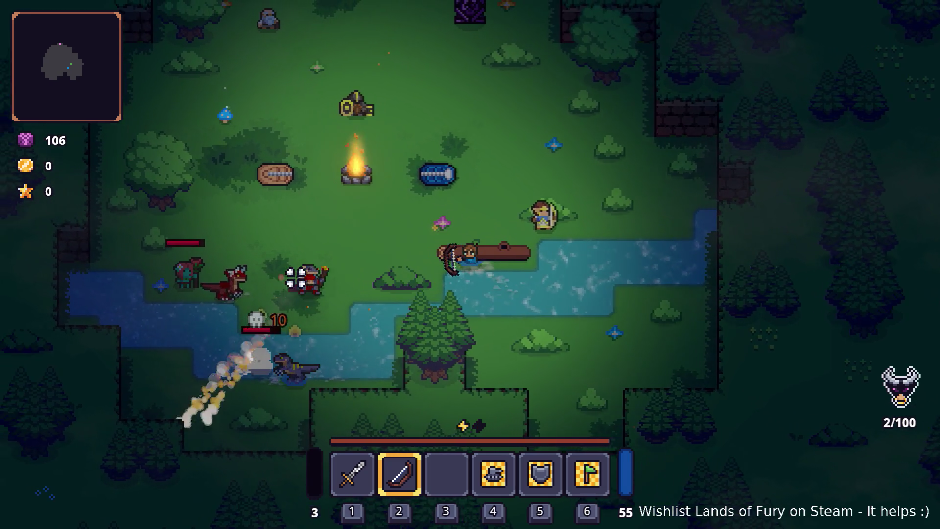
{"action": "key", "text": "w"}
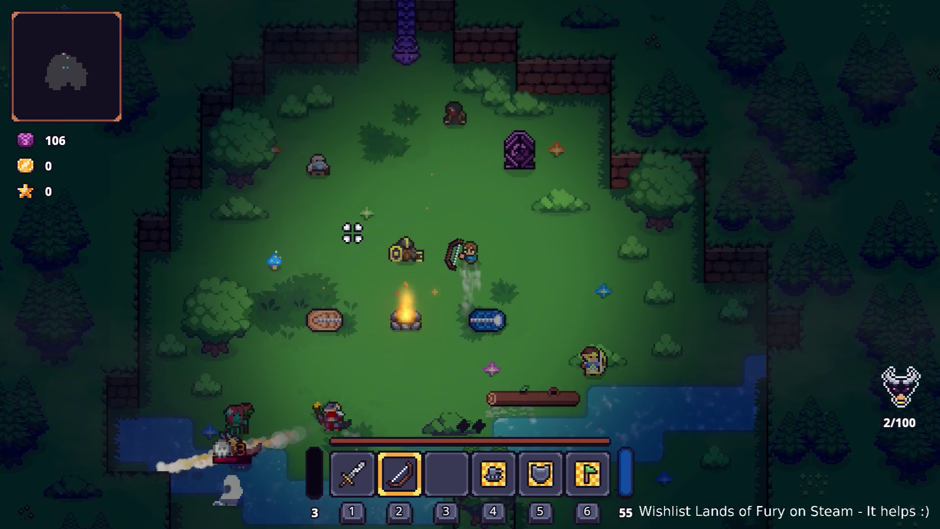
{"action": "key", "text": "w"}
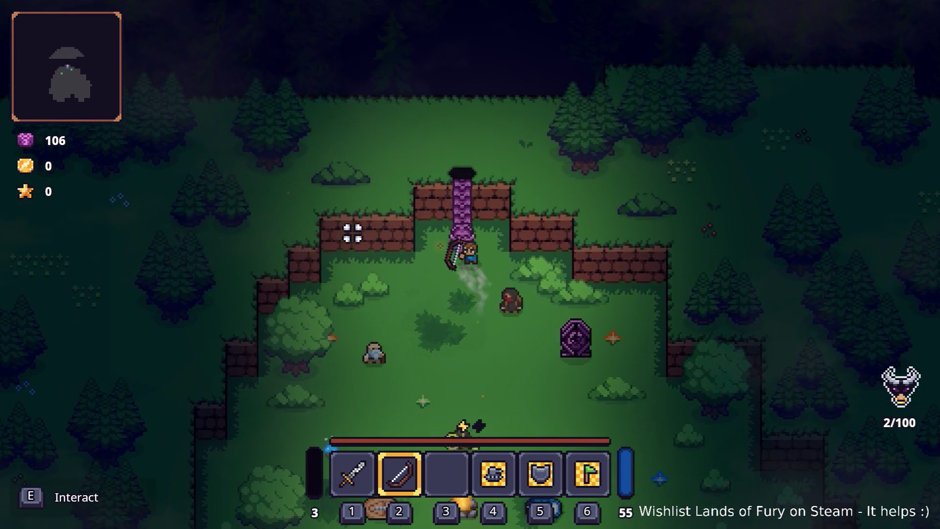
{"action": "key", "text": "e"}
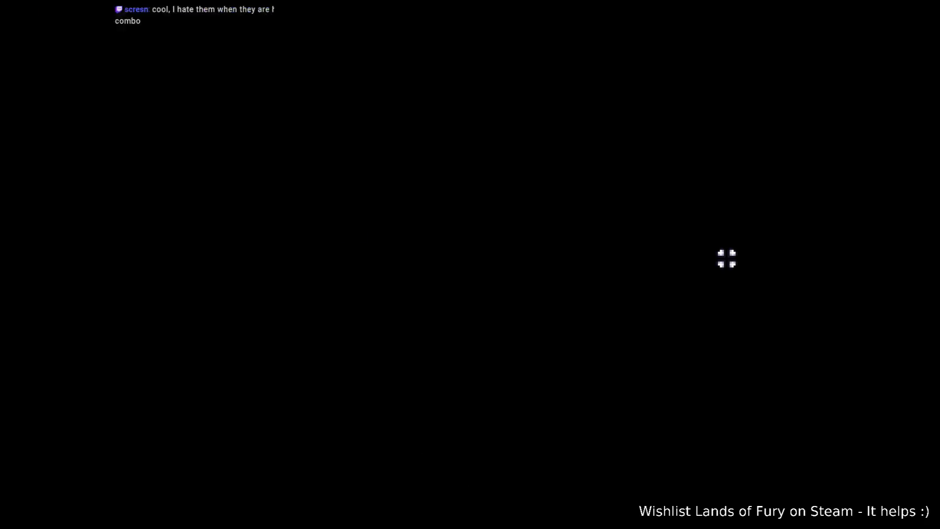
- Run and dash north up the cave corridor past the enemy chamber
{"action": "key", "text": "w"}
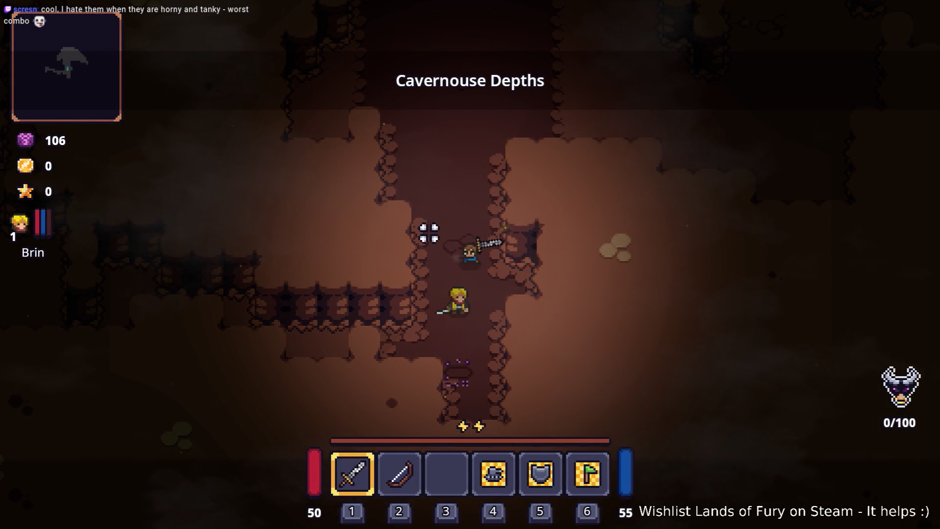
{"action": "key", "text": "w"}
{"action": "key", "text": "w"}
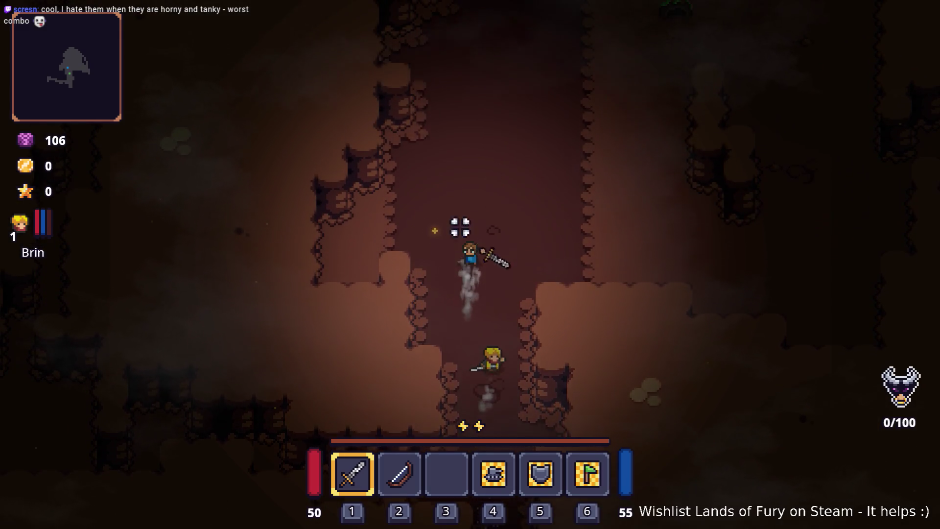
{"action": "key", "text": "w"}
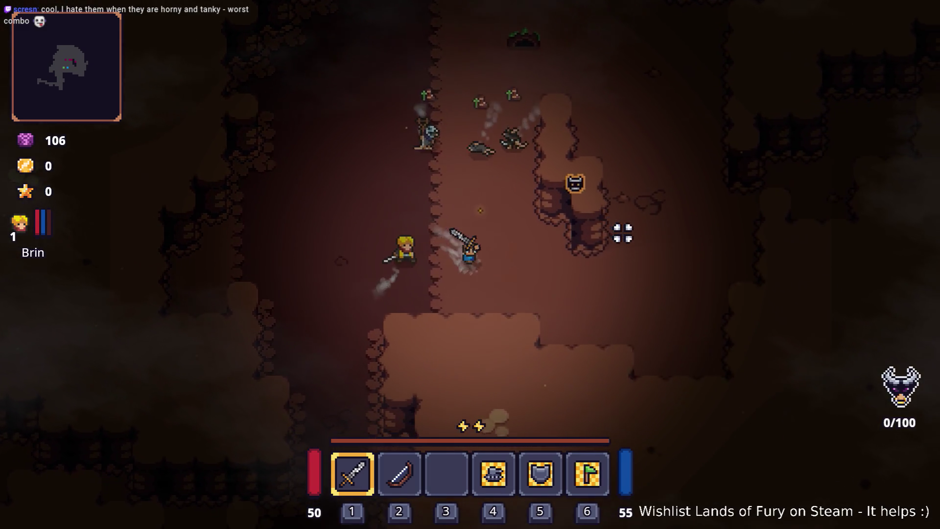
{"action": "key", "text": "space"}
{"action": "key", "text": "w"}
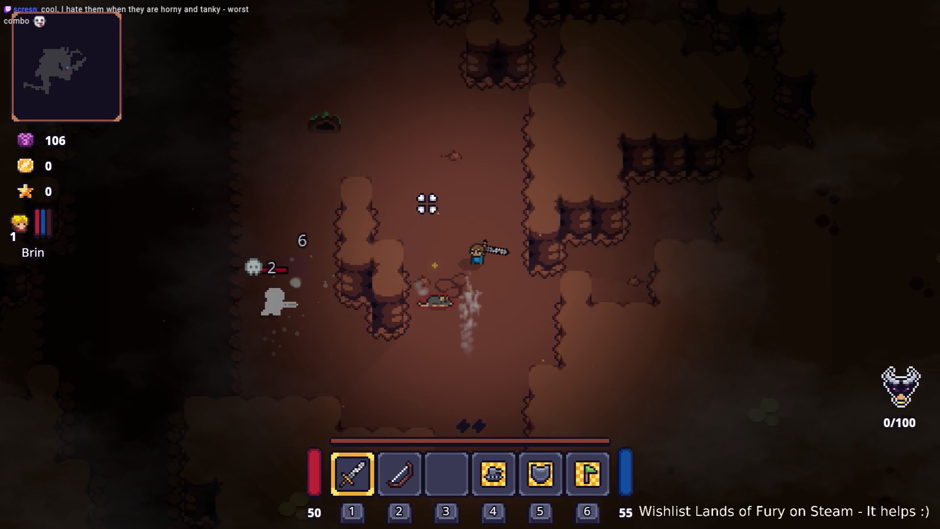
{"action": "key", "text": "w"}
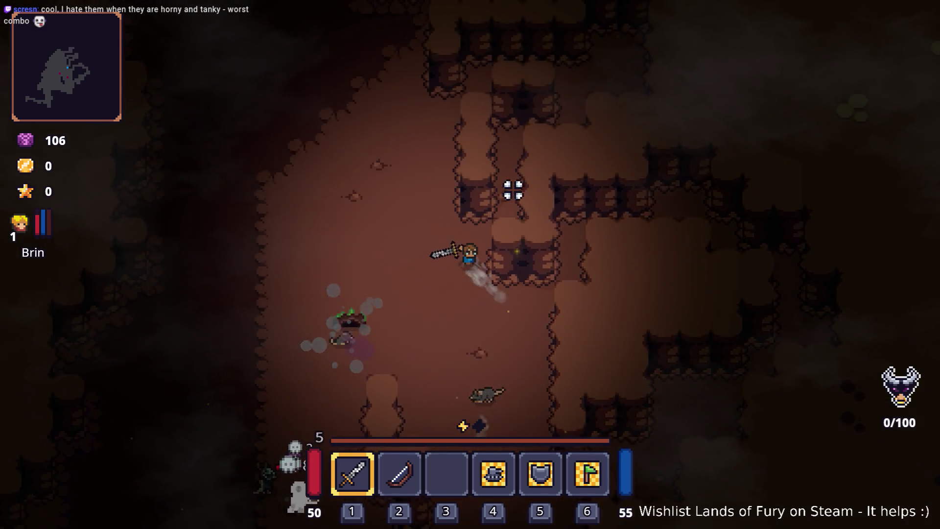
{"action": "key", "text": "w"}
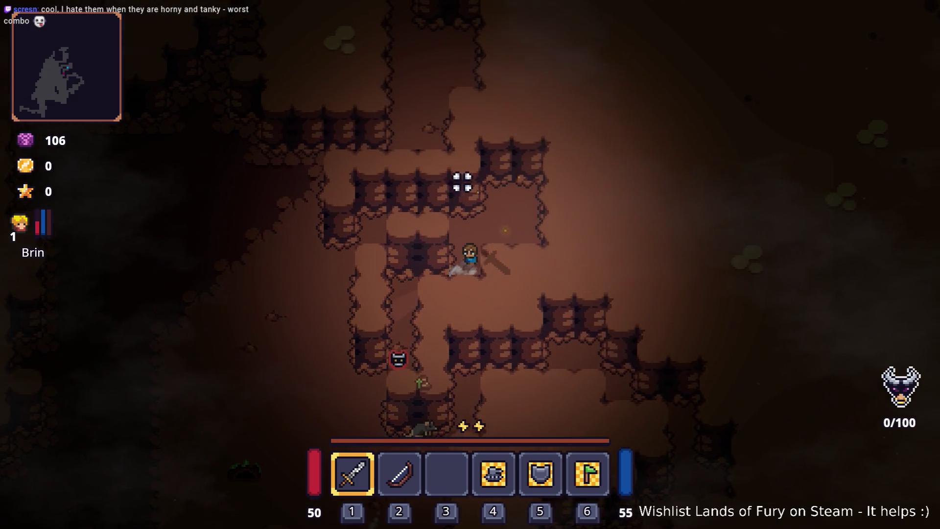
{"action": "key", "text": "w"}
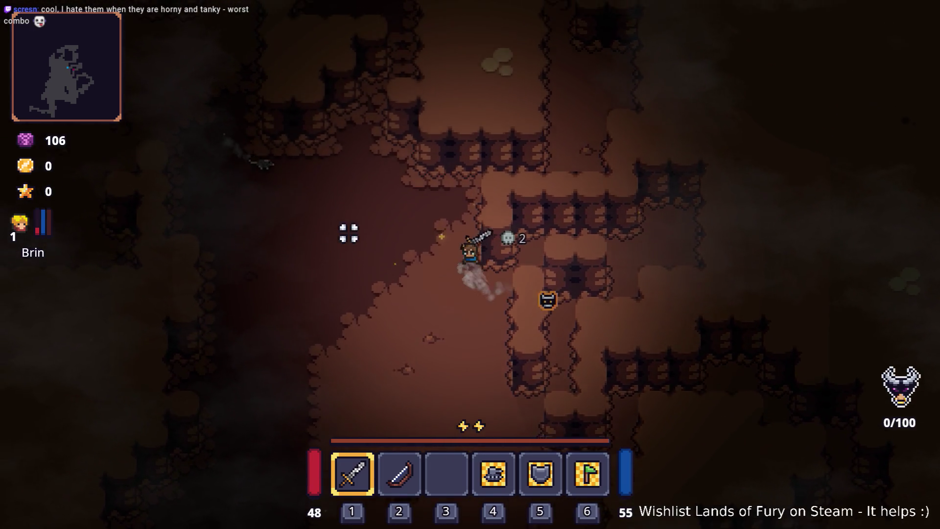
{"action": "key", "text": "space"}
{"action": "key", "text": "w"}
{"action": "key", "text": "space"}
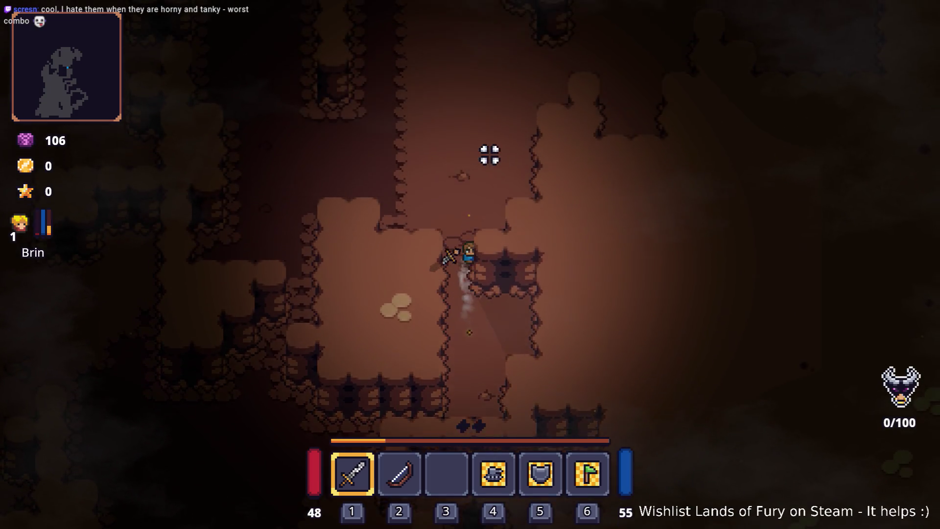
- Turn east, then head diagonally up-left through the cave tunnels
{"action": "key", "text": "w"}
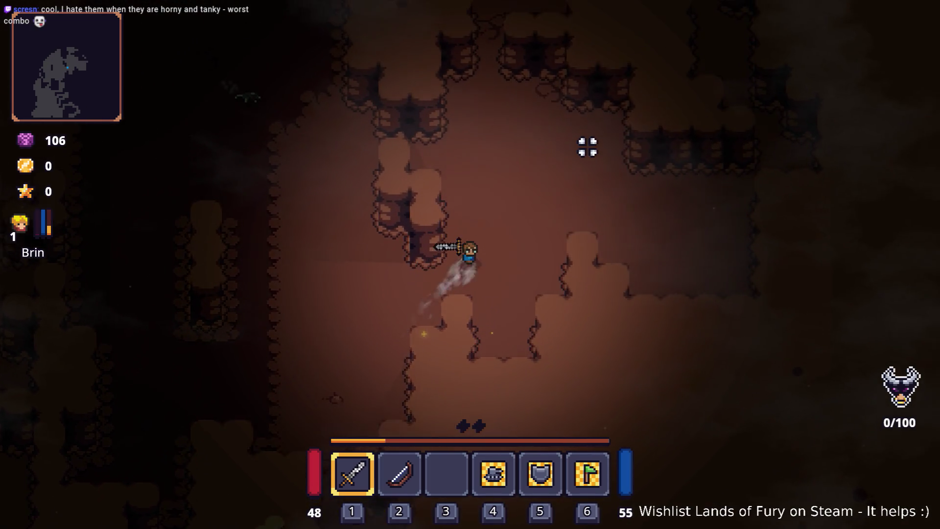
{"action": "key", "text": "d"}
{"action": "key", "text": "w"}
{"action": "key", "text": "d"}
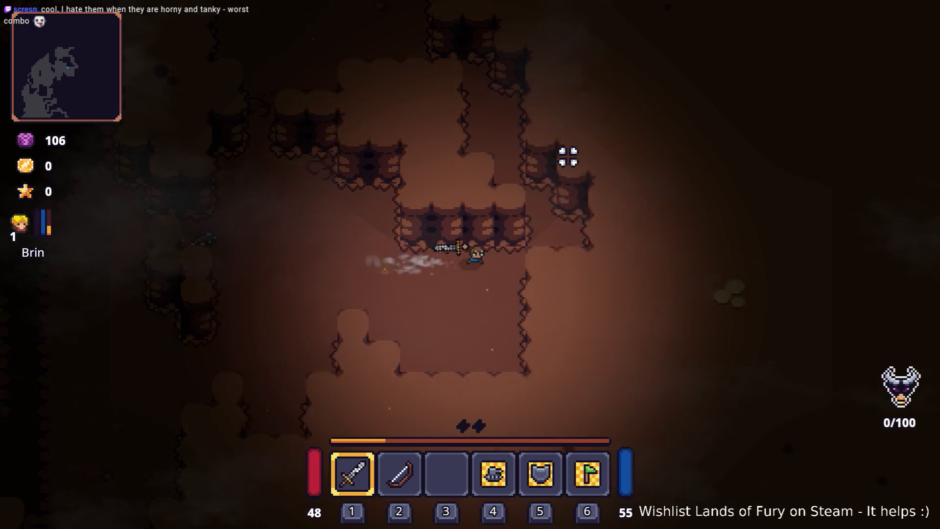
{"action": "key", "text": "w"}
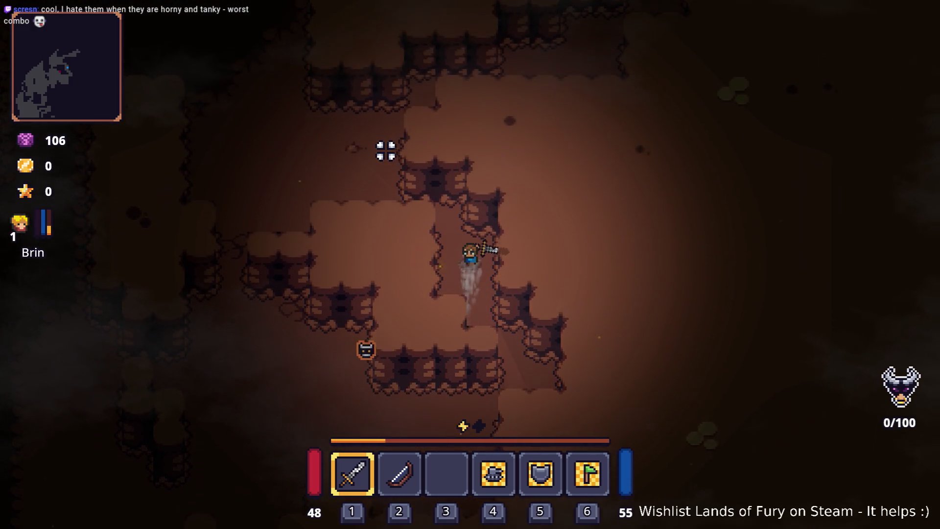
{"action": "key", "text": "w"}
{"action": "key", "text": "a"}
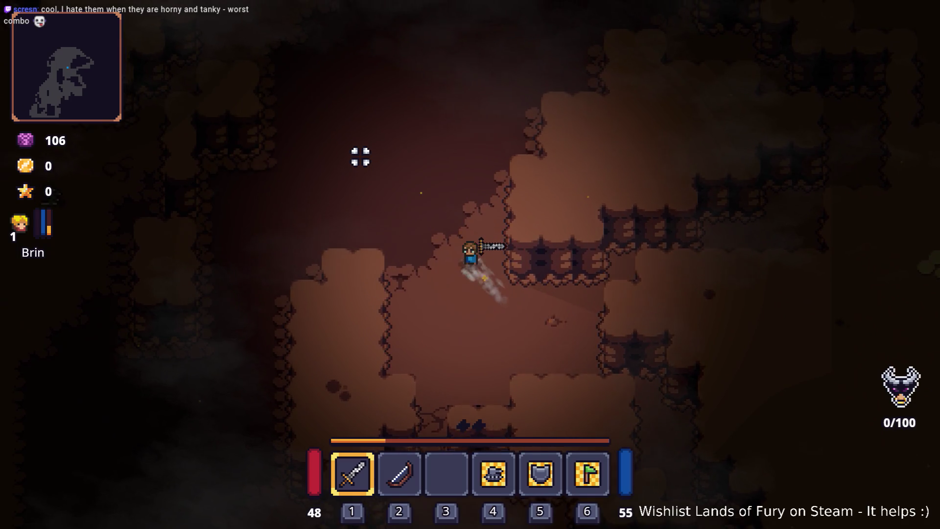
{"action": "key", "text": "w"}
{"action": "key", "text": "a"}
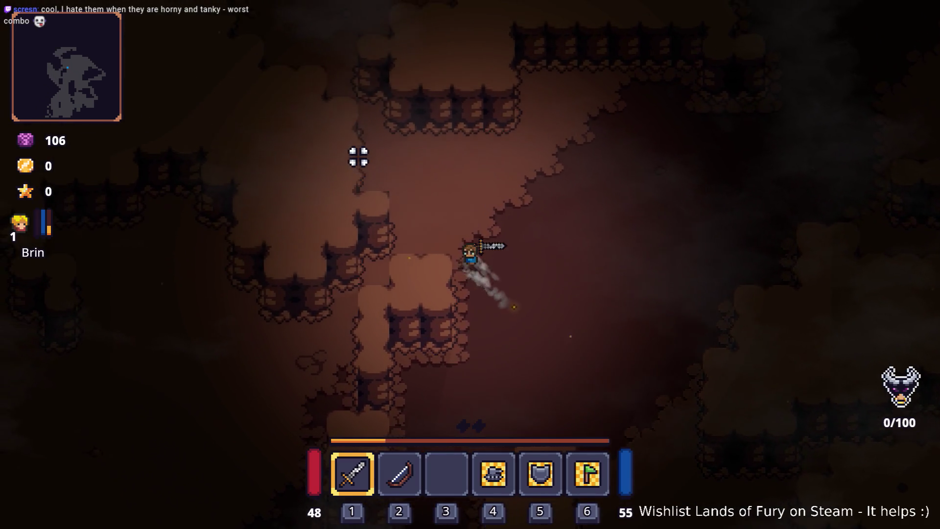
{"action": "key", "text": "w"}
{"action": "key", "text": "a"}
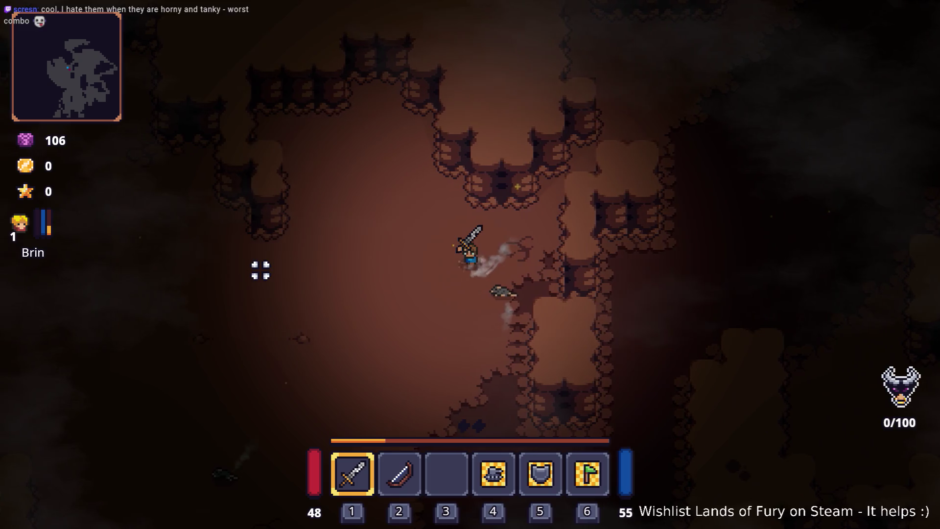
- Flee up-left across the open cavern ahead of the chasing rats
{"action": "key", "text": "w"}
{"action": "key", "text": "a"}
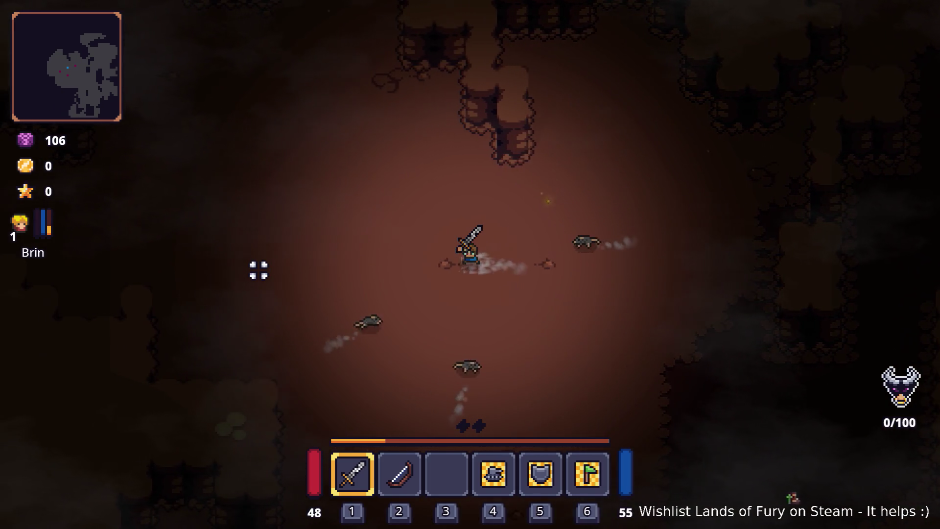
{"action": "key", "text": "w"}
{"action": "key", "text": "a"}
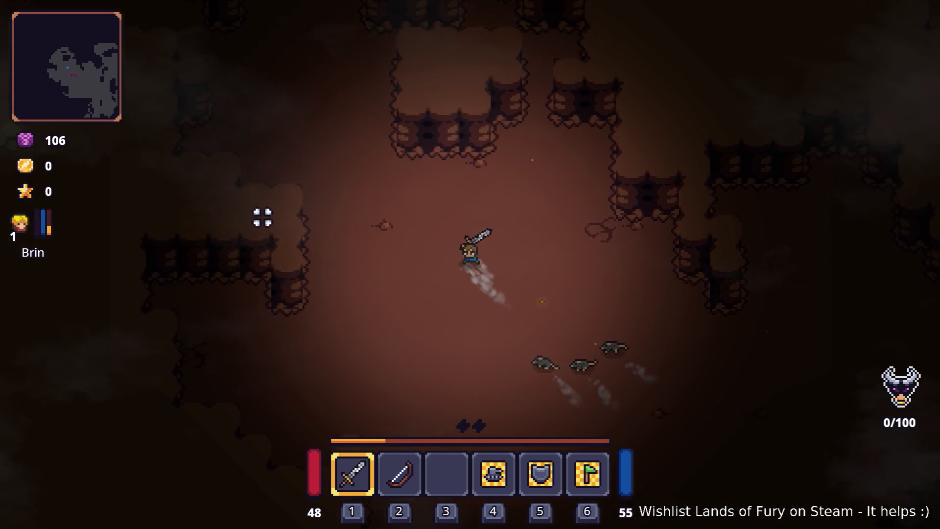
{"action": "key", "text": "w"}
{"action": "key", "text": "a"}
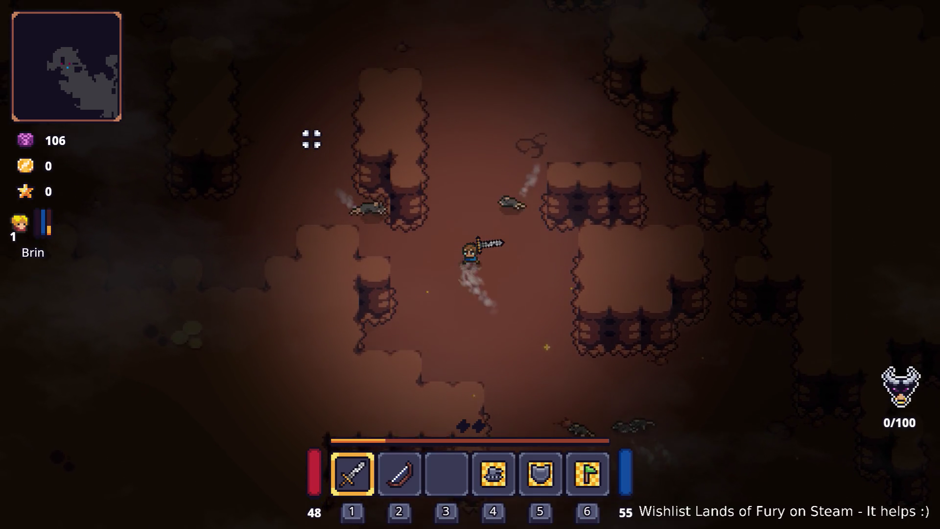
{"action": "key", "text": "w"}
{"action": "key", "text": "a"}
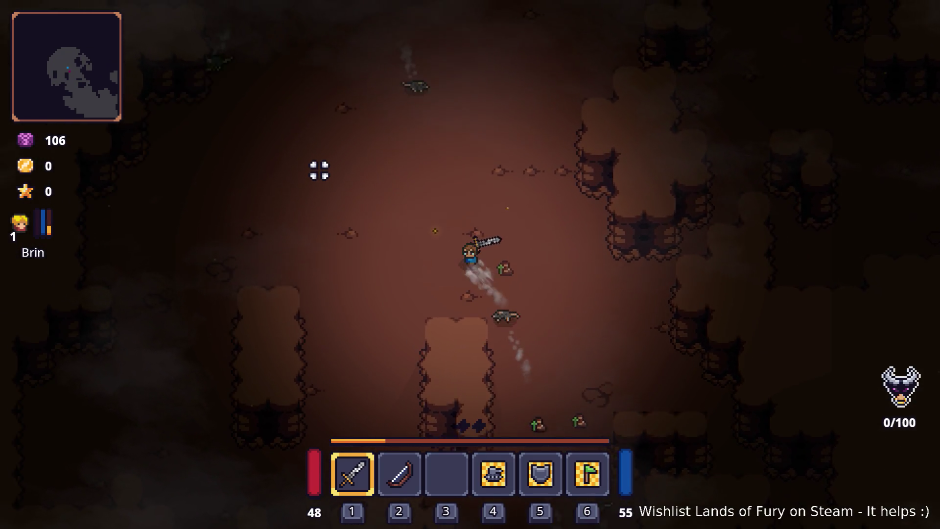
{"action": "key", "text": "w"}
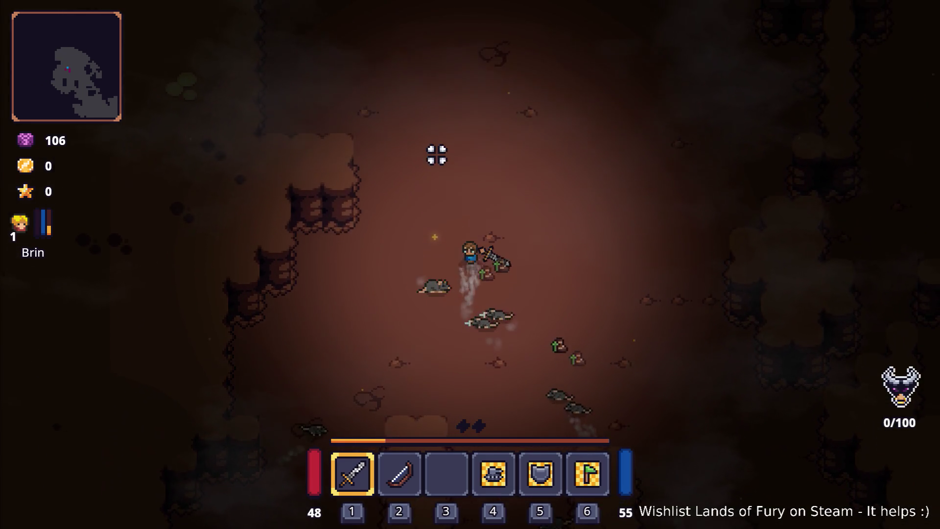
- Run east, then north-east through the cave, leaving the rats behind
{"action": "key", "text": "d"}
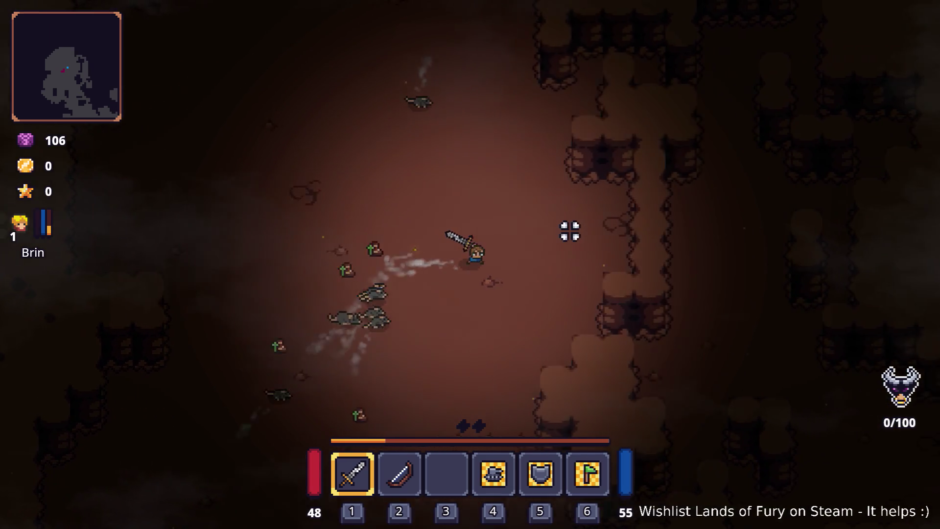
{"action": "key", "text": "d"}
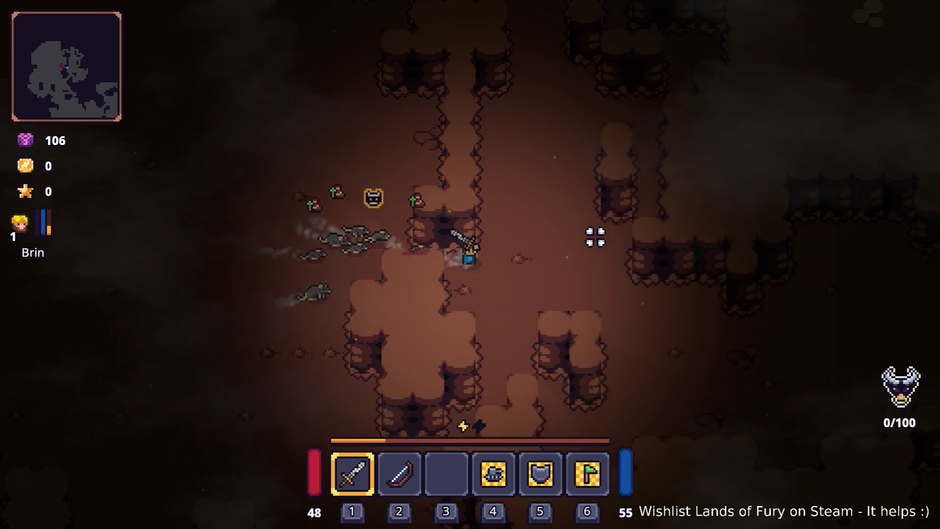
{"action": "key", "text": "d"}
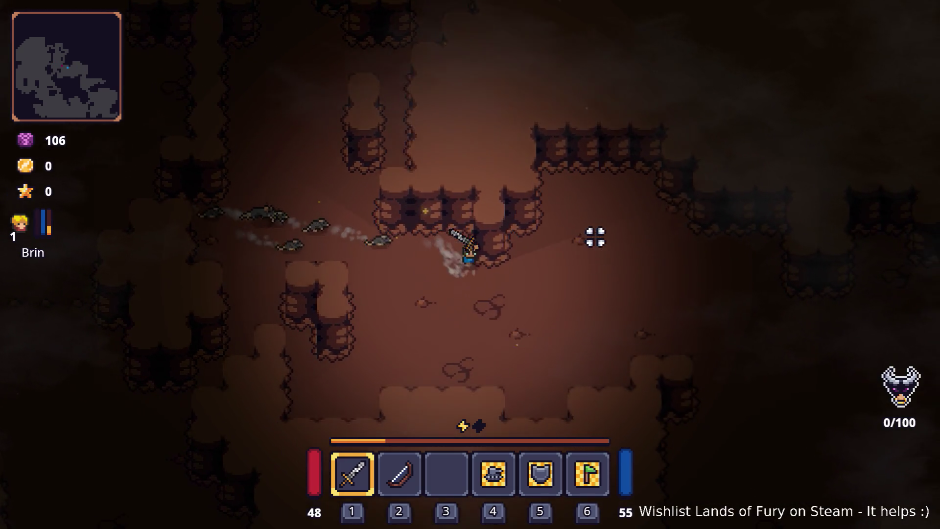
{"action": "key", "text": "d"}
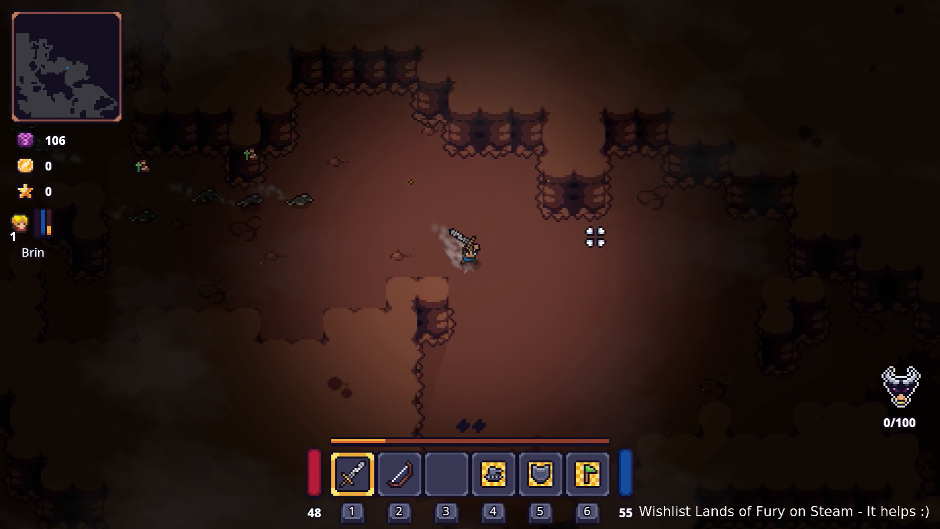
{"action": "key", "text": "d"}
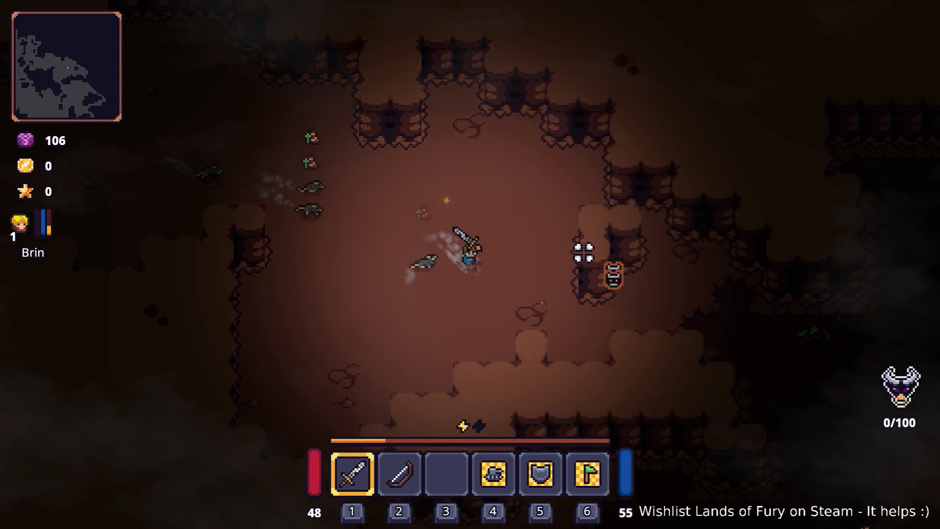
{"action": "key", "text": "d"}
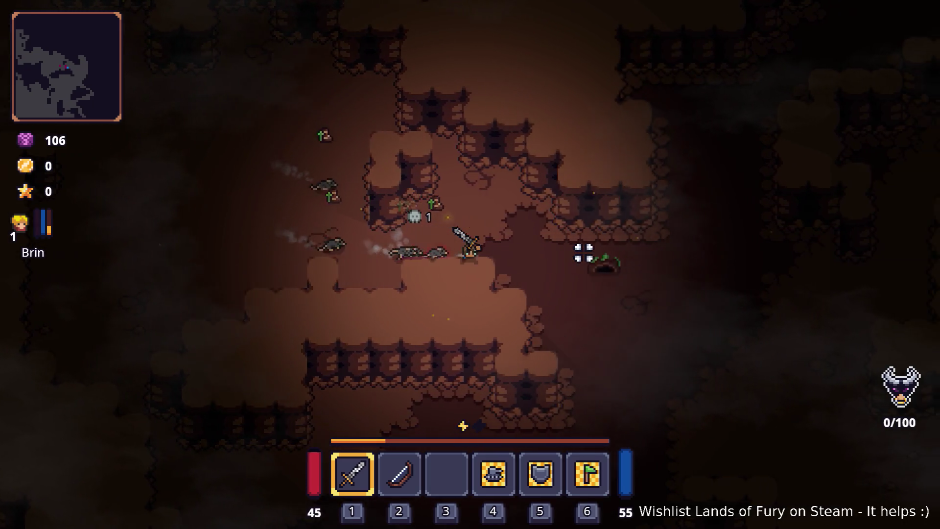
{"action": "key", "text": "d"}
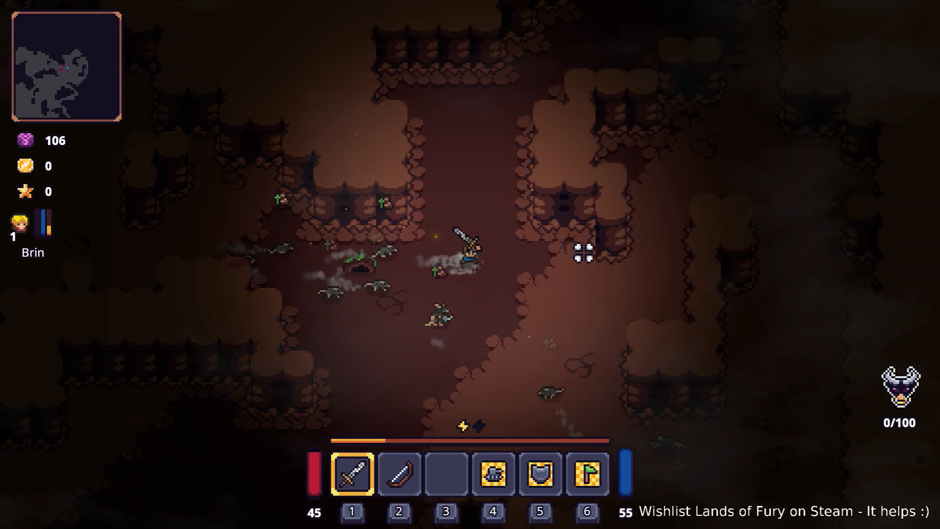
{"action": "key", "text": "w"}
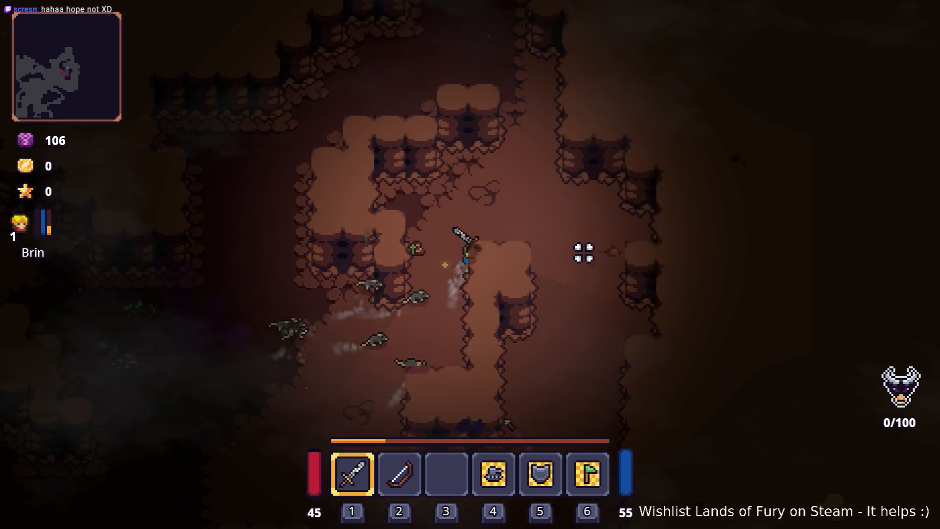
{"action": "key", "text": "w"}
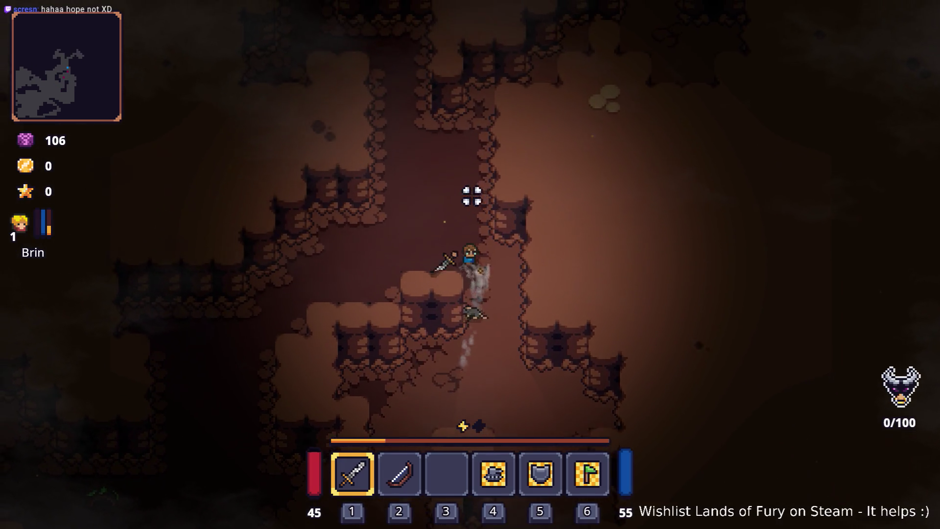
{"action": "key", "text": "w"}
{"action": "key", "text": "d"}
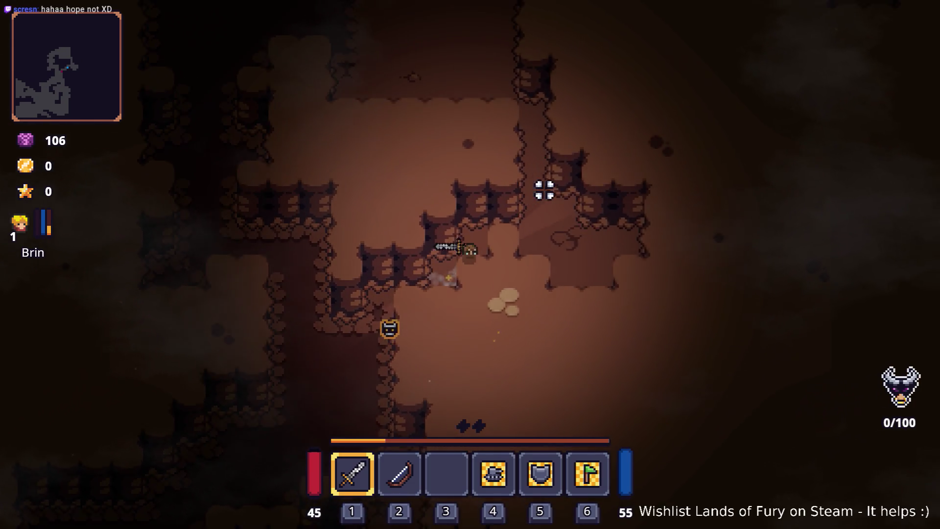
{"action": "key", "text": "w"}
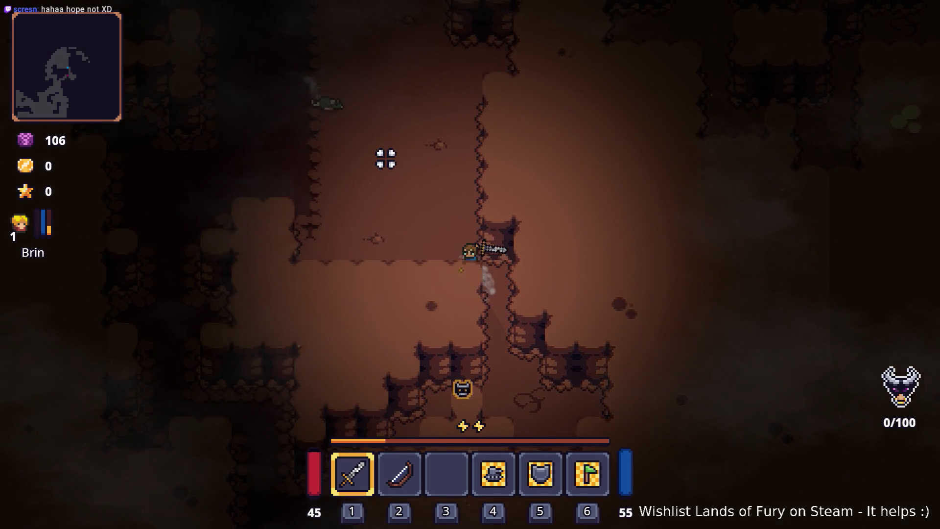
{"action": "key", "text": "w"}
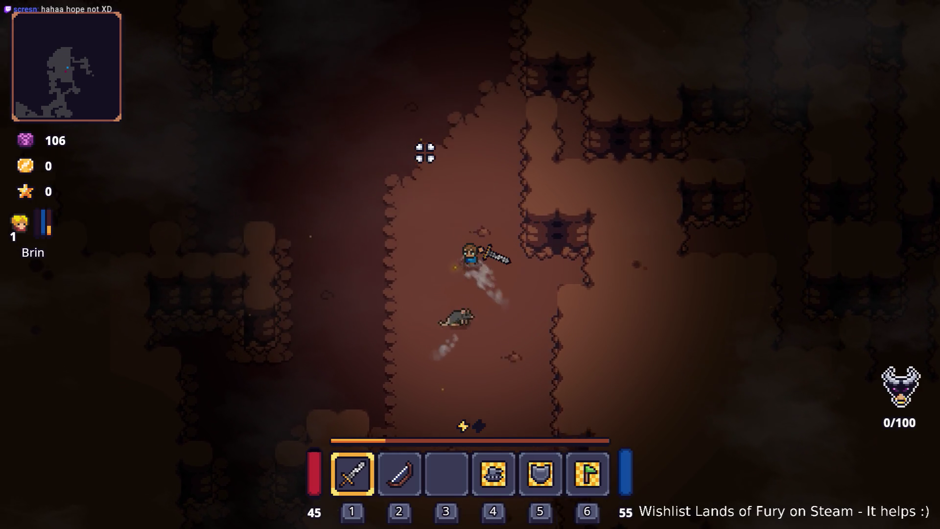
- Wander toward the lava flow and bring up the developer console
{"action": "key", "text": "d"}
{"action": "key", "text": "s"}
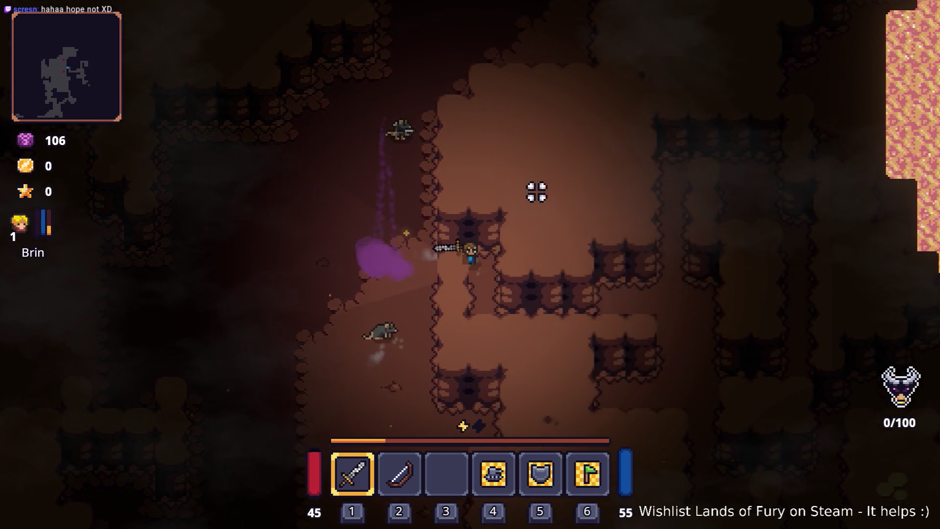
{"action": "key", "text": "d"}
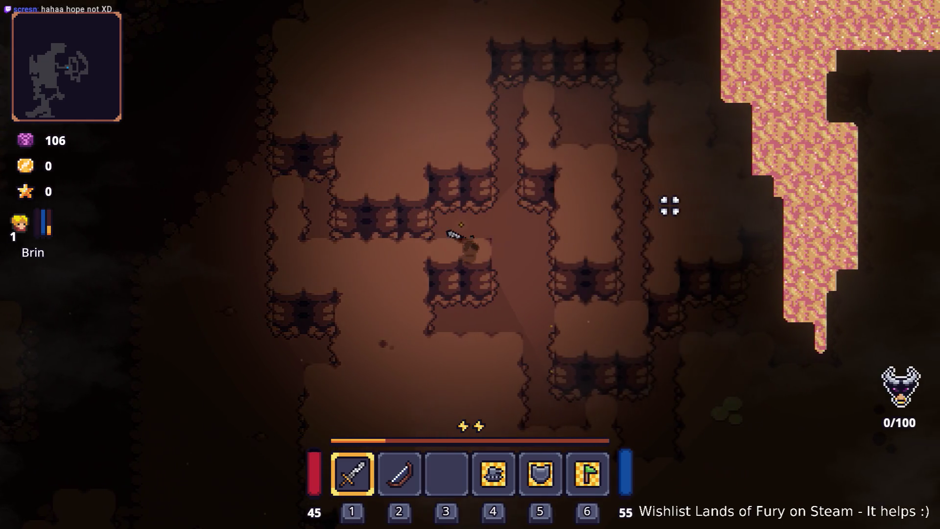
{"action": "key", "text": "d"}
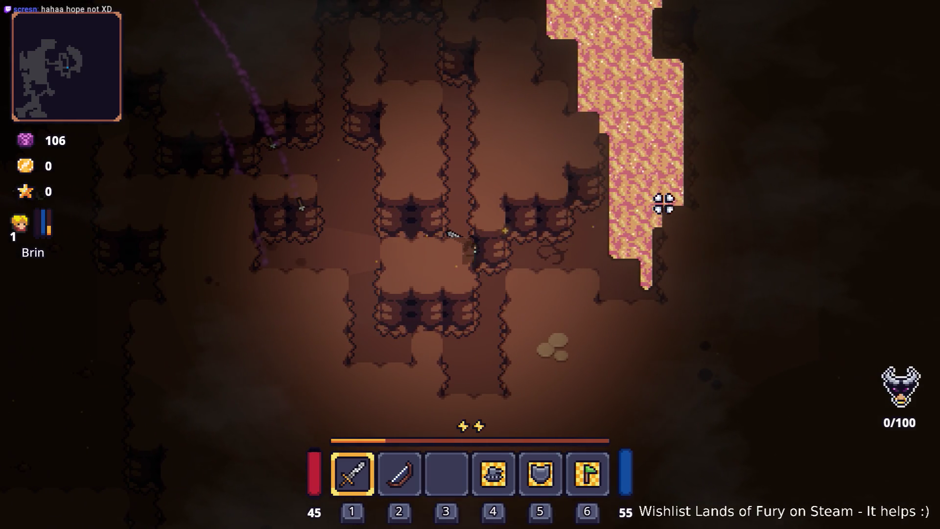
{"action": "key", "text": "a"}
{"action": "key", "text": "s"}
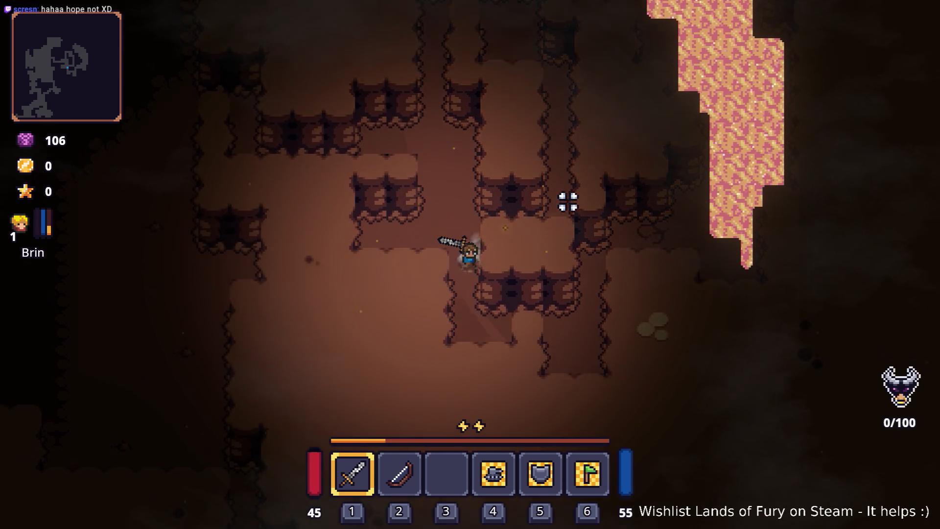
{"action": "key", "text": "d"}
{"action": "key", "text": "w"}
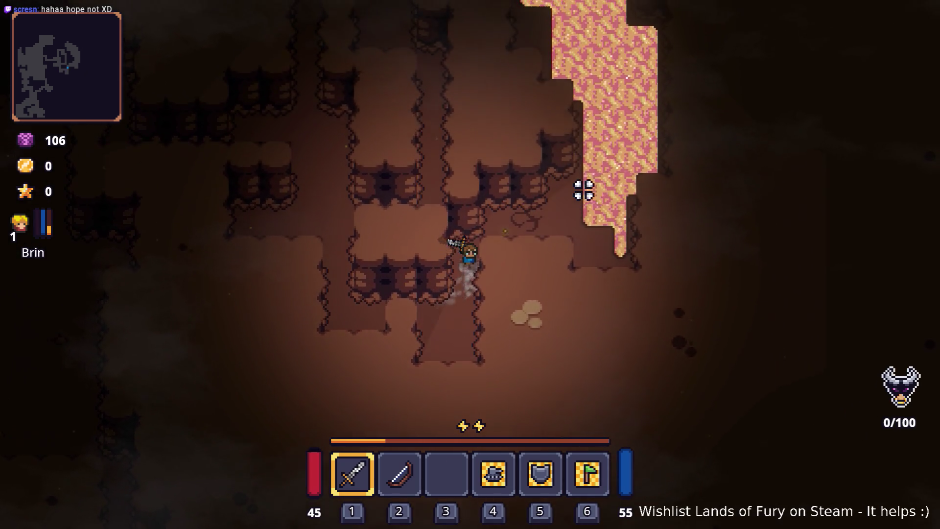
{"action": "key", "text": "d"}
{"action": "key", "text": "w"}
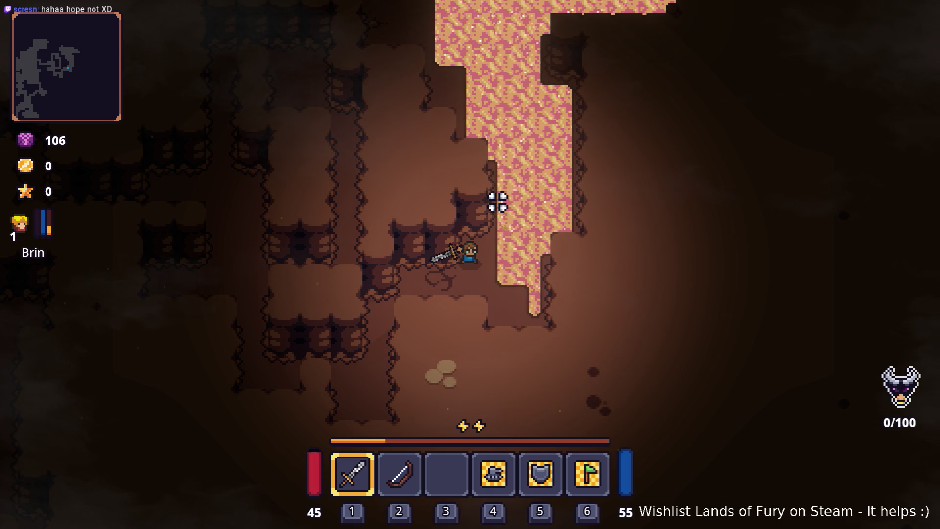
{"action": "key", "text": "grave"}
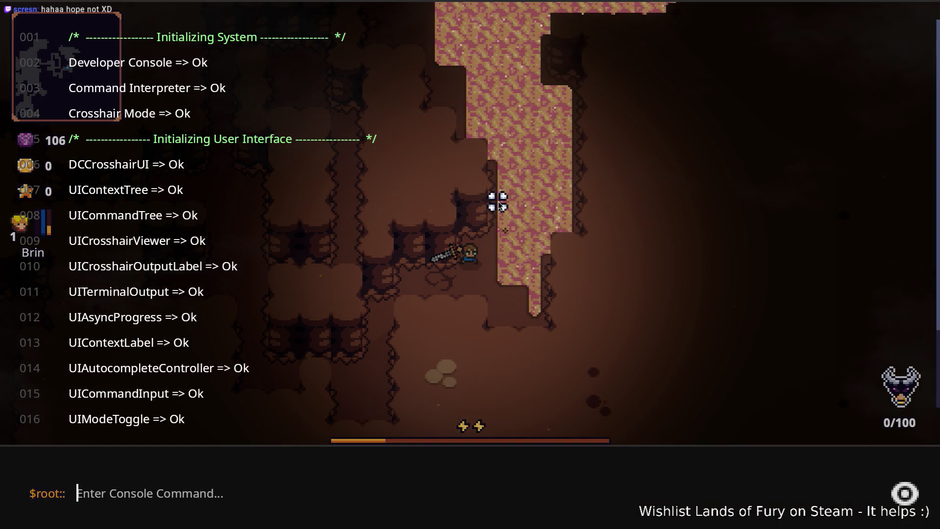
- Run Player.AddItem(iron_pickaxe,1) to grant one iron pickaxe, then close the console
{"action": "type", "text": "player"}
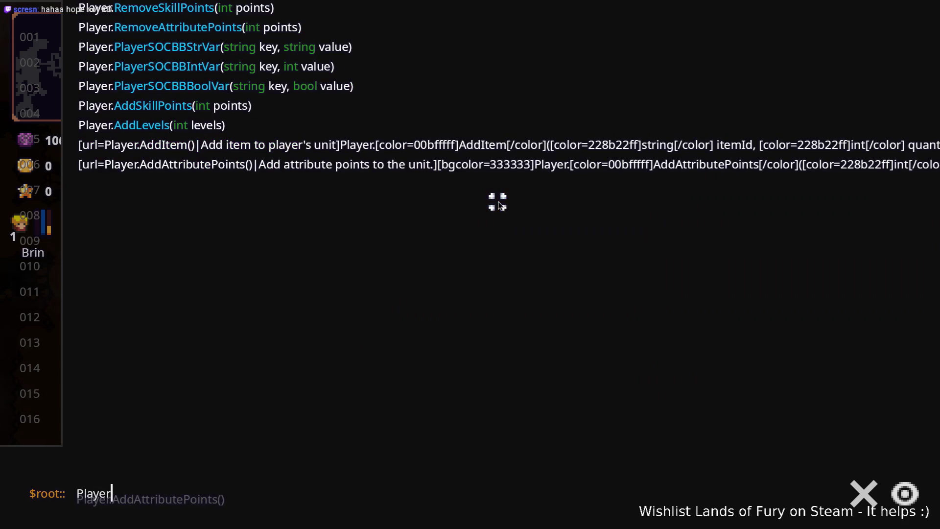
{"action": "type", "text": ".AddItem(iron_pickaxe,"}
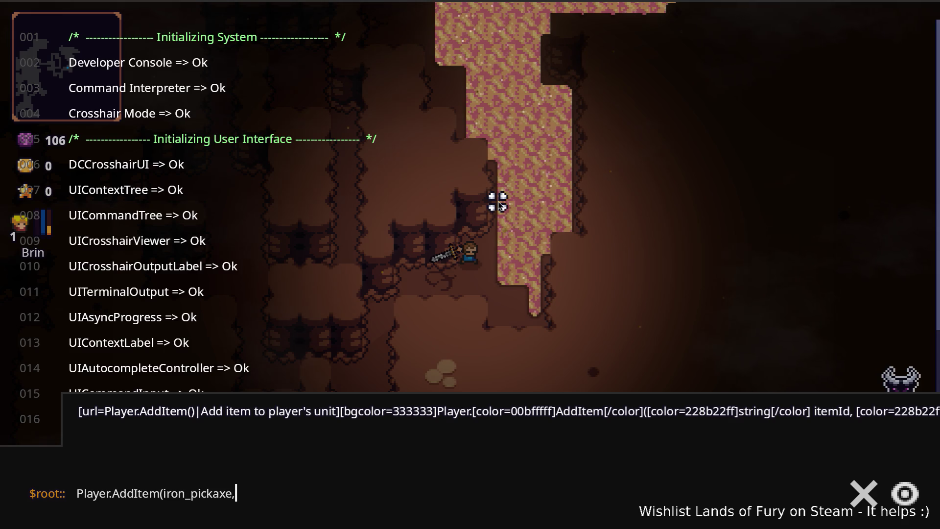
{"action": "type", "text": "1"}
{"action": "key", "text": "Return"}
{"action": "key", "text": "Escape"}
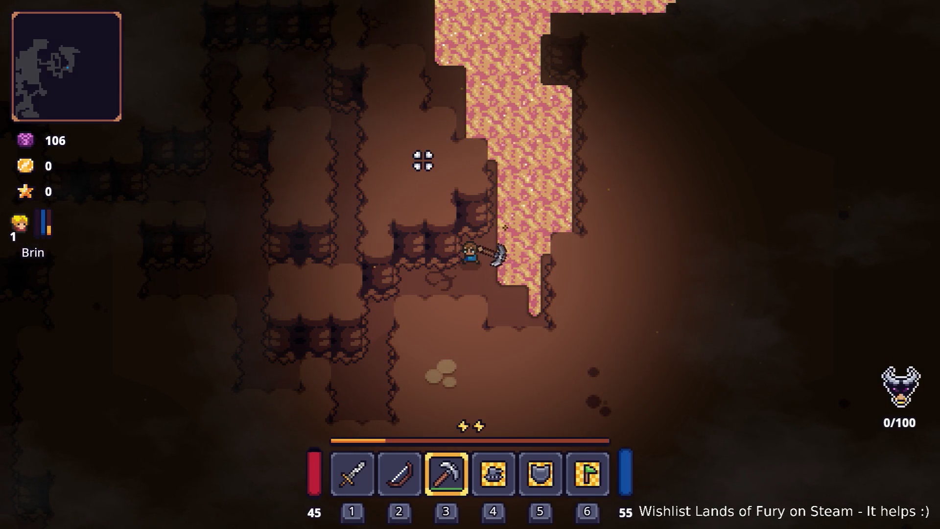
- Mine the cave wall with the pickaxe while moving up along the lava
{"action": "key", "text": "w"}
{"action": "left_click", "coordinate": [454, 163]}
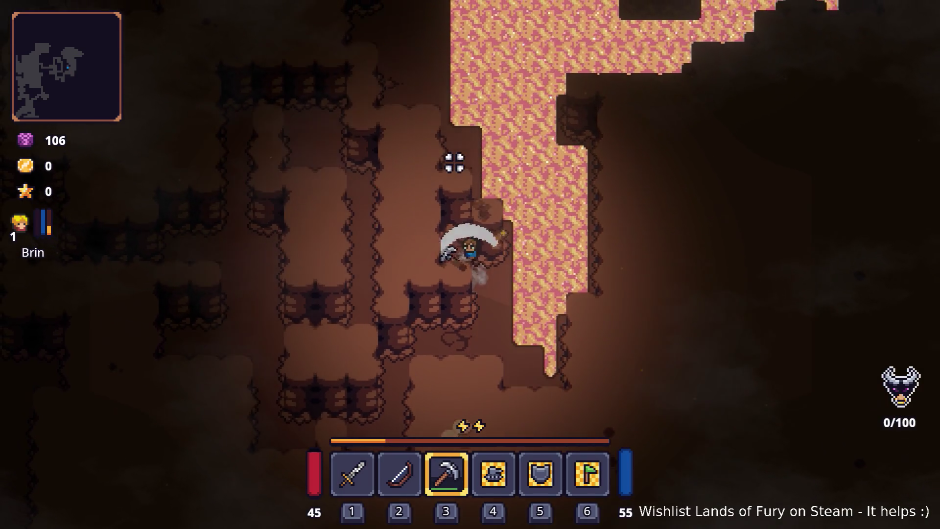
{"action": "key", "text": "w"}
{"action": "key", "text": "a"}
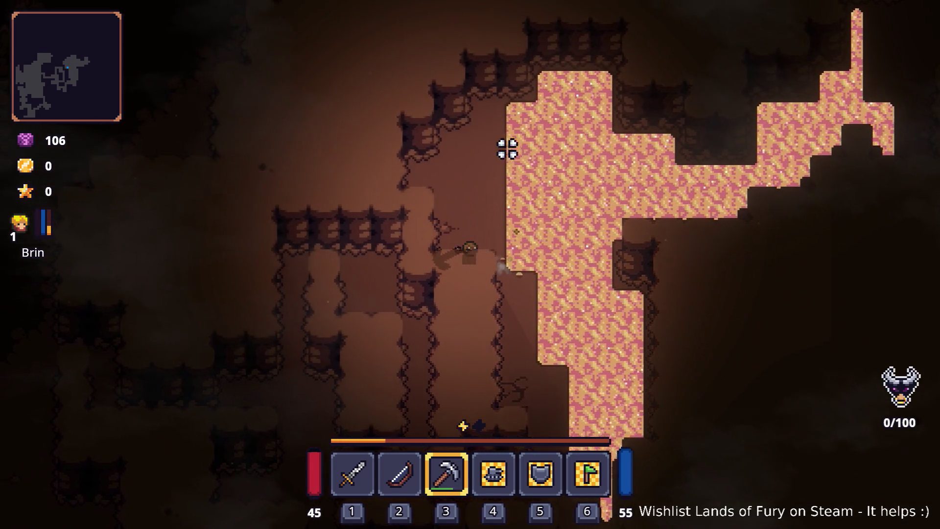
{"action": "key", "text": "w"}
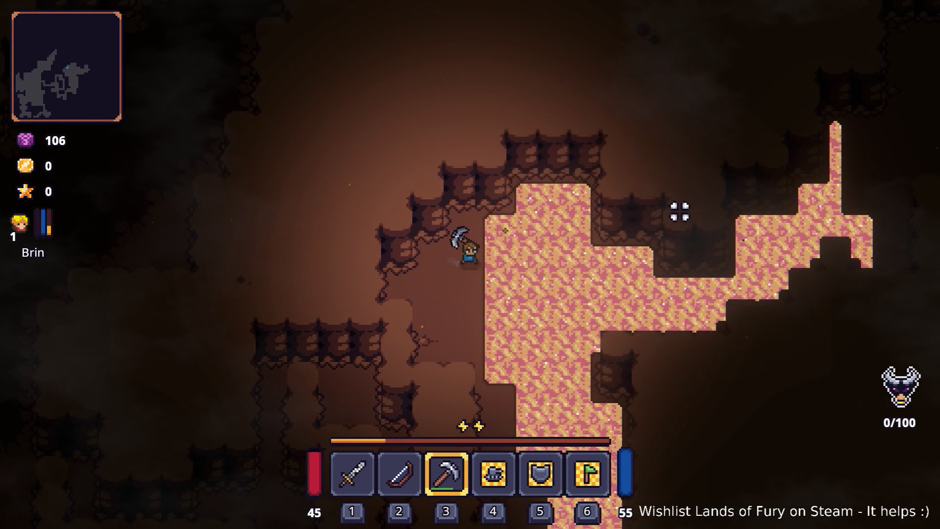
{"action": "key", "text": "d"}
{"action": "key", "text": "a"}
{"action": "key", "text": "s"}
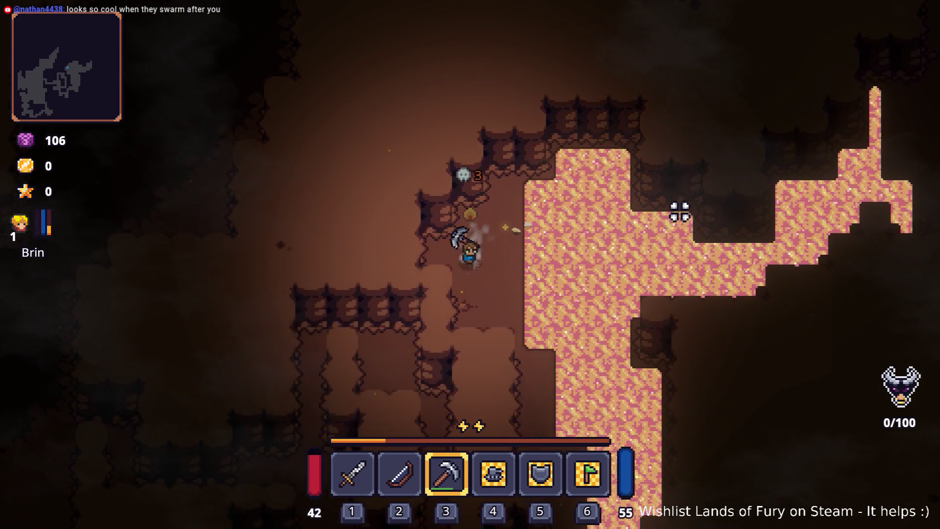
- Walk down and left through the cave away from the lava
{"action": "key", "text": "s"}
{"action": "key", "text": "a"}
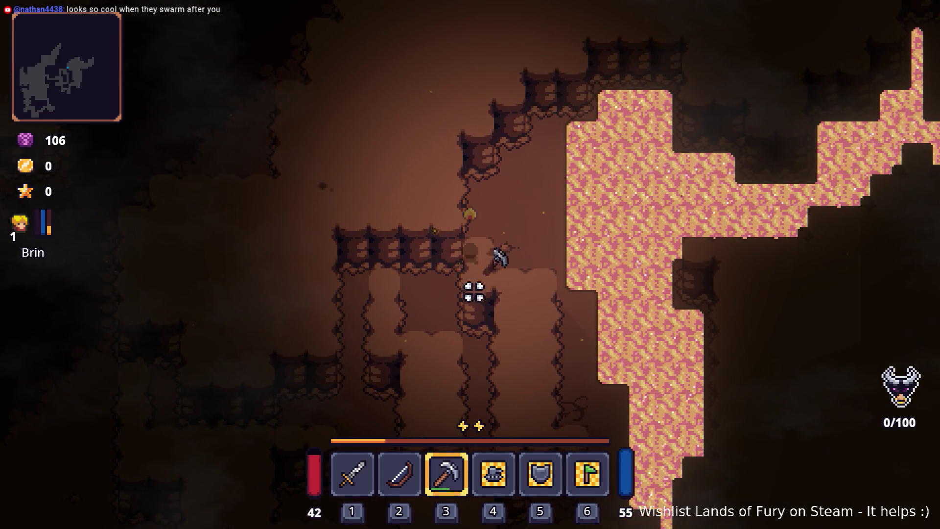
{"action": "key", "text": "s"}
{"action": "key", "text": "a"}
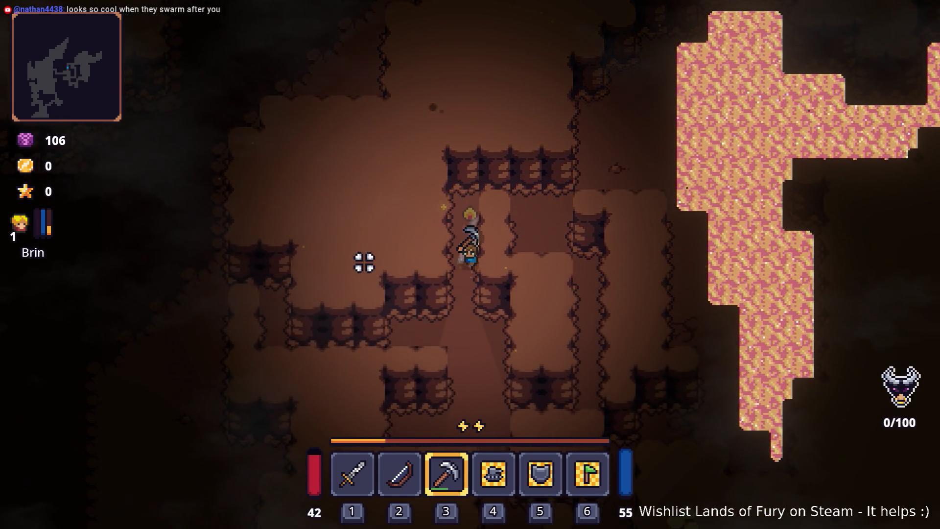
{"action": "key", "text": "s"}
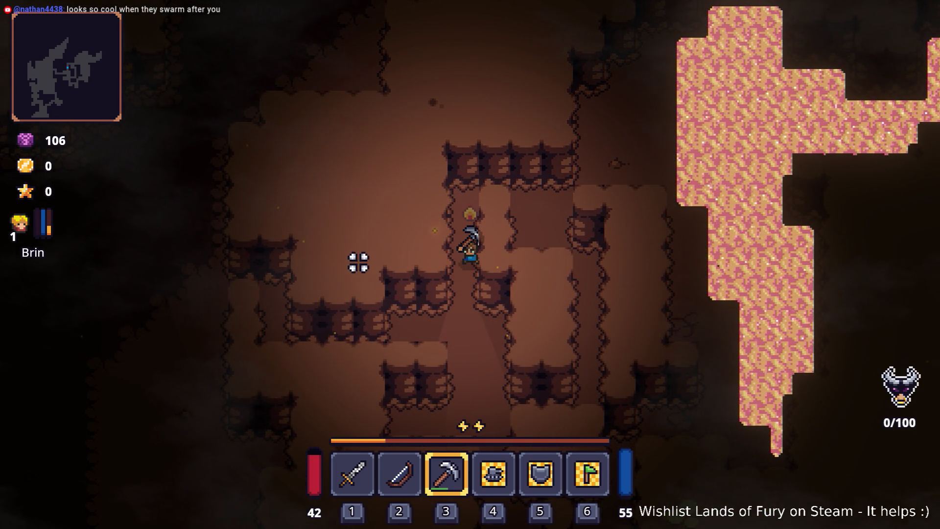
{"action": "key", "text": "s"}
{"action": "key", "text": "a"}
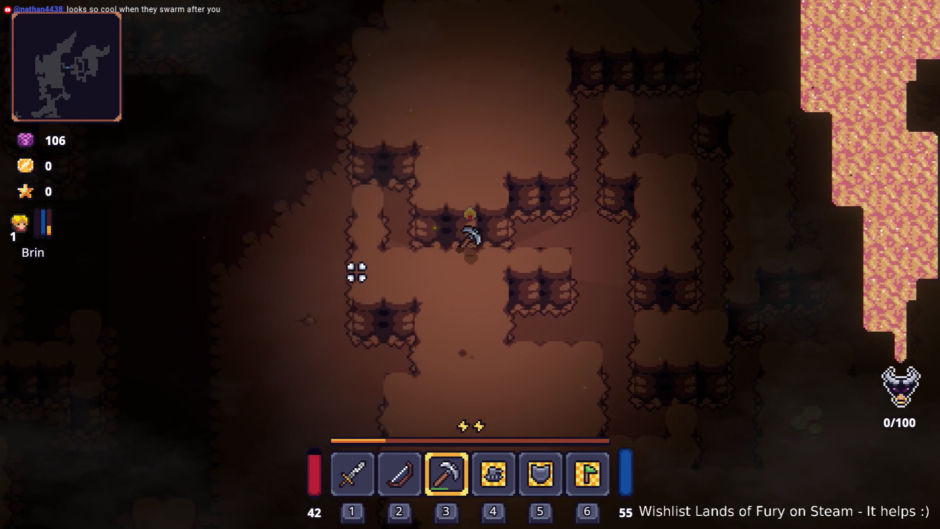
{"action": "key", "text": "a"}
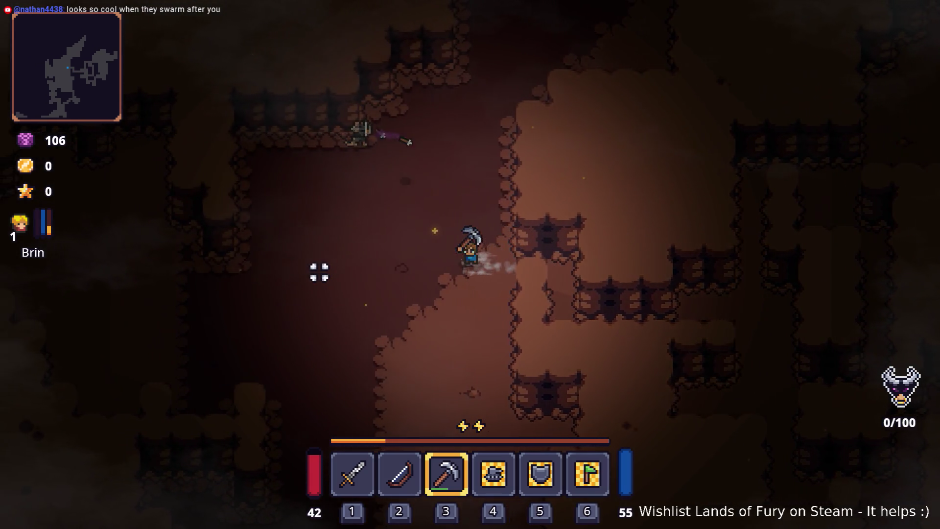
- Switch back to the sword and attack the nearby enemies
{"action": "key", "text": "w"}
{"action": "key", "text": "a"}
{"action": "key", "text": "1"}
{"action": "left_click", "coordinate": [472, 178]}
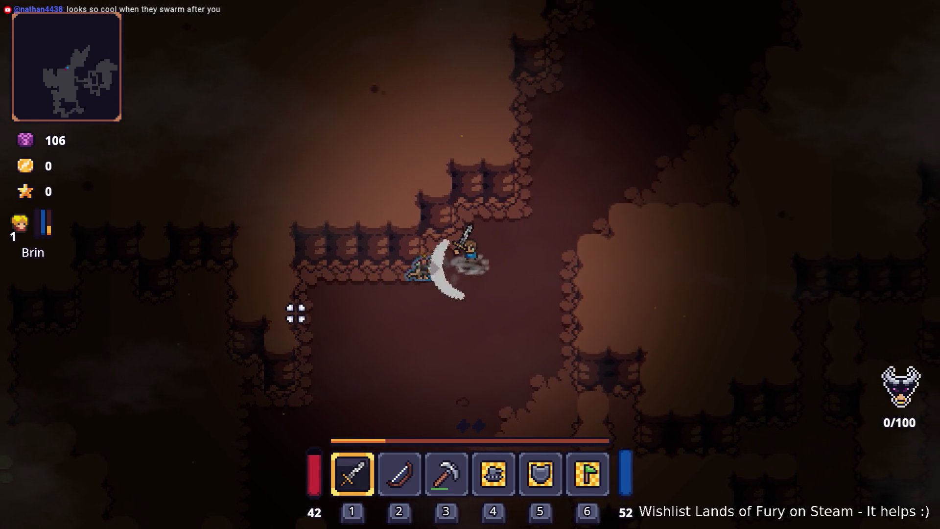
- Swing the sword at the nearby enemies while moving down-left
{"action": "key", "text": "s"}
{"action": "left_click", "coordinate": [344, 271]}
{"action": "left_click", "coordinate": [393, 207]}
{"action": "left_click", "coordinate": [516, 155]}
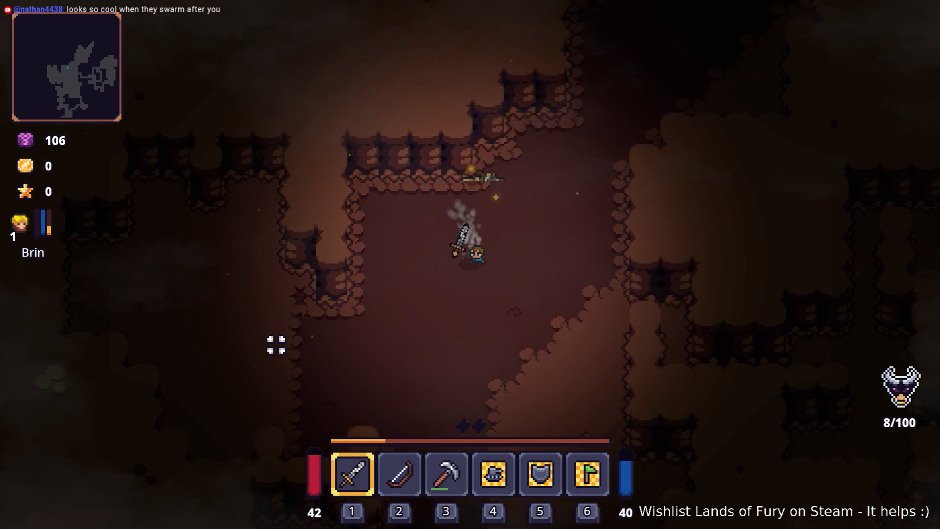
- Walk and dash down the lower cave corridor into the rats
{"action": "key", "text": "s"}
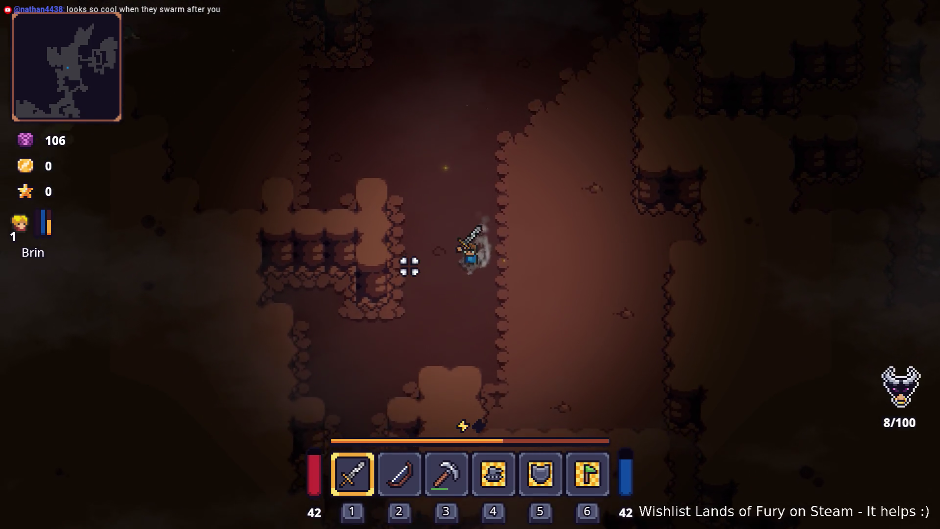
{"action": "key", "text": "s"}
{"action": "key", "text": "a"}
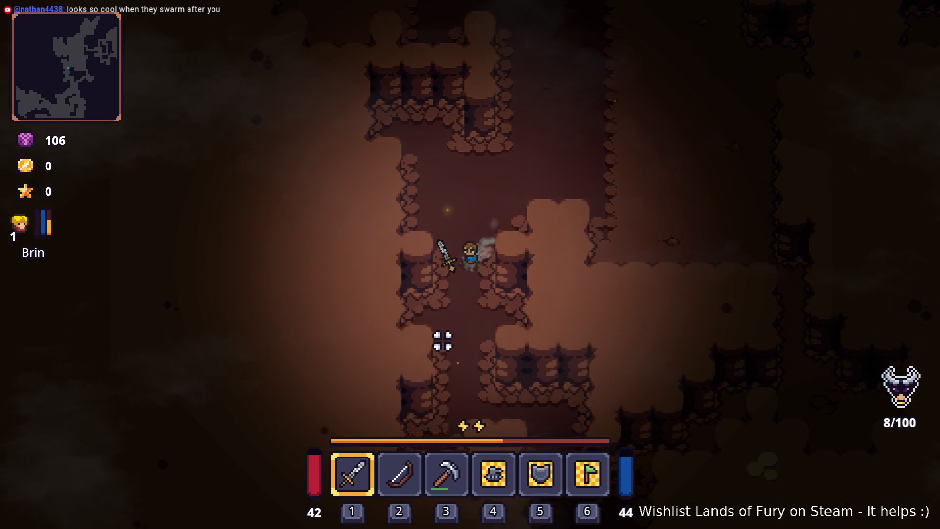
{"action": "key", "text": "s"}
{"action": "key", "text": "space"}
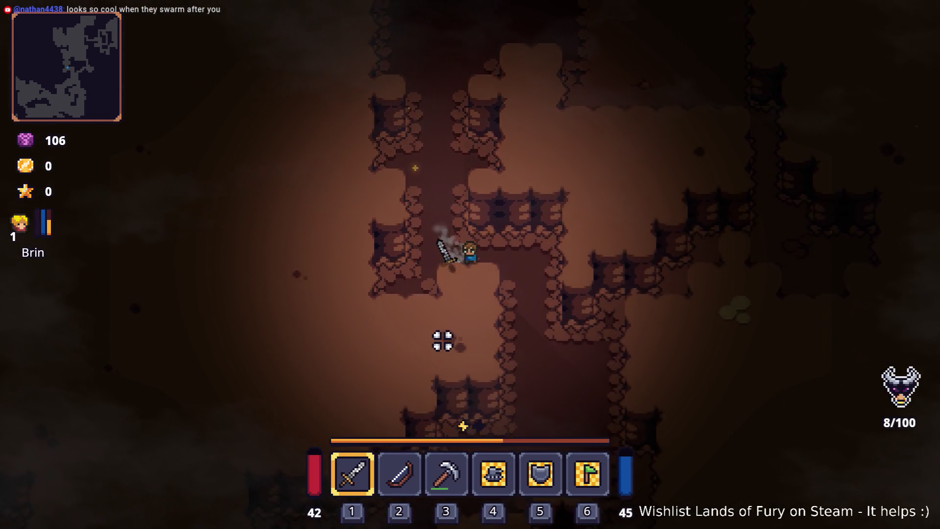
{"action": "key", "text": "s"}
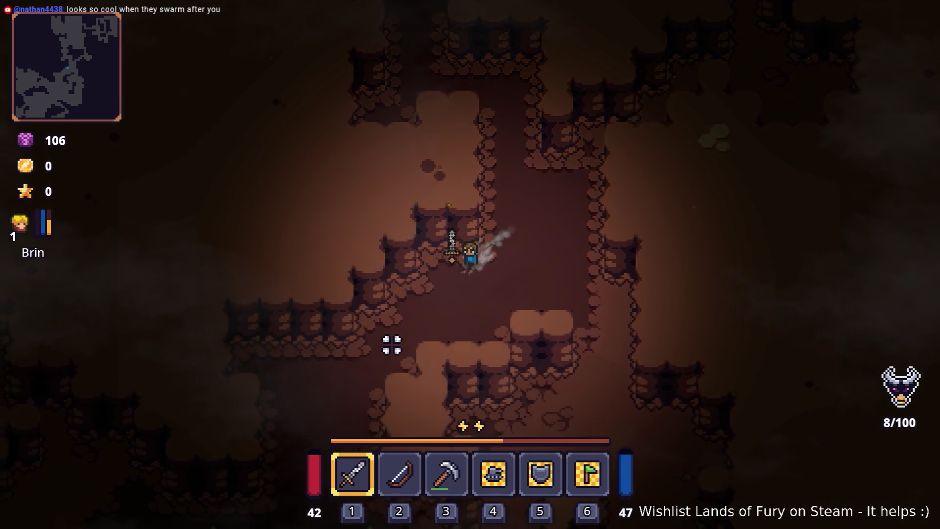
{"action": "key", "text": "s"}
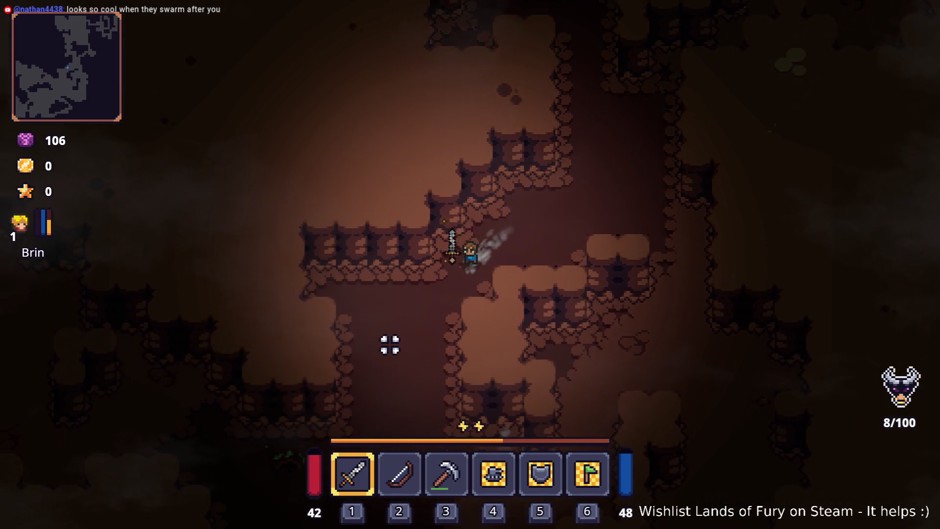
{"action": "key", "text": "space"}
{"action": "key", "text": "s"}
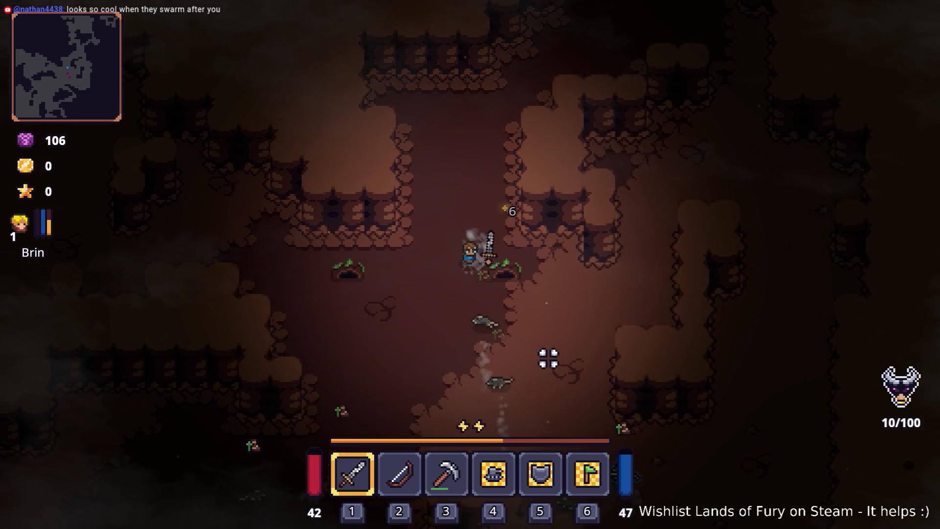
- Fight the swarming rats, dashing down and right to avoid them
{"action": "left_click", "coordinate": [548, 359]}
{"action": "key", "text": "s"}
{"action": "key", "text": "a"}
{"action": "left_click", "coordinate": [499, 335]}
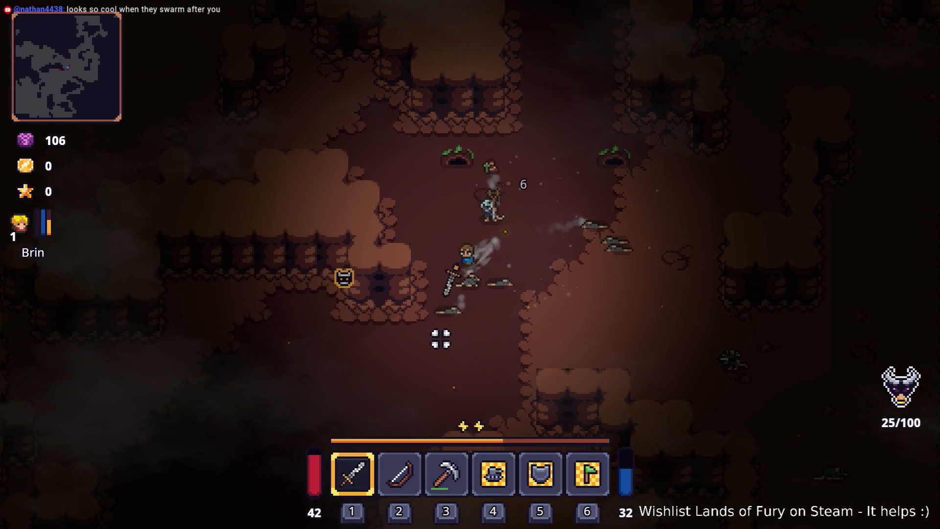
{"action": "key", "text": "s"}
{"action": "left_click", "coordinate": [417, 208]}
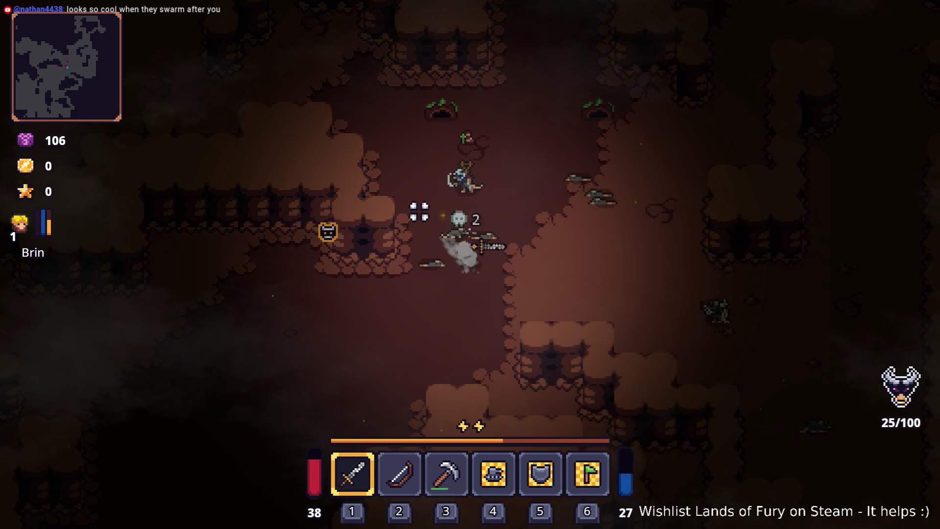
{"action": "key", "text": "space"}
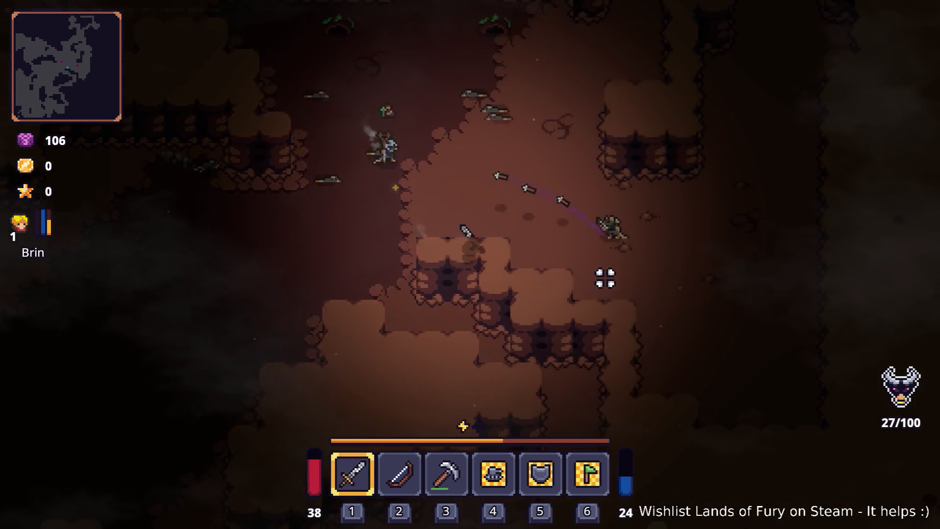
{"action": "key", "text": "d"}
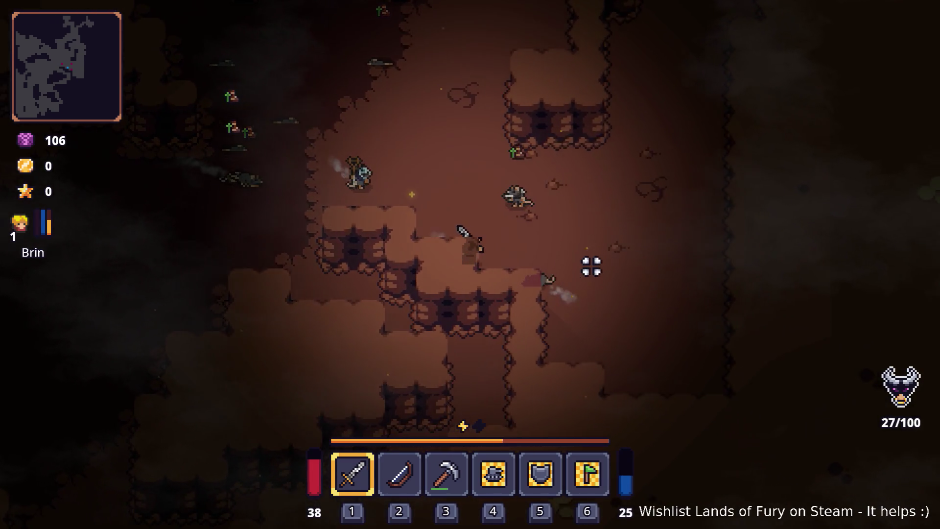
{"action": "left_click", "coordinate": [590, 262]}
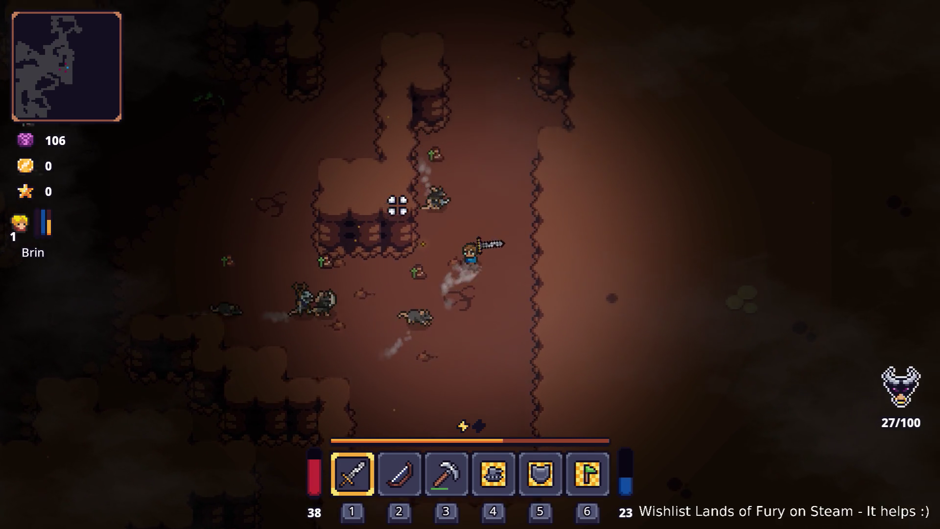
- Dash and walk up and left through the cave, attacking the rat ahead
{"action": "key", "text": "w"}
{"action": "key", "text": "space"}
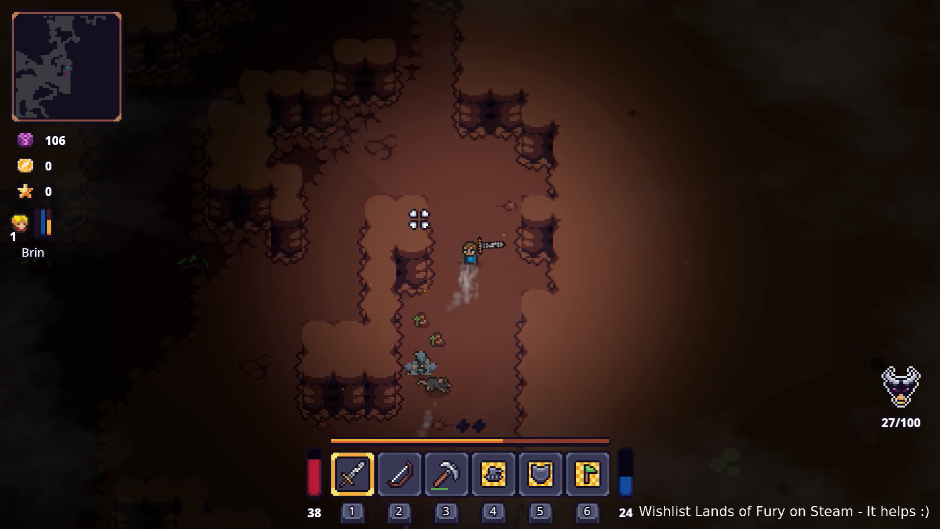
{"action": "key", "text": "w"}
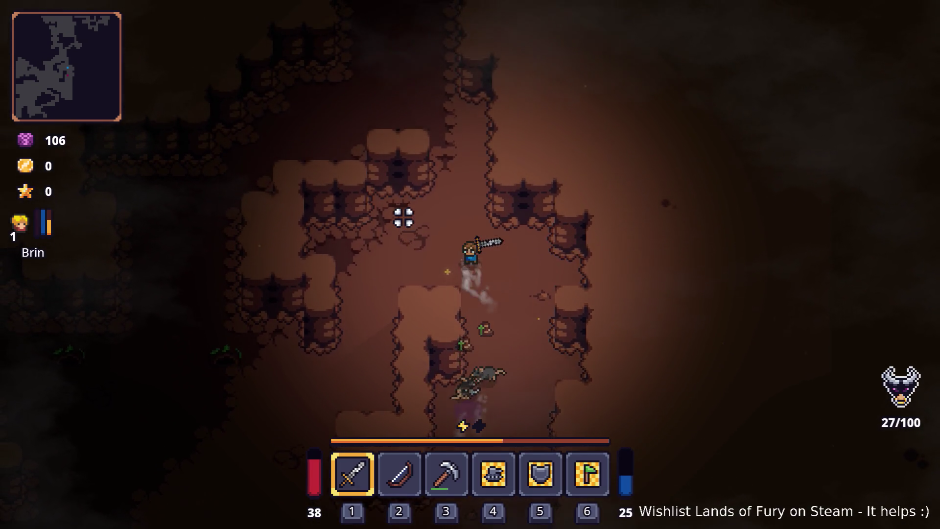
{"action": "key", "text": "w"}
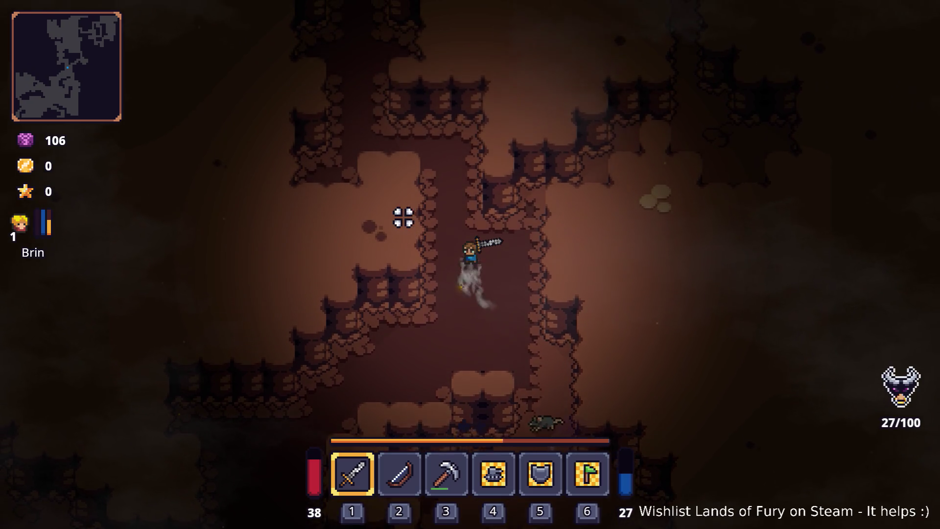
{"action": "key", "text": "w"}
{"action": "key", "text": "a"}
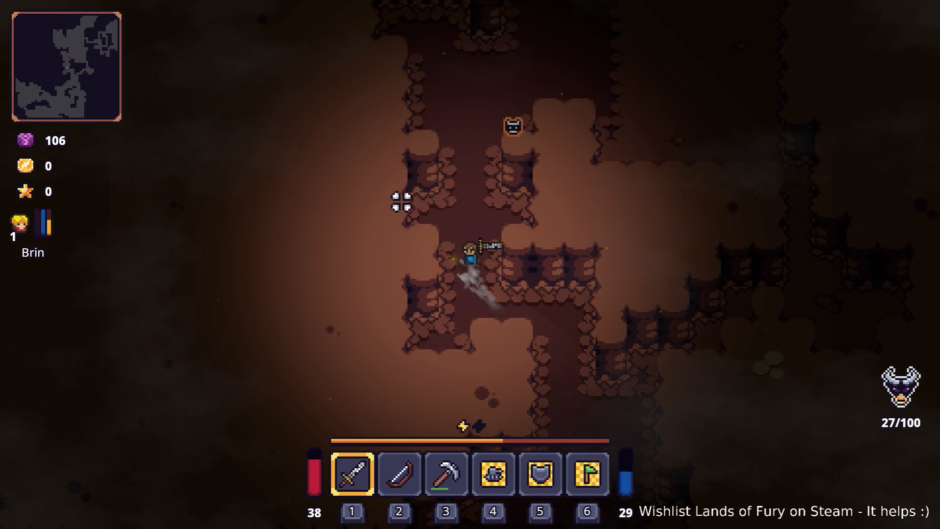
{"action": "key", "text": "w"}
{"action": "left_click", "coordinate": [579, 193]}
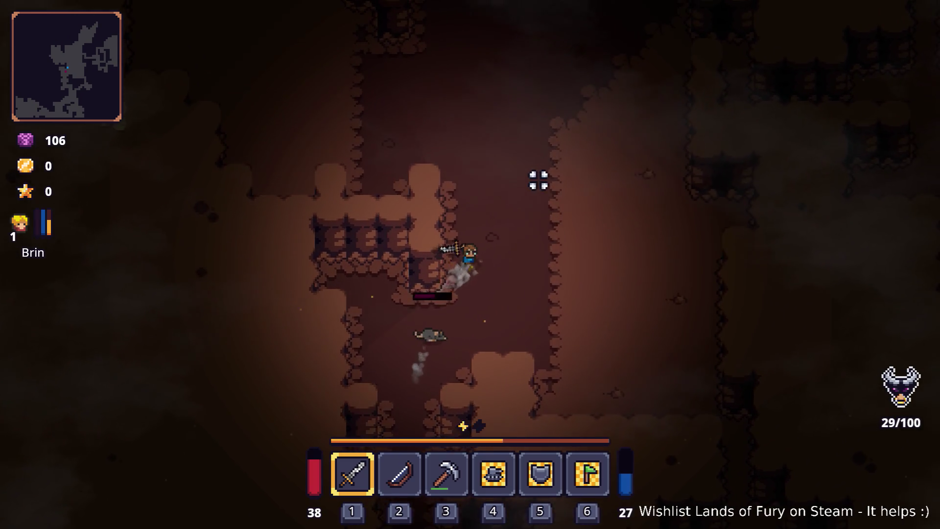
- Move up the passage and kill the rat to the right
{"action": "key", "text": "w"}
{"action": "key", "text": "d"}
{"action": "key", "text": "w"}
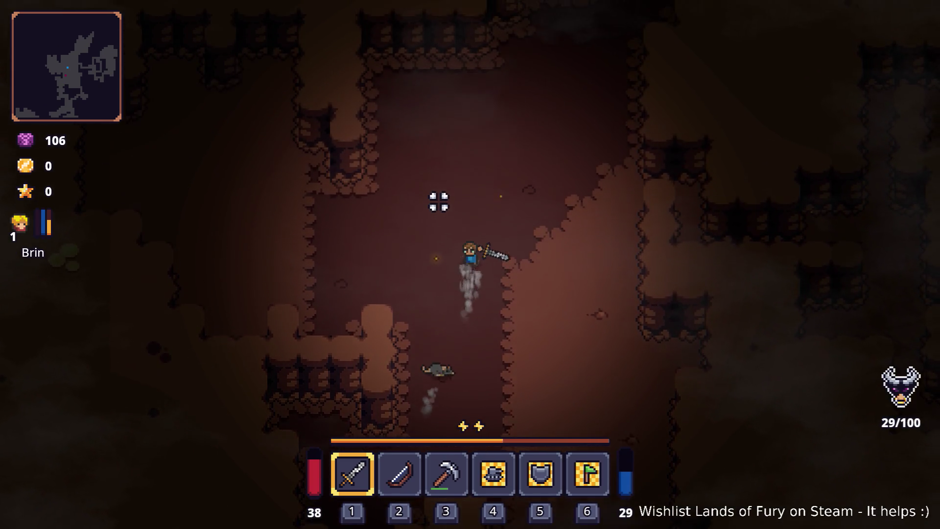
{"action": "key", "text": "a"}
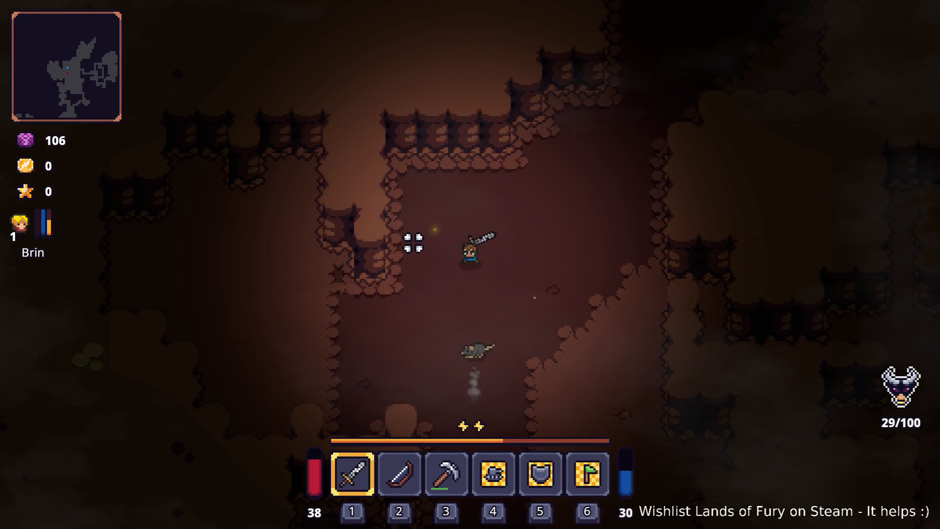
{"action": "key", "text": "d"}
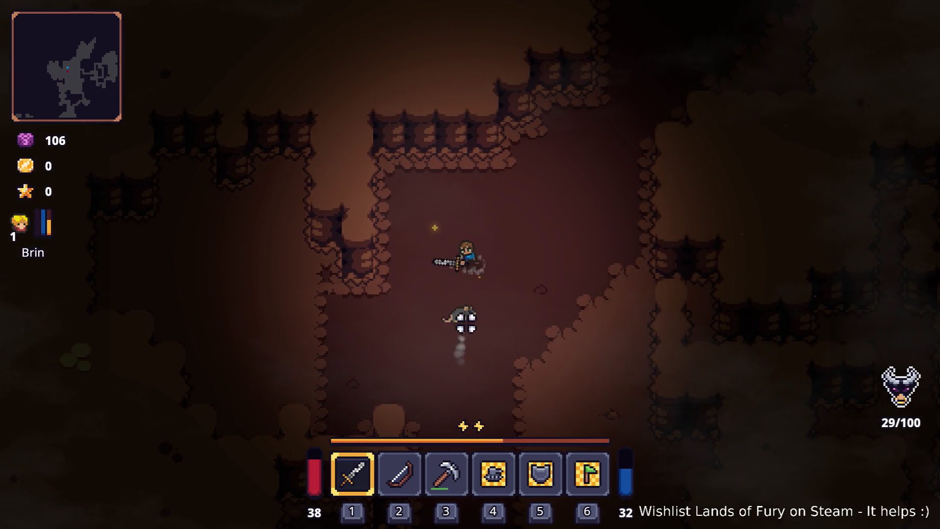
{"action": "left_click", "coordinate": [440, 321]}
{"action": "left_click", "coordinate": [461, 296]}
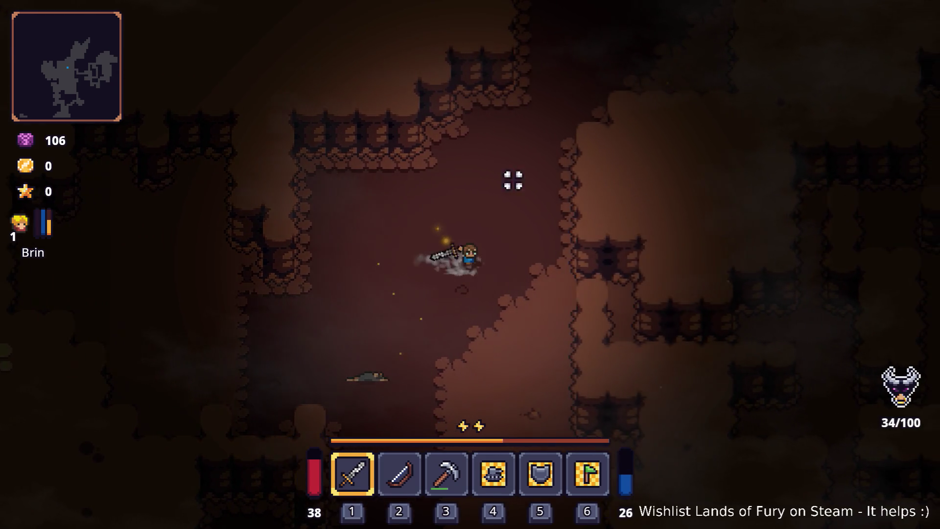
- Head right and down to the pink crystal wall, then explore up along it
{"action": "key", "text": "d"}
{"action": "key", "text": "s"}
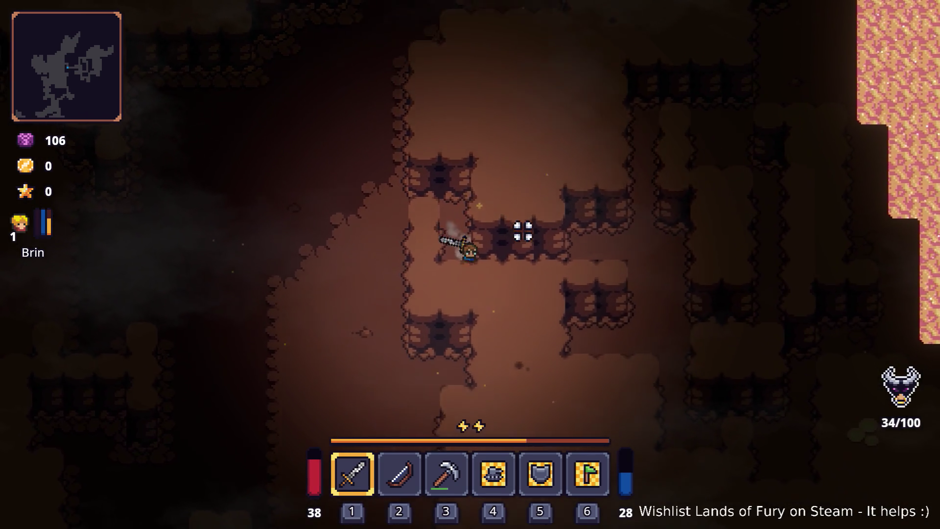
{"action": "key", "text": "d"}
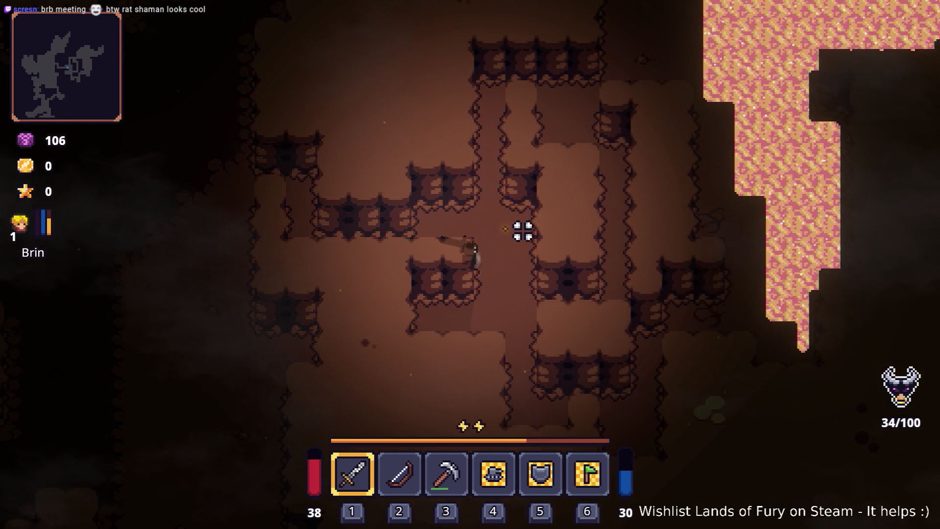
{"action": "key", "text": "d"}
{"action": "key", "text": "s"}
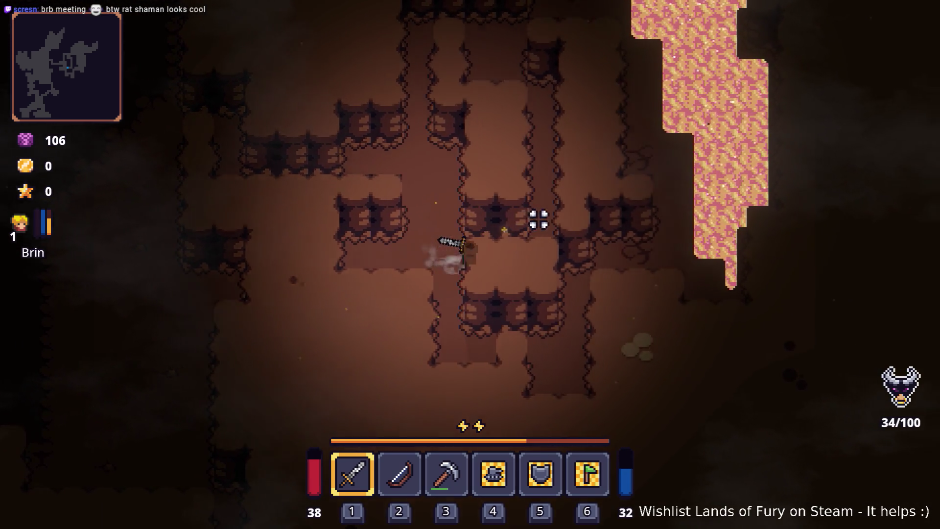
{"action": "key", "text": "s"}
{"action": "key", "text": "d"}
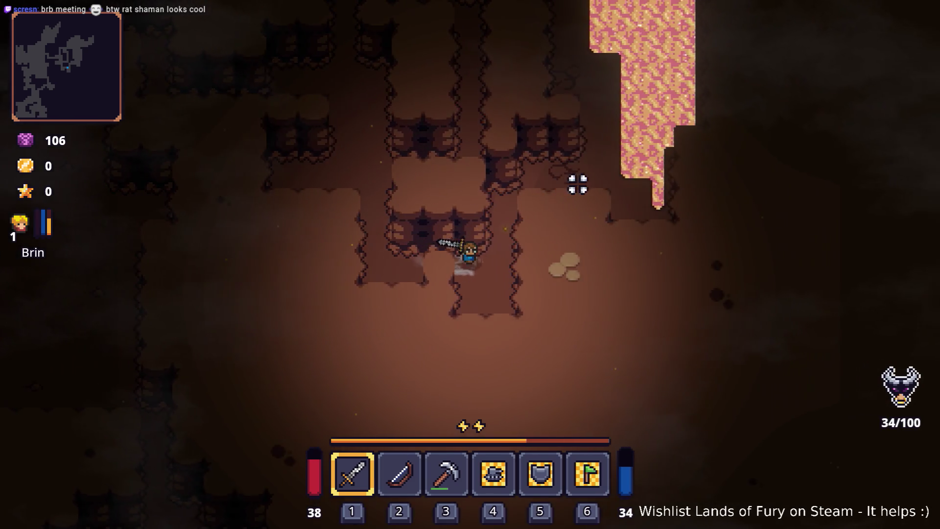
{"action": "key", "text": "w"}
{"action": "key", "text": "d"}
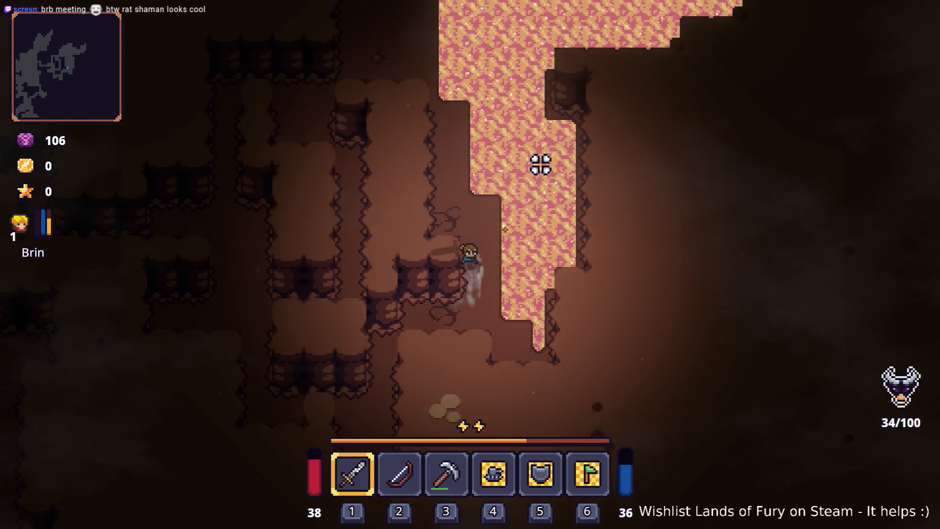
{"action": "key", "text": "w"}
{"action": "key", "text": "d"}
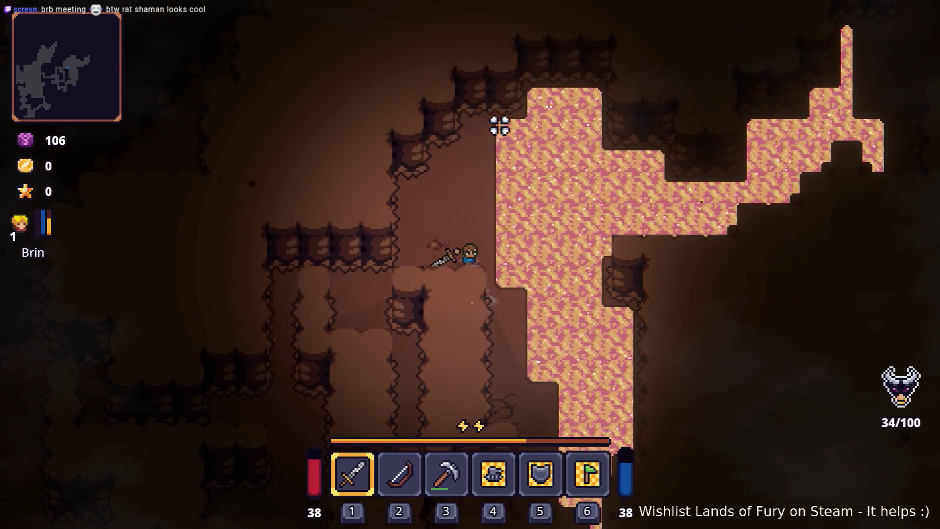
- Leave the pink wall, running down-left and then up-left through the cave
{"action": "key", "text": "w"}
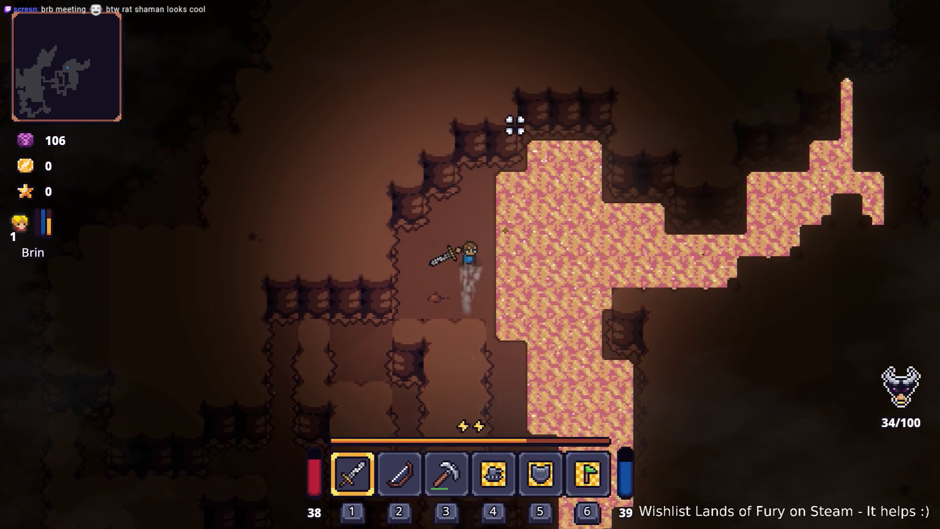
{"action": "key", "text": "a"}
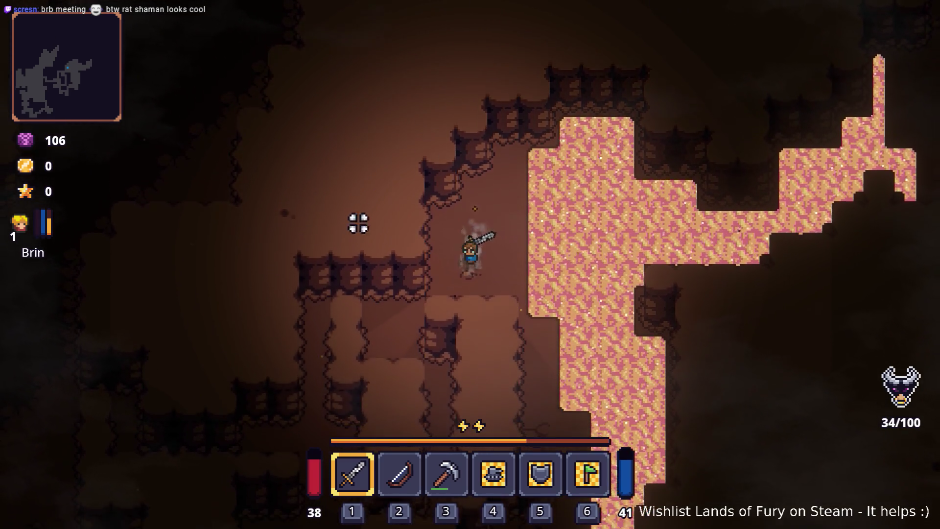
{"action": "key", "text": "s"}
{"action": "key", "text": "a"}
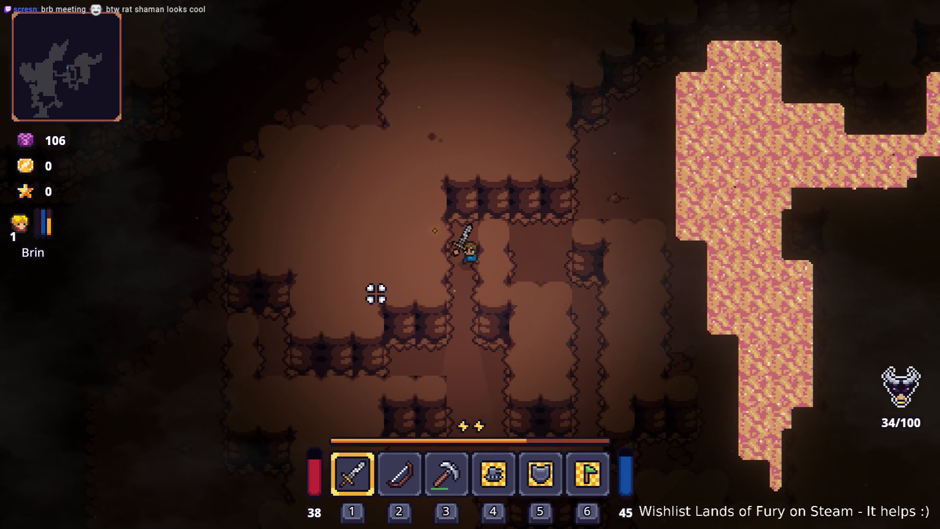
{"action": "key", "text": "s"}
{"action": "key", "text": "a"}
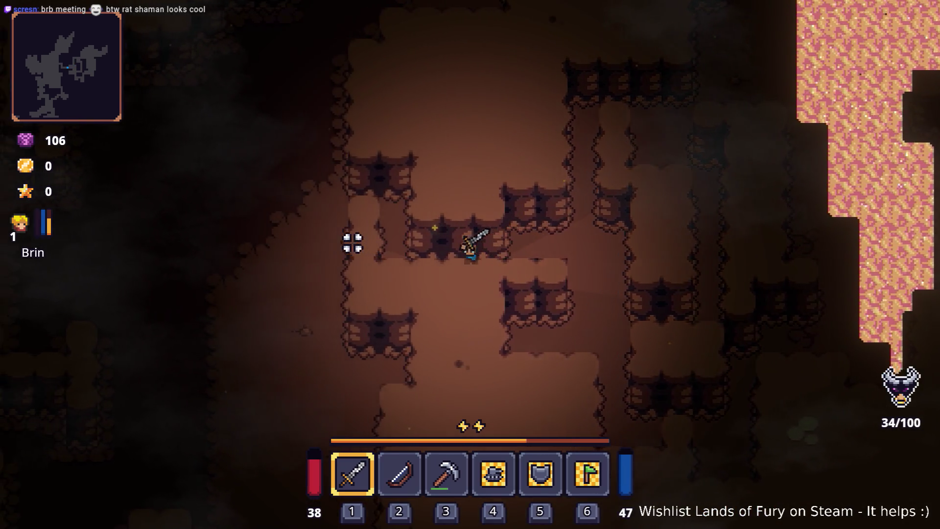
{"action": "key", "text": "a"}
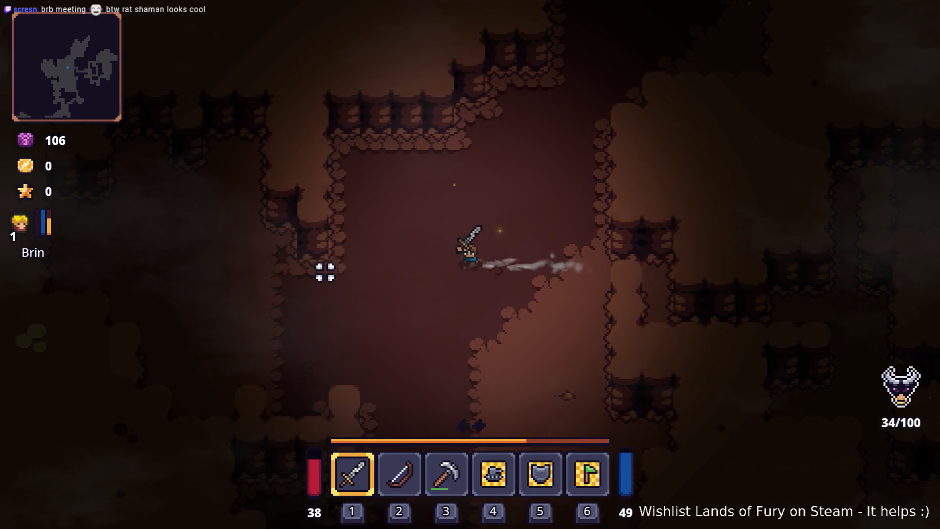
{"action": "key", "text": "a"}
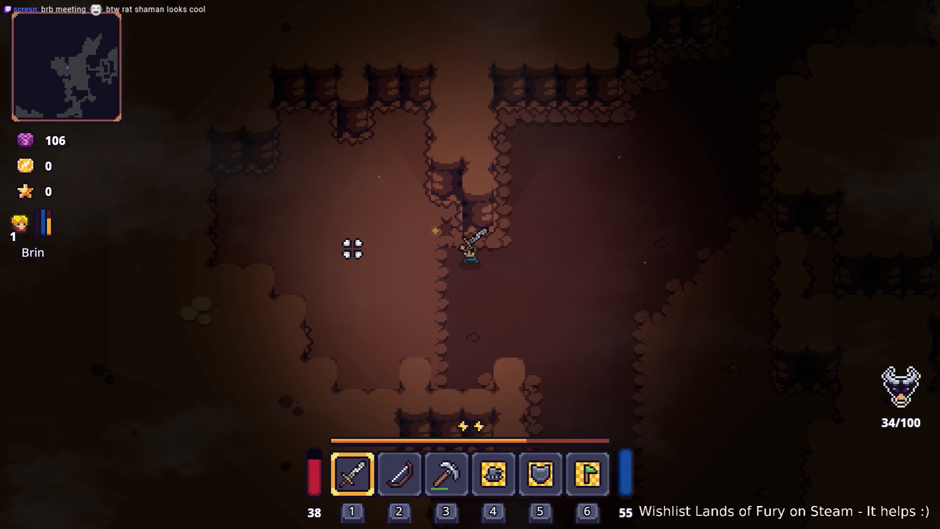
{"action": "key", "text": "a"}
{"action": "key", "text": "w"}
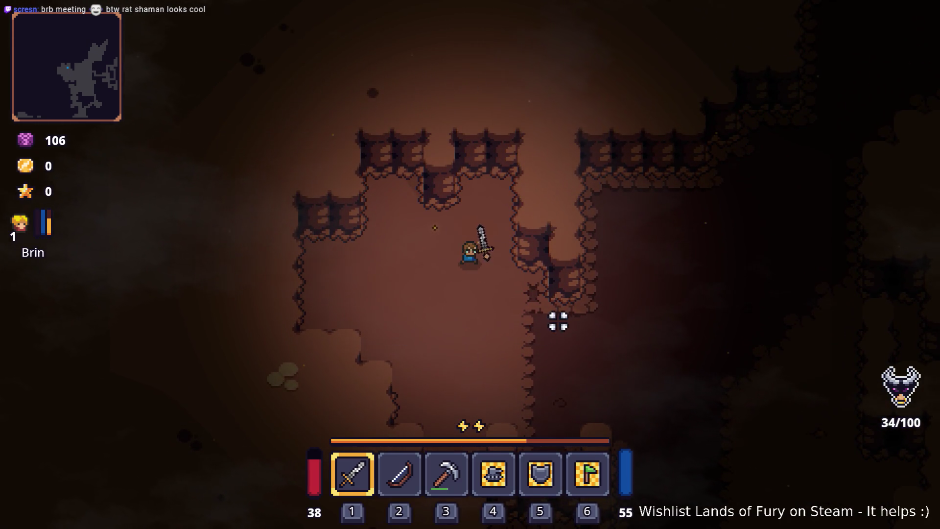
- Run right and then down through the cave into the rat pack, fighting on the way
{"action": "key", "text": "d"}
{"action": "key", "text": "s"}
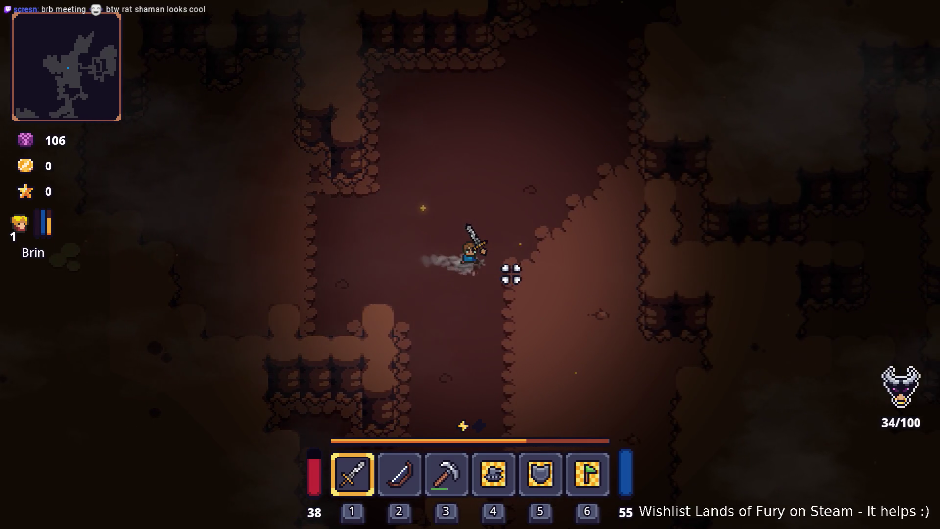
{"action": "key", "text": "s"}
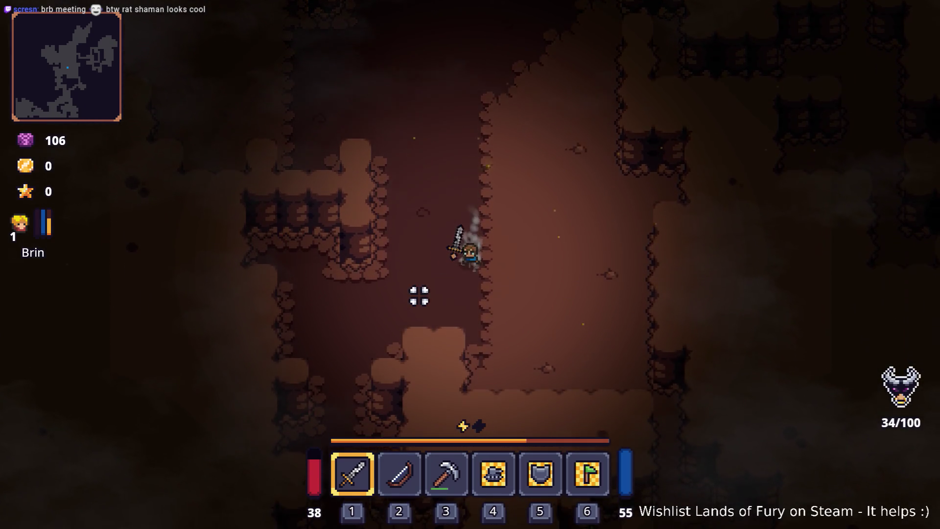
{"action": "key", "text": "a"}
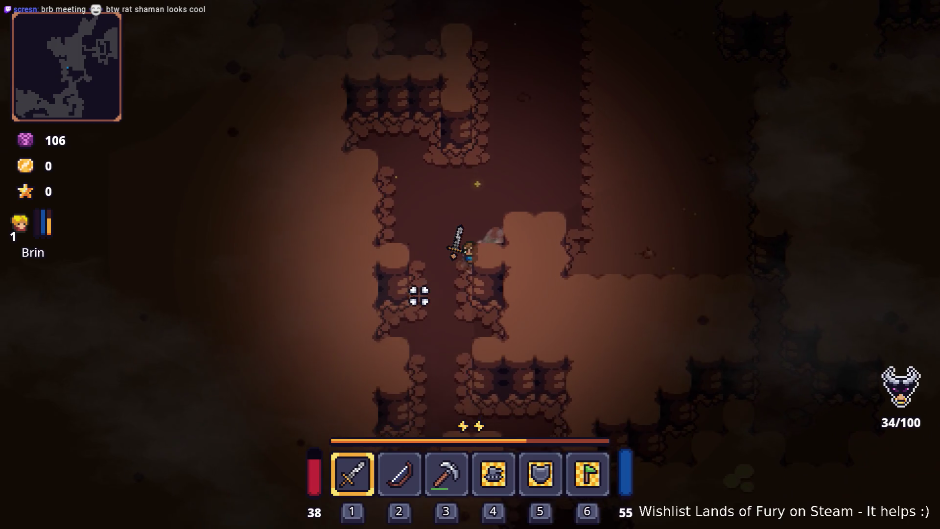
{"action": "key", "text": "s"}
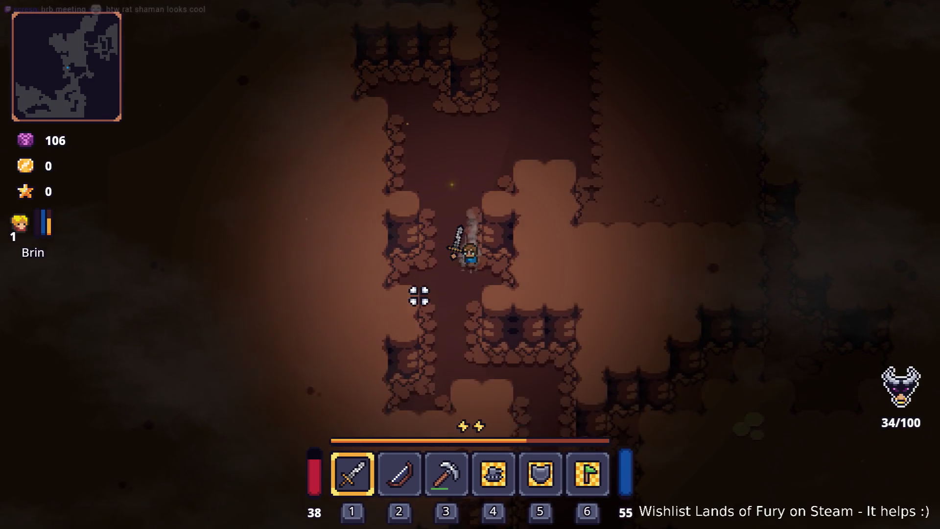
{"action": "key", "text": "s"}
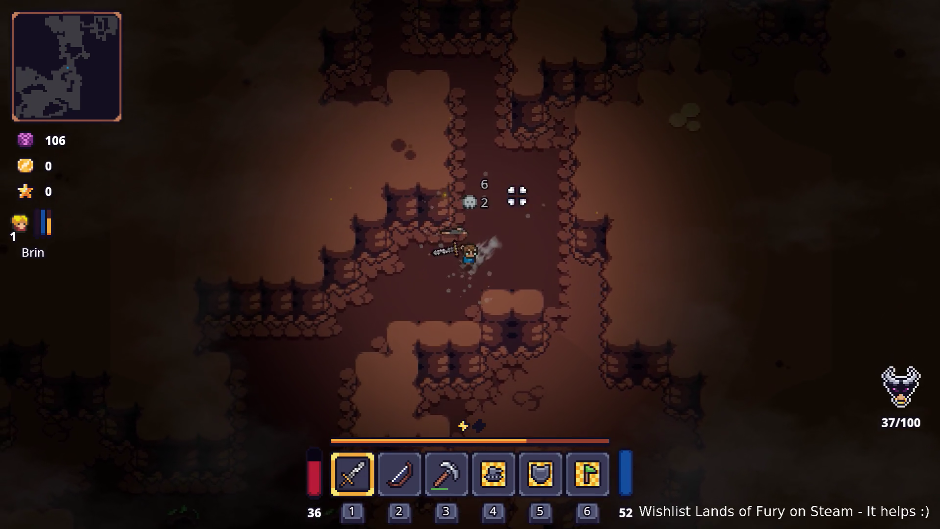
{"action": "key", "text": "s"}
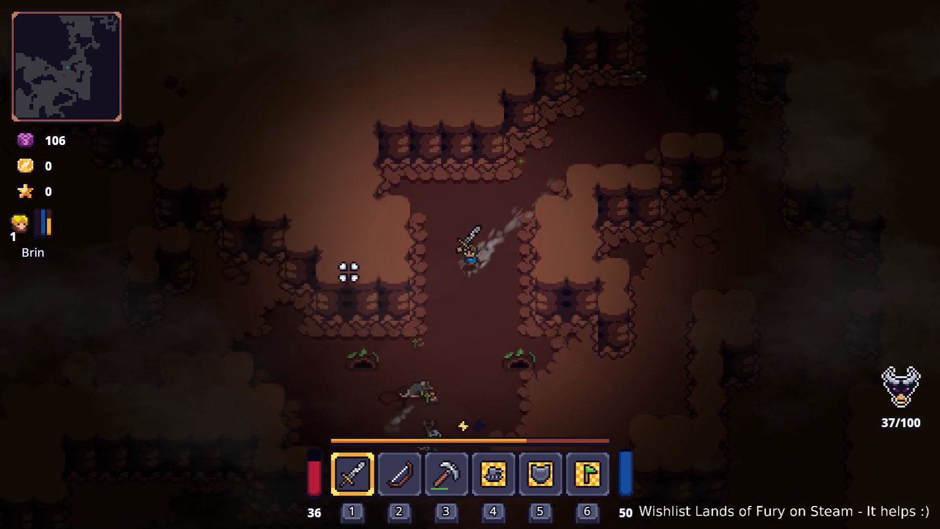
{"action": "key", "text": "s"}
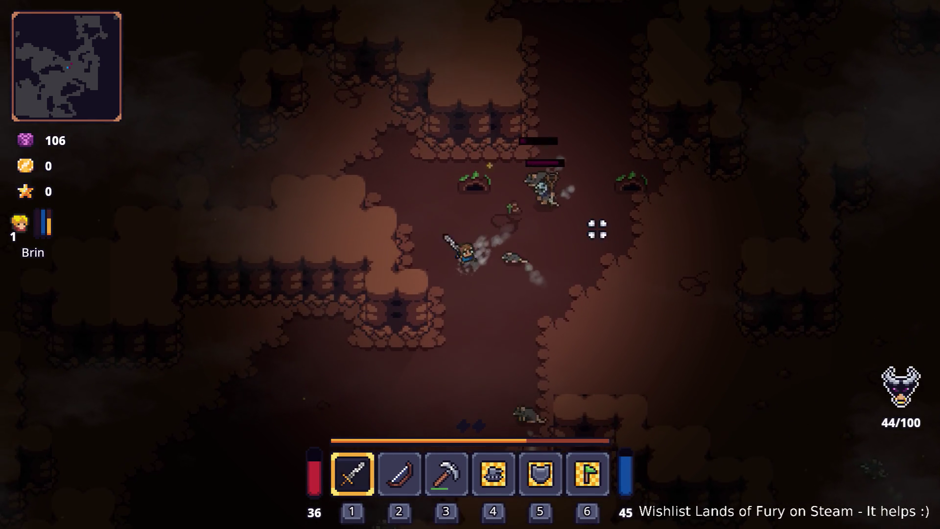
{"action": "key", "text": "s"}
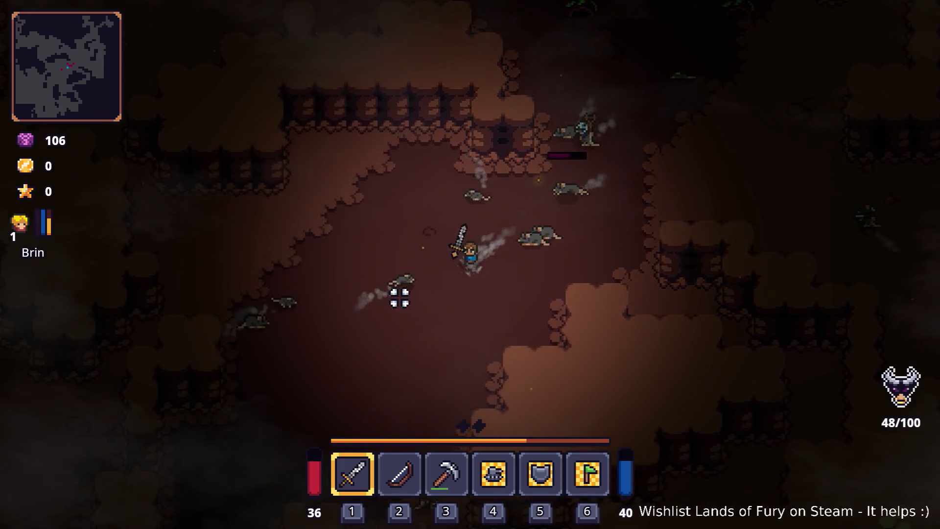
- Flee left and up the cave, turning once to strike the chasing rats
{"action": "key", "text": "a"}
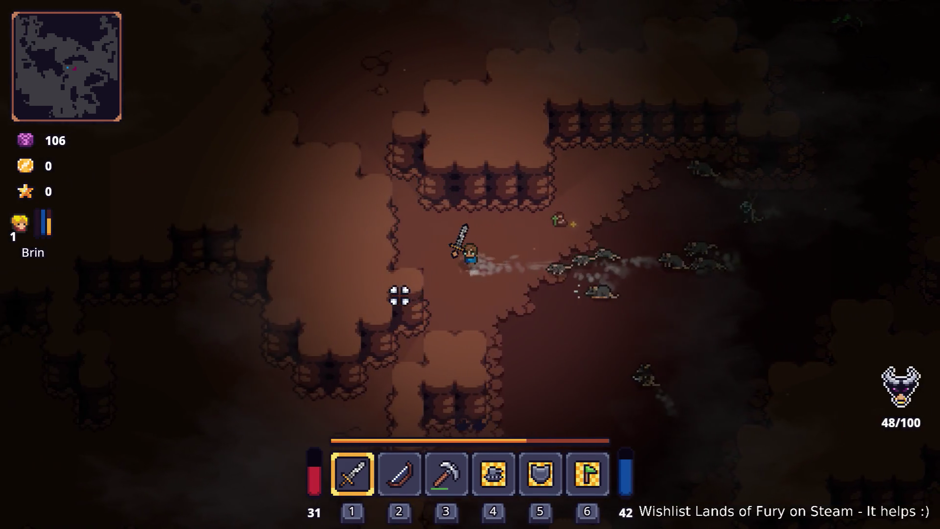
{"action": "key", "text": "a"}
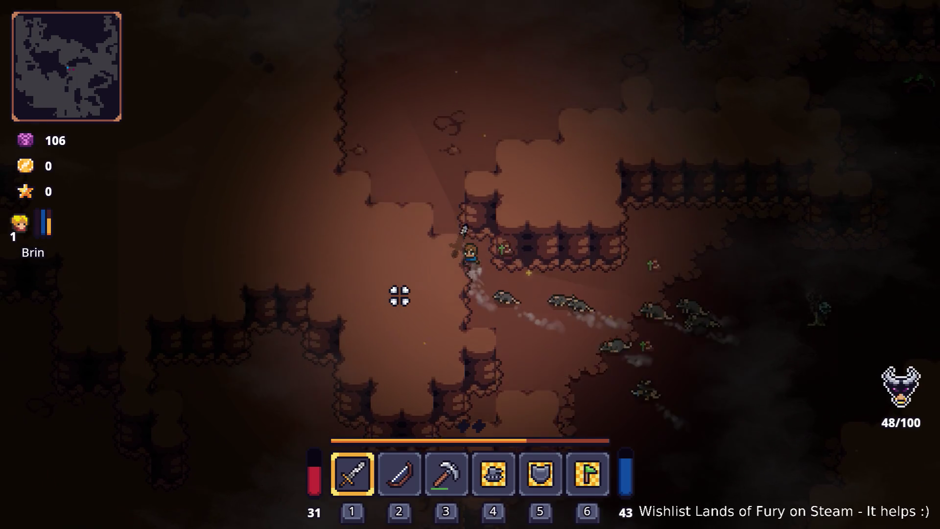
{"action": "key", "text": "w"}
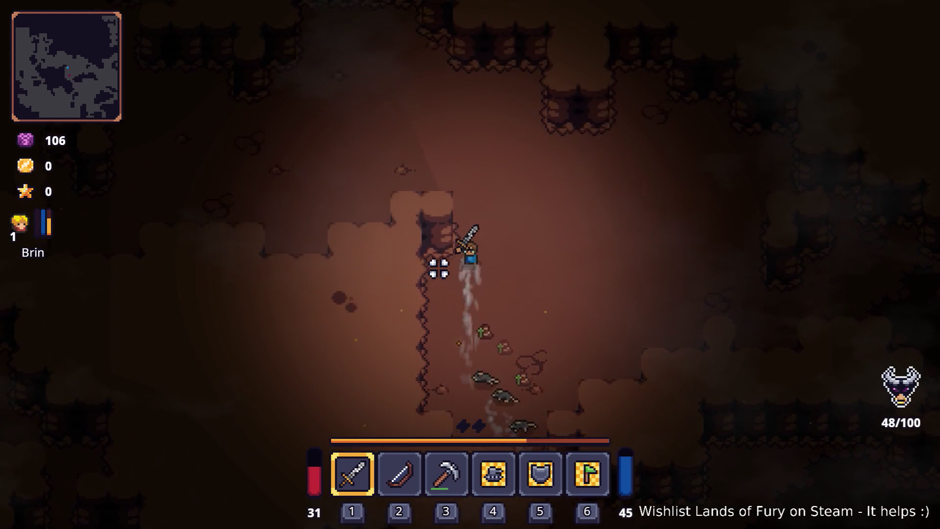
{"action": "key", "text": "a"}
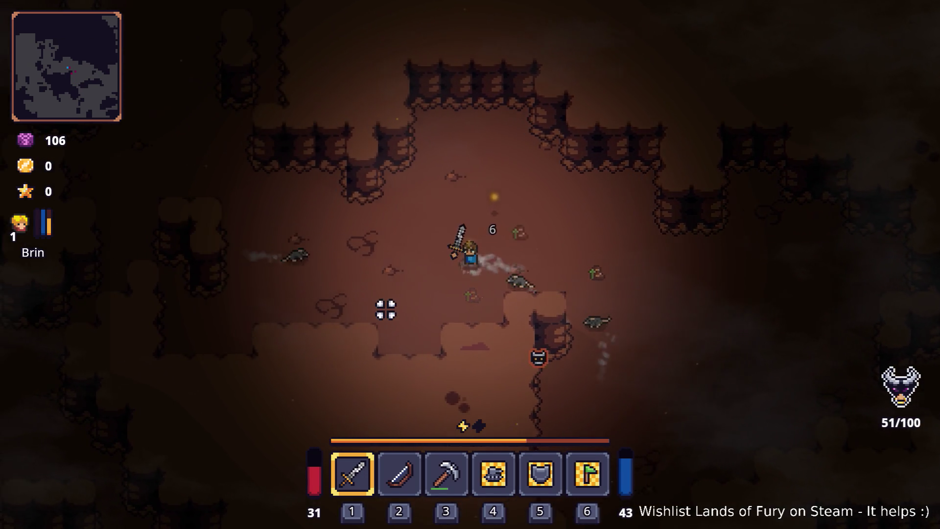
{"action": "key", "text": "w"}
{"action": "left_click", "coordinate": [331, 266]}
{"action": "key", "text": "w"}
{"action": "key", "text": "a"}
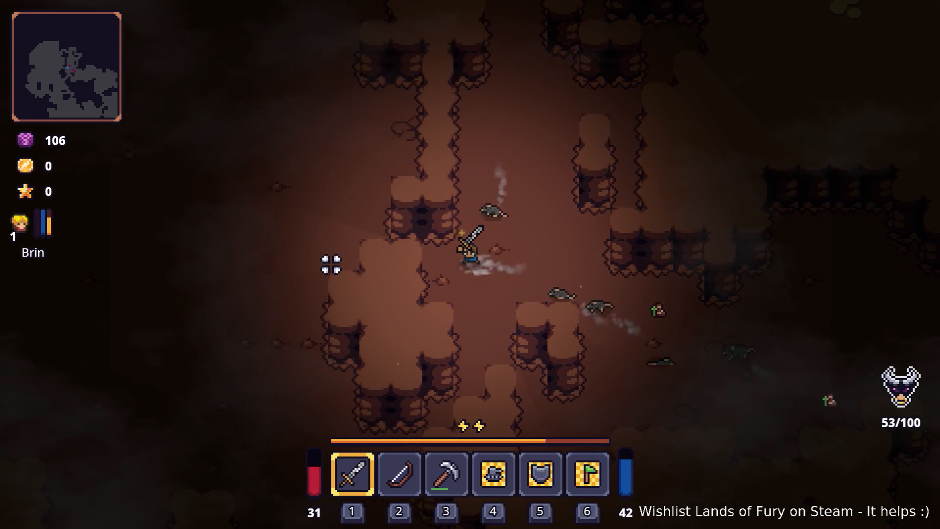
{"action": "key", "text": "w"}
{"action": "key", "text": "a"}
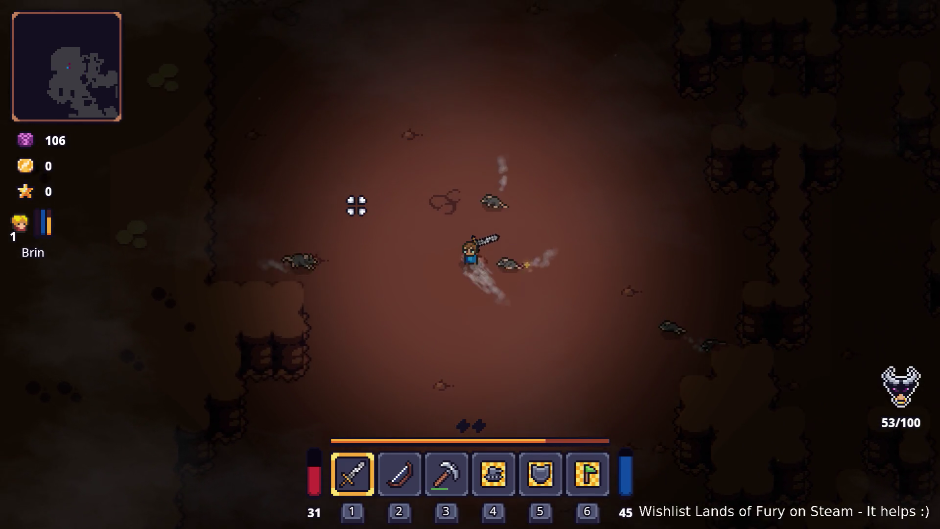
- Walk up and left through the tunnel, weaving around the rock walls
{"action": "key", "text": "w"}
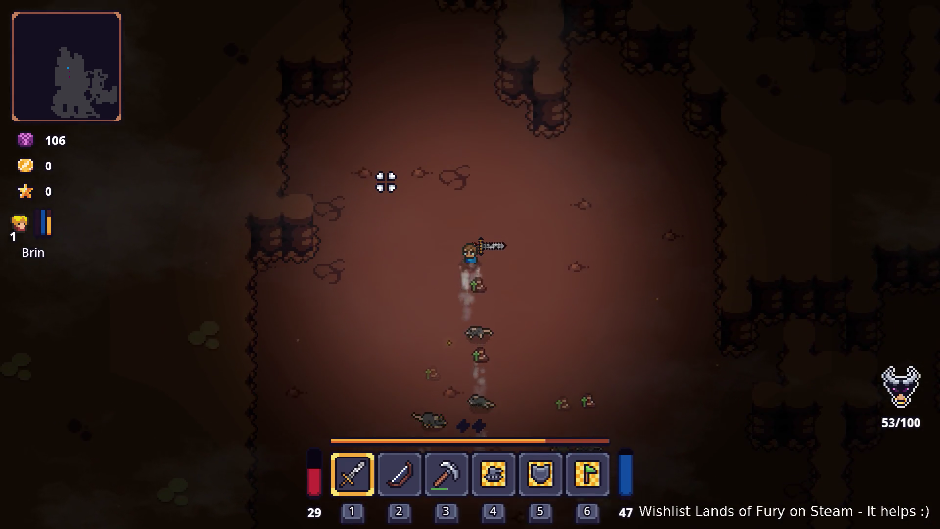
{"action": "key", "text": "w"}
{"action": "key", "text": "a"}
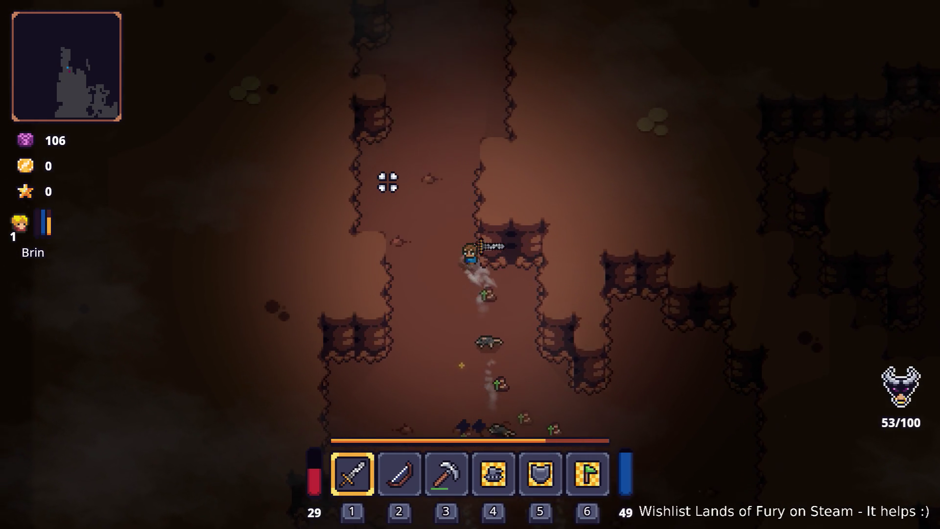
{"action": "key", "text": "w"}
{"action": "key", "text": "a"}
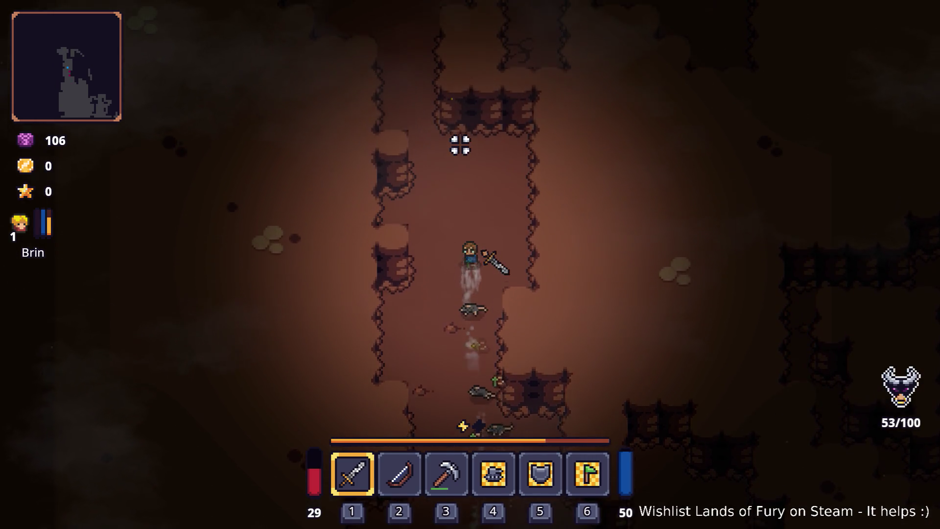
{"action": "key", "text": "w"}
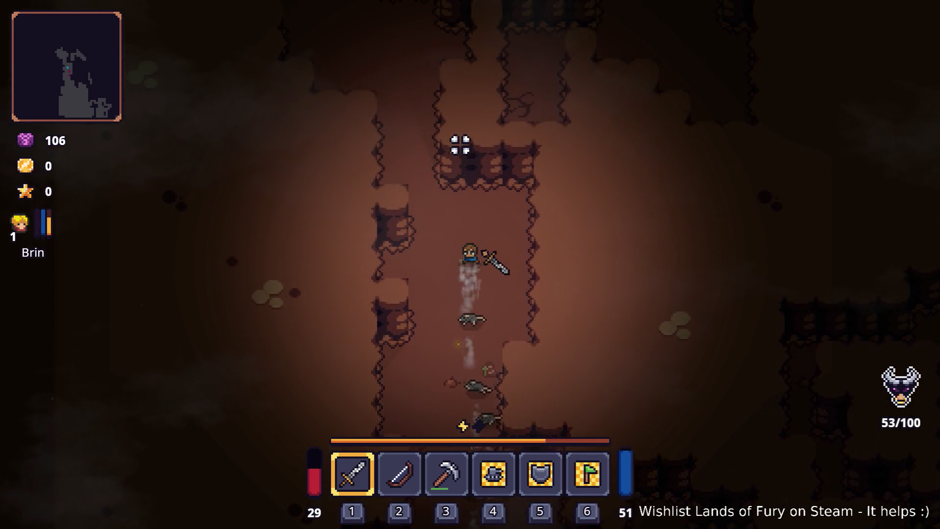
{"action": "key", "text": "w"}
{"action": "key", "text": "a"}
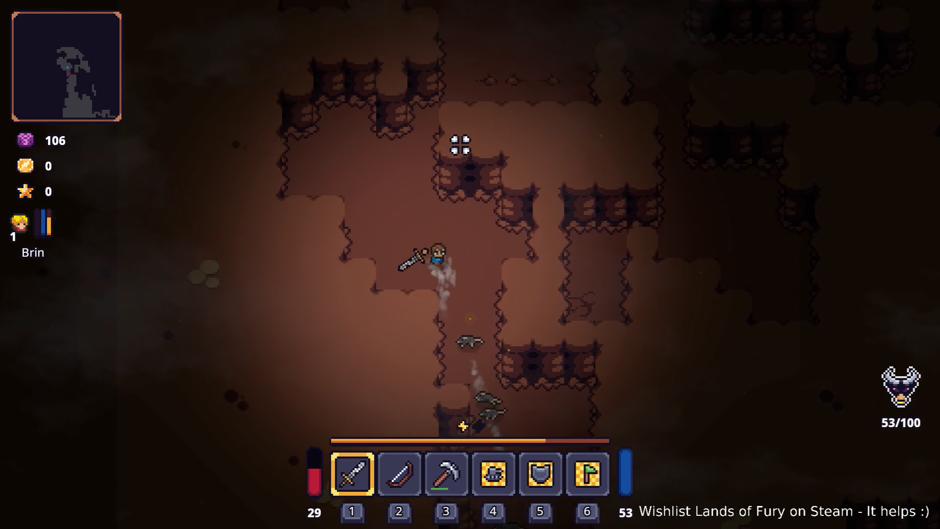
{"action": "key", "text": "w"}
{"action": "key", "text": "d"}
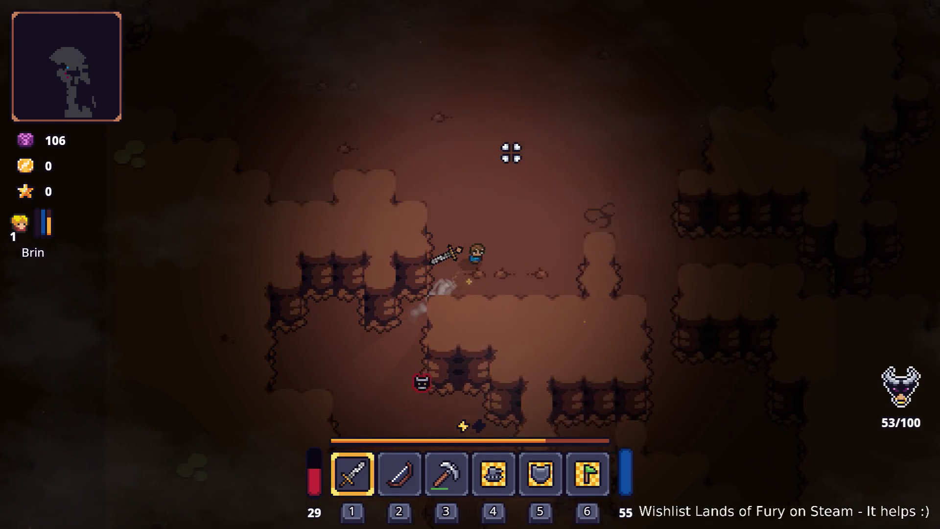
- Head up-right to the lava area, then past it and up the corridor
{"action": "key", "text": "w"}
{"action": "key", "text": "d"}
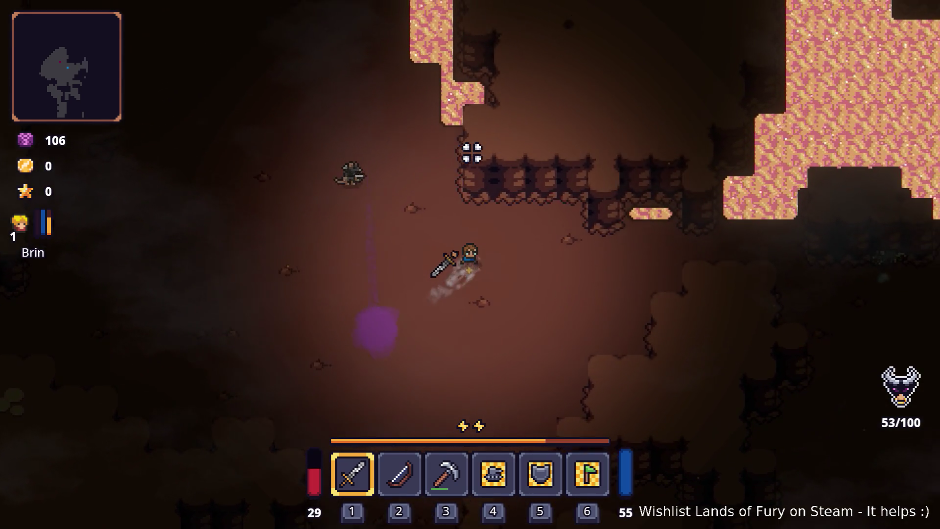
{"action": "key", "text": "w"}
{"action": "key", "text": "a"}
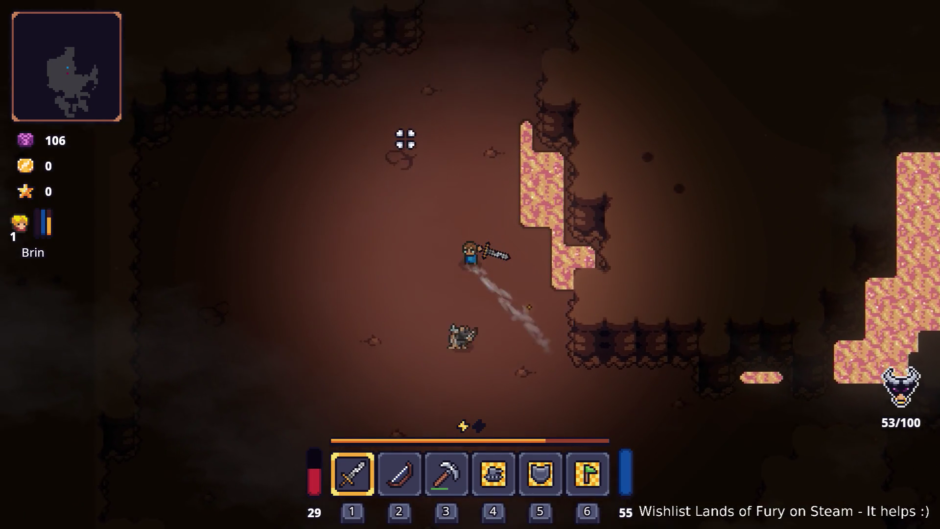
{"action": "key", "text": "w"}
{"action": "key", "text": "d"}
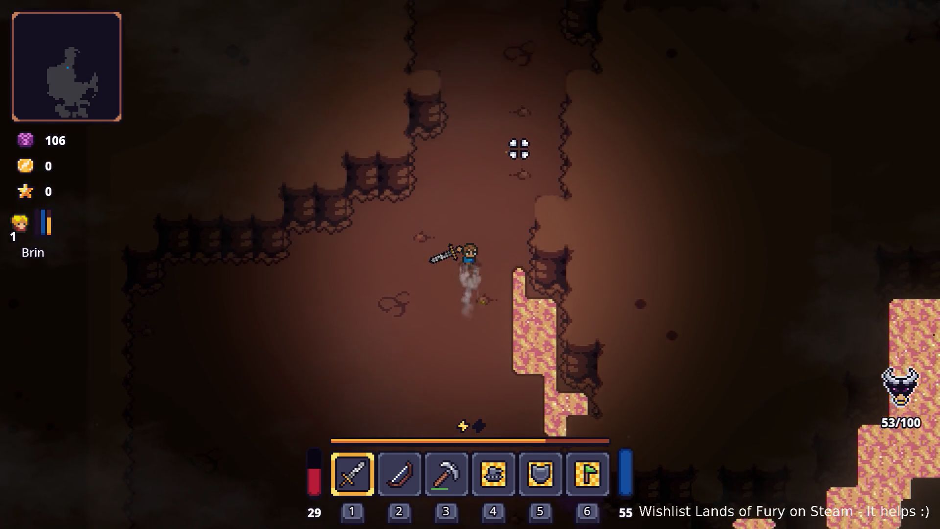
{"action": "key", "text": "w"}
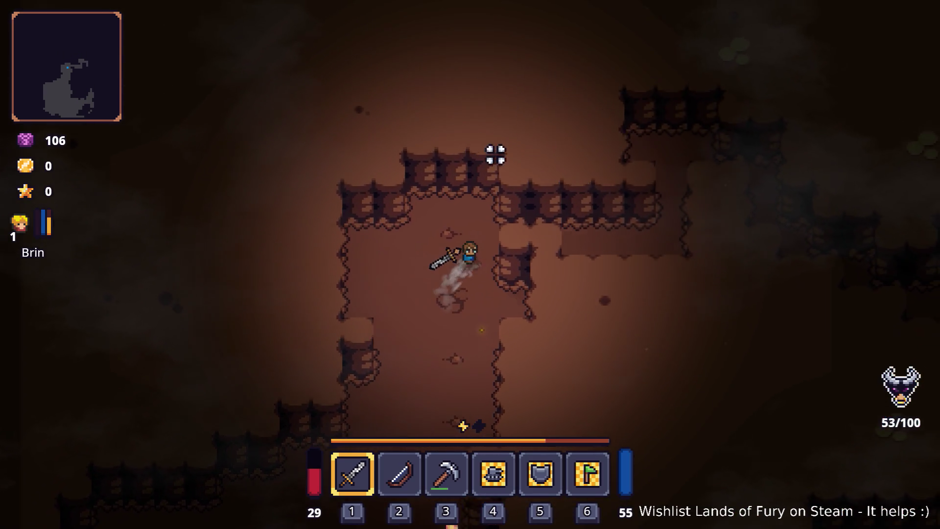
- Move right and down toward the lava, then back up-left away from it
{"action": "key", "text": "d"}
{"action": "key", "text": "w"}
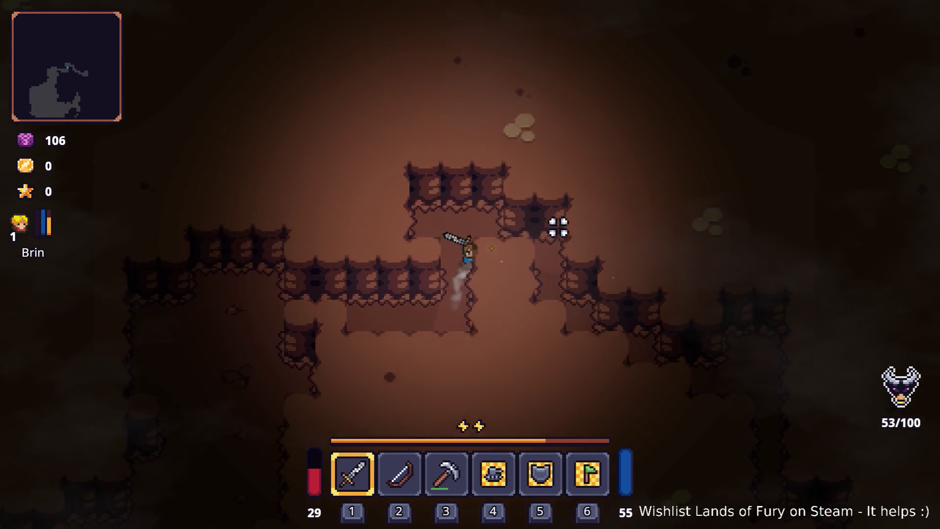
{"action": "key", "text": "d"}
{"action": "key", "text": "s"}
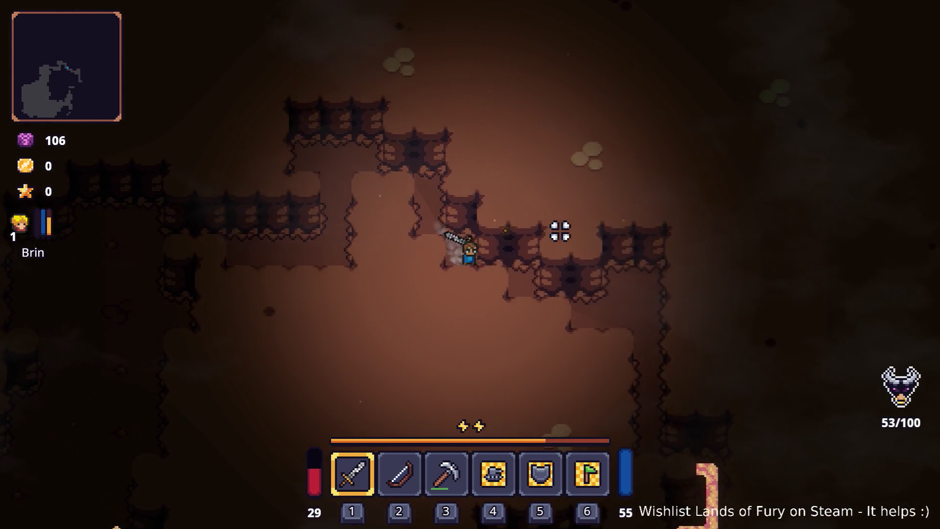
{"action": "key", "text": "d"}
{"action": "key", "text": "s"}
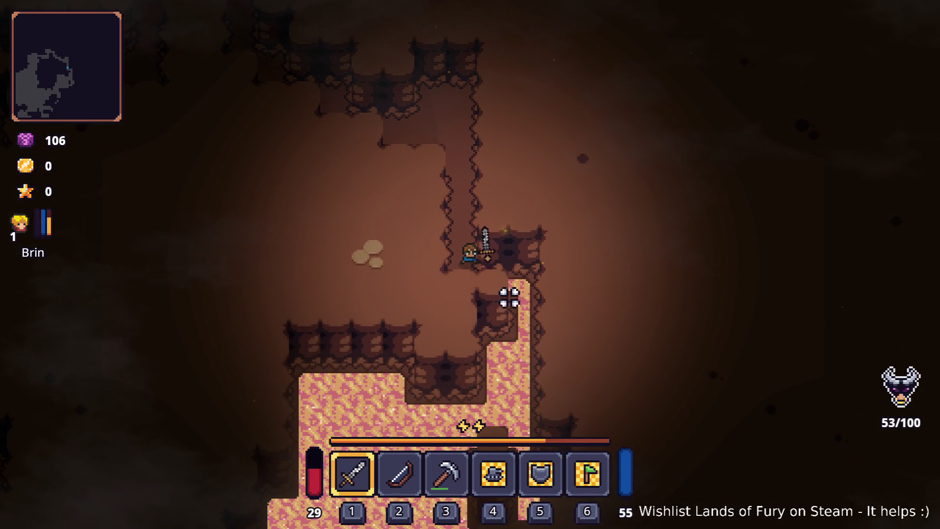
{"action": "key", "text": "w"}
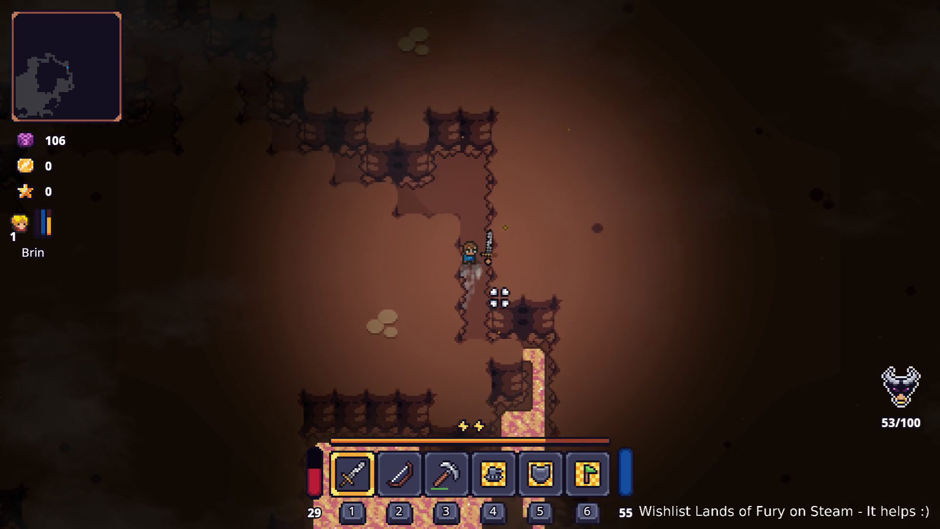
{"action": "key", "text": "a"}
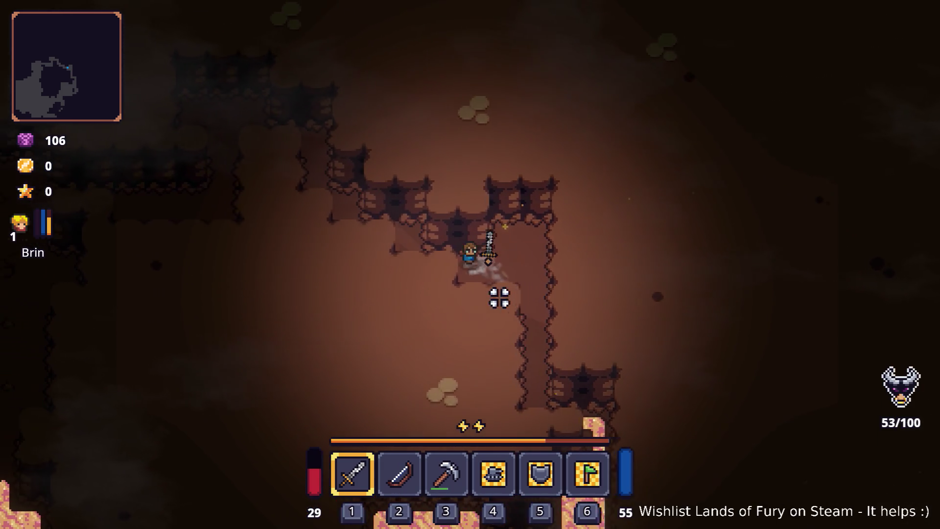
- Circle left and down to the lava strip and swing at the enemy there
{"action": "key", "text": "w"}
{"action": "key", "text": "a"}
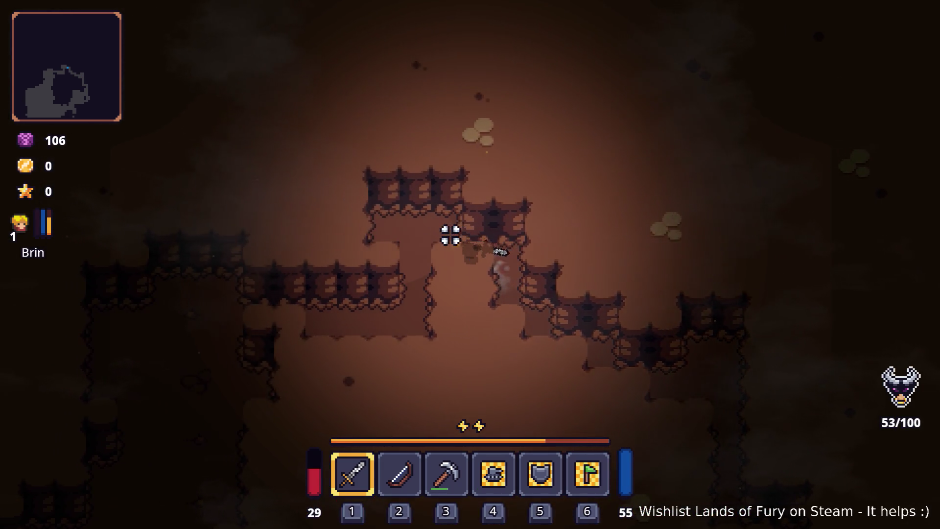
{"action": "key", "text": "a"}
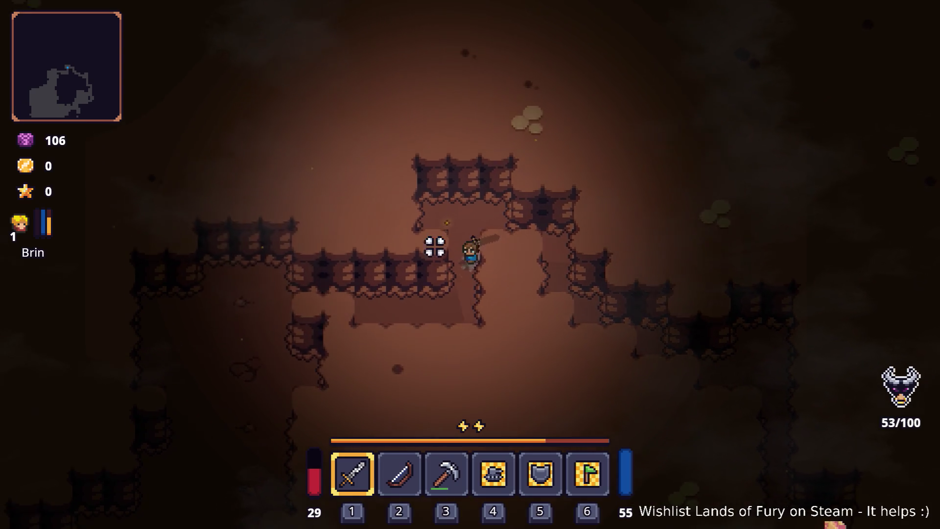
{"action": "key", "text": "s"}
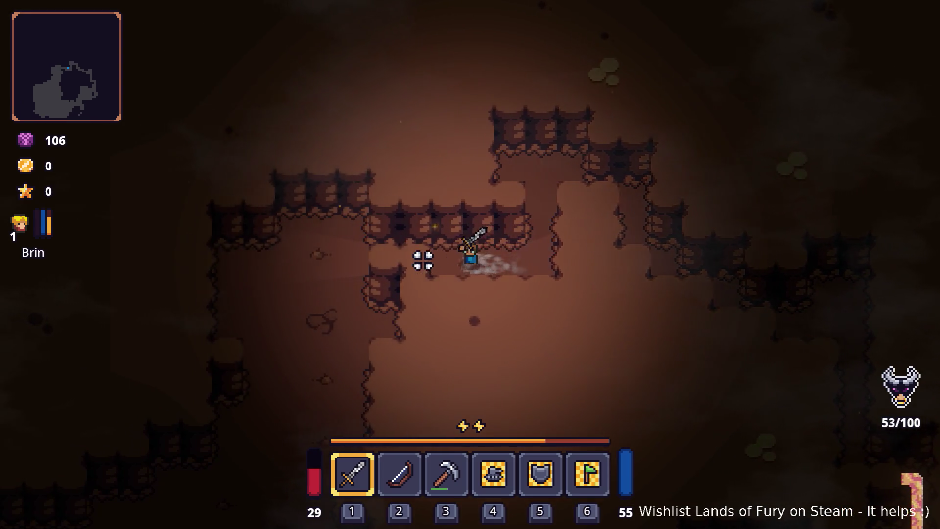
{"action": "key", "text": "a"}
{"action": "key", "text": "s"}
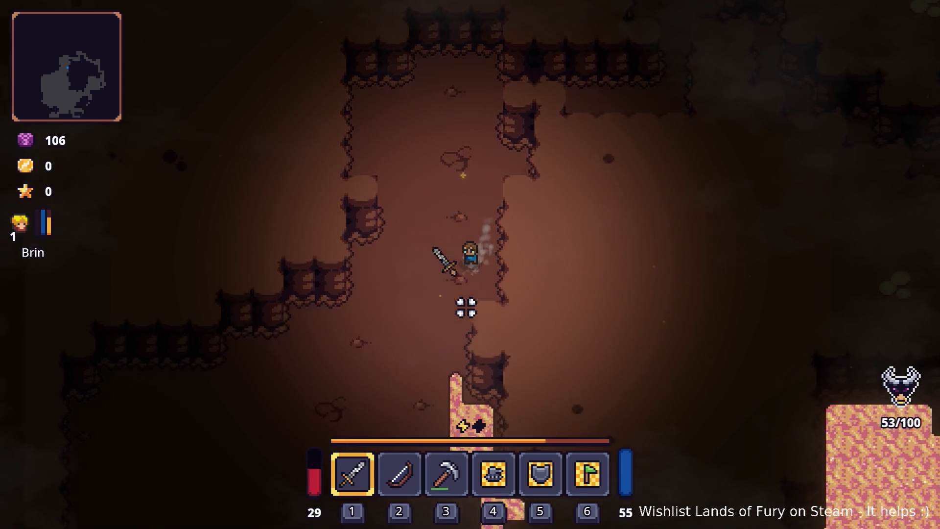
{"action": "key", "text": "s"}
{"action": "key", "text": "a"}
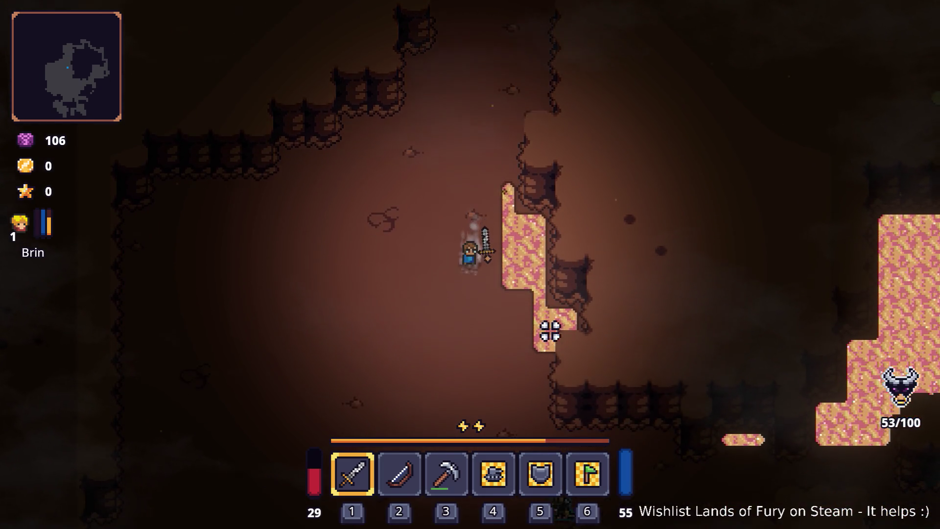
{"action": "key", "text": "s"}
{"action": "key", "text": "d"}
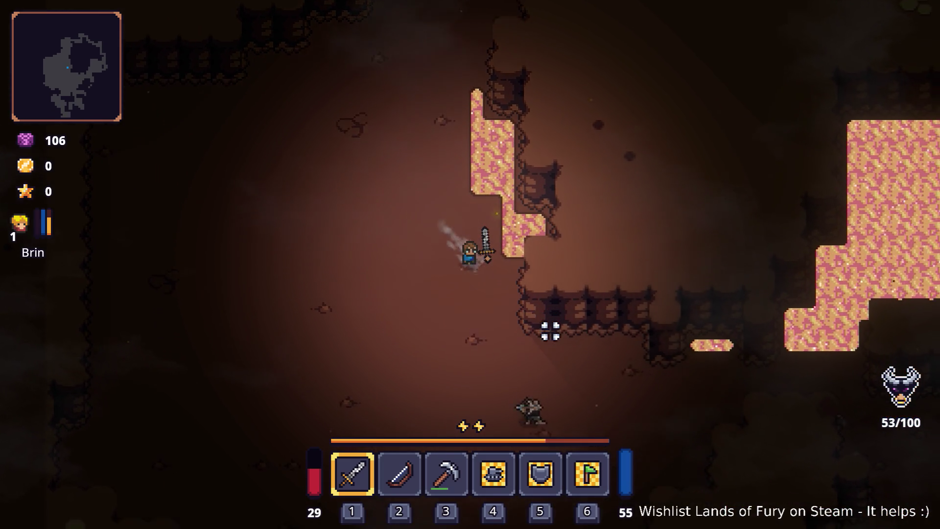
{"action": "left_click", "coordinate": [352, 306]}
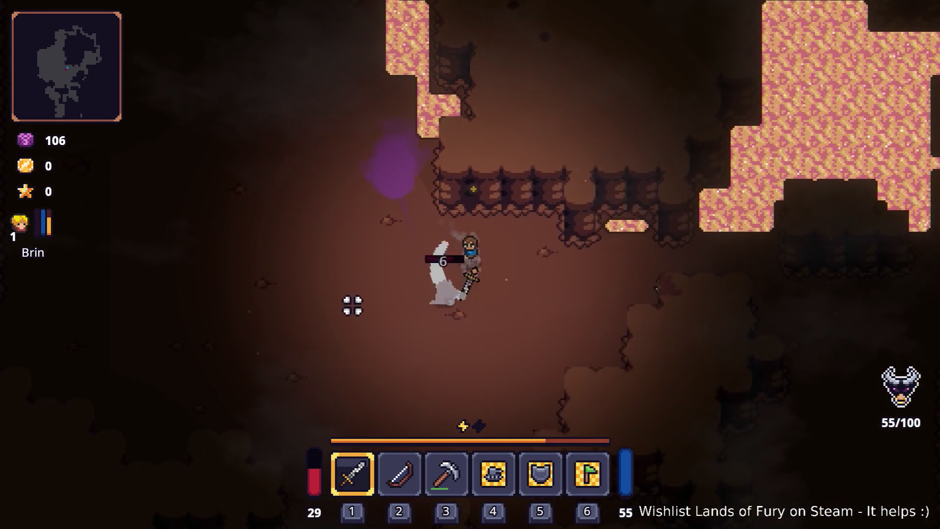
- Slash the cave enemy until it dies, earning a level-up and the first star
{"action": "key", "text": "s"}
{"action": "left_click", "coordinate": [392, 315]}
{"action": "left_click", "coordinate": [551, 281]}
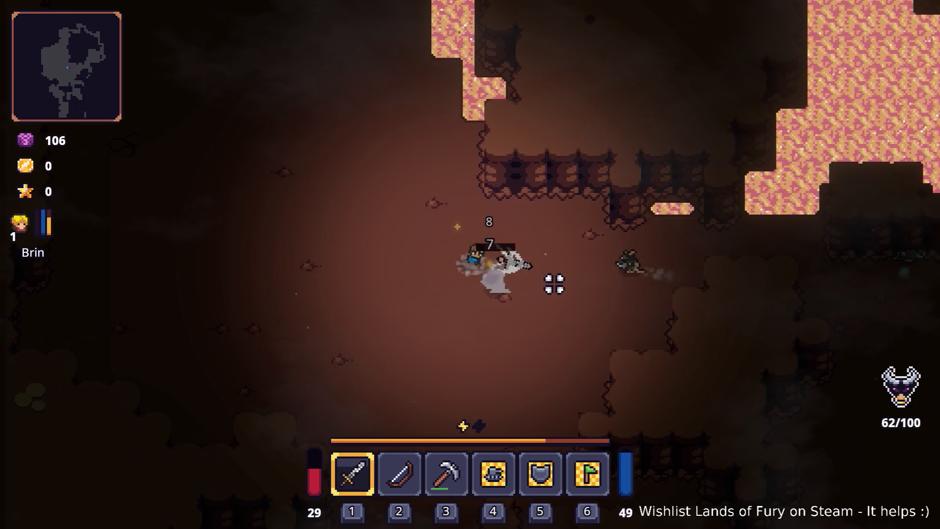
{"action": "left_click", "coordinate": [575, 273]}
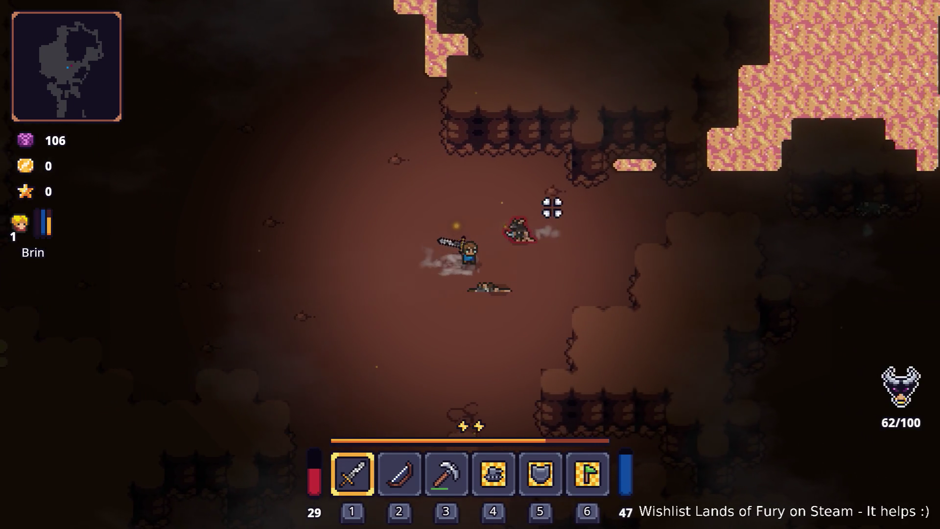
{"action": "left_click", "coordinate": [552, 208]}
{"action": "left_click", "coordinate": [506, 189]}
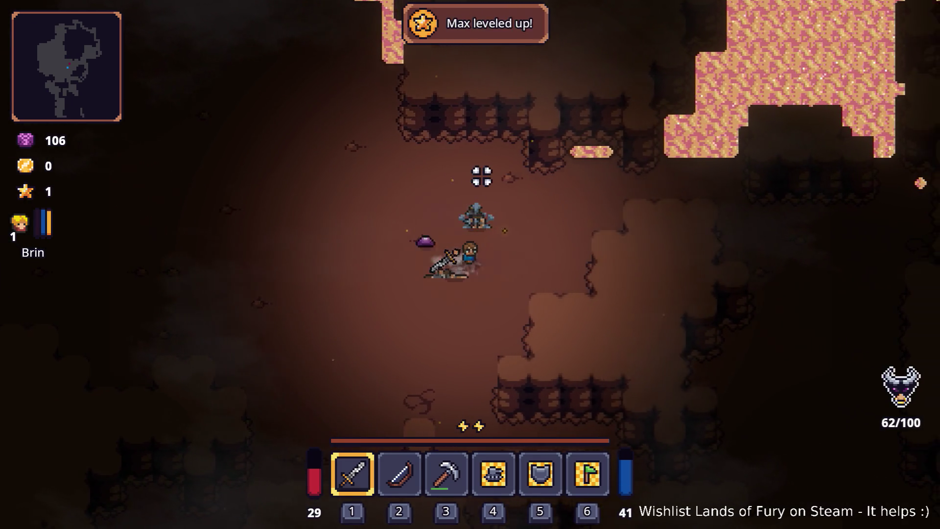
- Walk the hero right and down through the cave, dashing down the passage
{"action": "key", "text": "d"}
{"action": "key", "text": "w"}
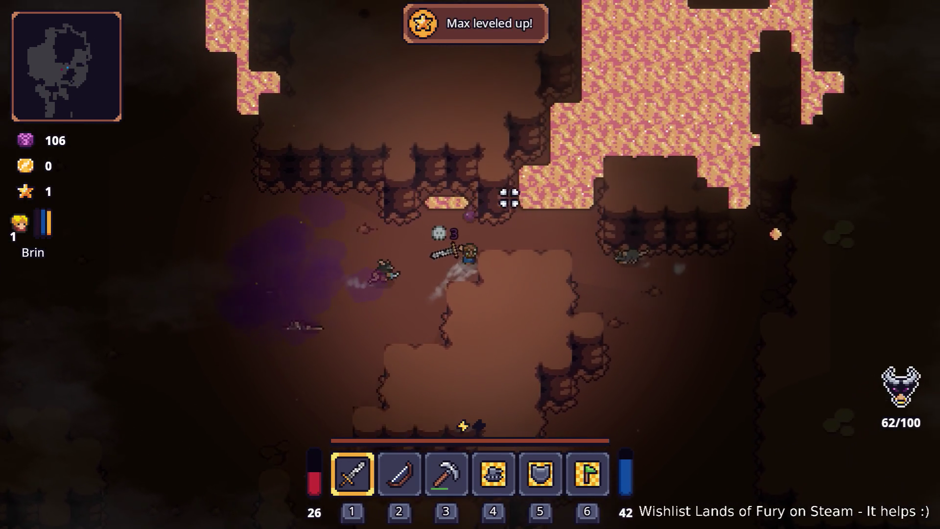
{"action": "key", "text": "d"}
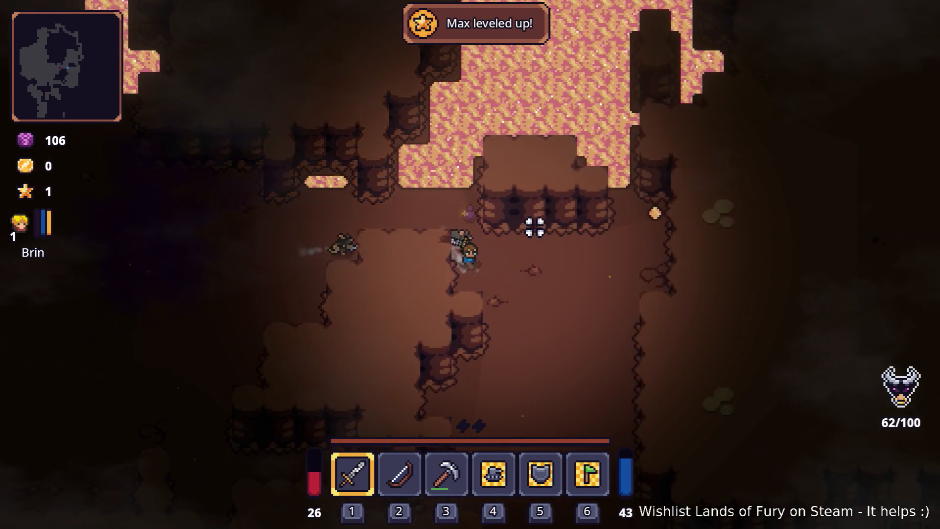
{"action": "key", "text": "s"}
{"action": "key", "text": "s"}
{"action": "key", "text": "d"}
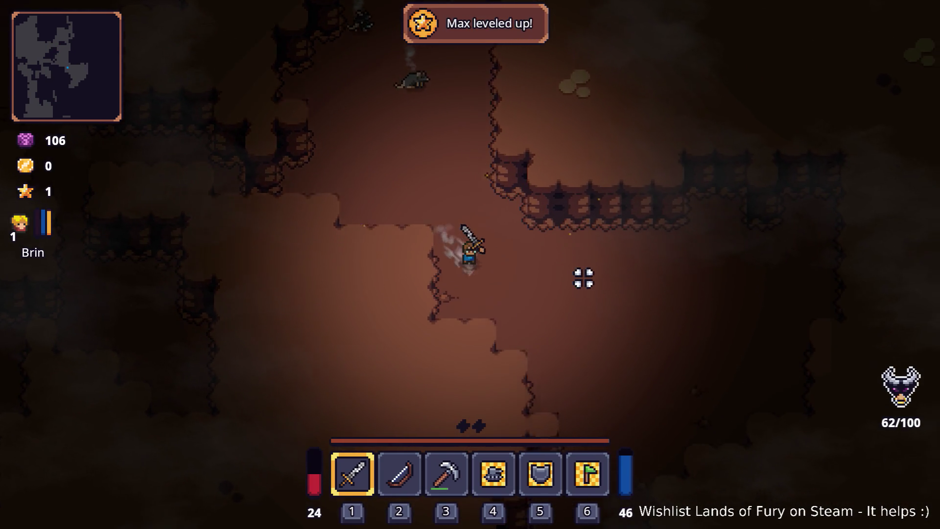
{"action": "key", "text": "s"}
{"action": "key", "text": "d"}
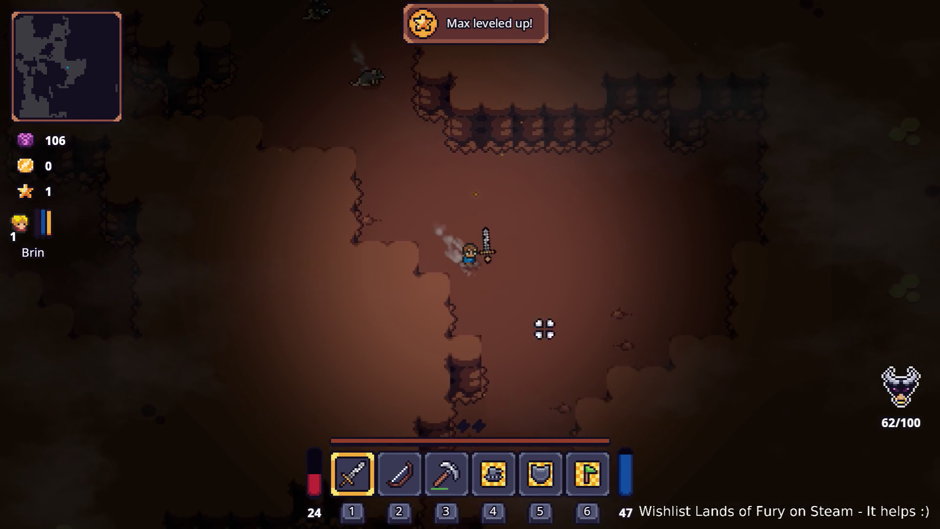
{"action": "key", "text": "s"}
{"action": "key", "text": "a"}
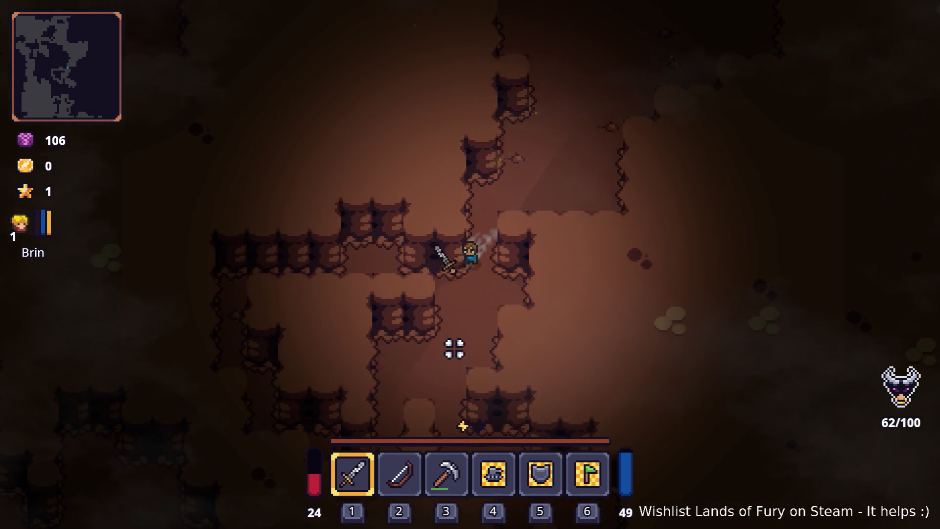
{"action": "key", "text": "s"}
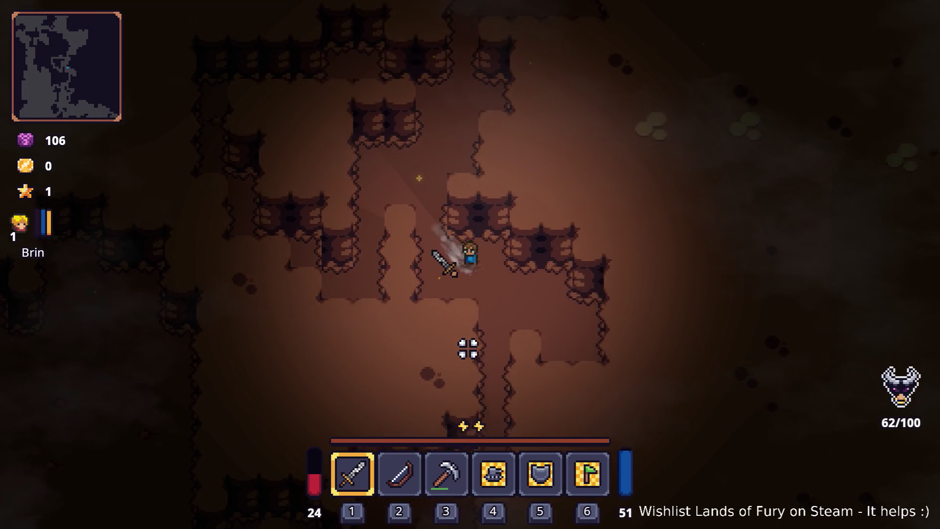
{"action": "key", "text": "s"}
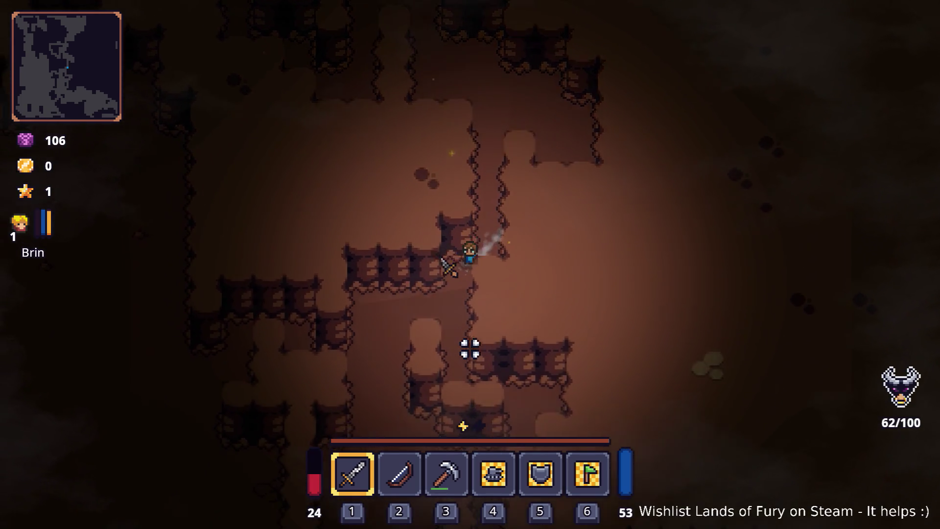
{"action": "key", "text": "s"}
{"action": "key", "text": "space"}
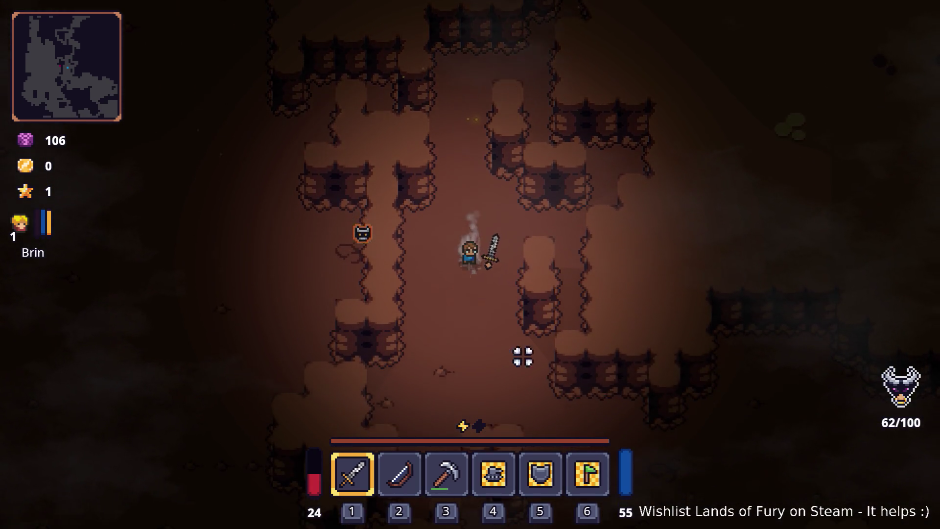
{"action": "key", "text": "s"}
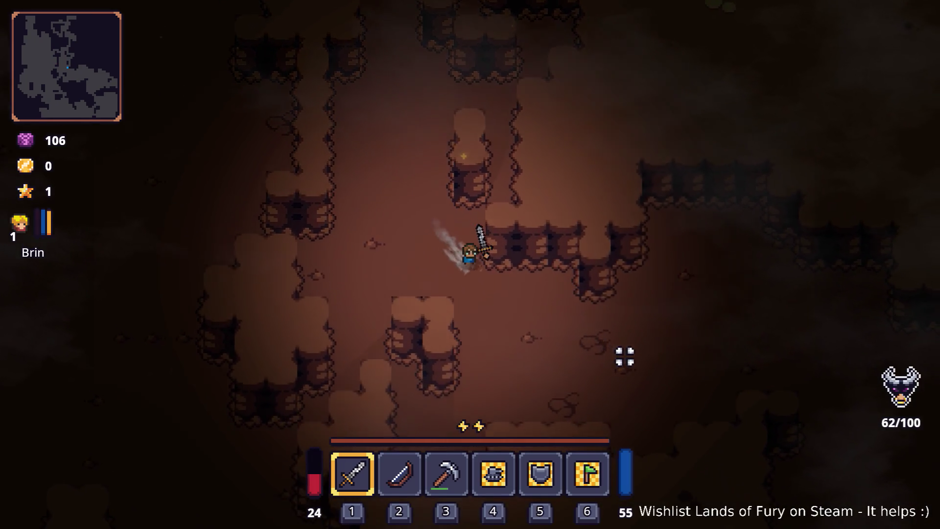
- Move down-right into the rats and fight them with the sword
{"action": "key", "text": "d"}
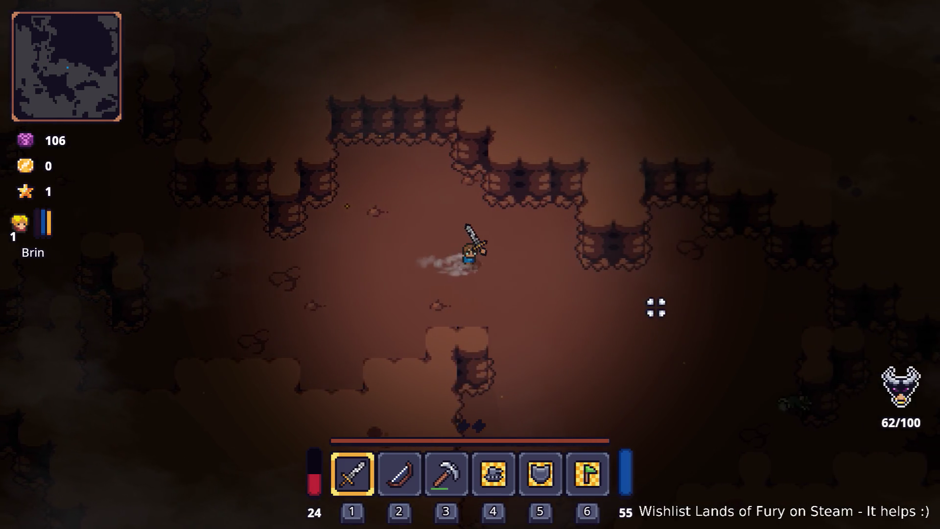
{"action": "key", "text": "s"}
{"action": "key", "text": "d"}
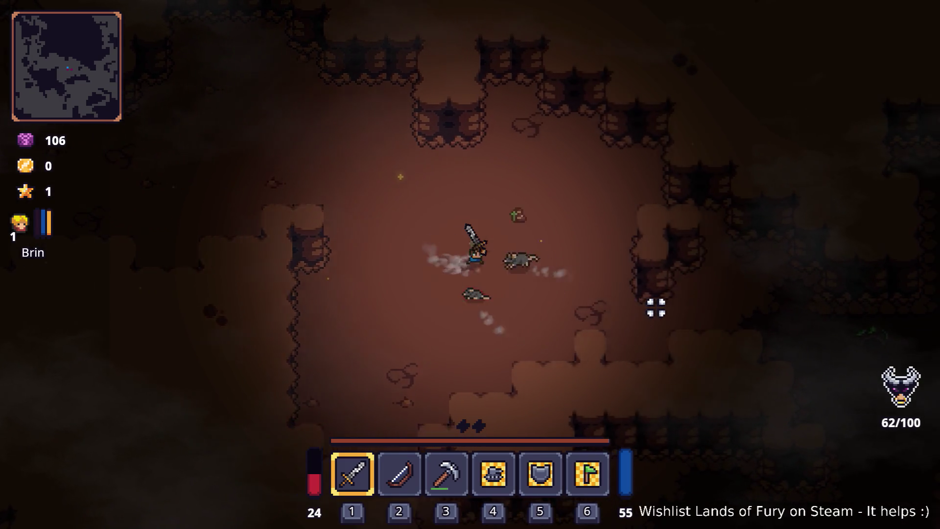
{"action": "key", "text": "d"}
{"action": "left_click", "coordinate": [656, 307]}
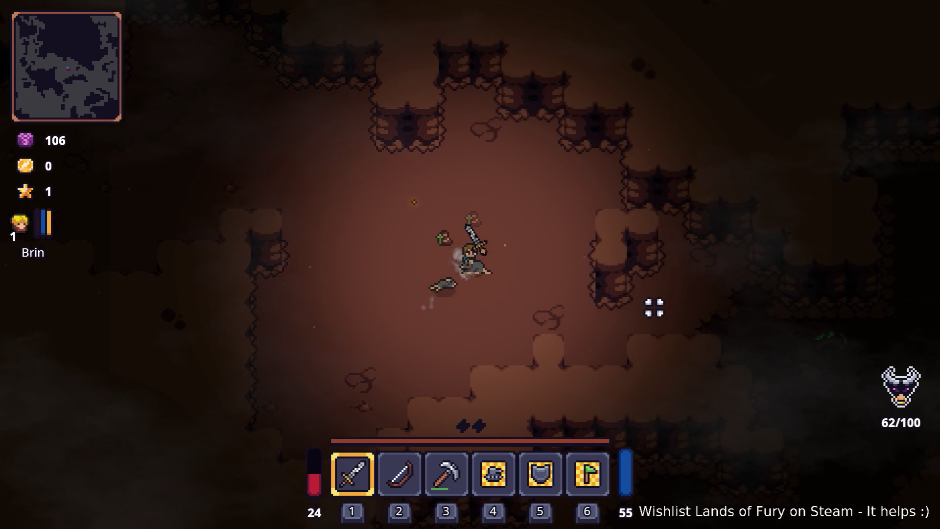
{"action": "key", "text": "s"}
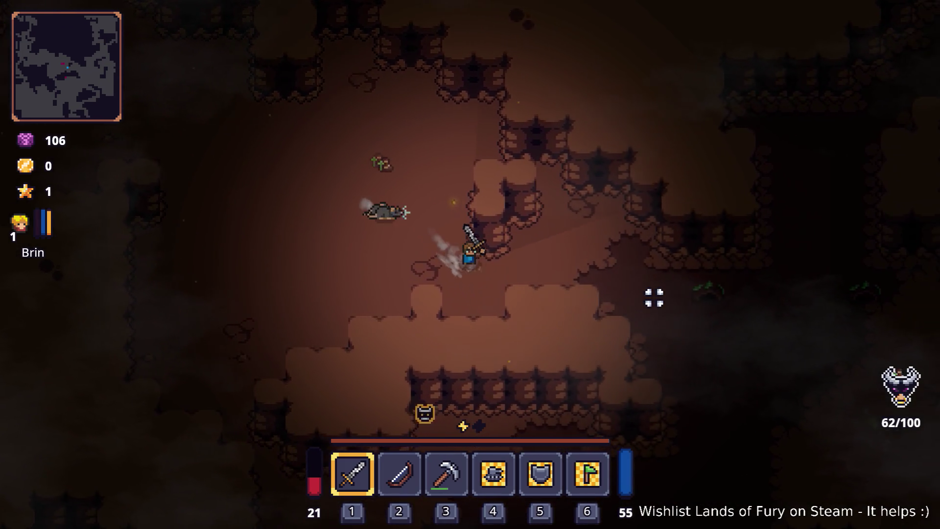
{"action": "key", "text": "d"}
{"action": "key", "text": "s"}
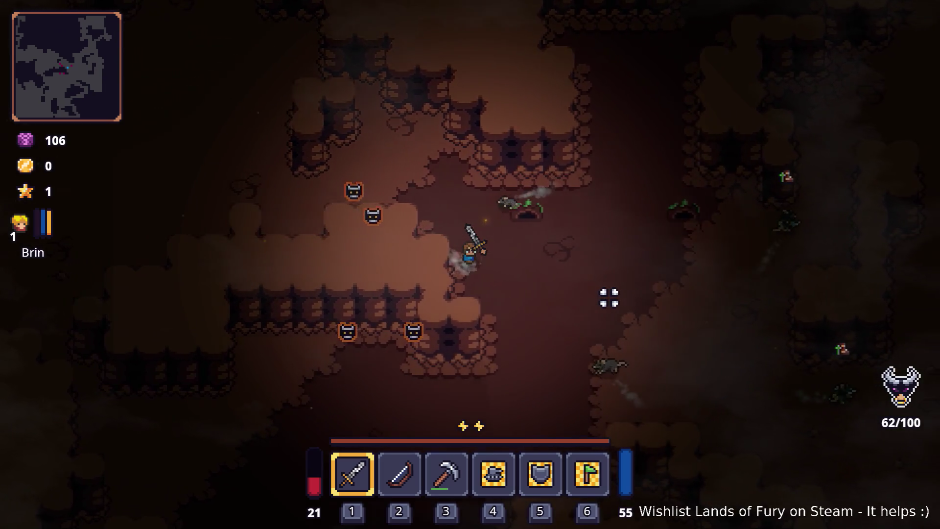
- Head north up the long cave passage, away from the enemy
{"action": "key", "text": "w"}
{"action": "key", "text": "d"}
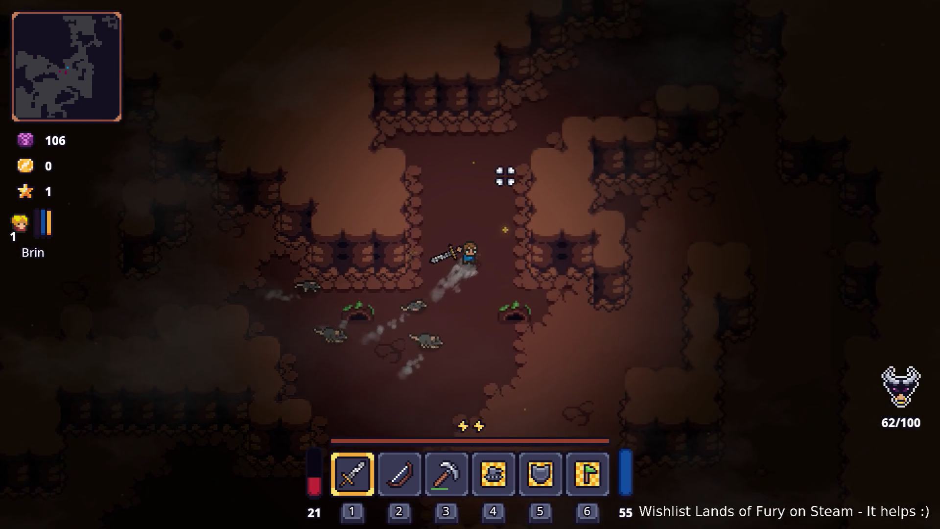
{"action": "key", "text": "w"}
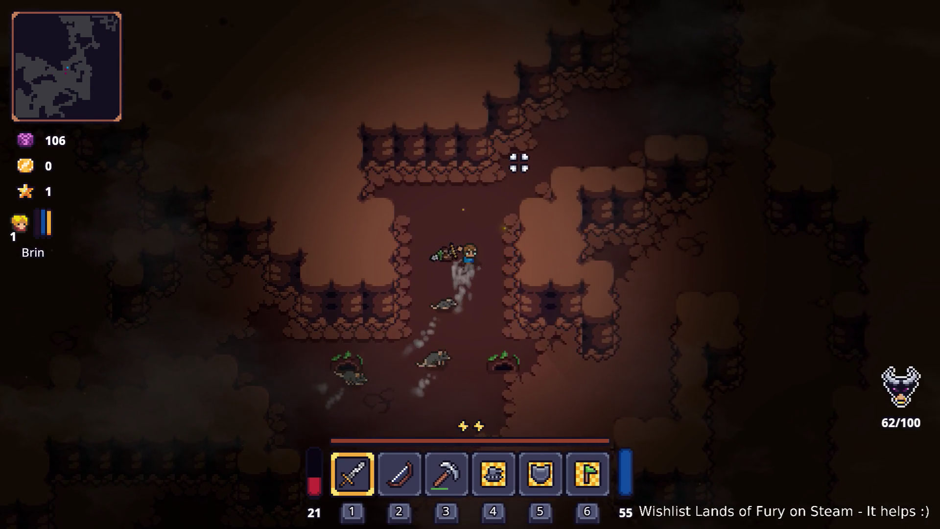
{"action": "key", "text": "w"}
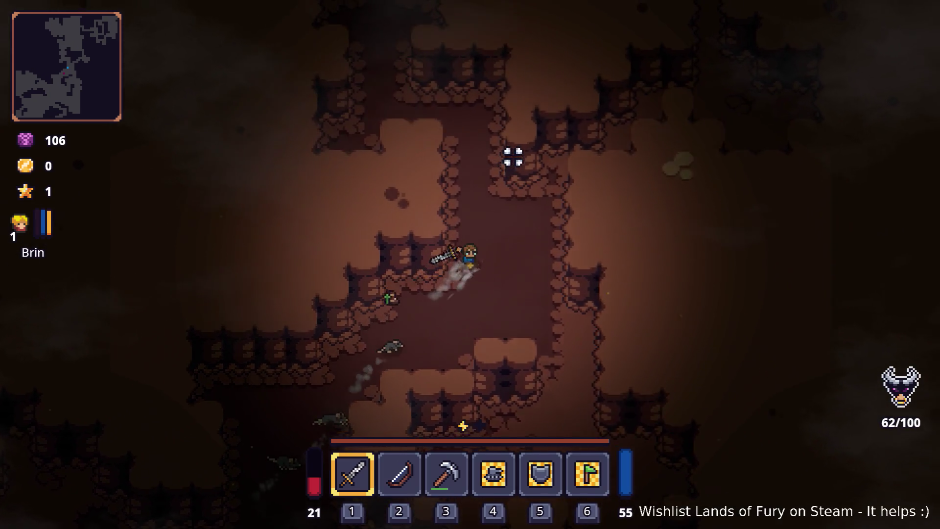
{"action": "key", "text": "w"}
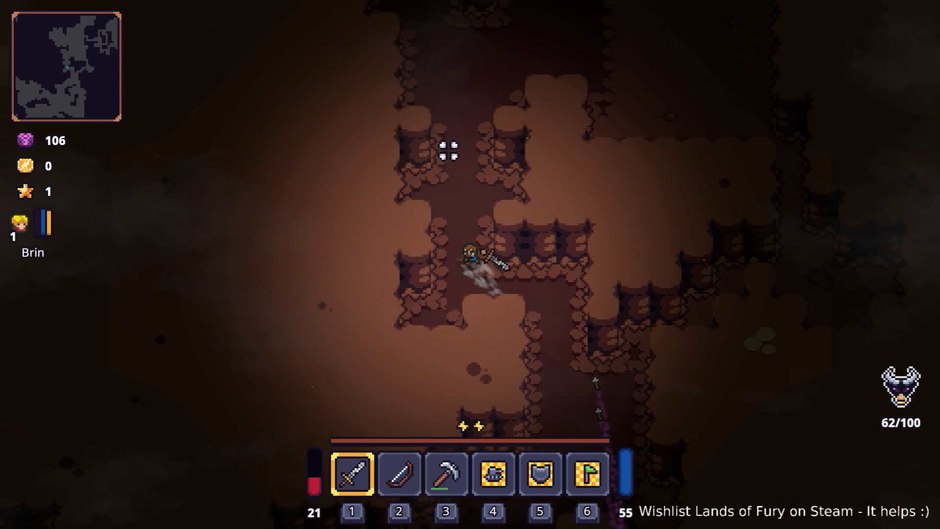
{"action": "key", "text": "w"}
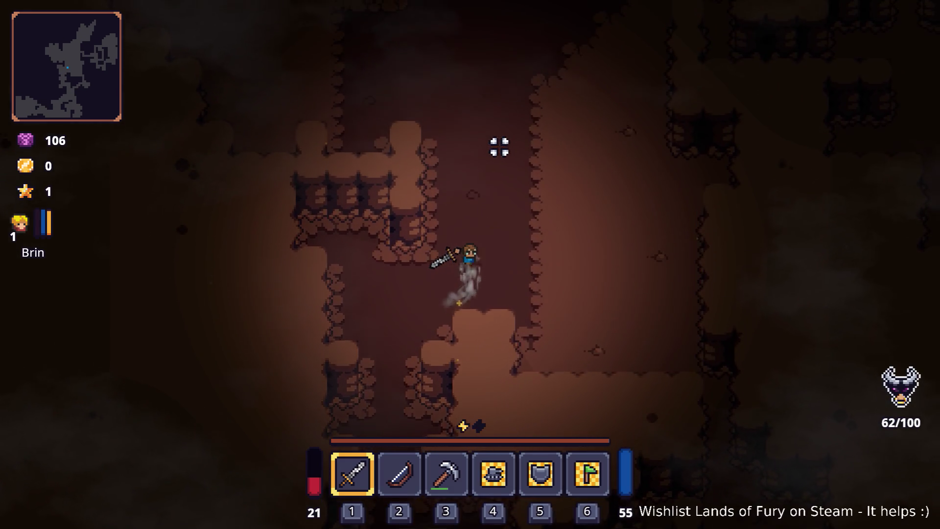
{"action": "key", "text": "w"}
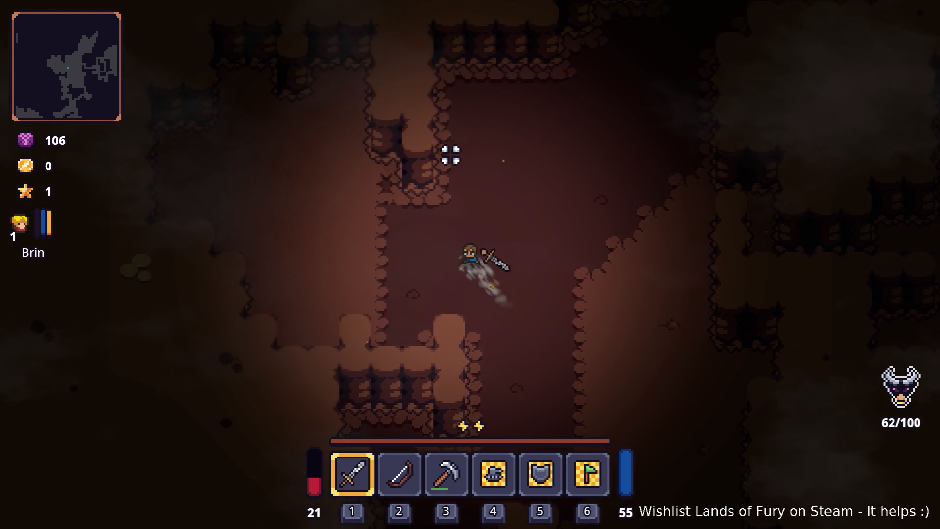
{"action": "key", "text": "w"}
{"action": "key", "text": "d"}
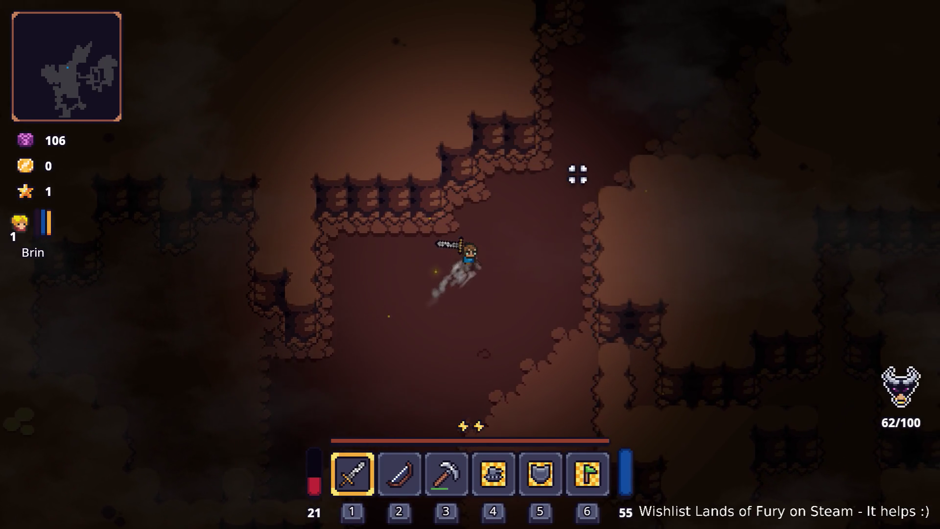
{"action": "key", "text": "w"}
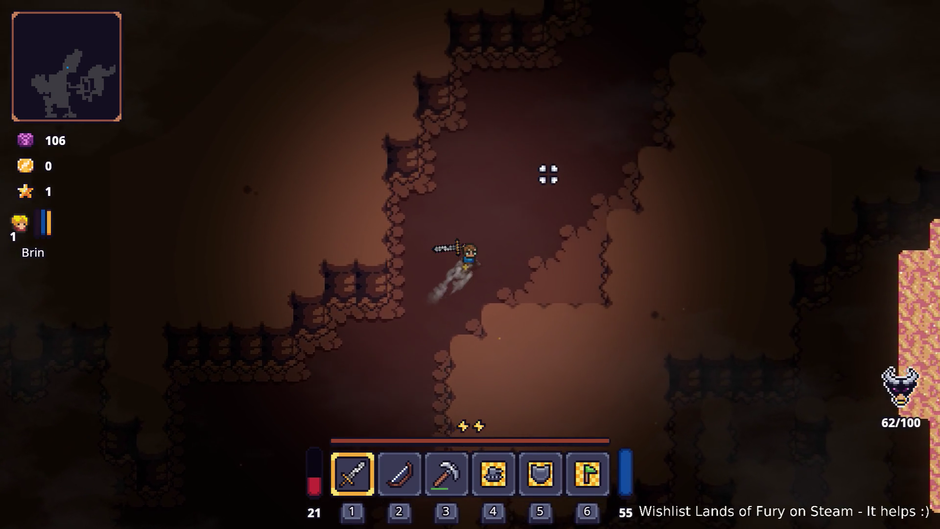
{"action": "key", "text": "w"}
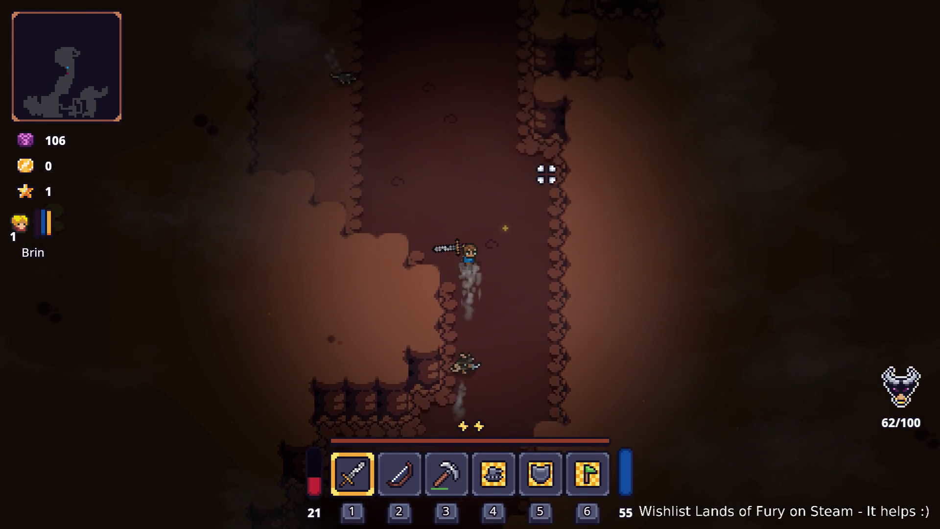
- Keep moving north ahead of the chasing rats into the wide chamber below the purple statue
{"action": "key", "text": "w"}
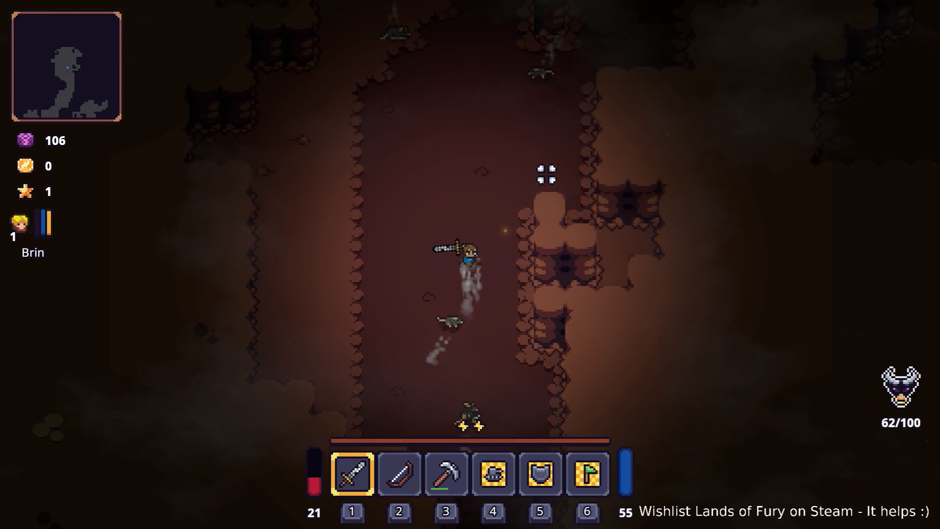
{"action": "key", "text": "w"}
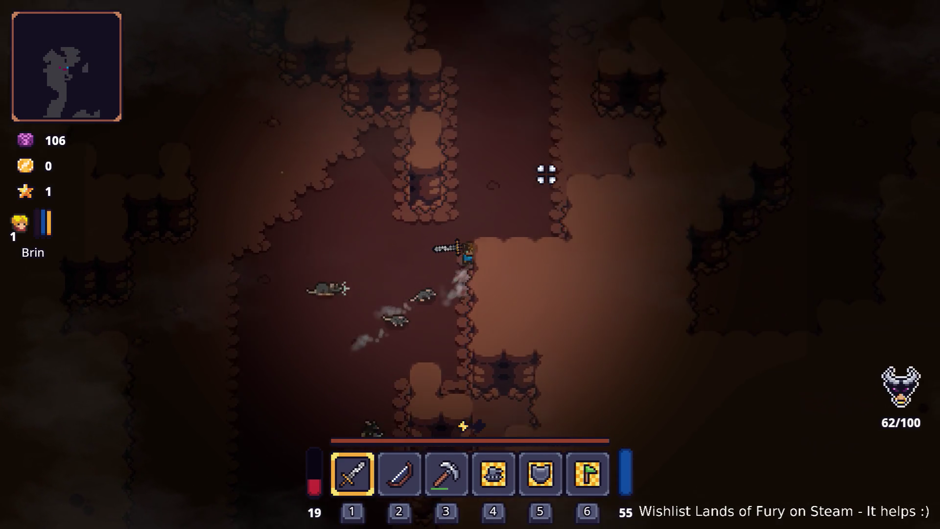
{"action": "key", "text": "w"}
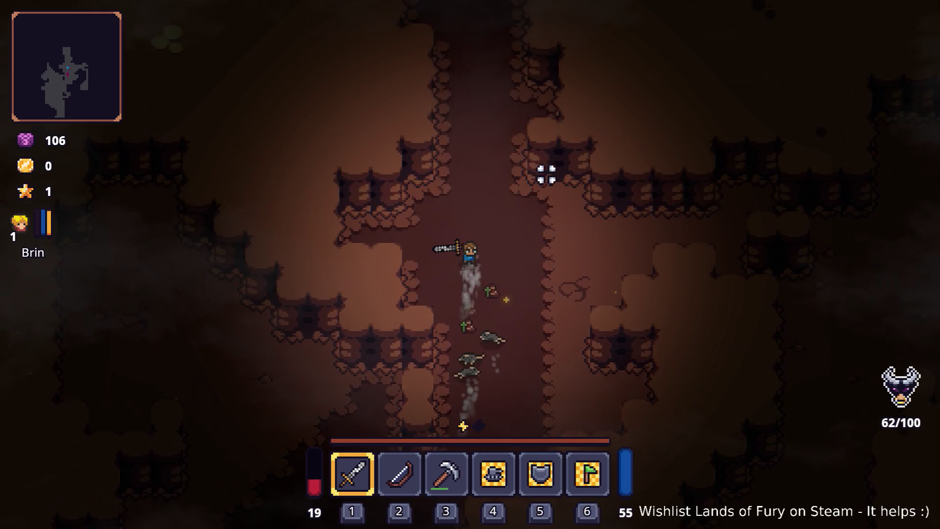
{"action": "key", "text": "w"}
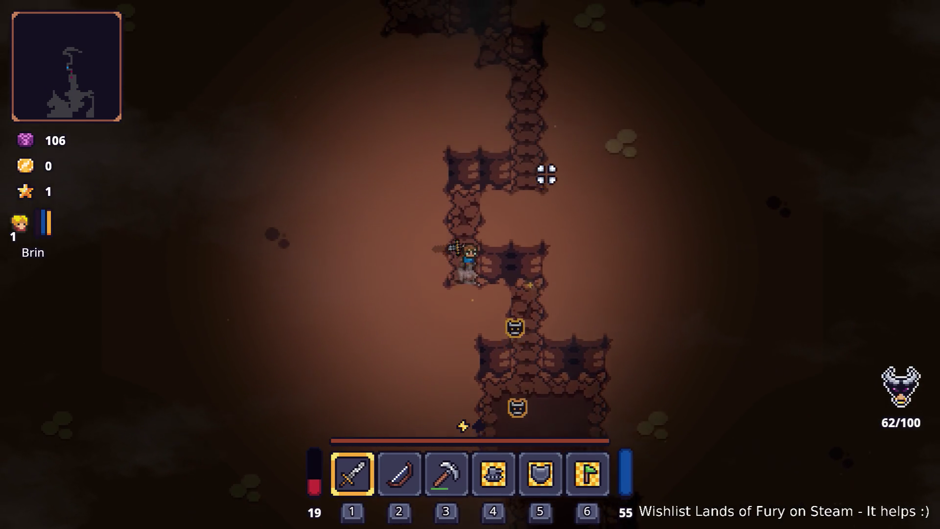
{"action": "key", "text": "w"}
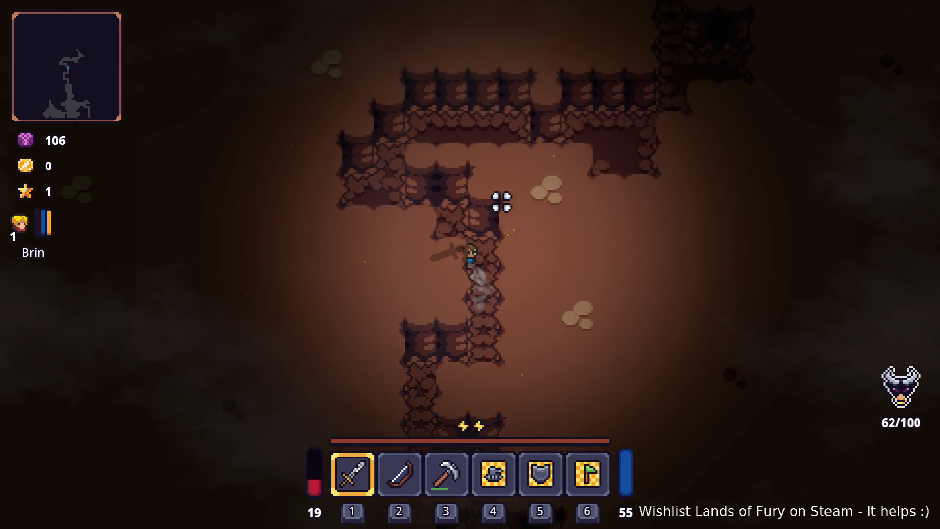
{"action": "key", "text": "w"}
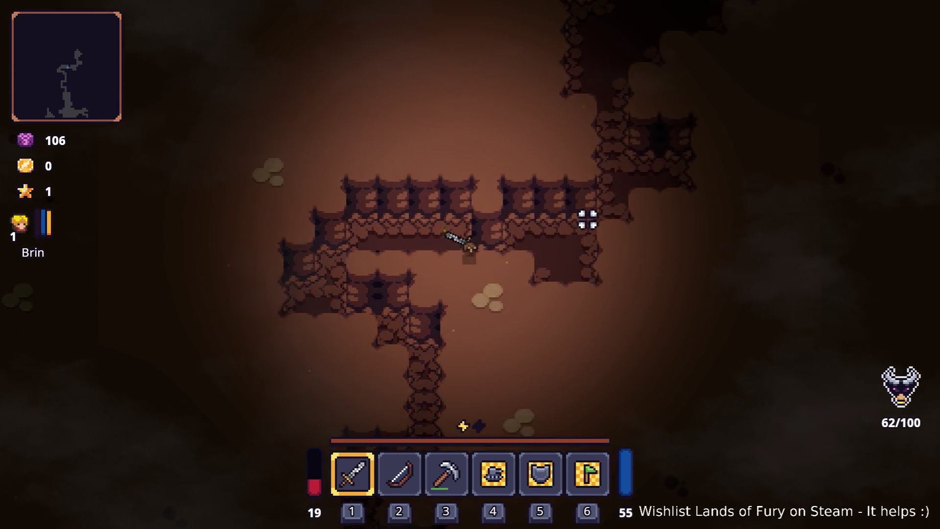
{"action": "key", "text": "w"}
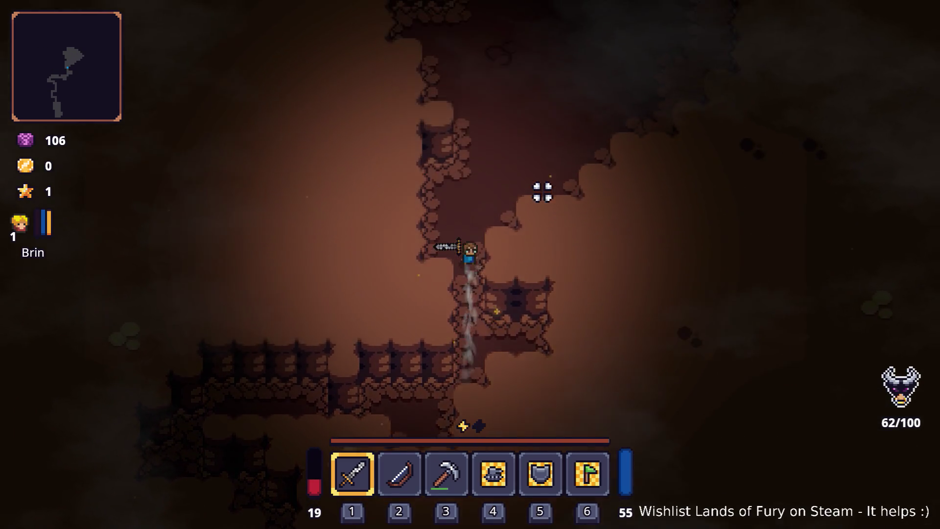
{"action": "key", "text": "w"}
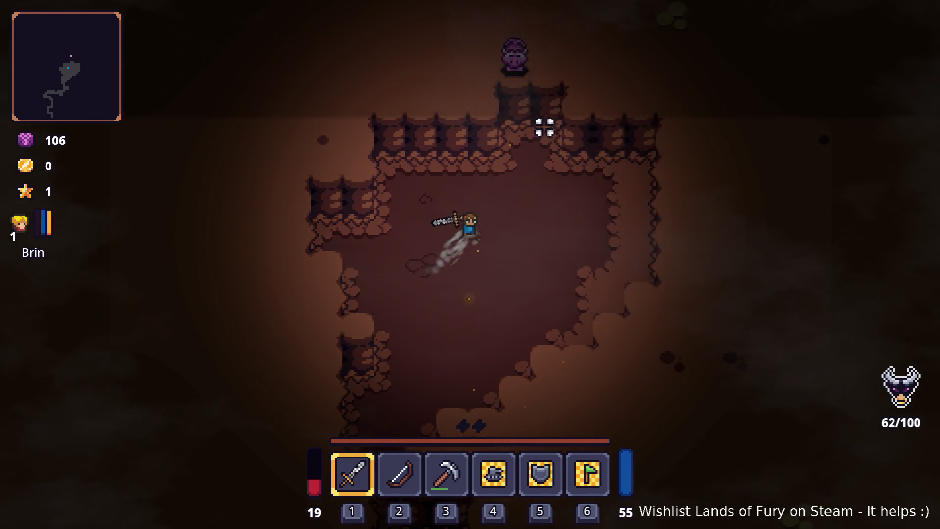
{"action": "key", "text": "w"}
{"action": "key", "text": "d"}
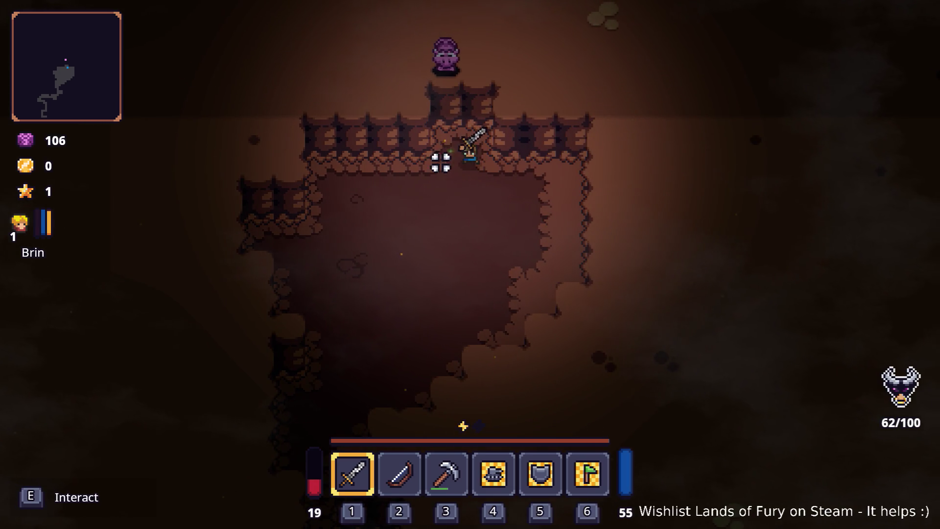
{"action": "key", "text": "a"}
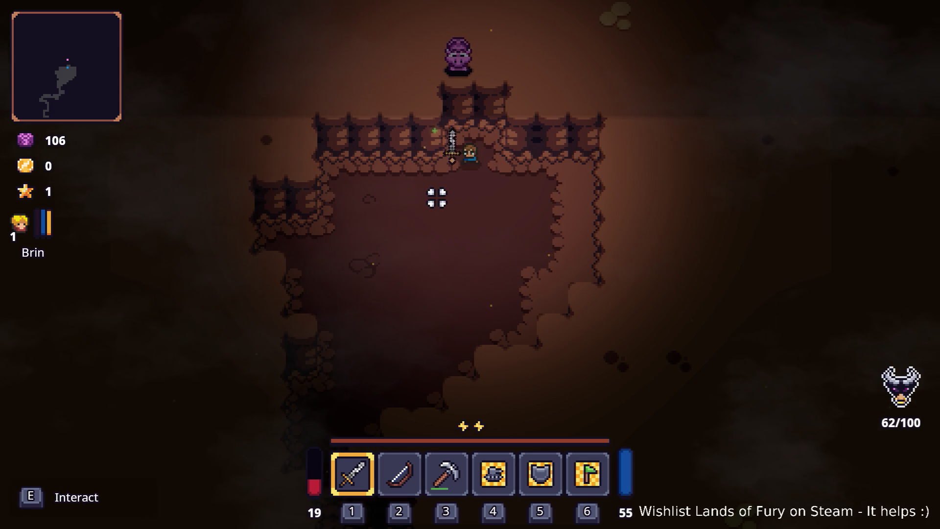
- Walk south out of the chamber, weaving through the winding cave
{"action": "key", "text": "s"}
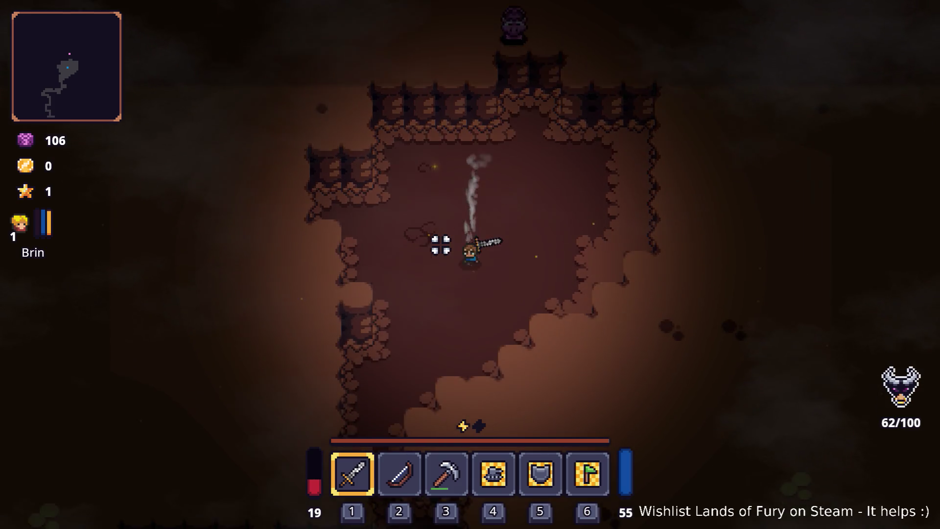
{"action": "key", "text": "s"}
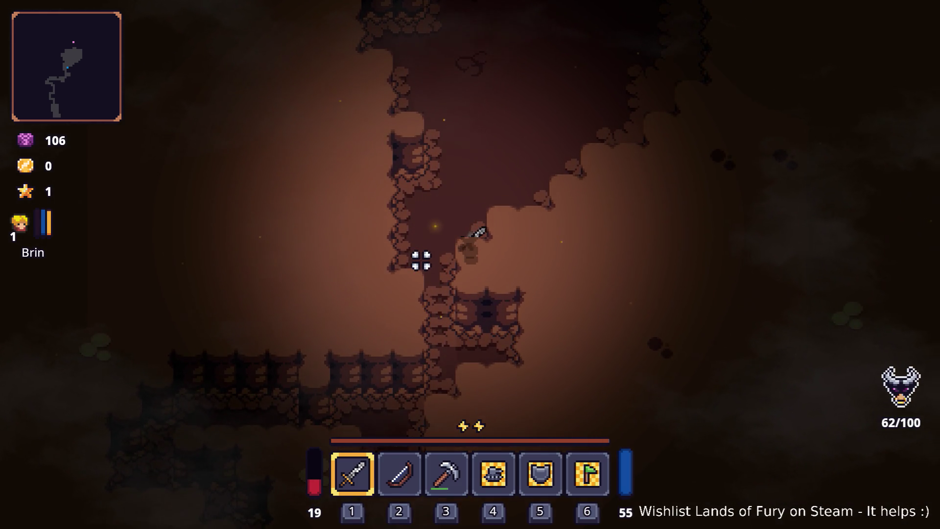
{"action": "key", "text": "s"}
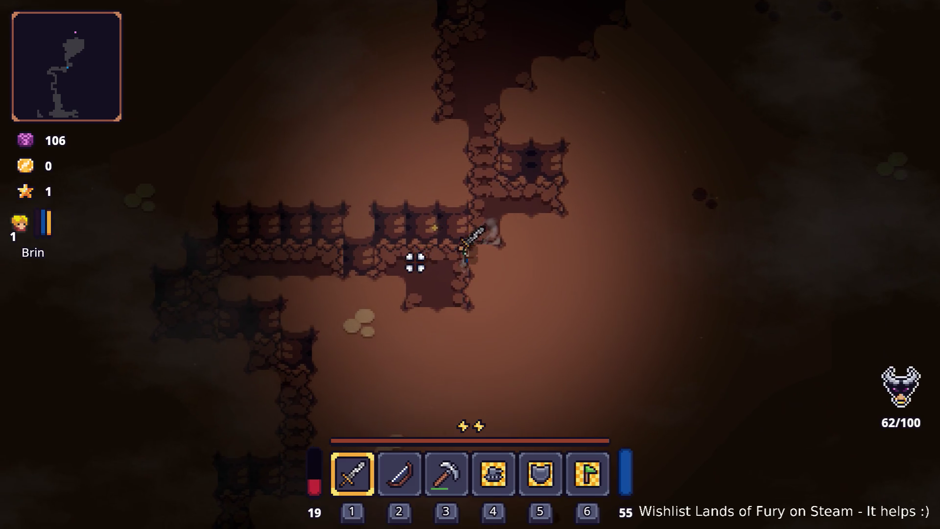
{"action": "key", "text": "a"}
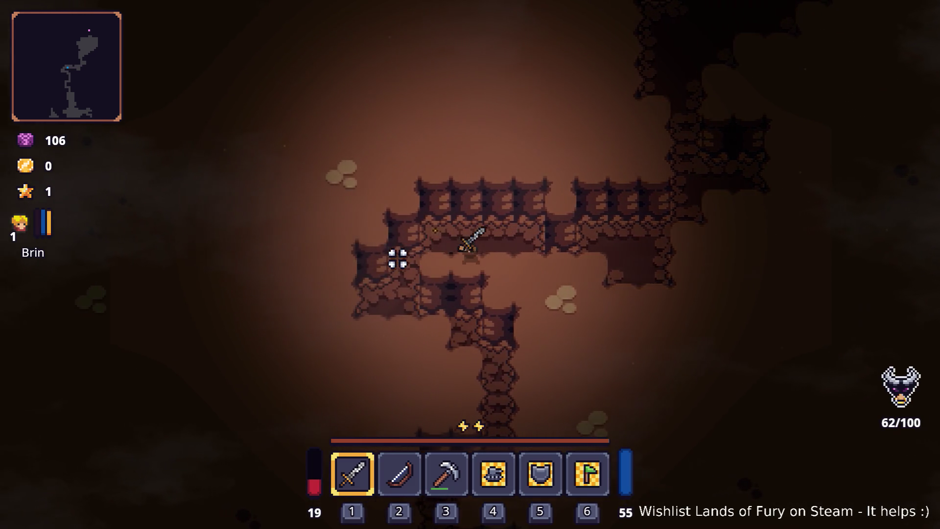
{"action": "key", "text": "s"}
{"action": "key", "text": "d"}
{"action": "key", "text": "s"}
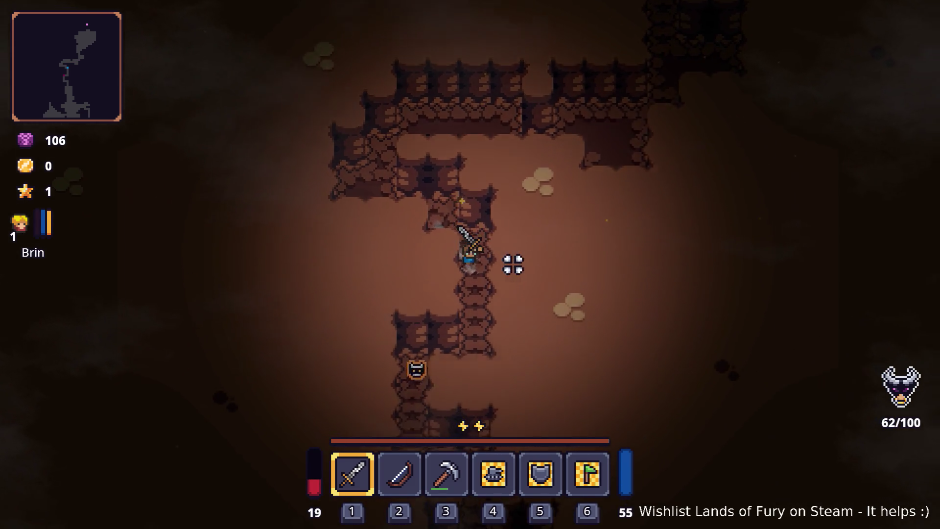
{"action": "key", "text": "s"}
{"action": "key", "text": "a"}
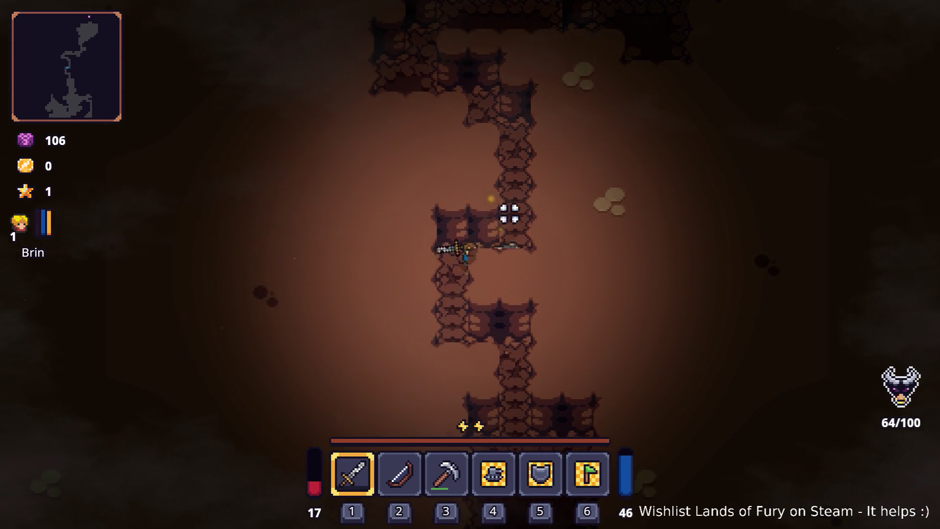
{"action": "key", "text": "s"}
{"action": "key", "text": "d"}
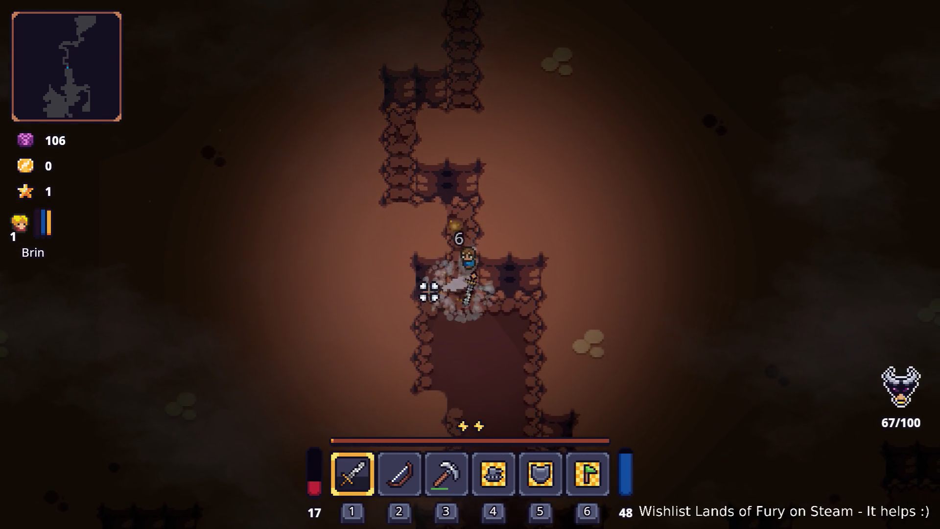
{"action": "key", "text": "s"}
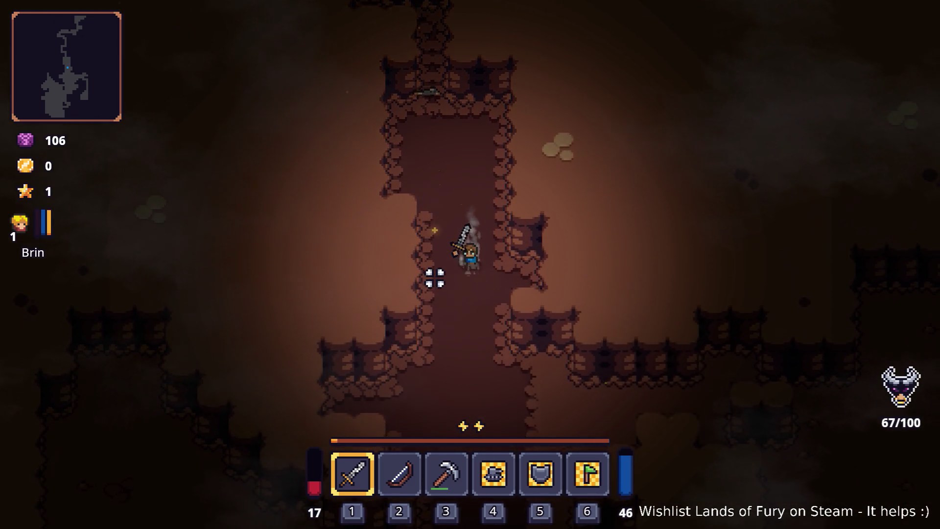
{"action": "key", "text": "s"}
{"action": "key", "text": "d"}
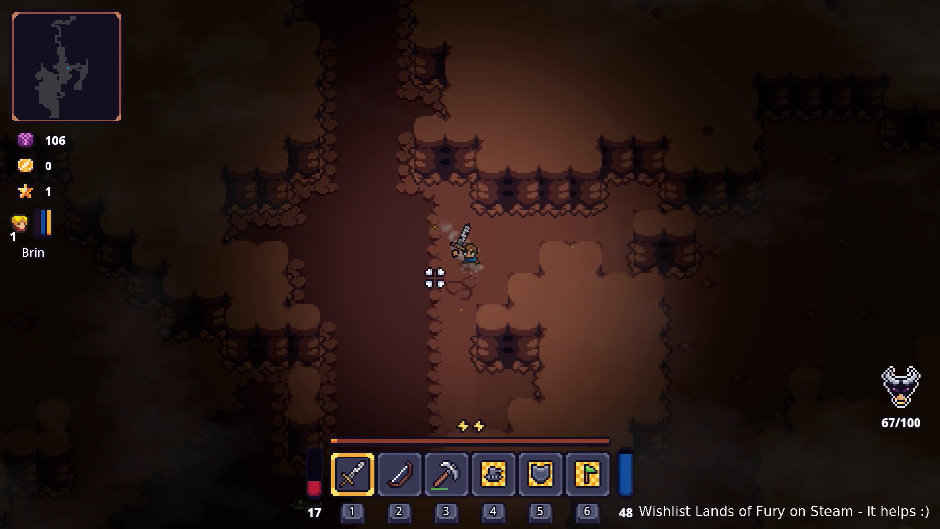
- Fight the nearby enemies with sword swings while moving south-west
{"action": "key", "text": "s"}
{"action": "key", "text": "a"}
{"action": "left_click", "coordinate": [419, 279]}
{"action": "left_click", "coordinate": [462, 258]}
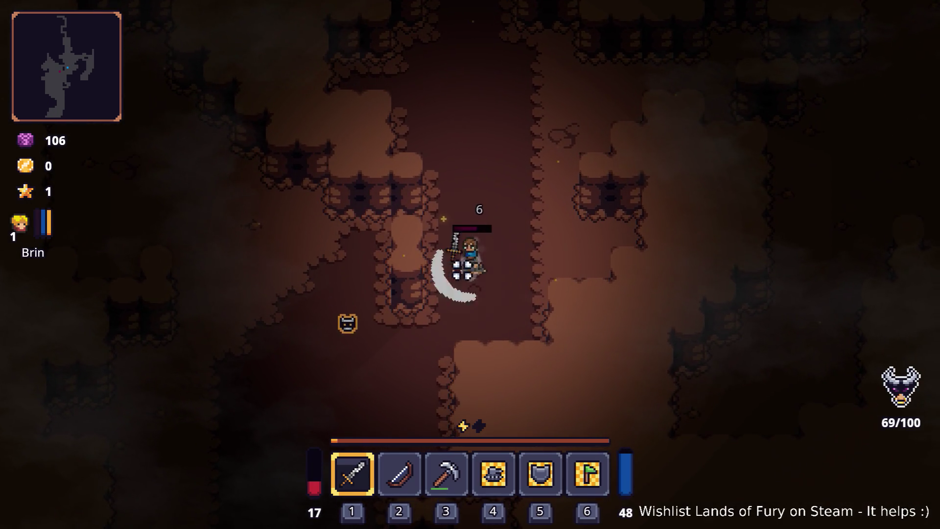
{"action": "left_click", "coordinate": [361, 249]}
{"action": "key", "text": "a"}
{"action": "key", "text": "s"}
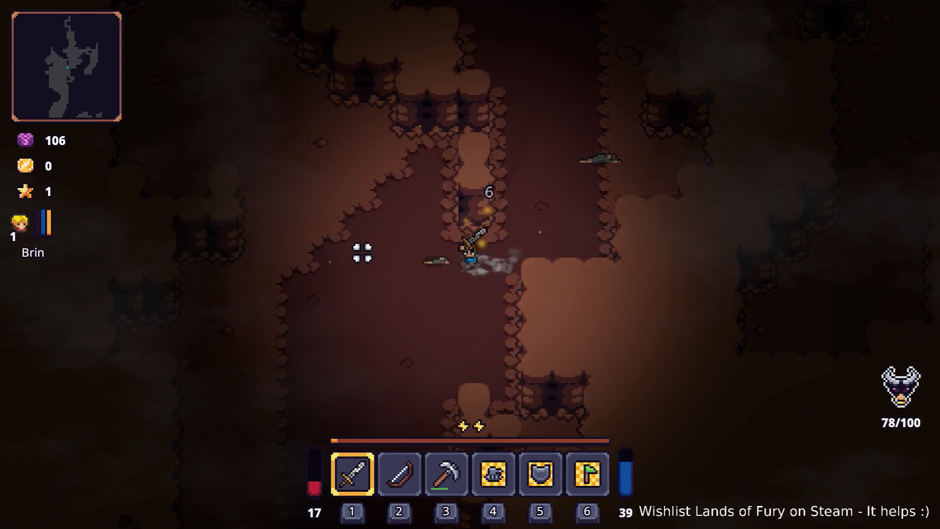
- Push south-east into the next chamber and kill the enemy, reaching level 2
{"action": "key", "text": "s"}
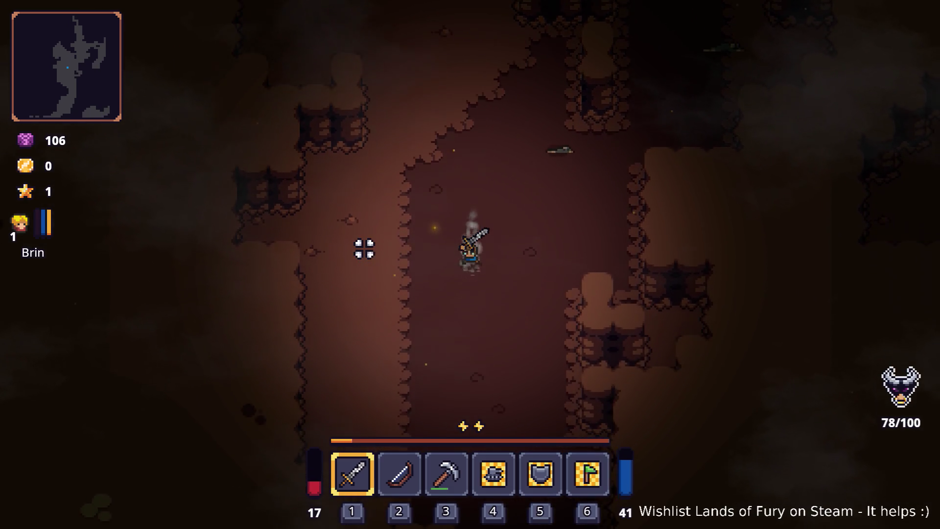
{"action": "key", "text": "s"}
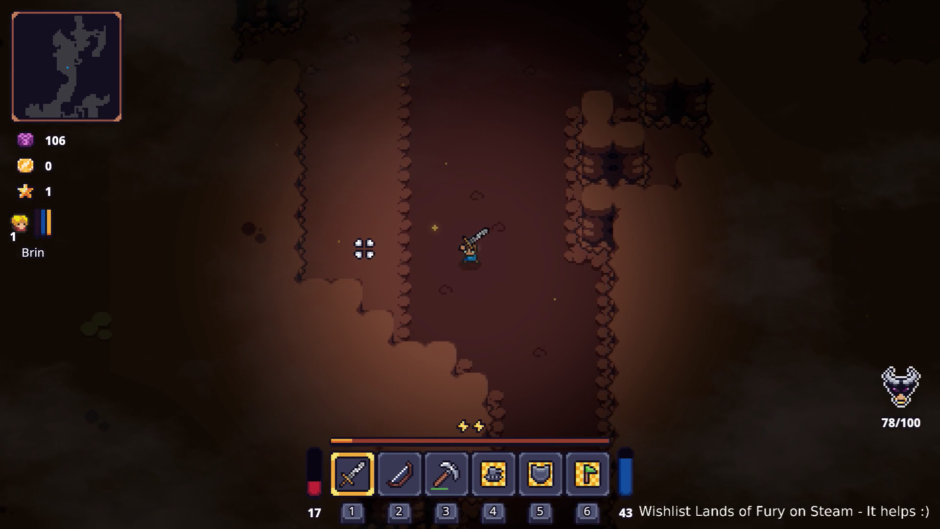
{"action": "key", "text": "s"}
{"action": "key", "text": "d"}
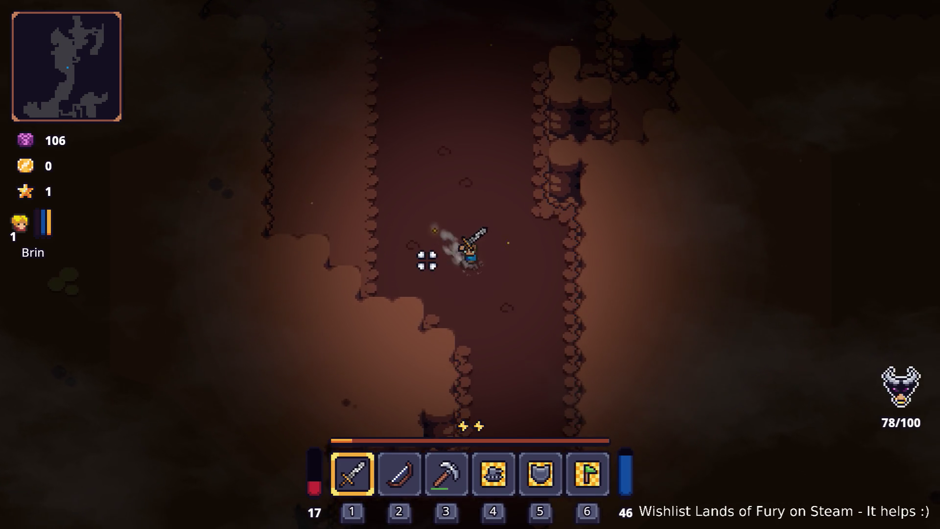
{"action": "key", "text": "s"}
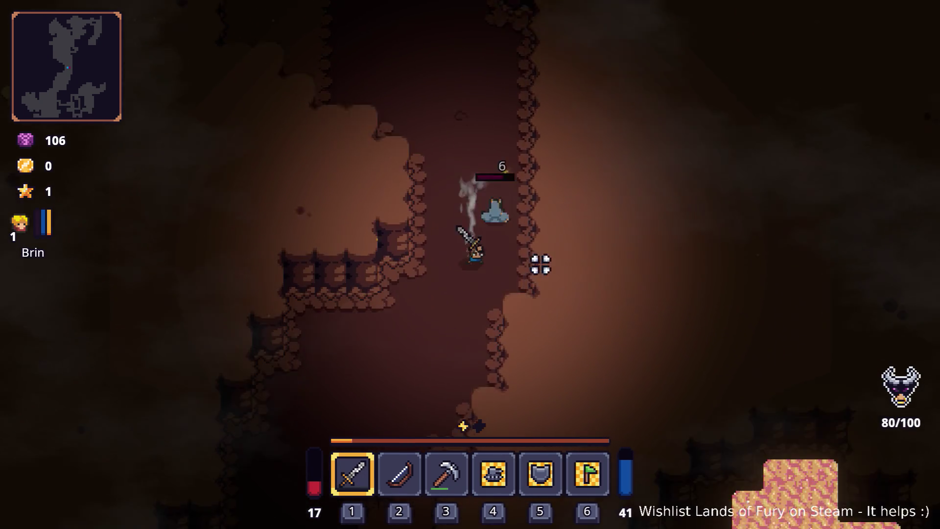
{"action": "left_click", "coordinate": [472, 170]}
{"action": "left_click", "coordinate": [510, 168]}
{"action": "left_click", "coordinate": [550, 181]}
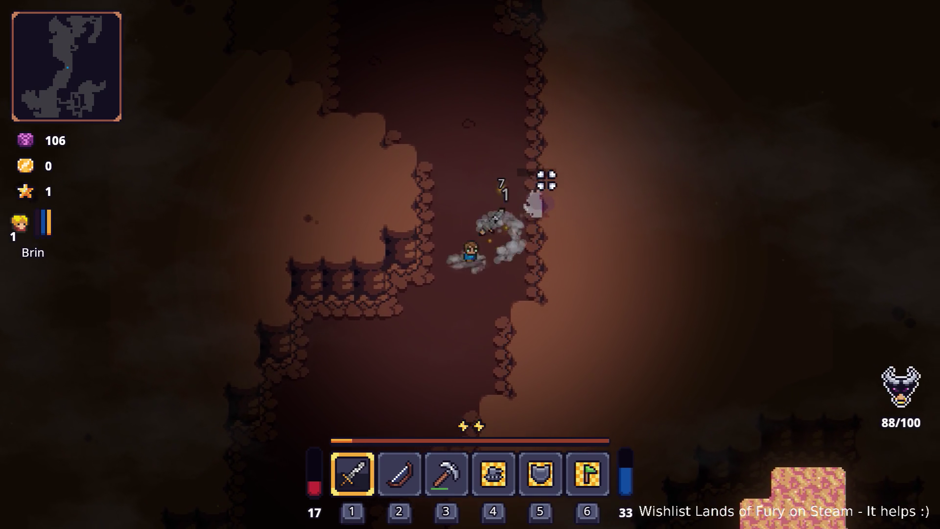
{"action": "left_click", "coordinate": [491, 193]}
- Move south-west after the kill, then walk west through the cave
{"action": "key", "text": "s"}
{"action": "key", "text": "s"}
{"action": "key", "text": "a"}
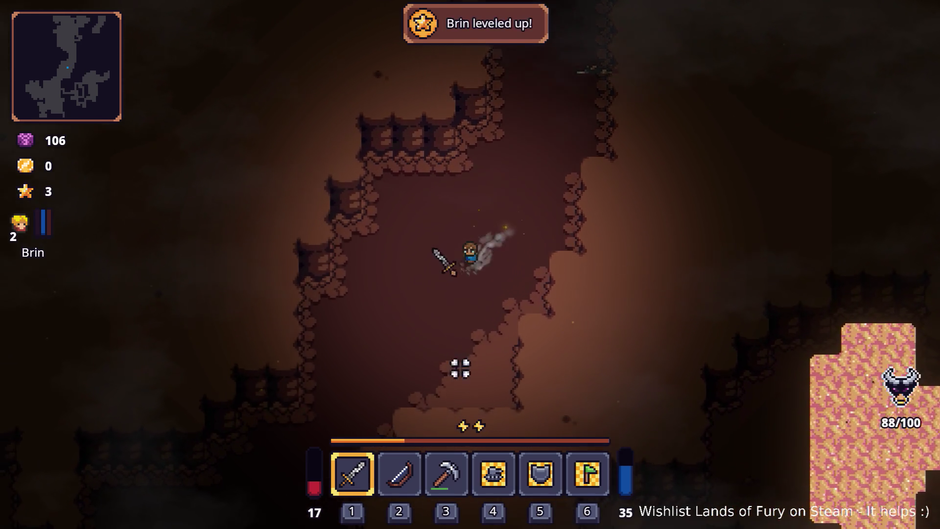
{"action": "key", "text": "s"}
{"action": "key", "text": "a"}
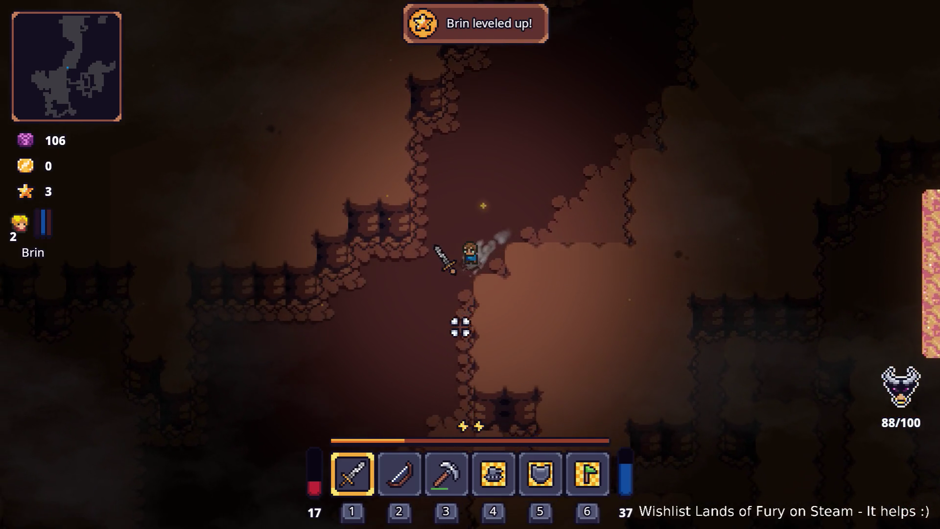
{"action": "key", "text": "s"}
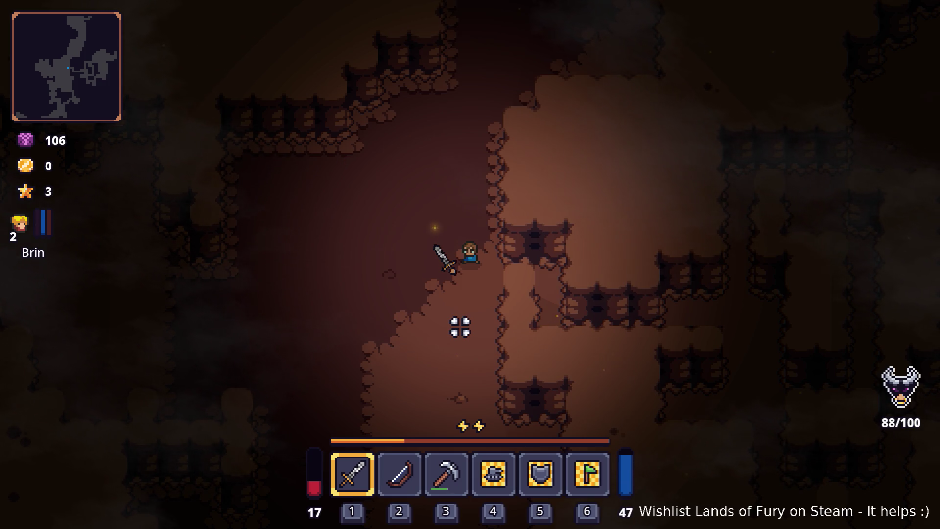
{"action": "key", "text": "a"}
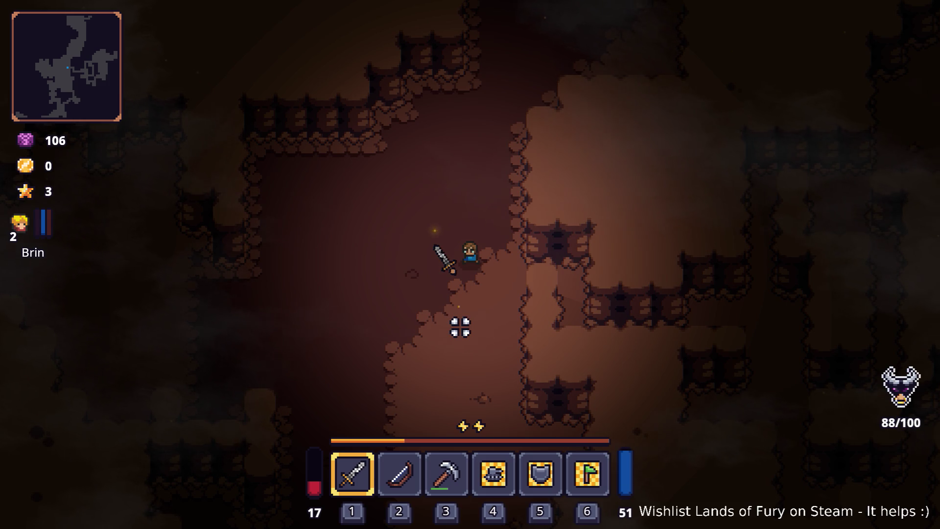
{"action": "key", "text": "a"}
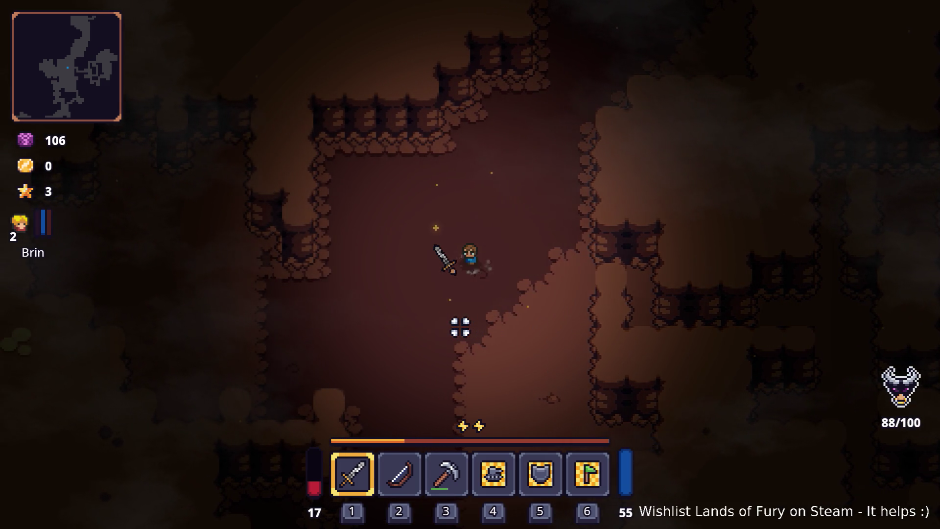
- Turn back east and then south toward the pink ore vein
{"action": "key", "text": "d"}
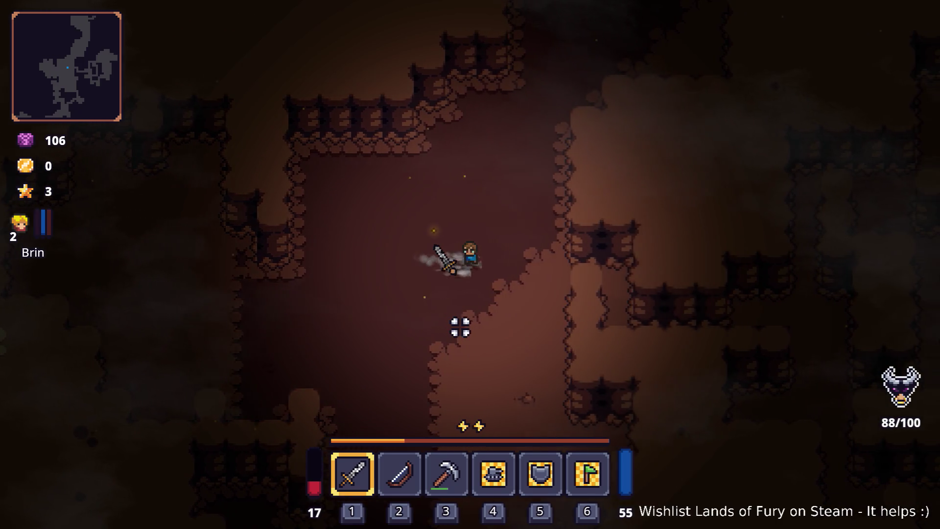
{"action": "key", "text": "d"}
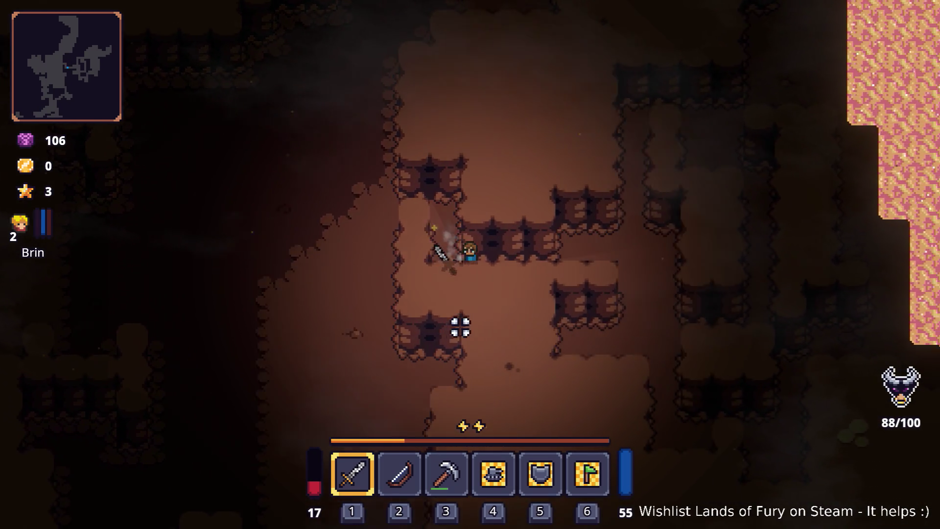
{"action": "key", "text": "d"}
{"action": "key", "text": "s"}
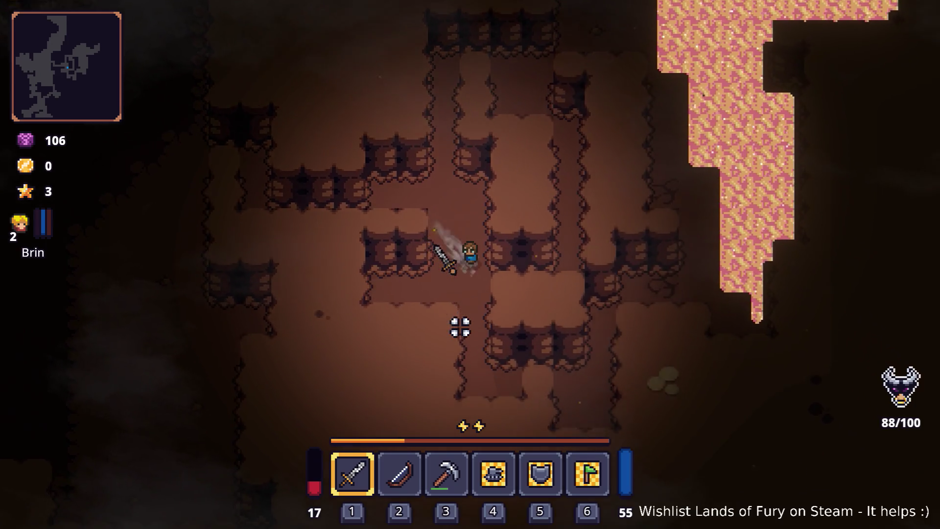
- Walk east beside the ore vein, then back north-west through the passages
{"action": "key", "text": "d"}
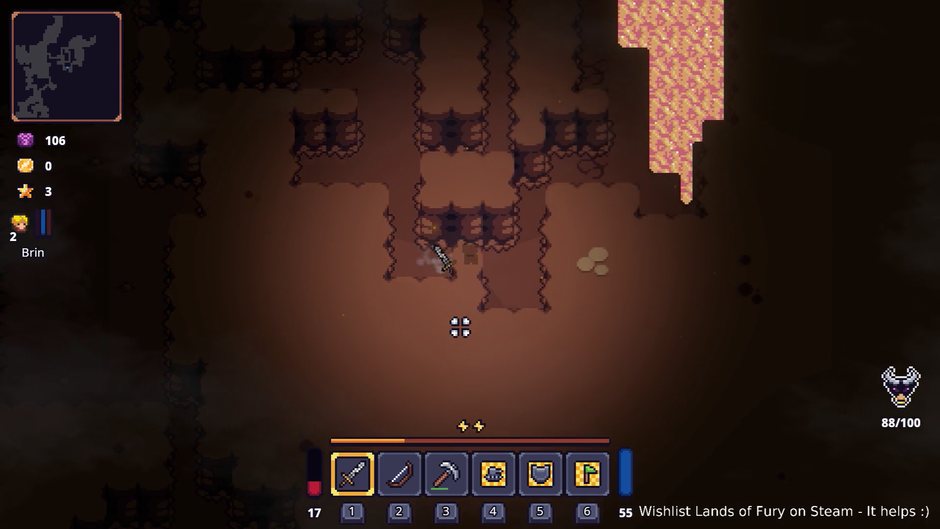
{"action": "key", "text": "d"}
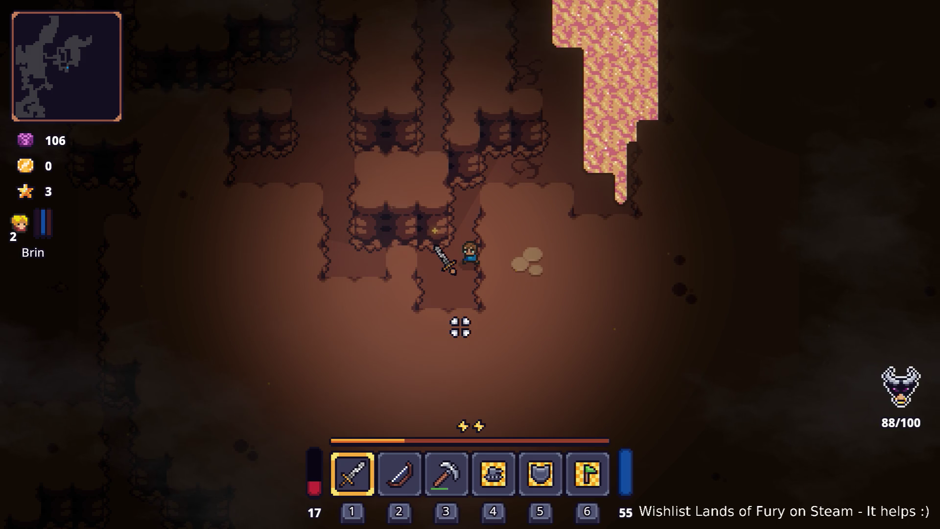
{"action": "key", "text": "a"}
{"action": "key", "text": "w"}
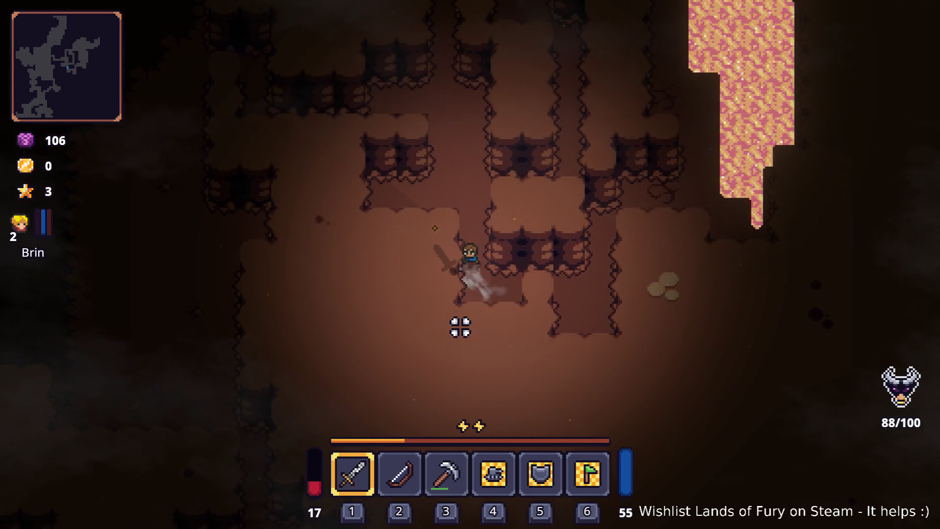
{"action": "key", "text": "w"}
{"action": "key", "text": "a"}
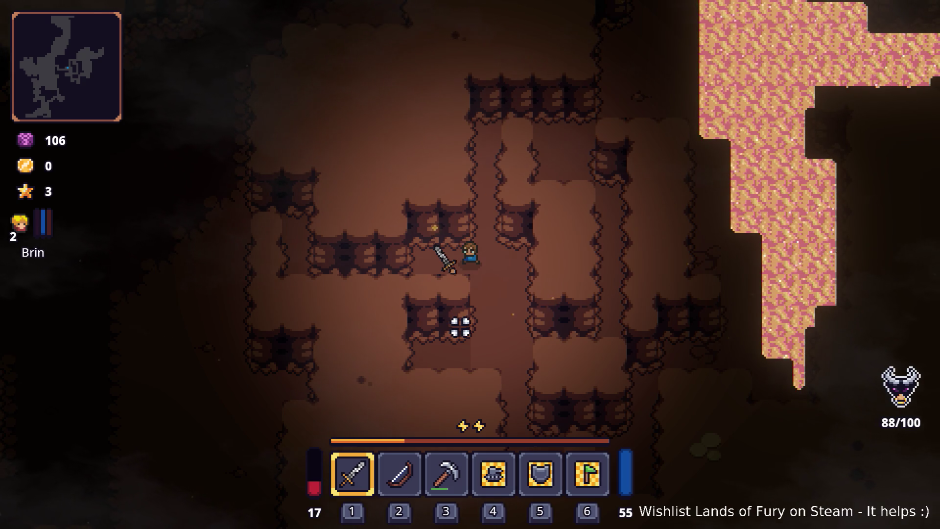
- Continue west and slightly south into the dim brown cave chamber
{"action": "key", "text": "a"}
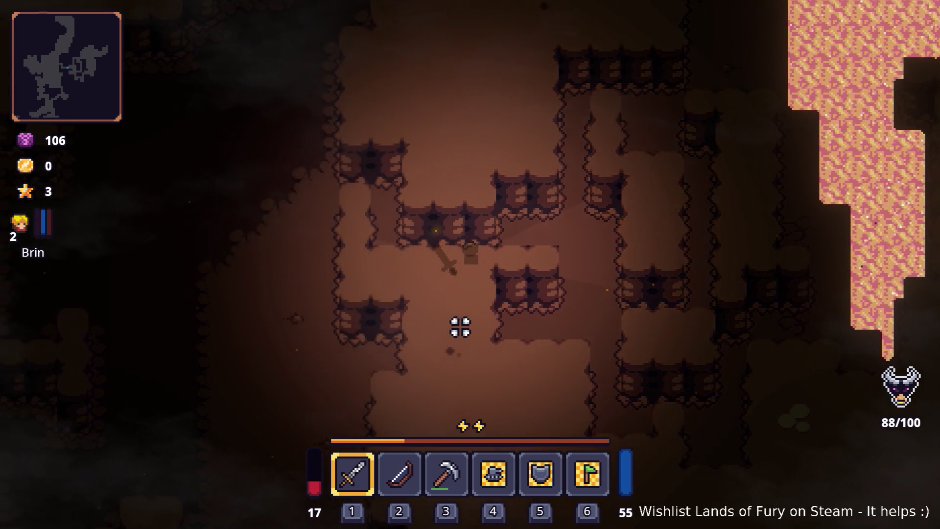
{"action": "key", "text": "a"}
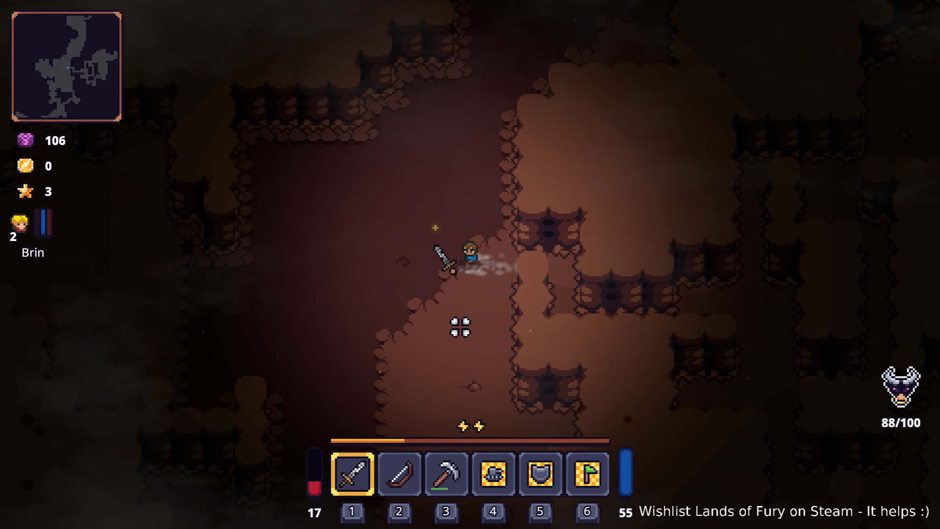
{"action": "key", "text": "a"}
{"action": "key", "text": "s"}
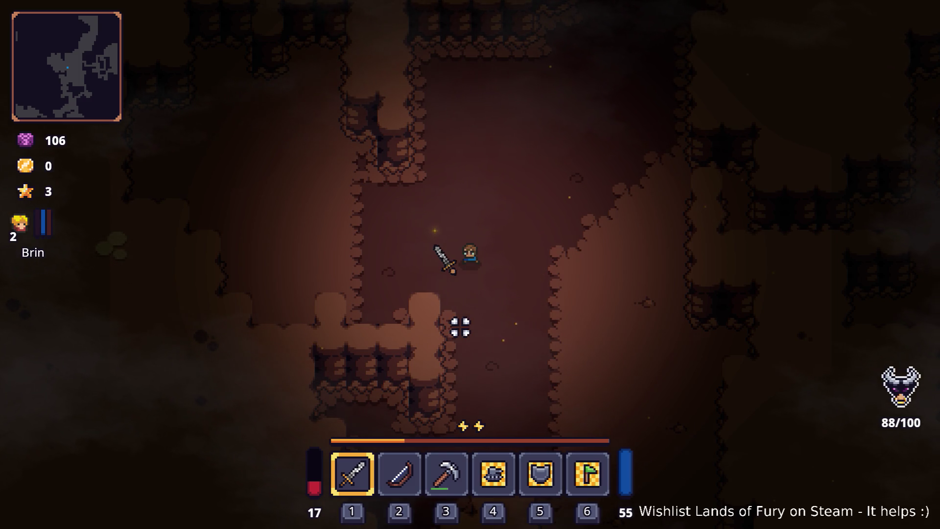
- Run down the corridor past the rat burrows, bearing left
{"action": "key", "text": "a"}
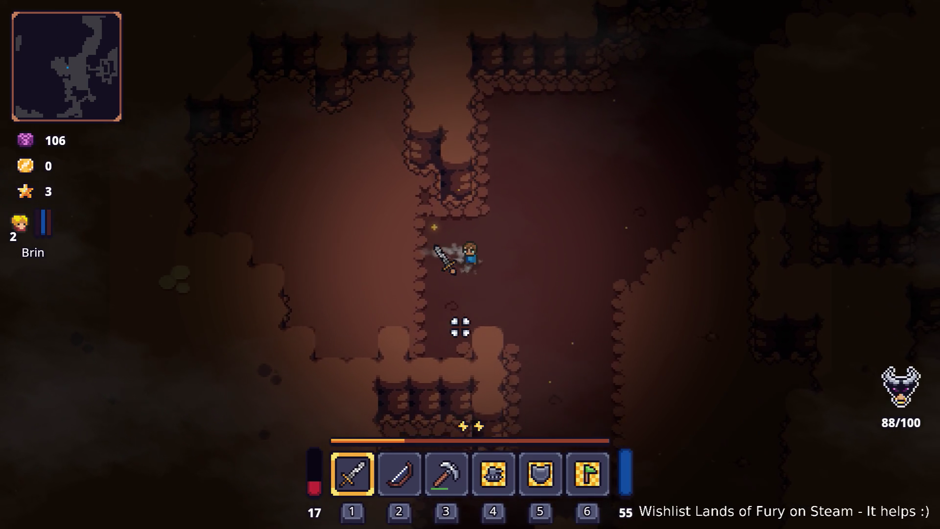
{"action": "key", "text": "d"}
{"action": "key", "text": "s"}
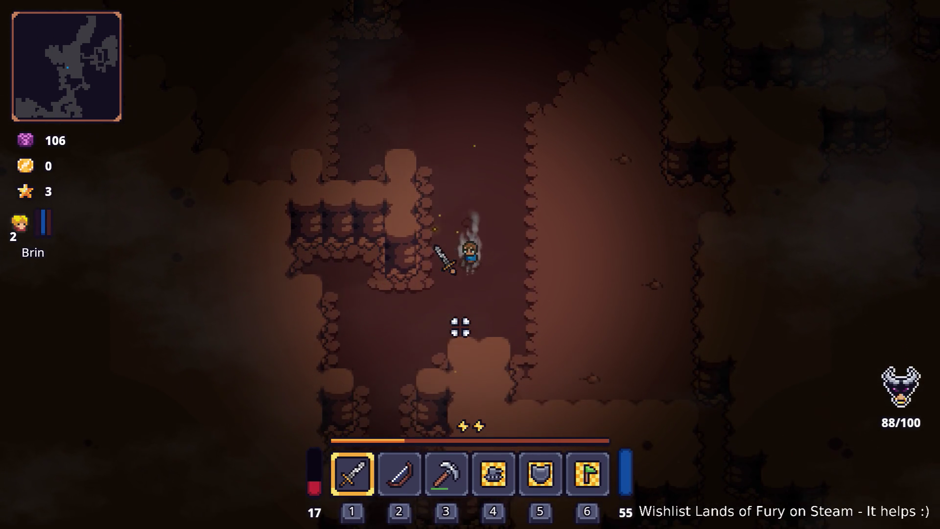
{"action": "key", "text": "s"}
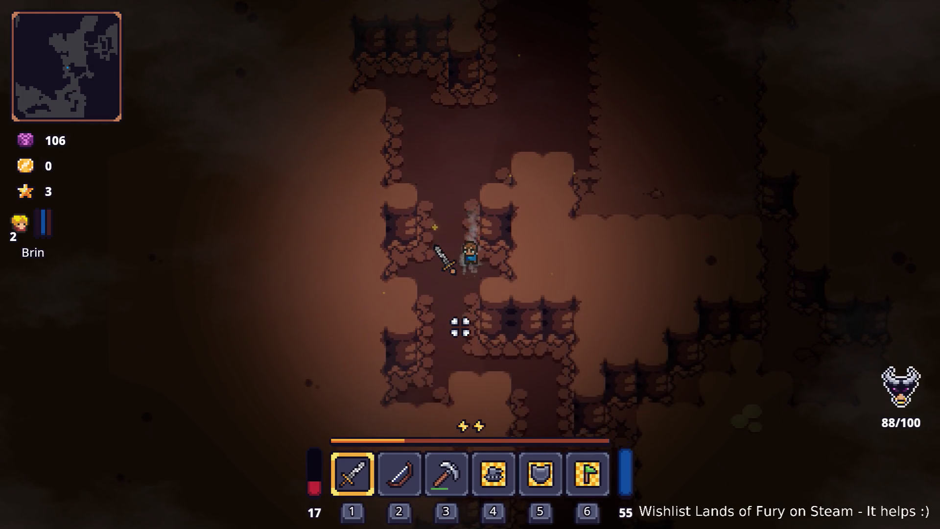
{"action": "key", "text": "s"}
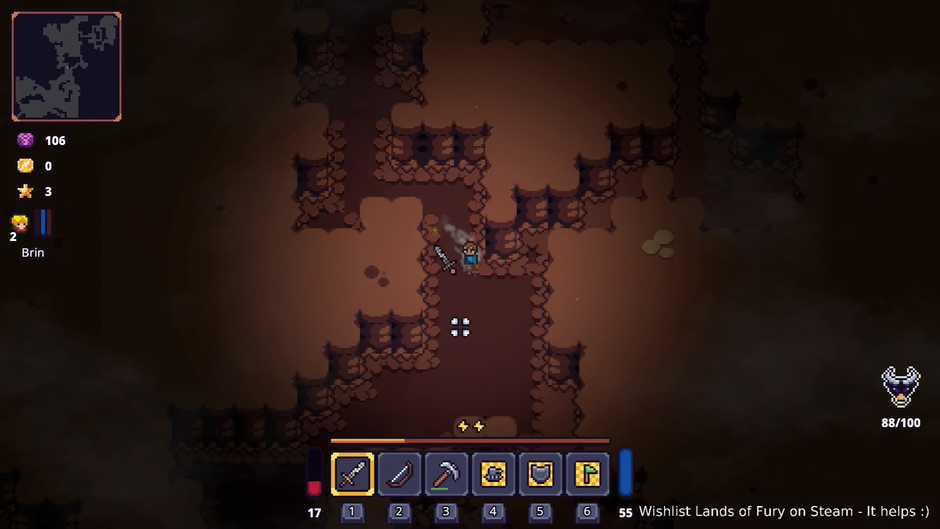
{"action": "key", "text": "s"}
{"action": "key", "text": "a"}
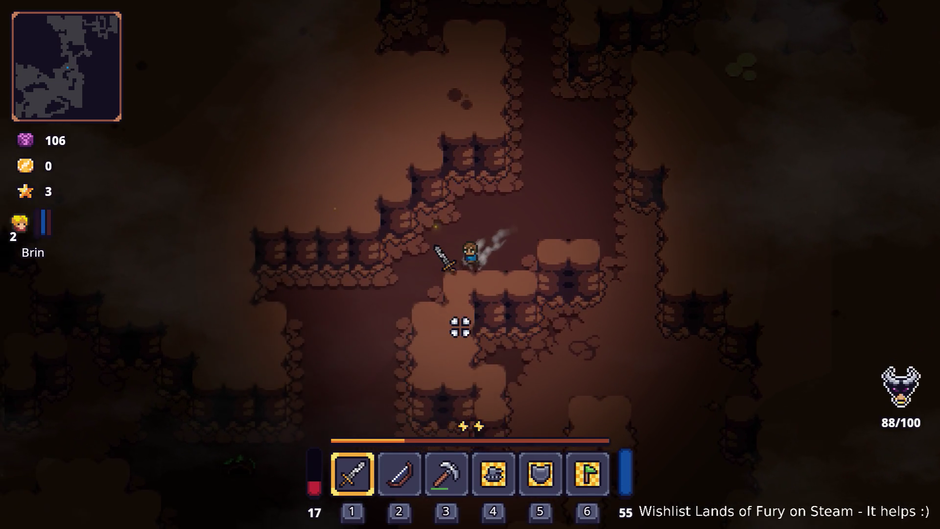
{"action": "key", "text": "s"}
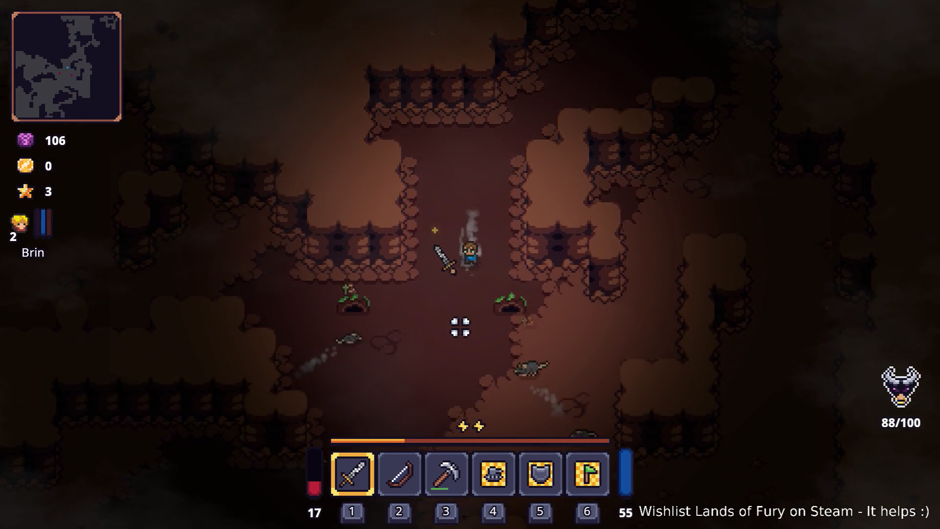
{"action": "key", "text": "s"}
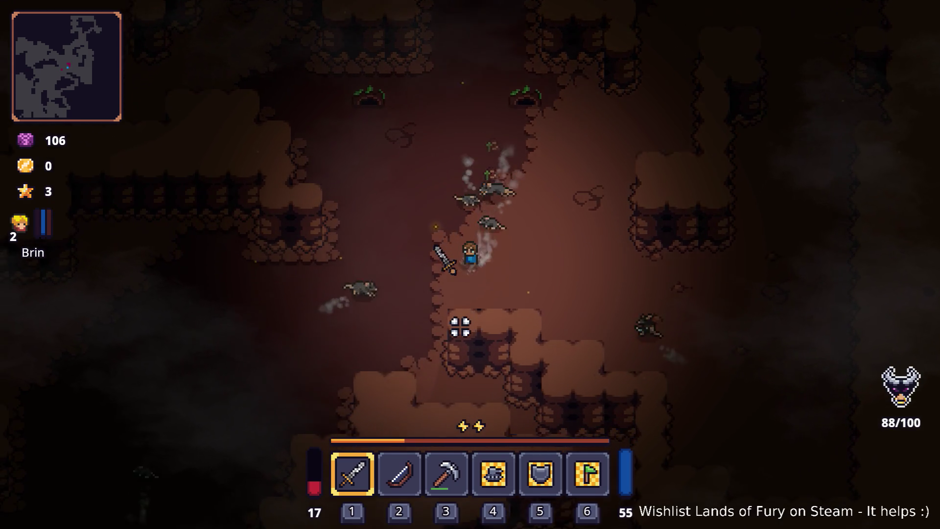
{"action": "key", "text": "s"}
{"action": "key", "text": "a"}
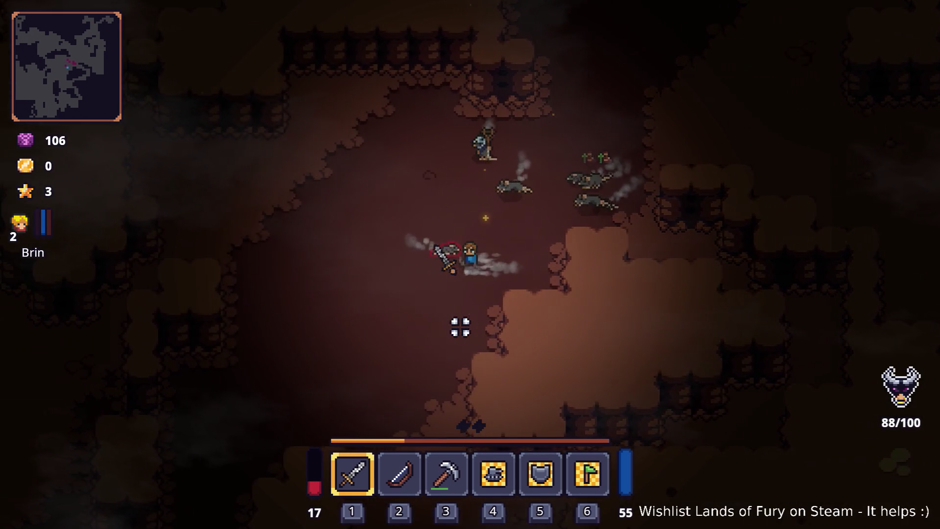
- Run left into the group of rats, then pause and quit to the desktop
{"action": "key", "text": "a"}
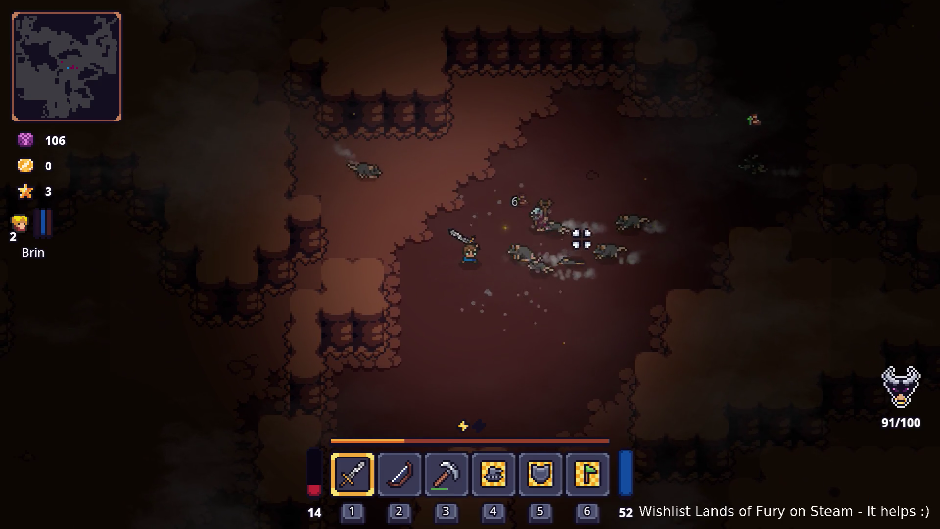
{"action": "key", "text": "Escape"}
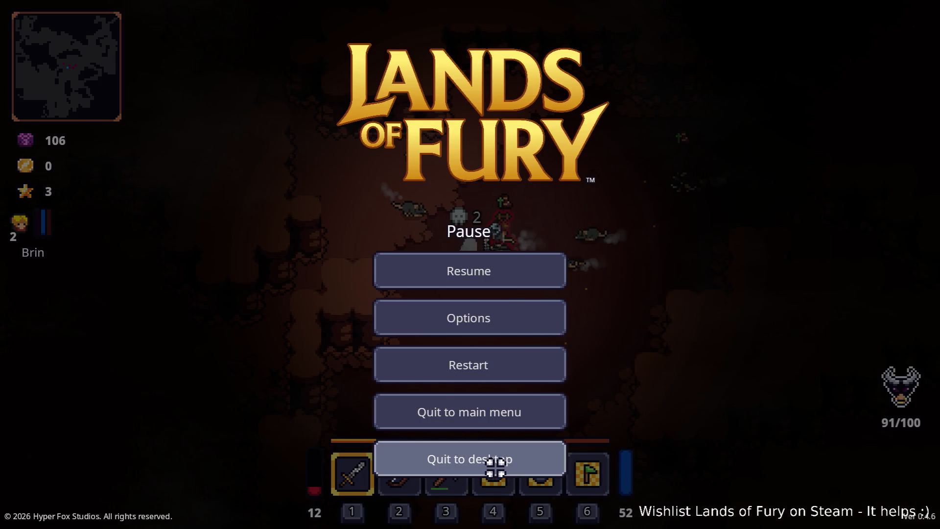
{"action": "left_click", "coordinate": [495, 469]}
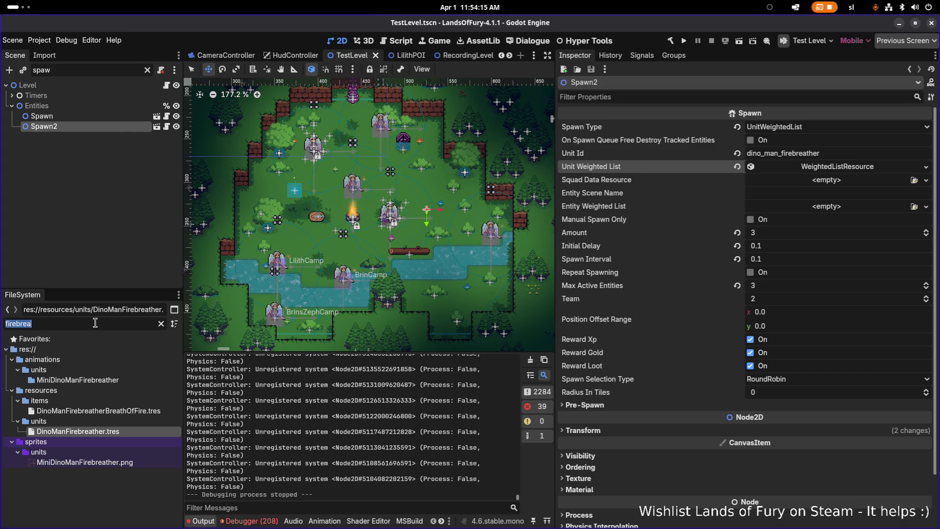
- Filter FileSystem for 'caver' to view CavernousDepths1.tres and CavernousDepthsBiome.tres, then clear the filter
{"action": "key", "text": "BackSpace"}
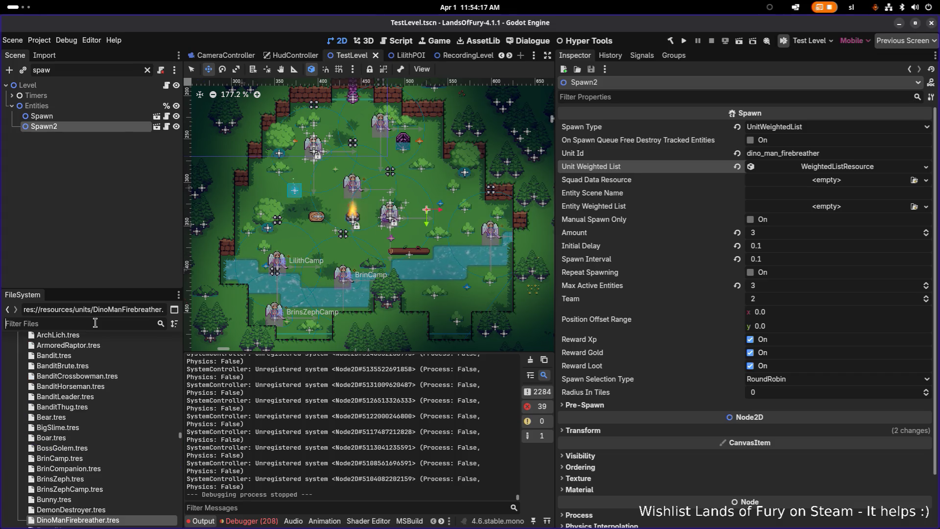
{"action": "type", "text": "caver"}
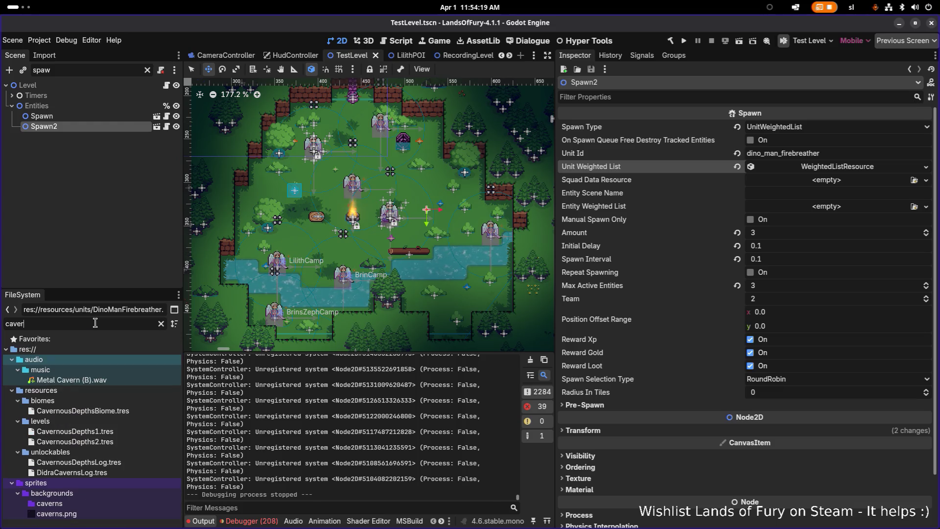
{"action": "left_click", "coordinate": [107, 435]}
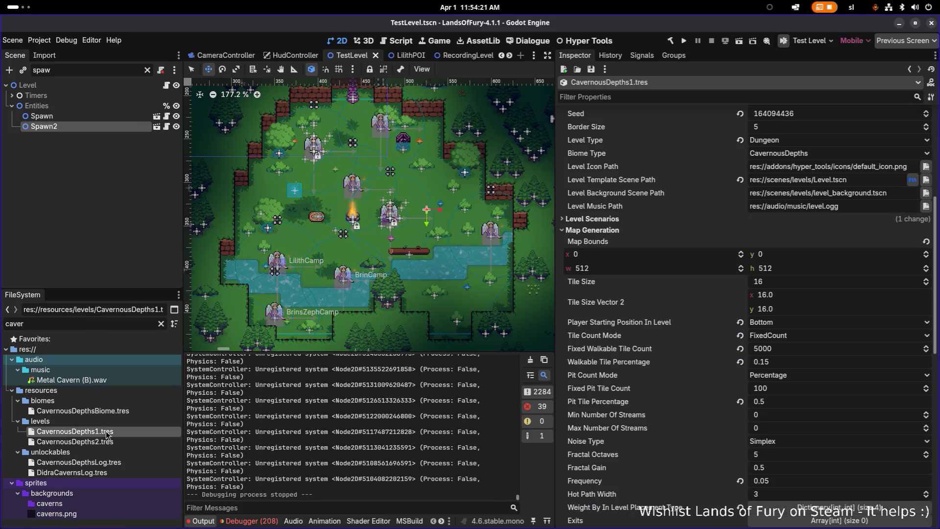
{"action": "left_click", "coordinate": [130, 414]}
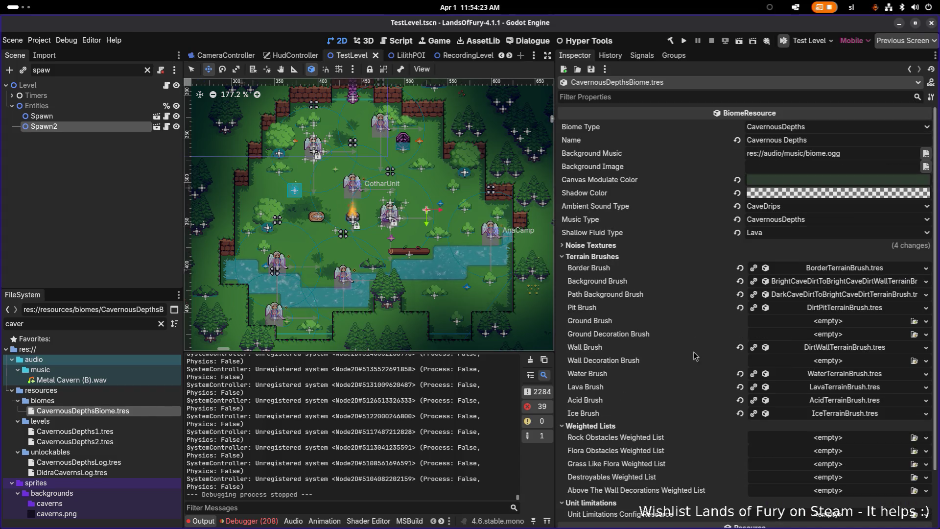
{"action": "left_click", "coordinate": [162, 323]}
{"action": "scroll", "coordinate": [125, 421], "scroll_direction": "down", "scroll_amount": 5}
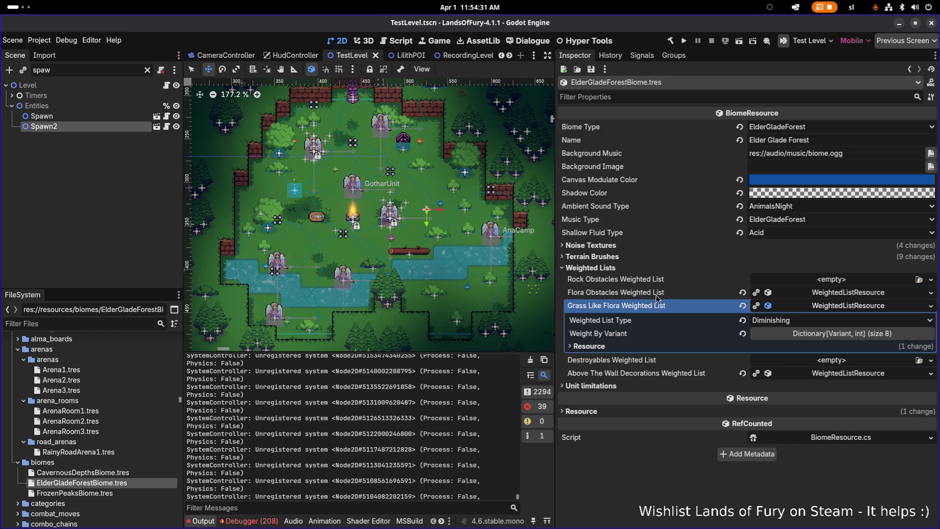
- Inspect the Flora Obstacles Weighted List's weight-by-variant values, then collapse it
{"action": "left_click", "coordinate": [829, 293]}
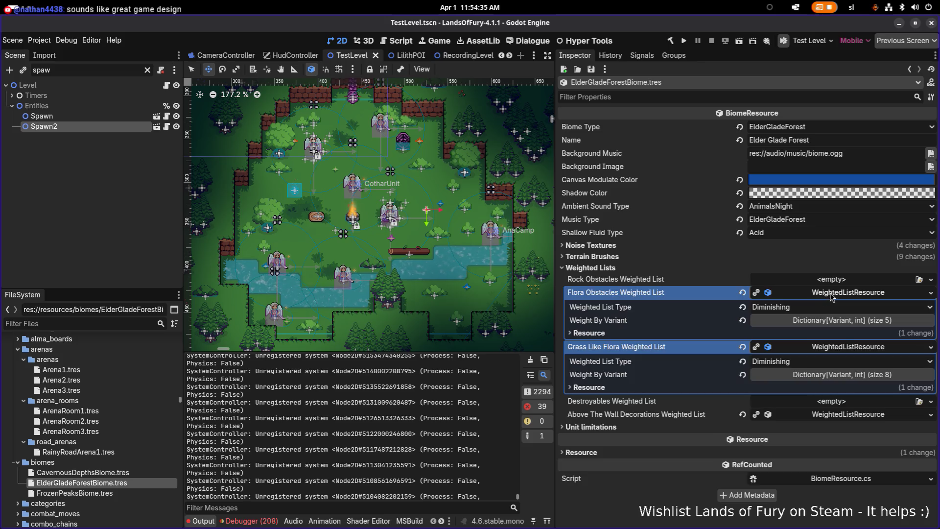
{"action": "left_click", "coordinate": [827, 321]}
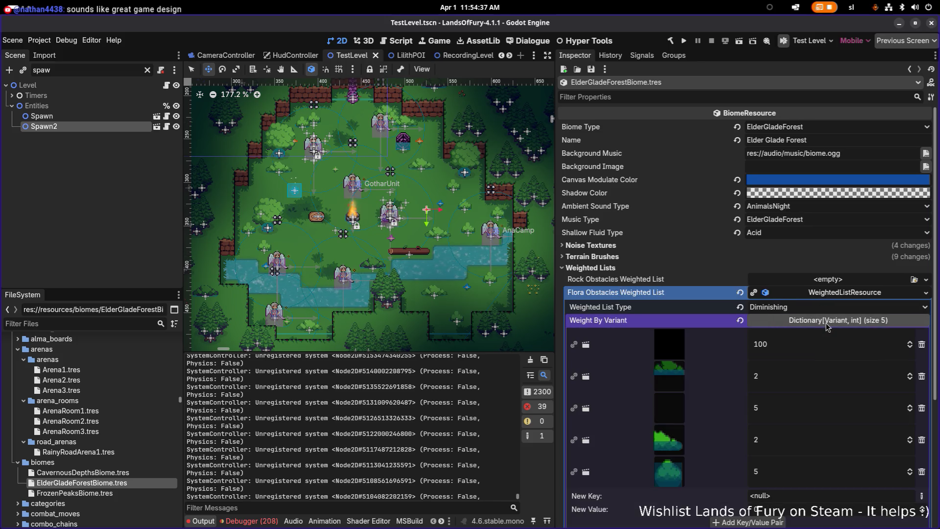
{"action": "left_click", "coordinate": [838, 292]}
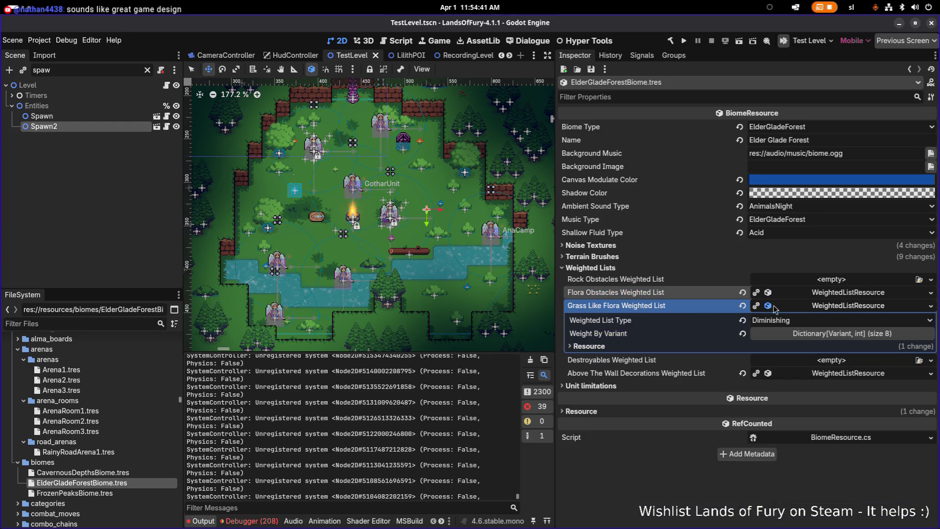
- Copy the Grass Like Flora Weighted List and select CavernousDepthsBiome.tres
{"action": "right_click", "coordinate": [819, 310]}
{"action": "left_click", "coordinate": [829, 410]}
{"action": "left_click", "coordinate": [135, 473]}
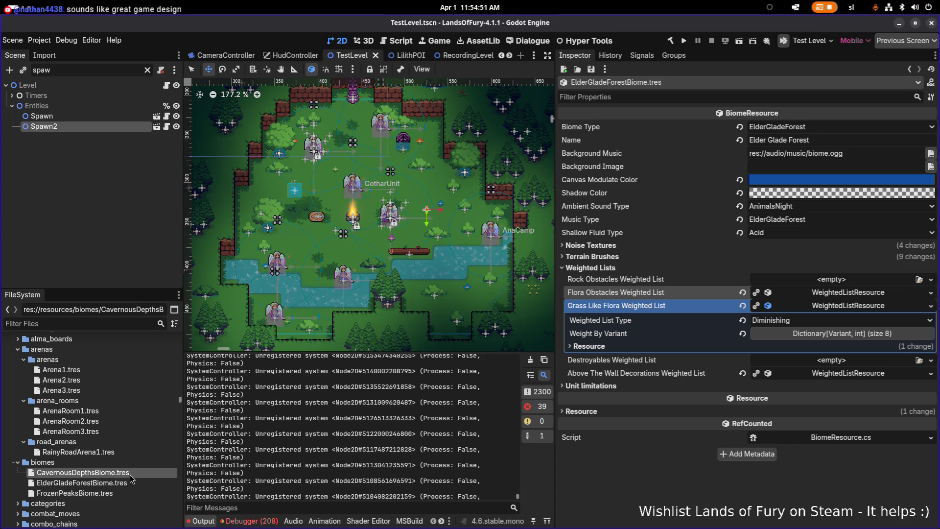
- Paste the copied list as unique onto CavernousDepthsBiome's empty Grass Like Flora Weighted List
{"action": "double_click", "coordinate": [131, 474]}
{"action": "scroll", "coordinate": [632, 399], "scroll_direction": "down", "scroll_amount": 4}
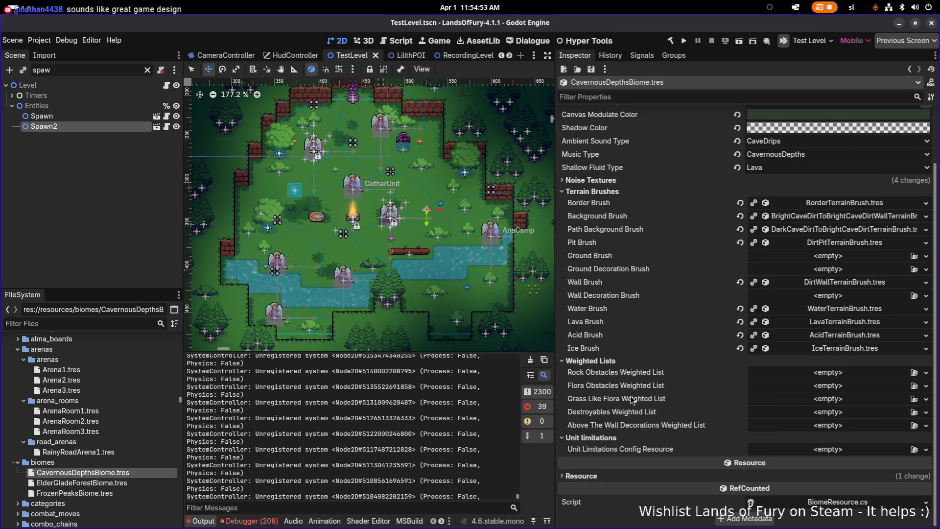
{"action": "right_click", "coordinate": [631, 400]}
{"action": "left_click", "coordinate": [652, 413]}
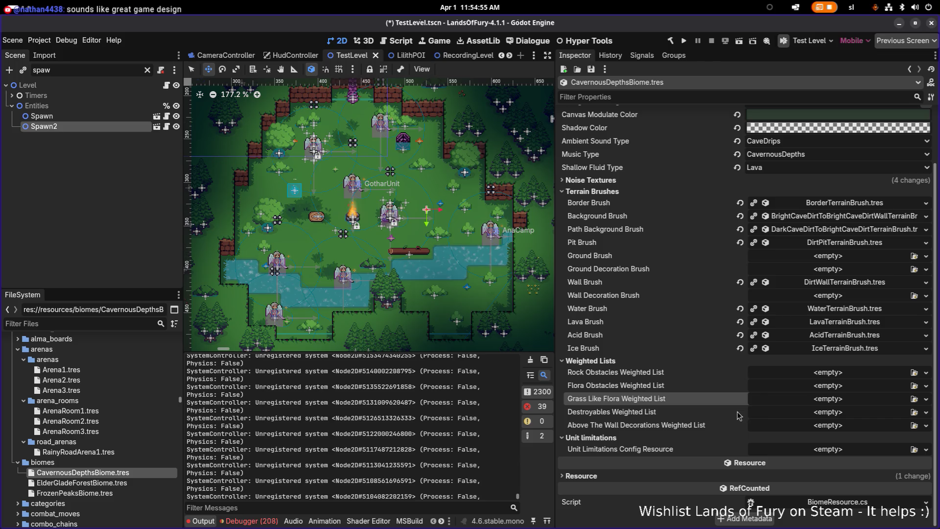
{"action": "left_click", "coordinate": [781, 404]}
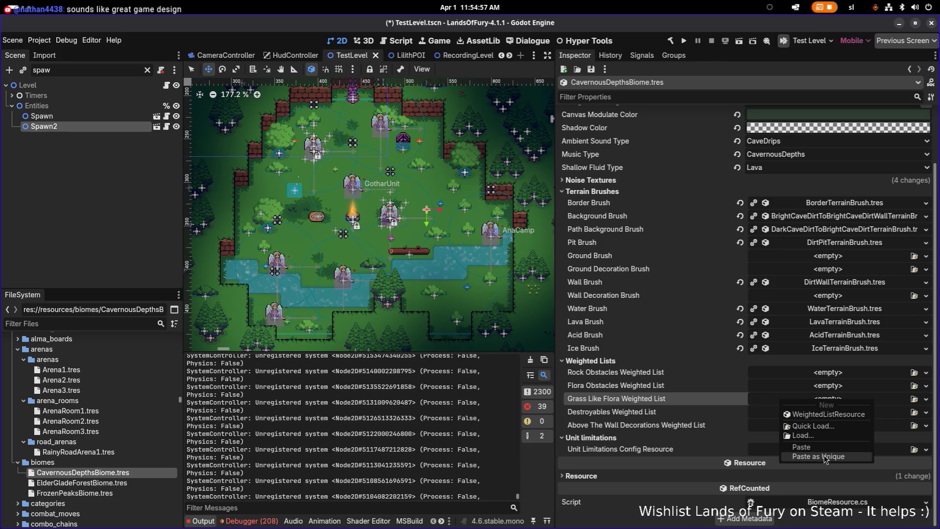
{"action": "left_click", "coordinate": [825, 456]}
- Uncheck all eight grass and bush PackedScenes to keep them shared, and confirm
{"action": "left_click", "coordinate": [368, 227]}
{"action": "left_click", "coordinate": [367, 237]}
{"action": "left_click", "coordinate": [368, 247]}
{"action": "left_click", "coordinate": [368, 267]}
{"action": "left_click", "coordinate": [368, 257]}
{"action": "left_click", "coordinate": [367, 277]}
{"action": "left_click", "coordinate": [367, 288]}
{"action": "left_click", "coordinate": [368, 298]}
{"action": "left_click", "coordinate": [518, 369]}
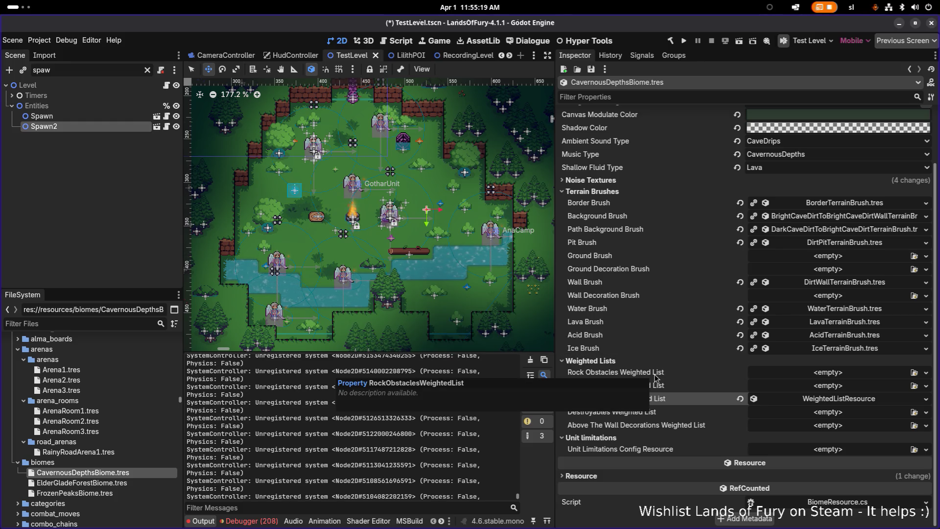
- Save the biome, expand Noise Textures, and switch to Visual Studio Code
{"action": "key", "text": "ctrl+s"}
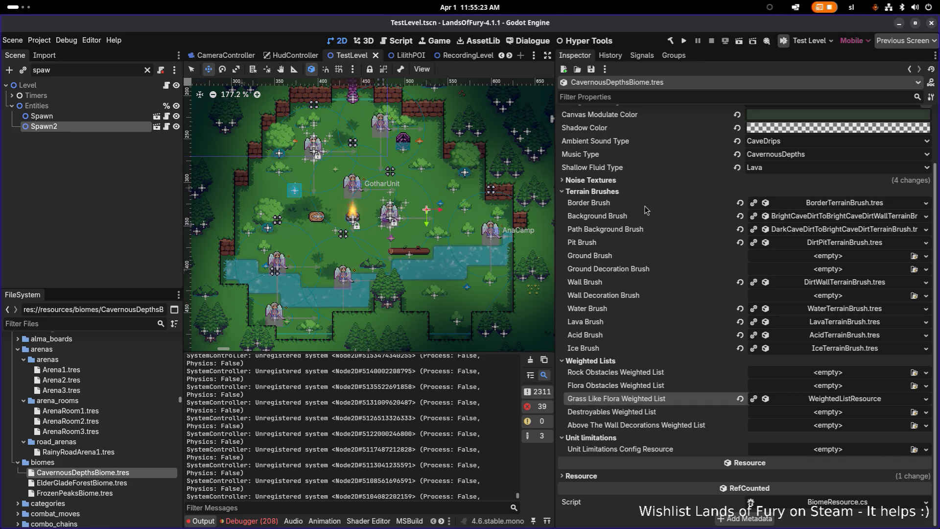
{"action": "left_click", "coordinate": [592, 180]}
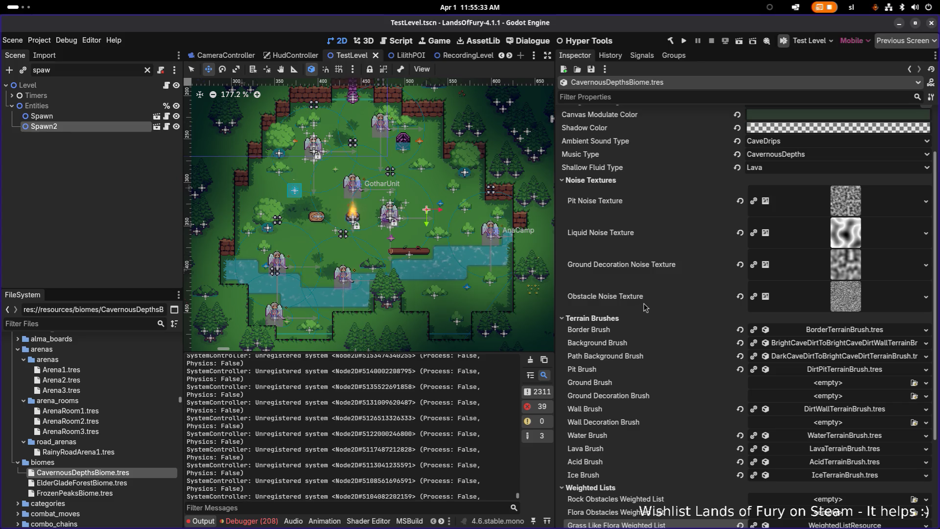
{"action": "key", "text": "super"}
{"action": "left_click", "coordinate": [399, 267]}
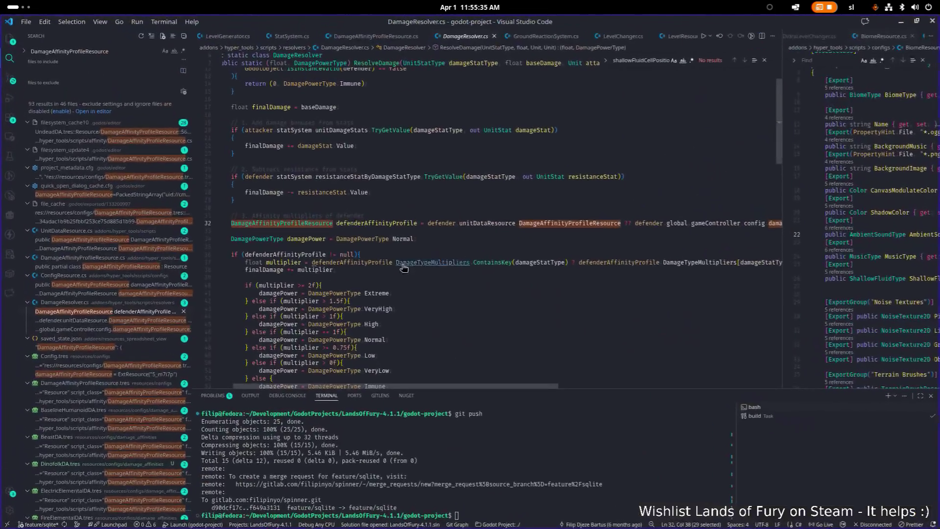
- Open Level.cs through quick file search with 'level' and scroll into its code
{"action": "key", "text": "ctrl+p"}
{"action": "type", "text": "level"}
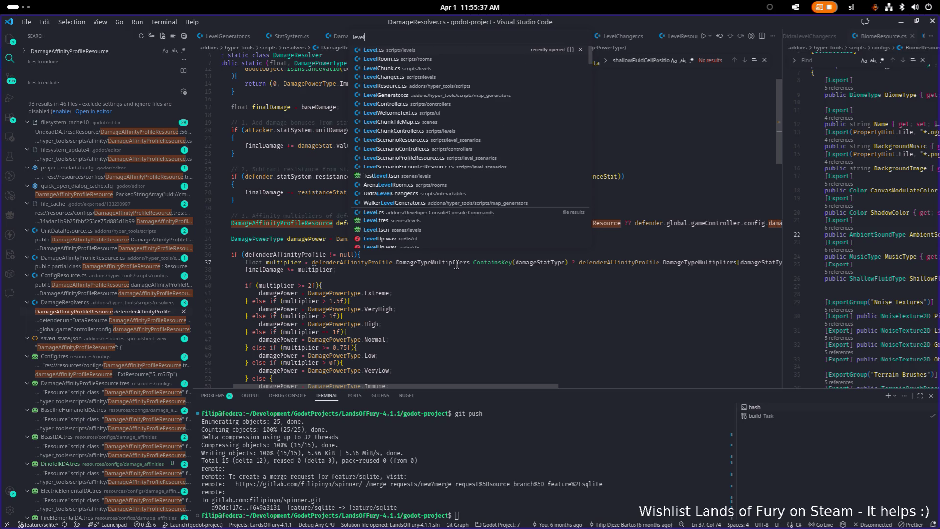
{"action": "key", "text": "Return"}
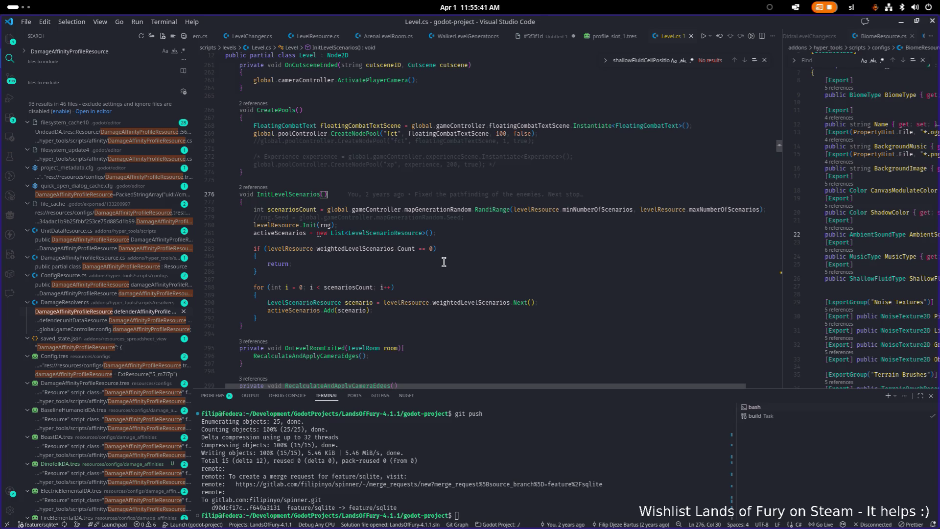
{"action": "scroll", "coordinate": [441, 262], "scroll_direction": "down", "scroll_amount": 4}
{"action": "scroll", "coordinate": [433, 261], "scroll_direction": "down", "scroll_amount": 7}
{"action": "left_click", "coordinate": [446, 252]}
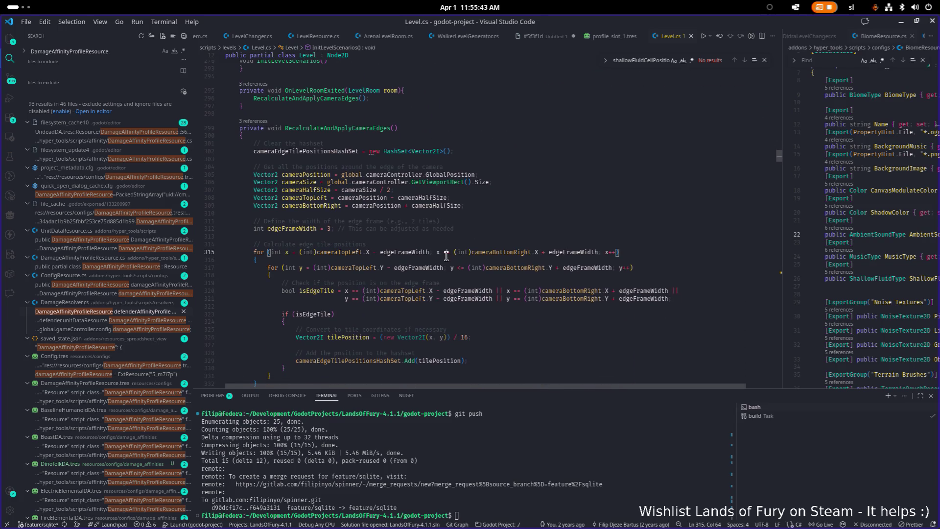
- Search Level.cs for 'groundde' and cycle through the GroundDecoration matches
{"action": "key", "text": "ctrl+f"}
{"action": "type", "text": "groundde"}
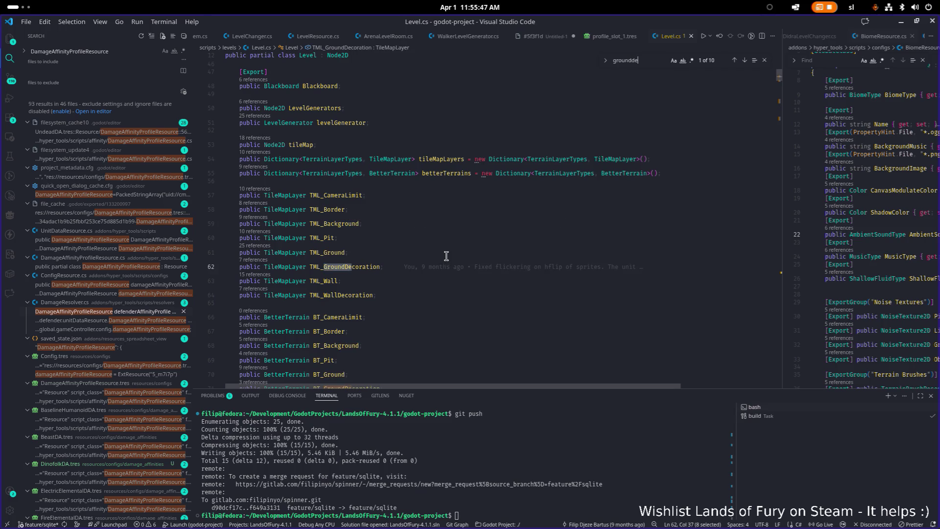
{"action": "key", "text": "Return"}
{"action": "key", "text": "Return"}
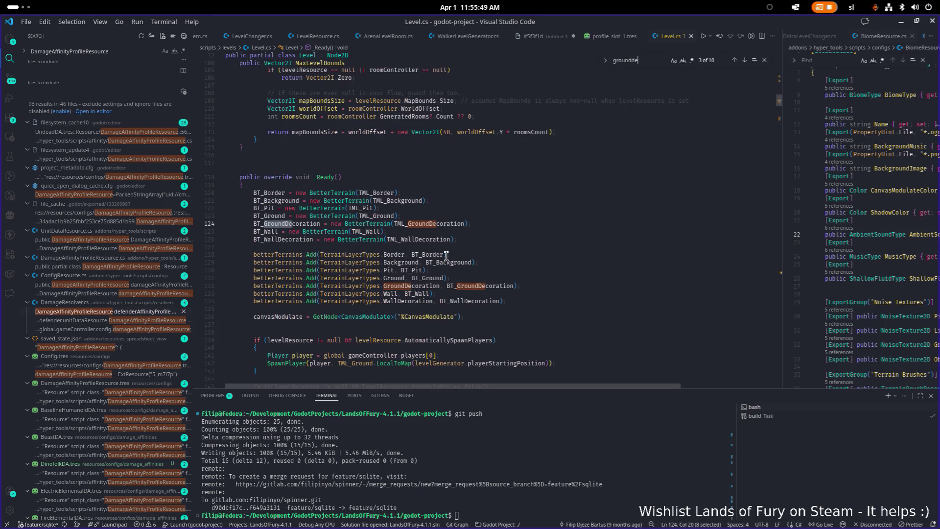
{"action": "key", "text": "Return"}
{"action": "key", "text": "Return"}
{"action": "key", "text": "Return"}
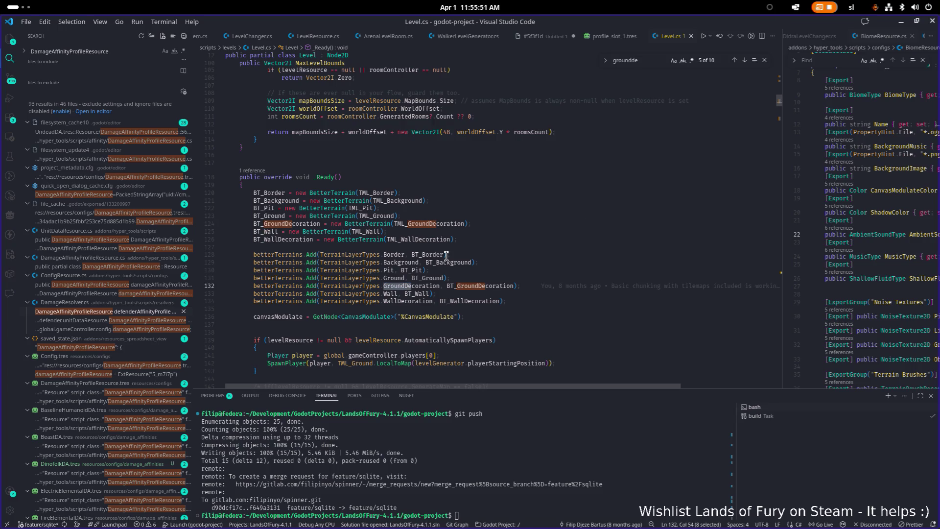
{"action": "key", "text": "Return"}
{"action": "key", "text": "Return"}
{"action": "key", "text": "Return"}
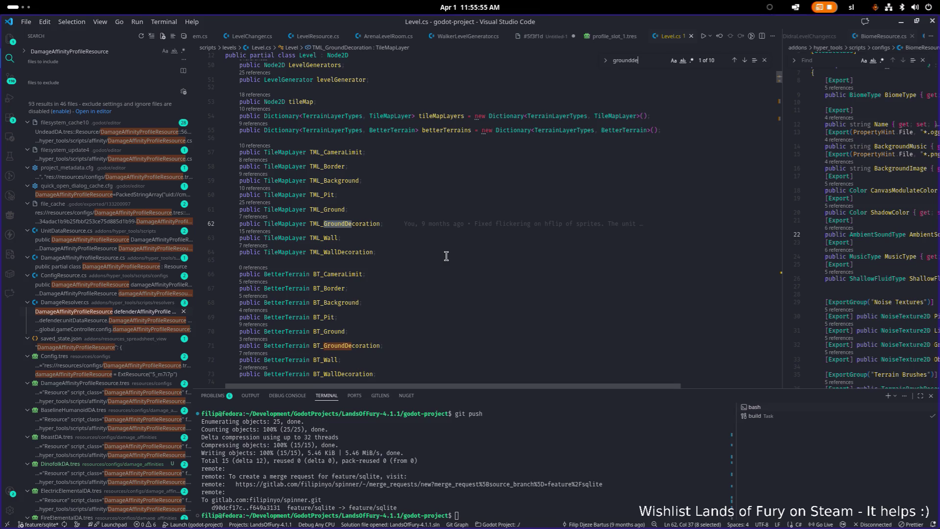
- Open LevelGenerator.cs ('levelgen') to its CreateTilemaps water, acid and lava terrain code
{"action": "key", "text": "ctrl+p"}
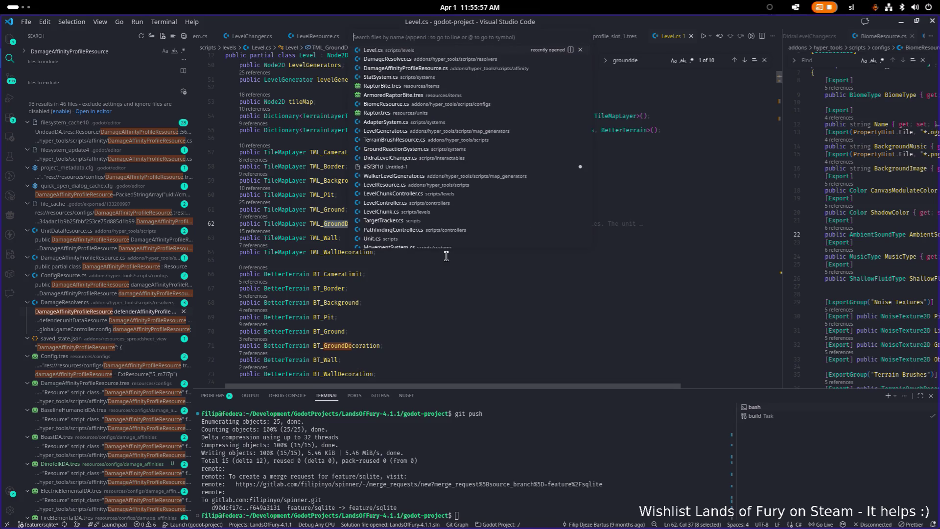
{"action": "type", "text": "levelgen"}
{"action": "key", "text": "Return"}
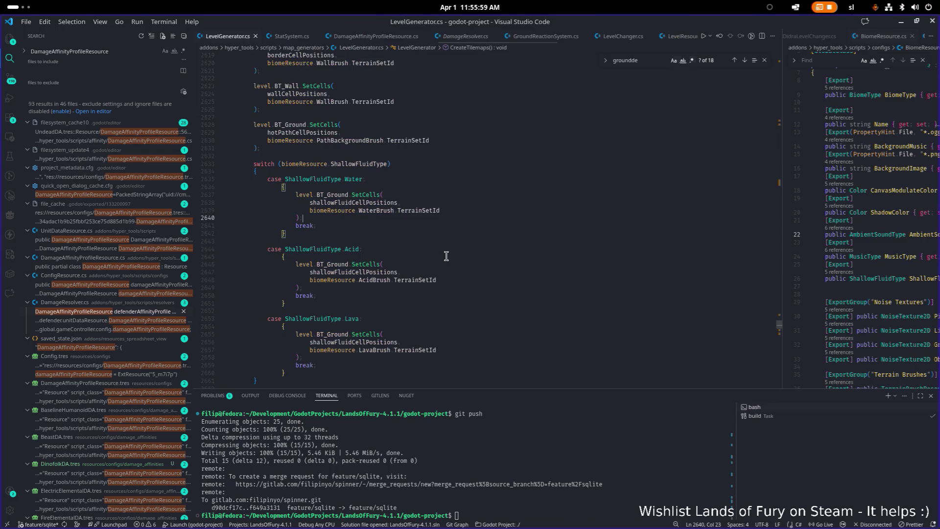
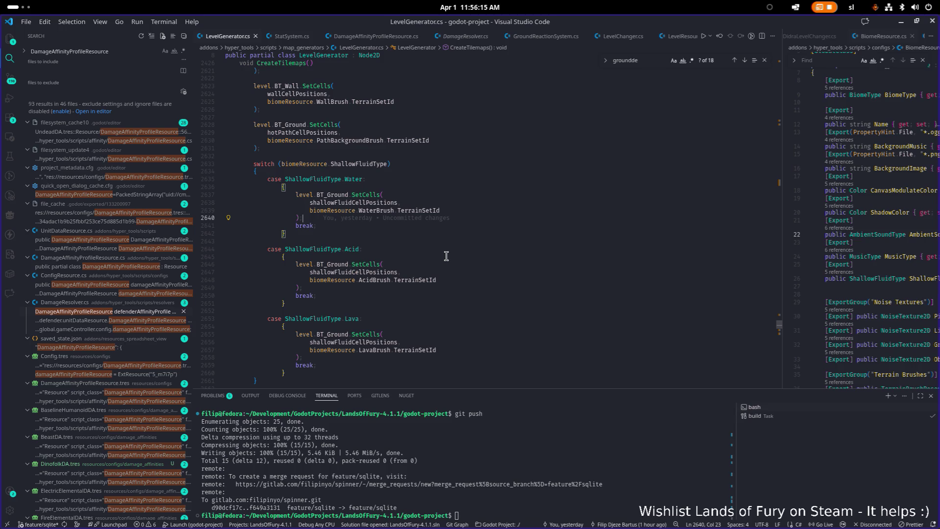
- Step through every 'groundde' match in LevelGenerator.cs, from declaration and allocation to SpawnFlora
{"action": "key", "text": "ctrl+f"}
{"action": "key", "text": "Return"}
{"action": "key", "text": "Return"}
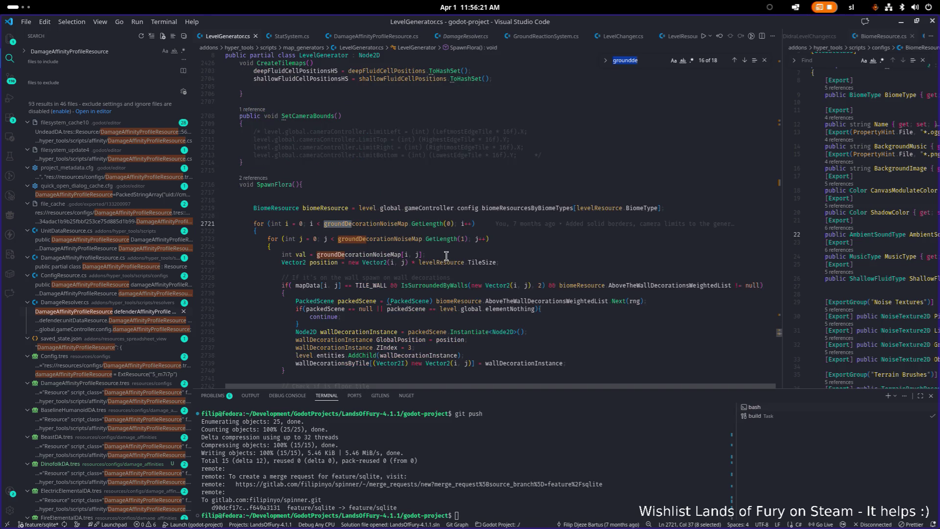
{"action": "key", "text": "Return"}
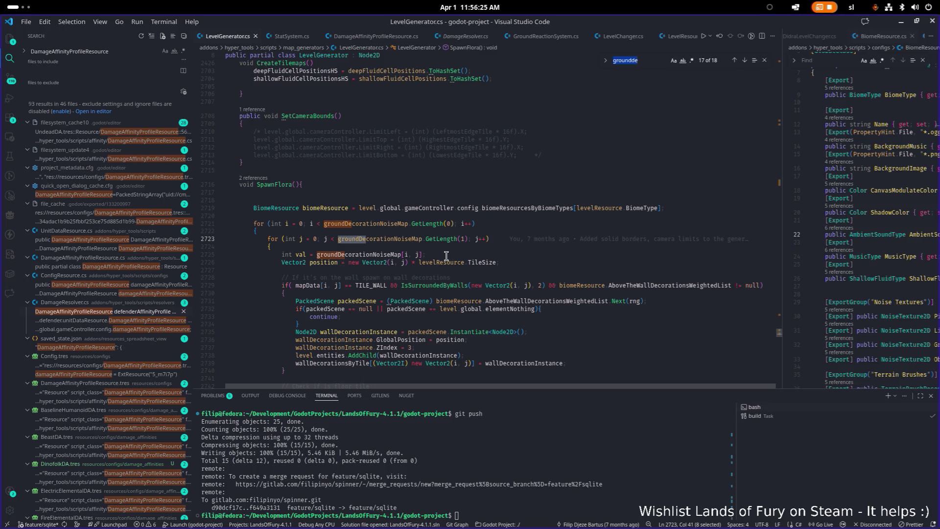
{"action": "key", "text": "Return"}
{"action": "key", "text": "Return"}
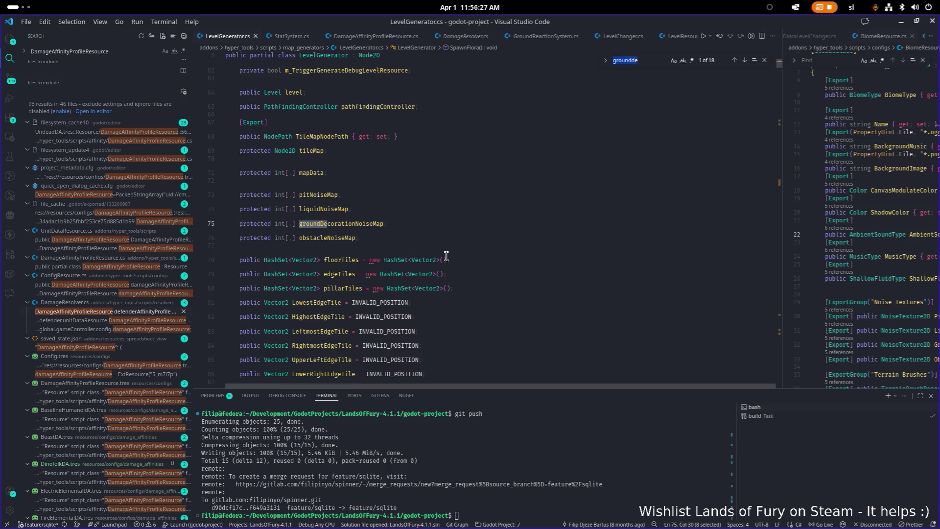
{"action": "key", "text": "Return"}
{"action": "key", "text": "Return"}
{"action": "key", "text": "Return"}
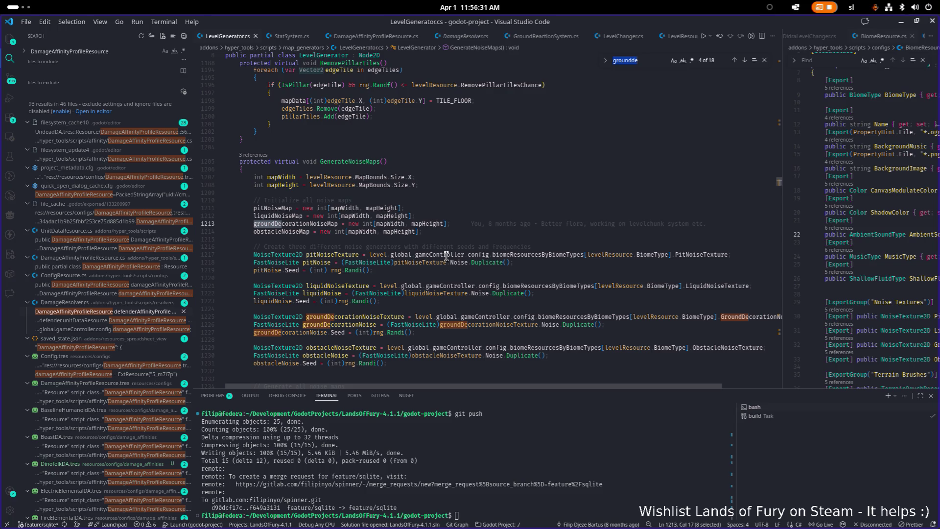
{"action": "key", "text": "Return"}
{"action": "key", "text": "Return"}
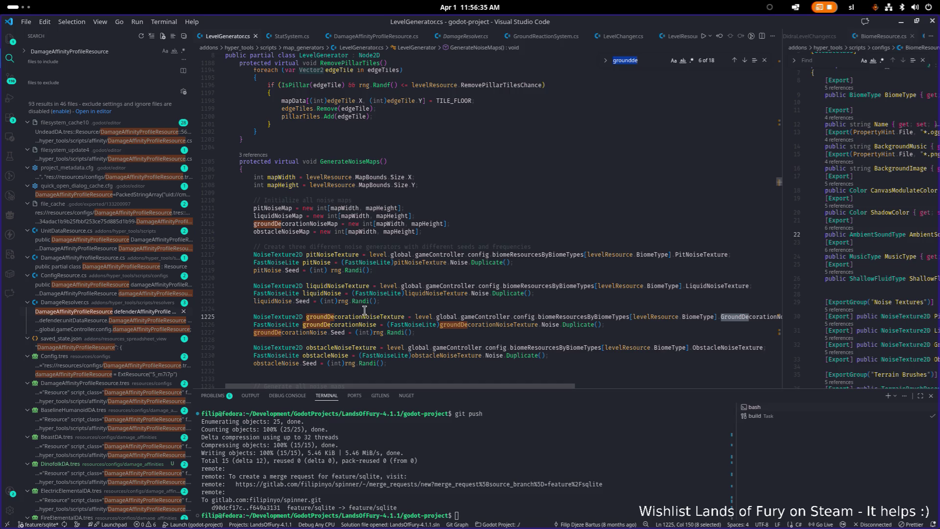
{"action": "key", "text": "Return"}
{"action": "key", "text": "Return"}
{"action": "key", "text": "Return"}
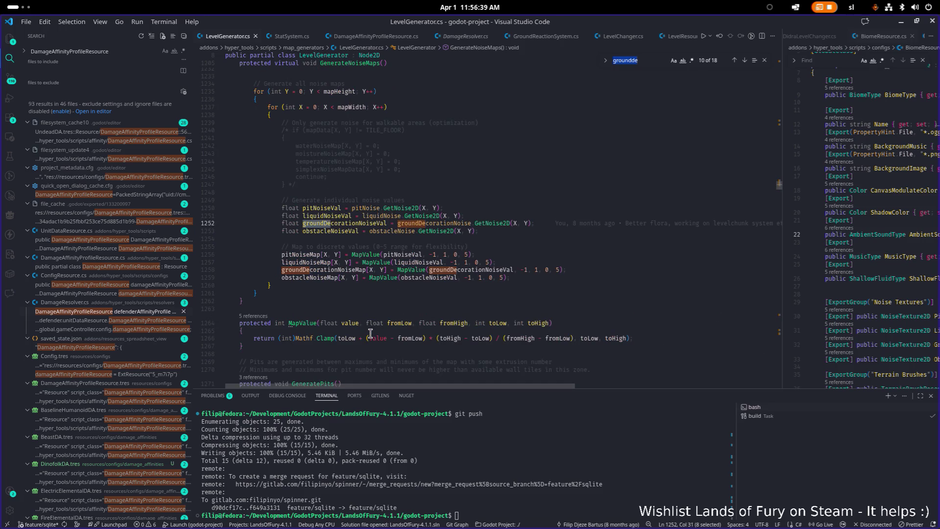
{"action": "key", "text": "Return"}
{"action": "key", "text": "Return"}
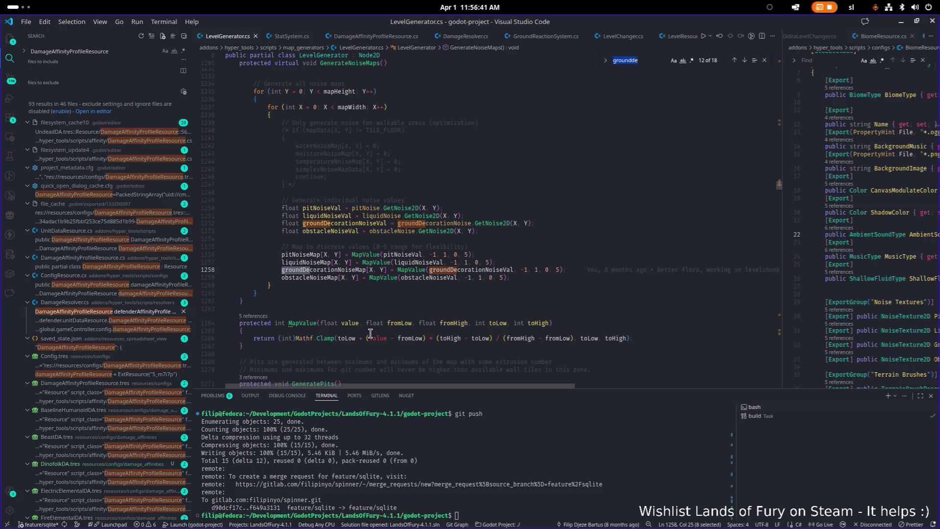
{"action": "key", "text": "Return"}
{"action": "key", "text": "Return"}
{"action": "key", "text": "Return"}
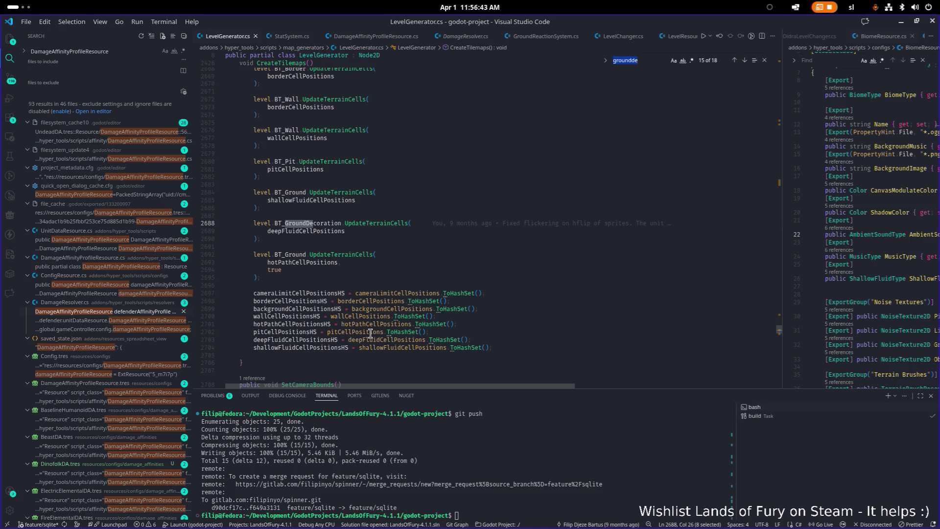
{"action": "key", "text": "Return"}
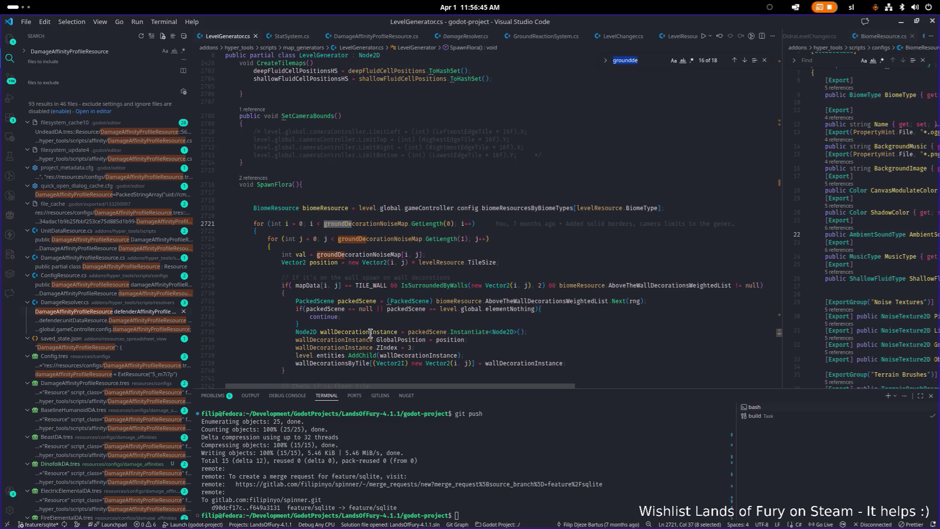
- Select groundDecorationNoiseMap in the SpawnFlora loop to highlight all its uses
{"action": "left_click", "coordinate": [608, 230]}
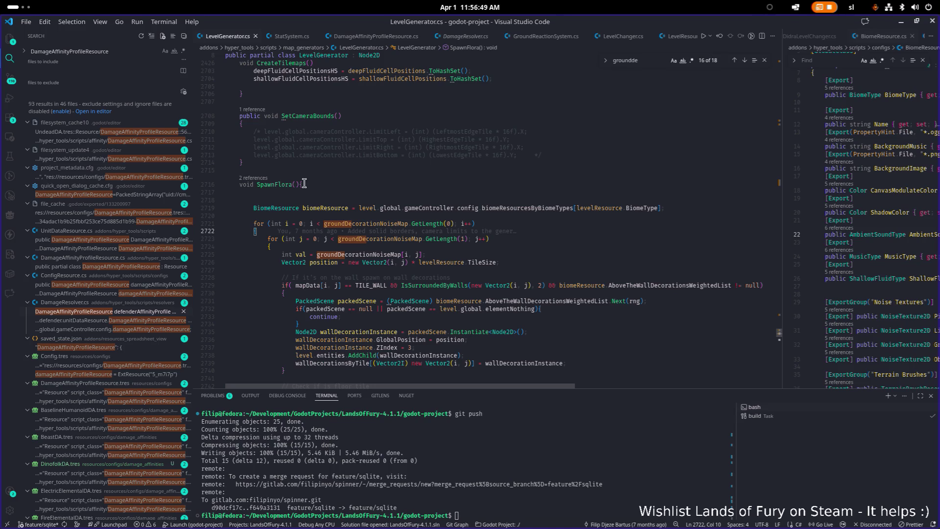
{"action": "mouse_move", "coordinate": [294, 185]}
{"action": "double_click", "coordinate": [385, 224]}
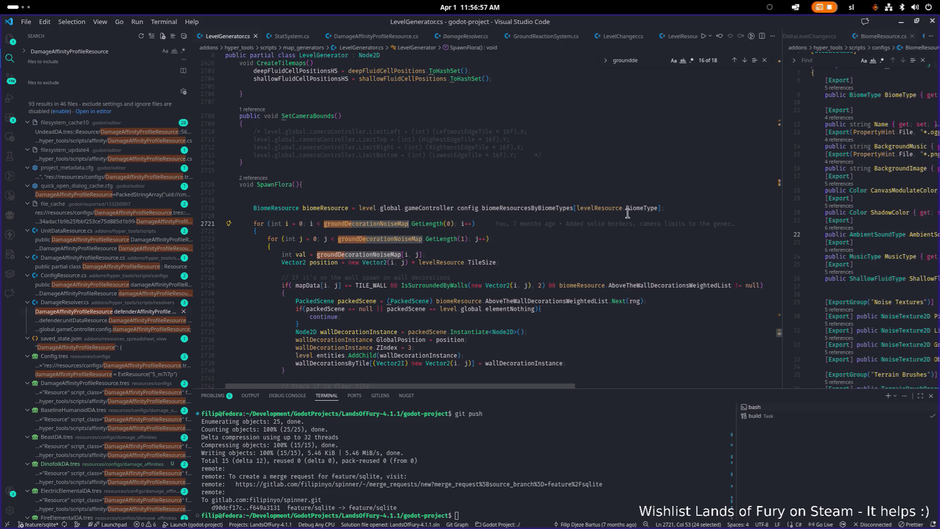
{"action": "mouse_move", "coordinate": [632, 211]}
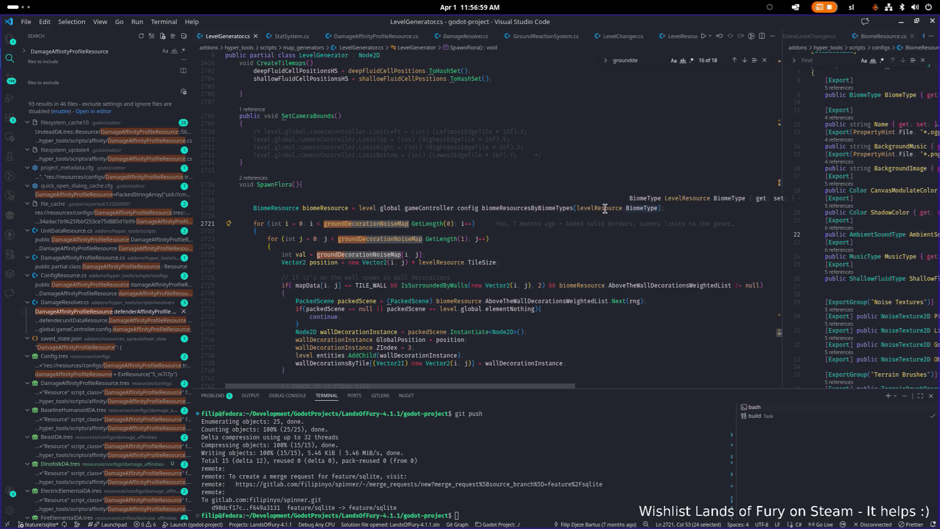
{"action": "mouse_move", "coordinate": [548, 207]}
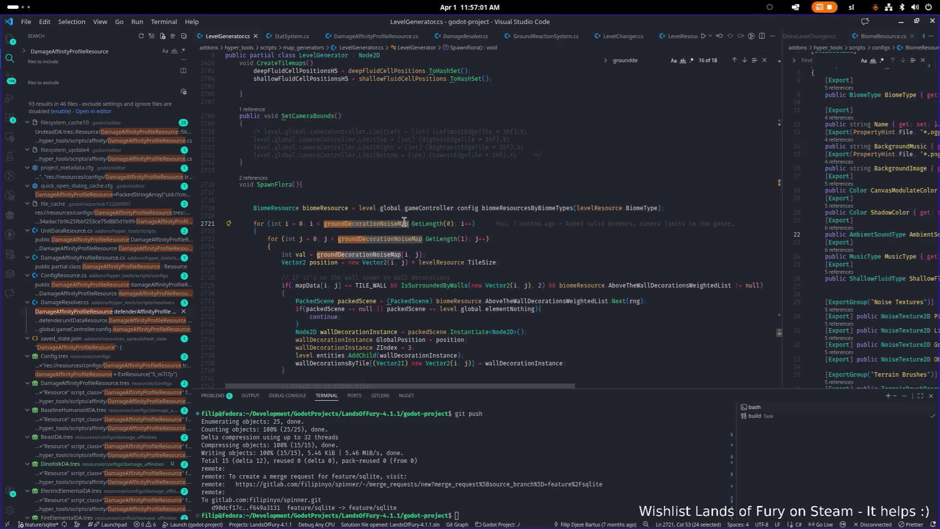
- Minimize Visual Studio Code so the Godot editor shows
{"action": "key", "text": "alt+Tab"}
{"action": "key", "text": "Escape"}
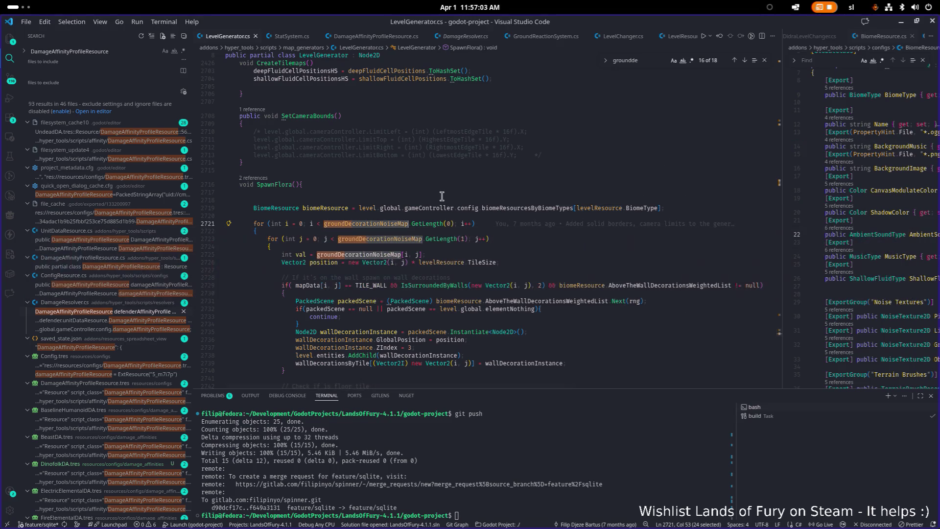
{"action": "left_click", "coordinate": [900, 25]}
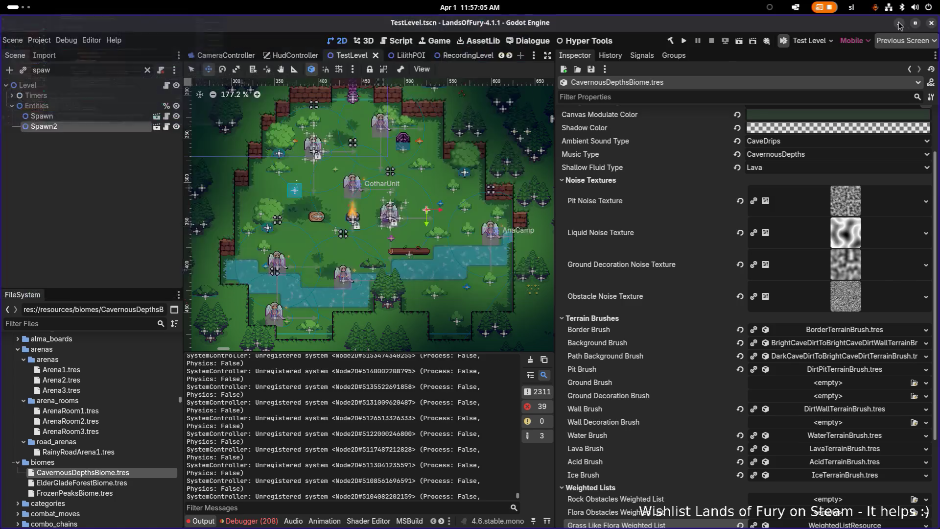
- Run the project from Godot, building the .NET code and showing the Hyper Fox Studios splash
{"action": "left_click", "coordinate": [684, 41]}
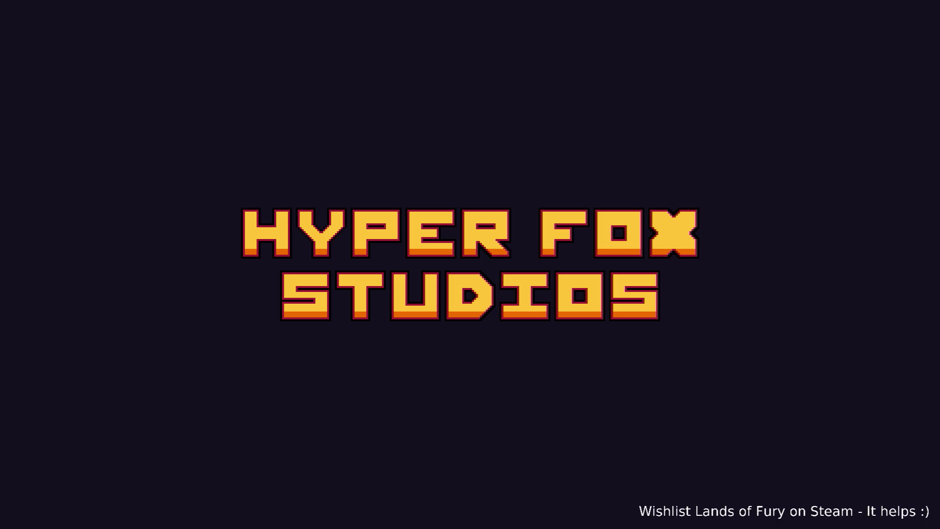
- Load a profile and walk the hero up and right into the swaying grass patch
{"action": "key", "text": "Return"}
{"action": "key", "text": "Return"}
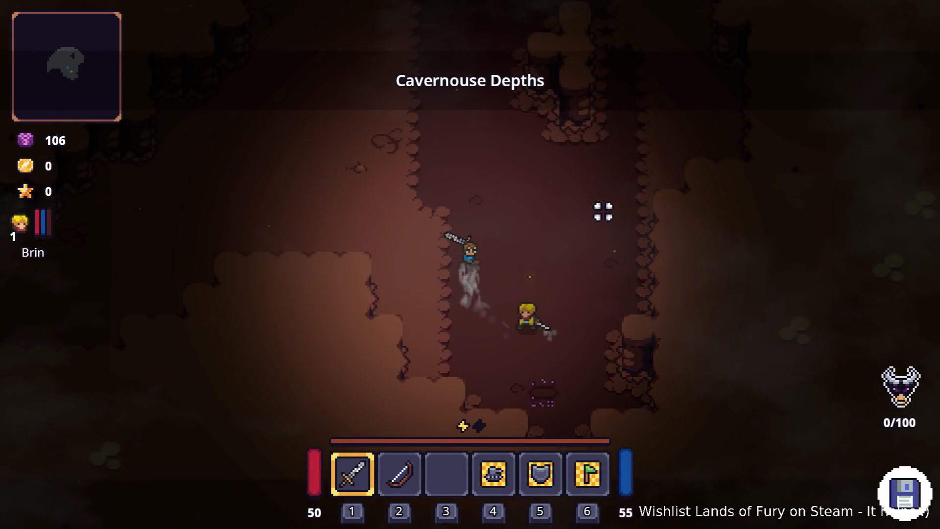
{"action": "key", "text": "d"}
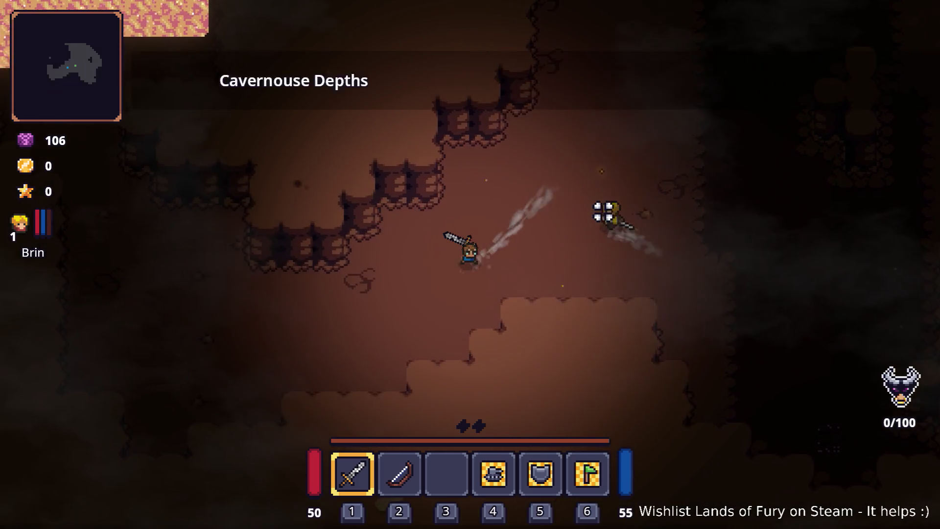
{"action": "key", "text": "w"}
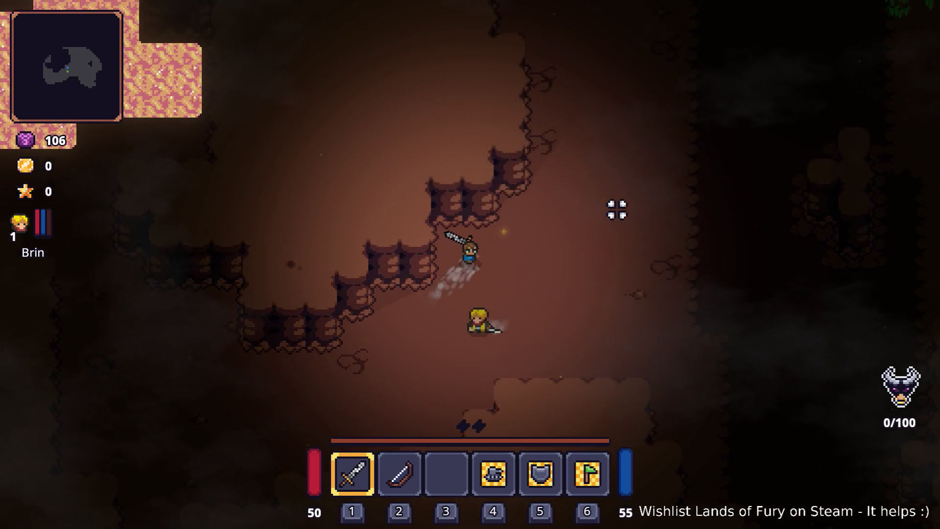
{"action": "key", "text": "w+d"}
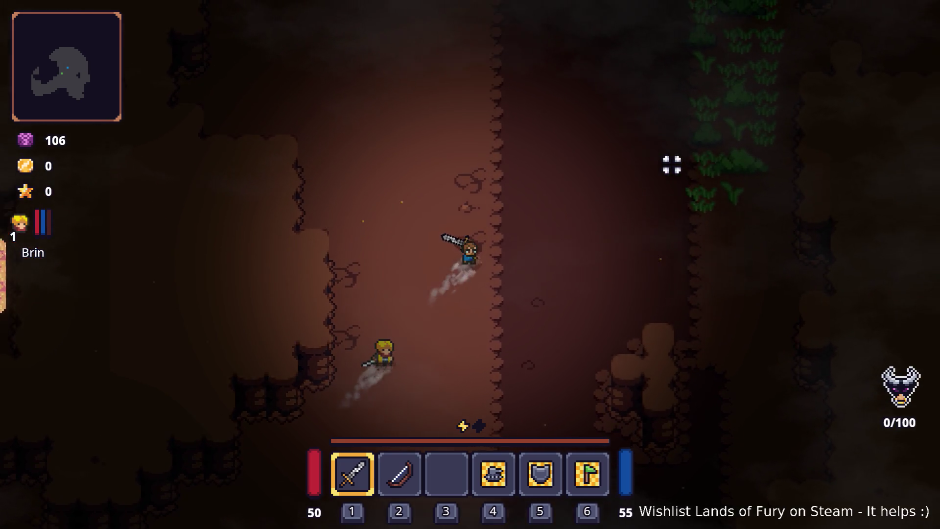
{"action": "key", "text": "w+d"}
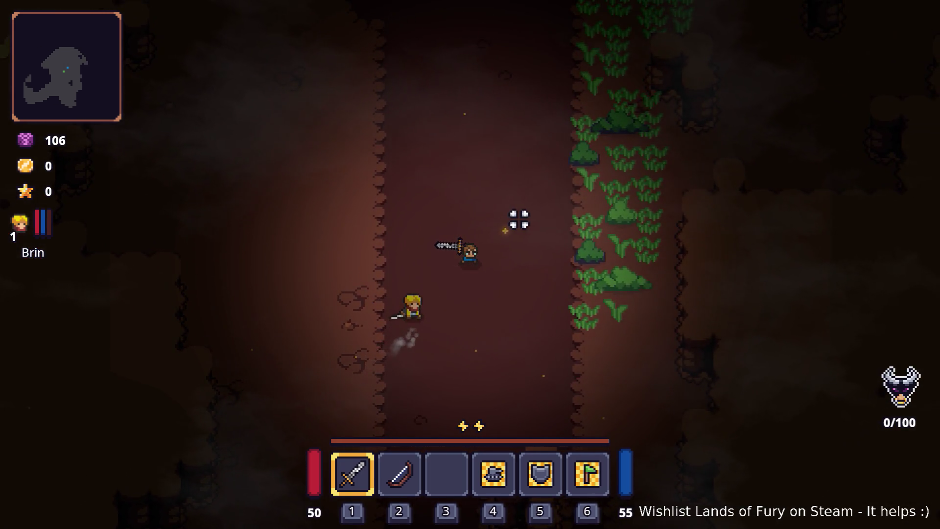
{"action": "key", "text": "w+d"}
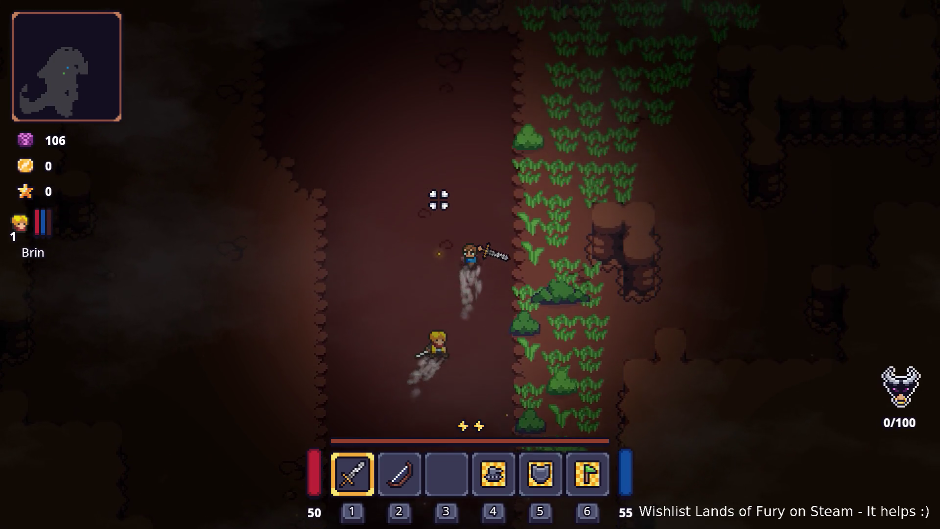
{"action": "key", "text": "w"}
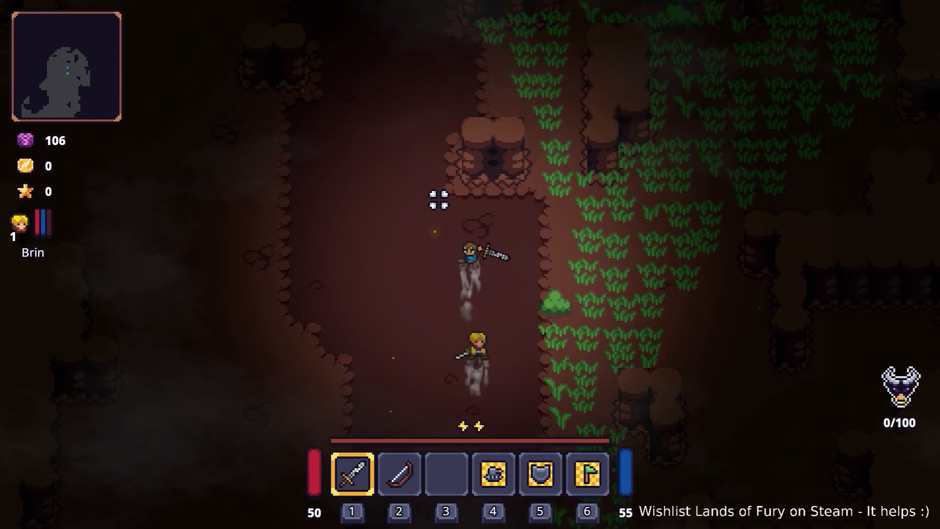
{"action": "key", "text": "w+a"}
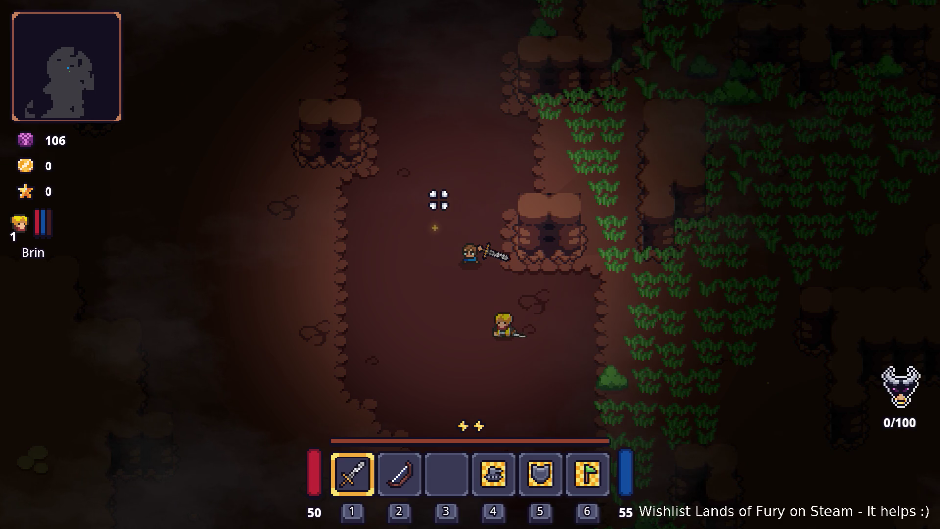
{"action": "key", "text": "w"}
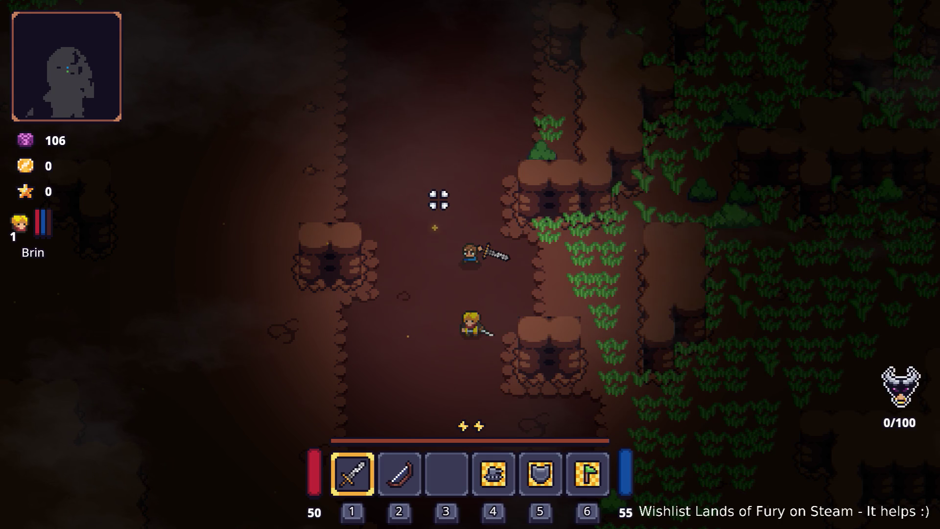
{"action": "key", "text": "d"}
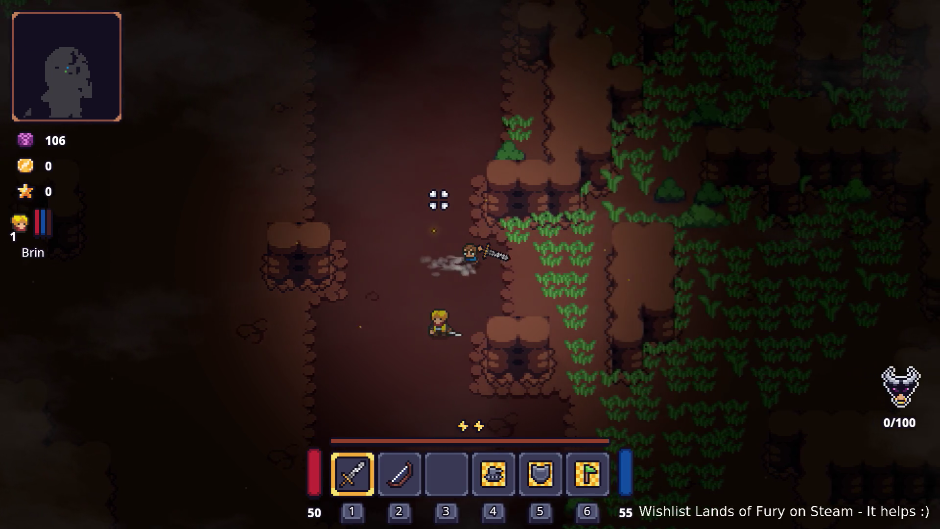
{"action": "key", "text": "w"}
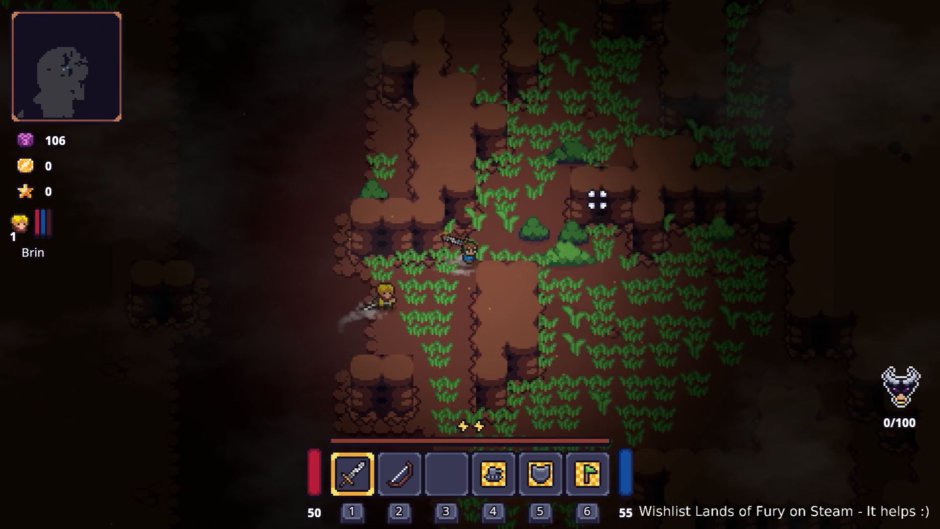
{"action": "key", "text": "d"}
{"action": "key", "text": "w"}
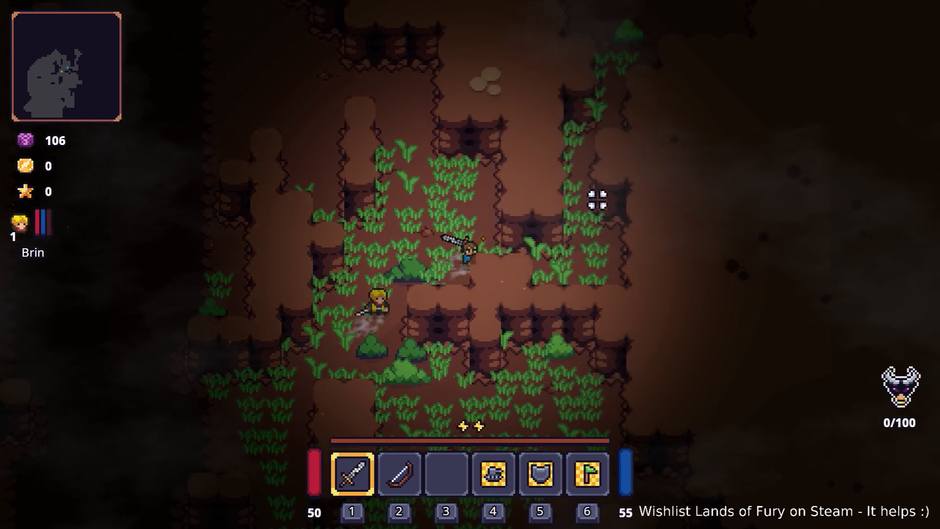
{"action": "key", "text": "d"}
{"action": "key", "text": "w"}
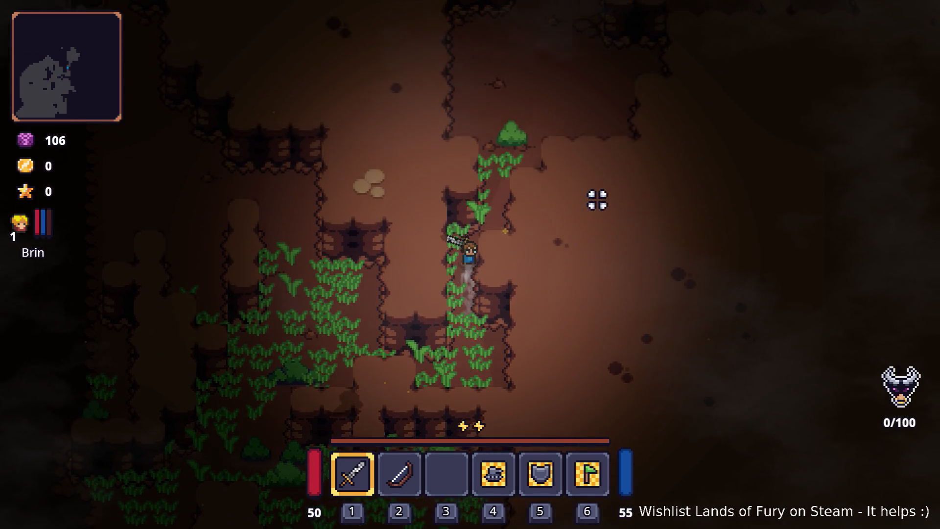
{"action": "key", "text": "d"}
{"action": "key", "text": "w"}
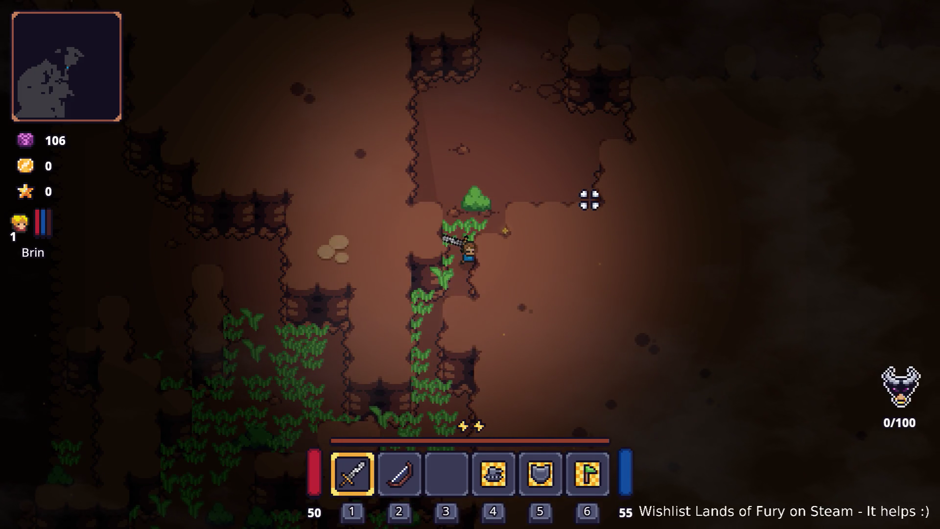
- Walk the hero back down-left through the grass, then right again
{"action": "key", "text": "s"}
{"action": "key", "text": "a"}
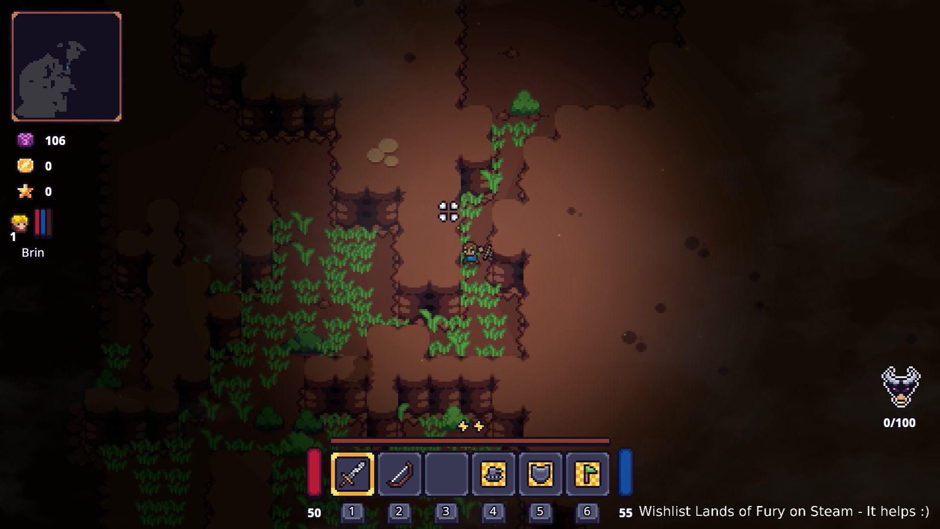
{"action": "key", "text": "s"}
{"action": "key", "text": "a"}
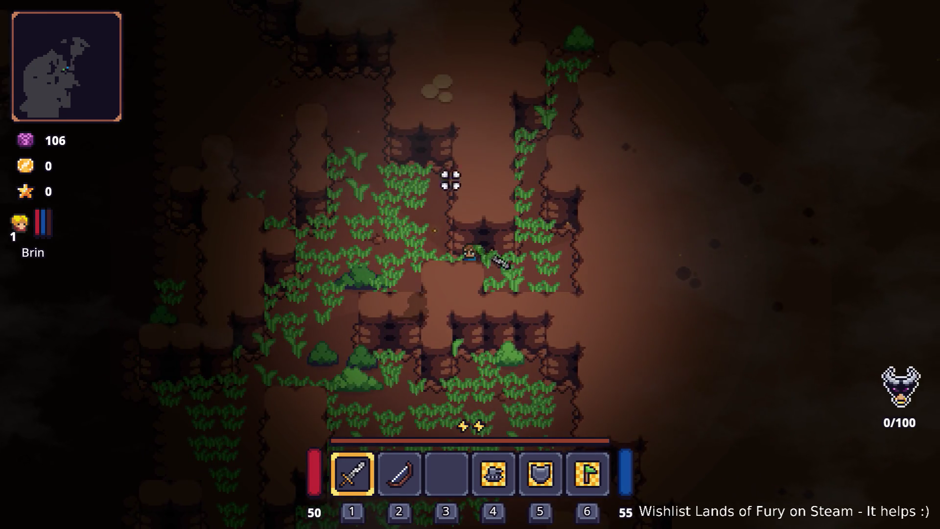
{"action": "key", "text": "a"}
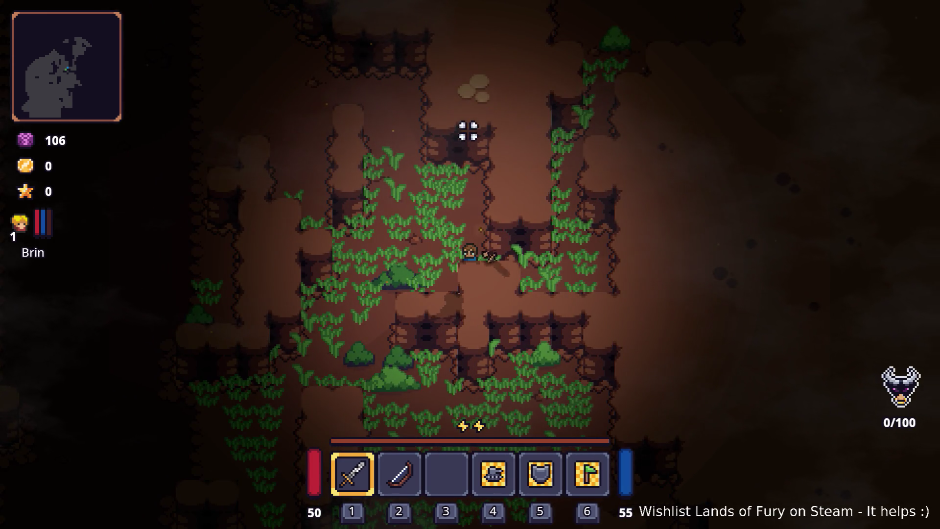
{"action": "key", "text": "a"}
{"action": "key", "text": "s"}
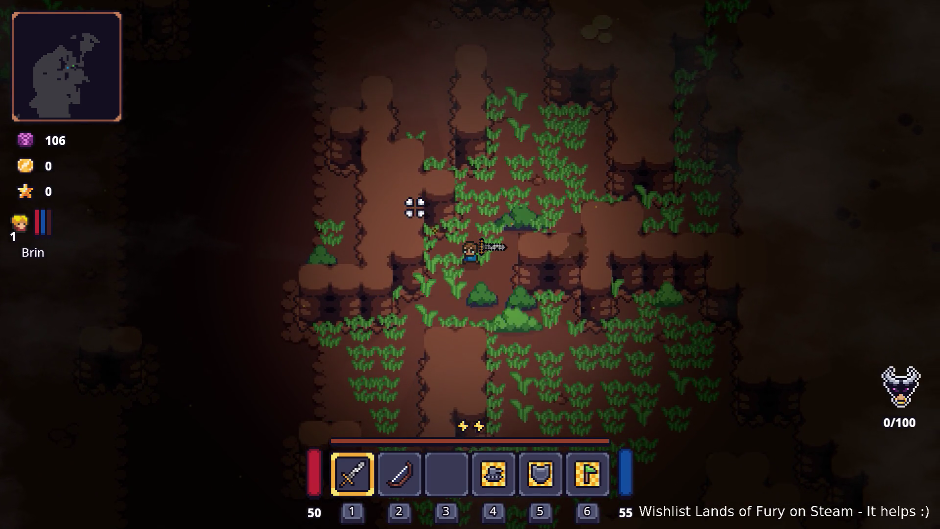
{"action": "key", "text": "d"}
{"action": "key", "text": "w"}
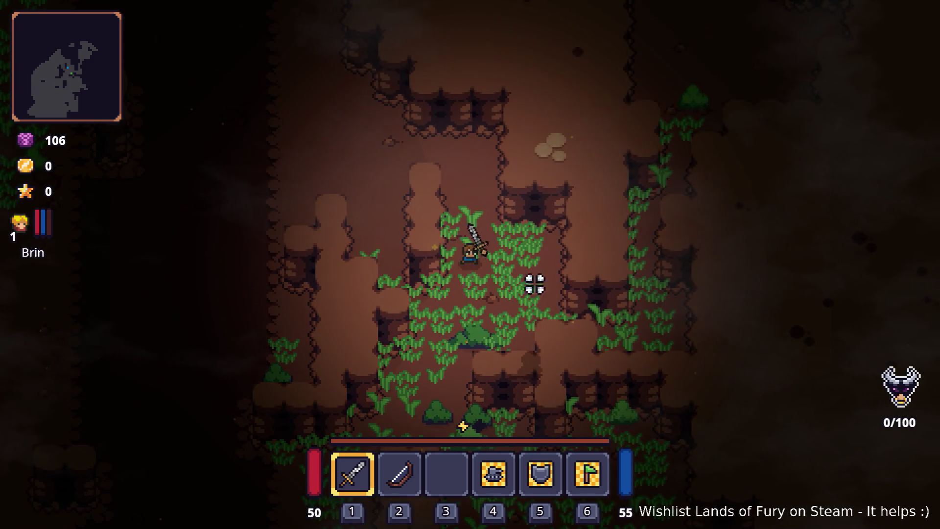
{"action": "key", "text": "s"}
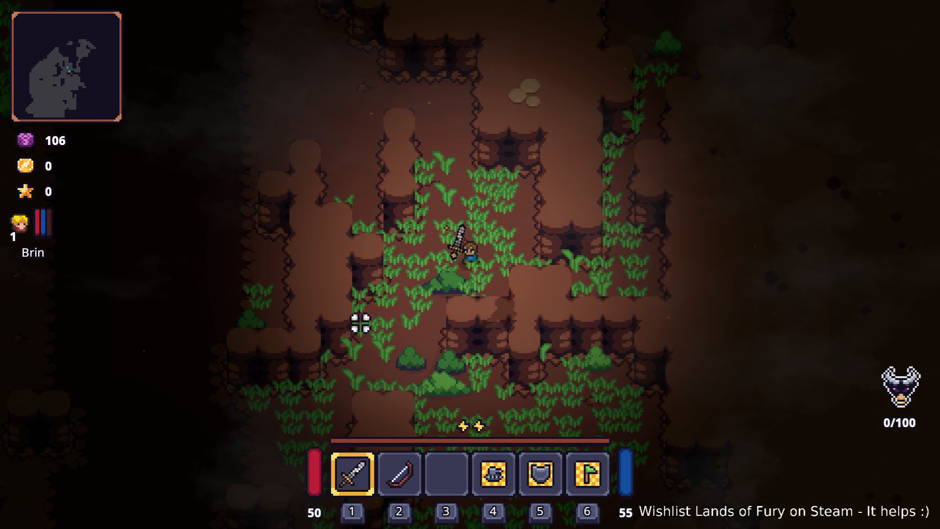
{"action": "key", "text": "d"}
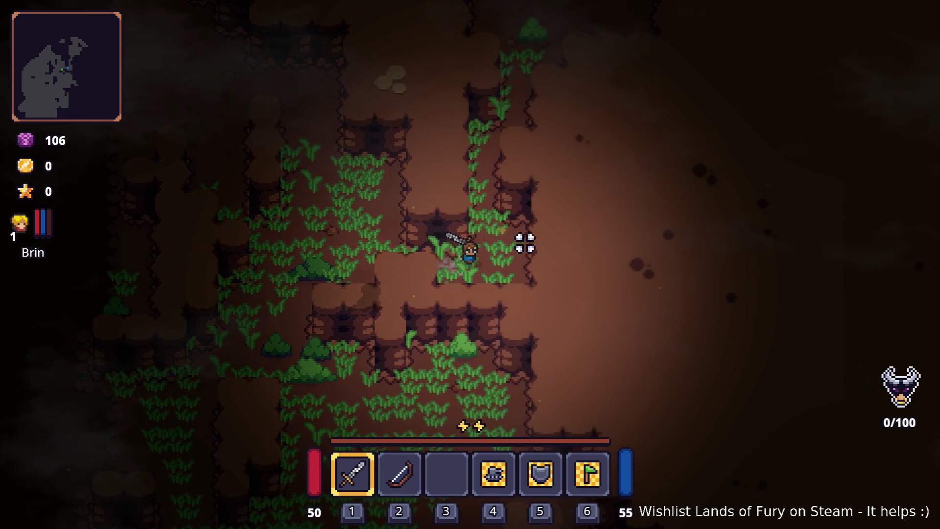
- Push up into the open cave, defeating enemies to raise kills to 16/100
{"action": "key", "text": "w"}
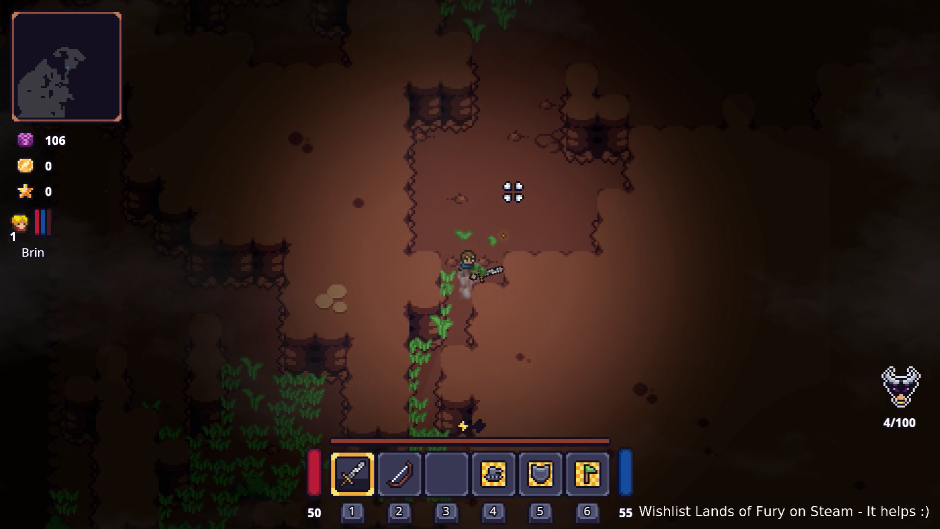
{"action": "key", "text": "w"}
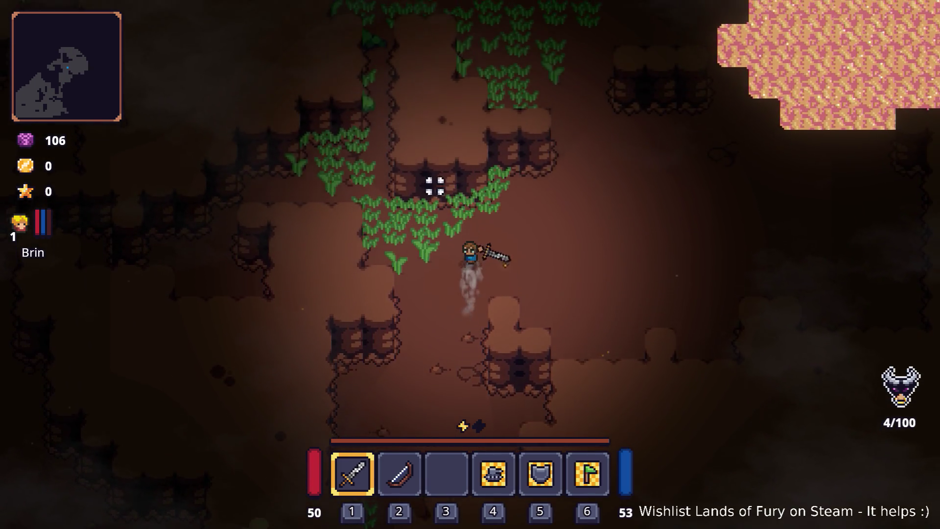
{"action": "key", "text": "w"}
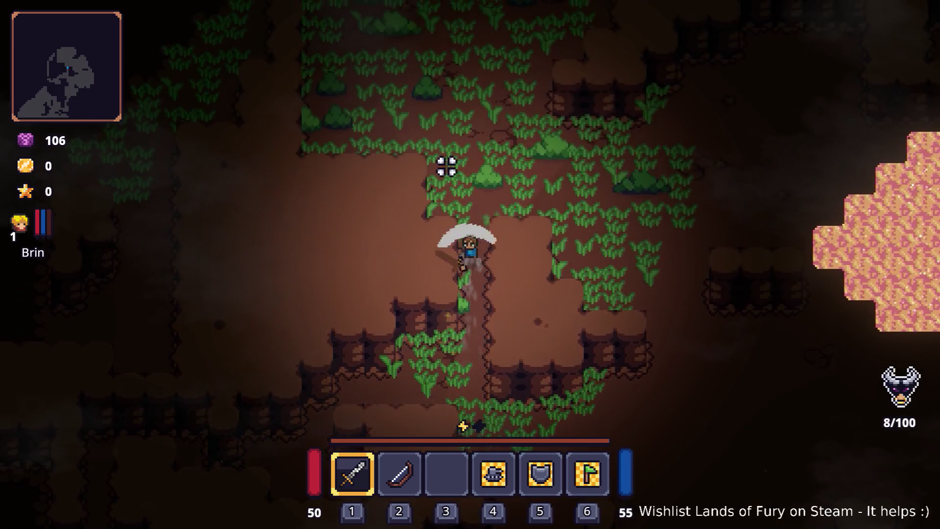
{"action": "key", "text": "w"}
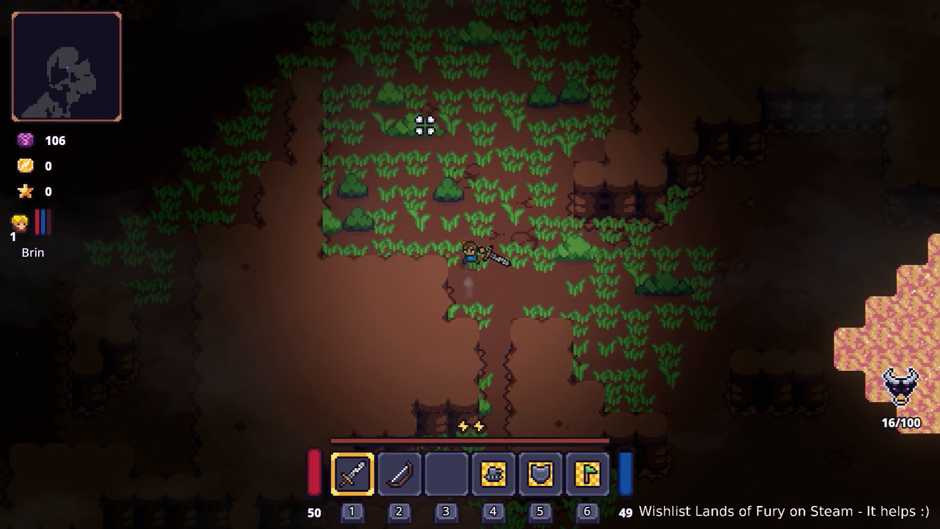
{"action": "key", "text": "w"}
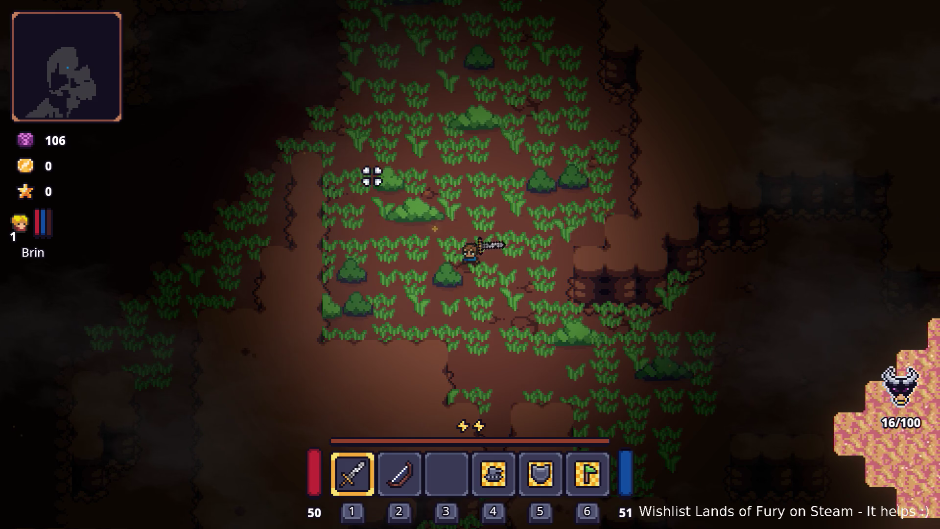
- Roam left and up through the tall grass toward the rocky ledge
{"action": "key", "text": "a"}
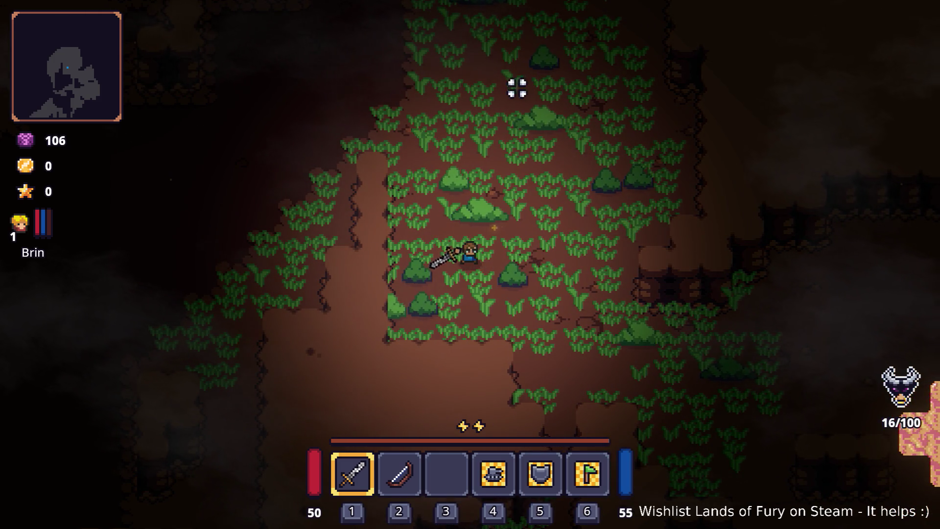
{"action": "key", "text": "d"}
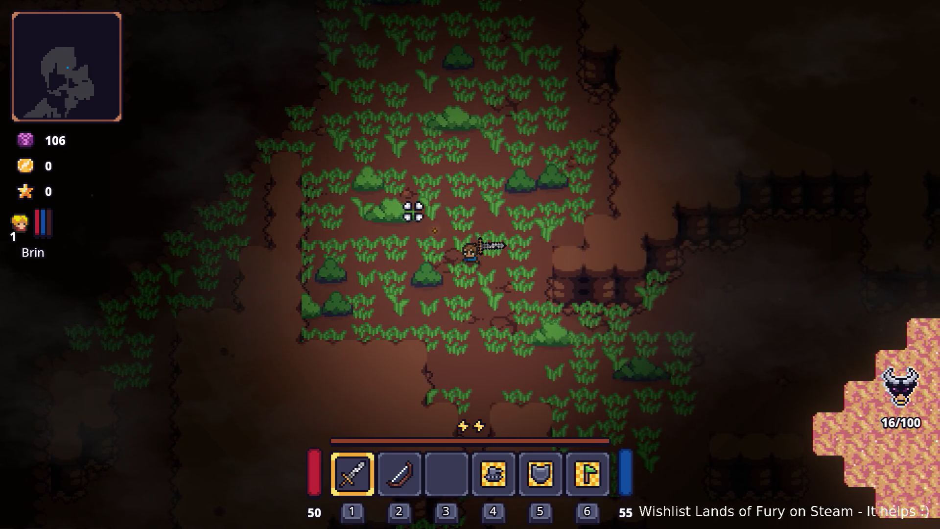
{"action": "key", "text": "a"}
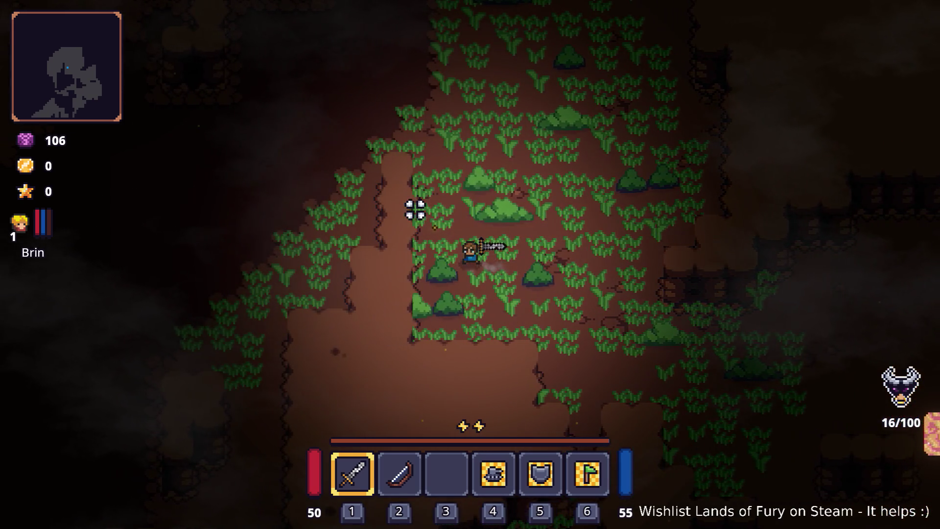
{"action": "key", "text": "s"}
{"action": "key", "text": "d"}
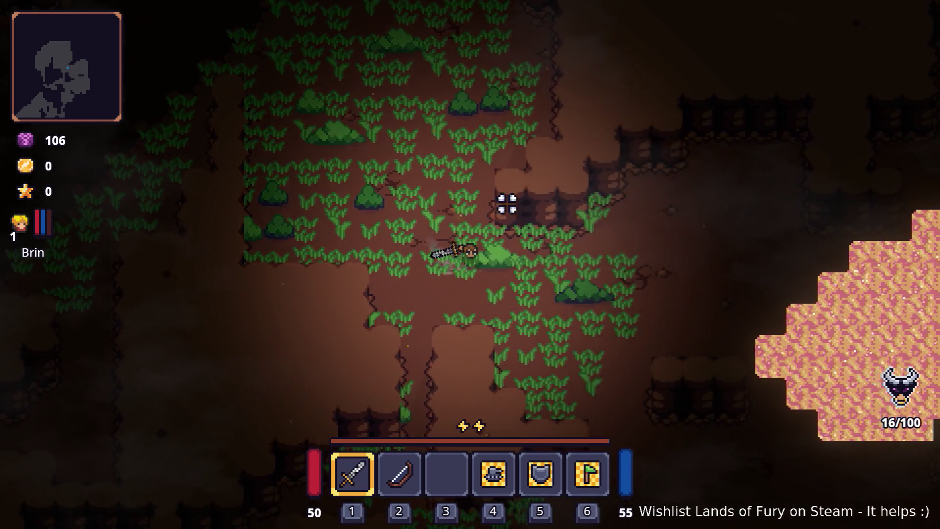
{"action": "key", "text": "d"}
{"action": "key", "text": "a"}
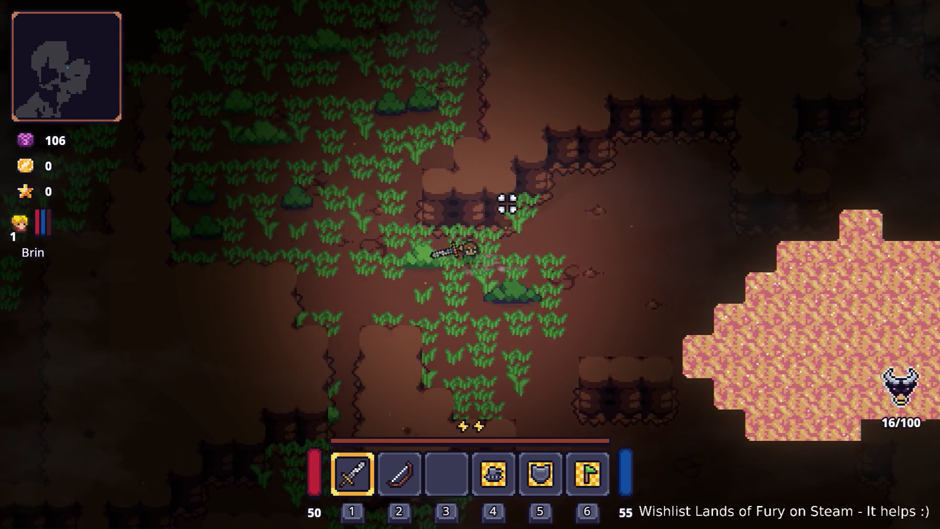
{"action": "key", "text": "w"}
{"action": "key", "text": "a"}
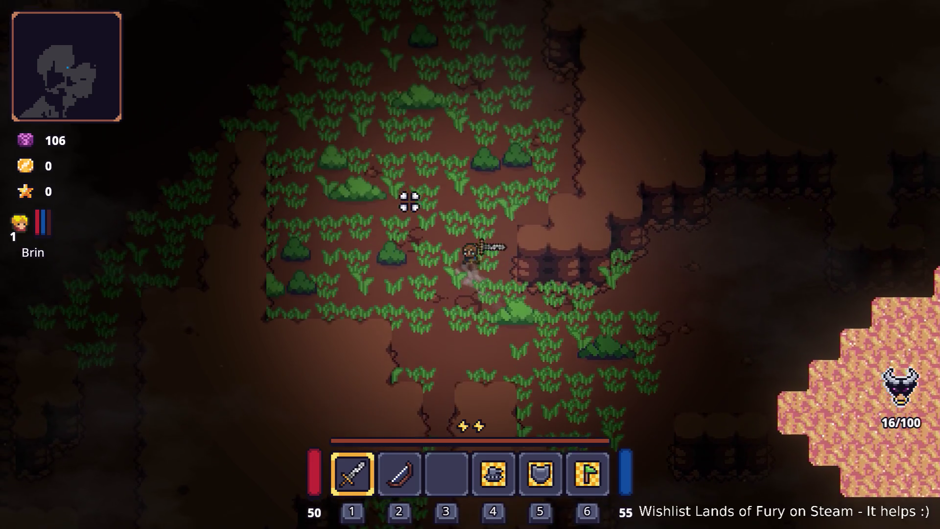
{"action": "key", "text": "w"}
{"action": "key", "text": "a"}
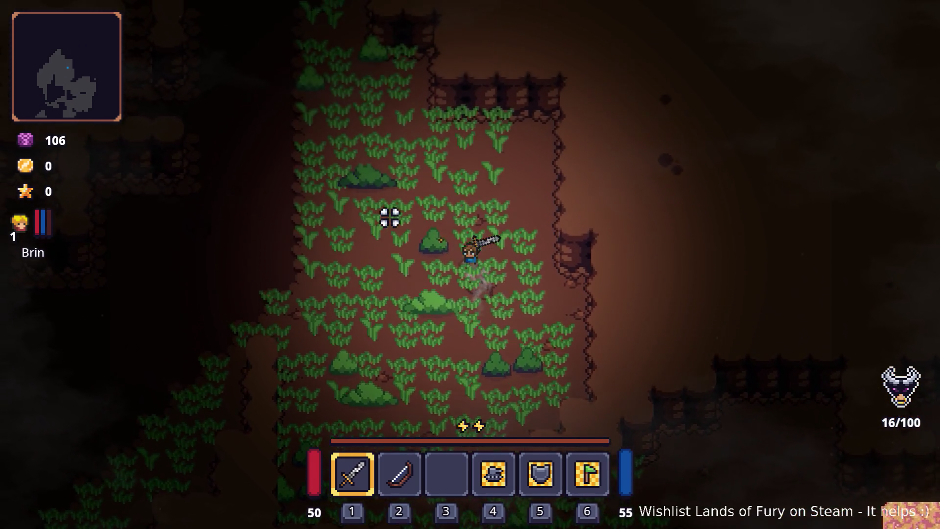
{"action": "key", "text": "w"}
{"action": "key", "text": "a"}
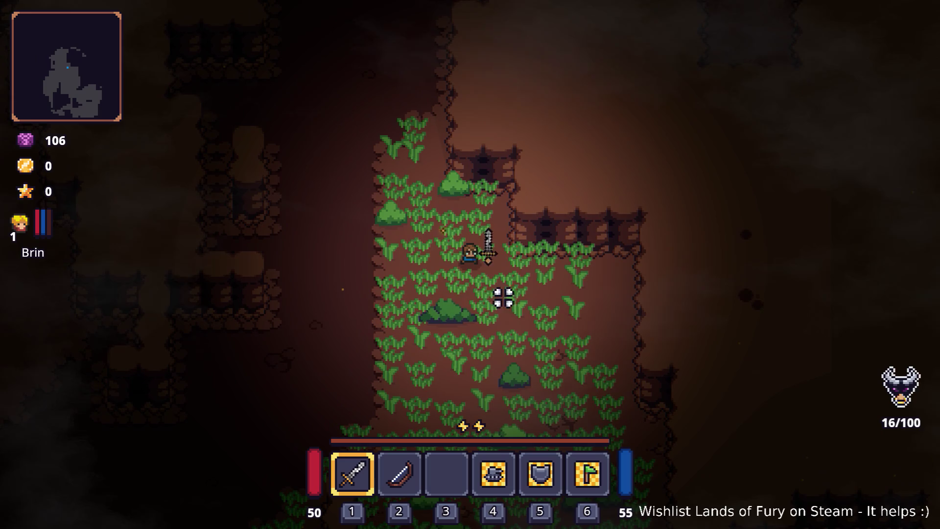
{"action": "key", "text": "w"}
{"action": "key", "text": "a"}
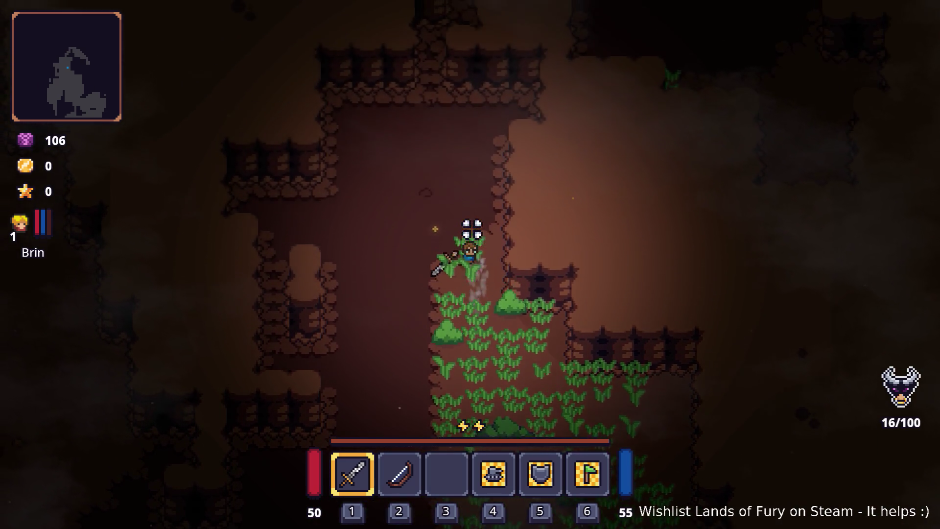
{"action": "key", "text": "w"}
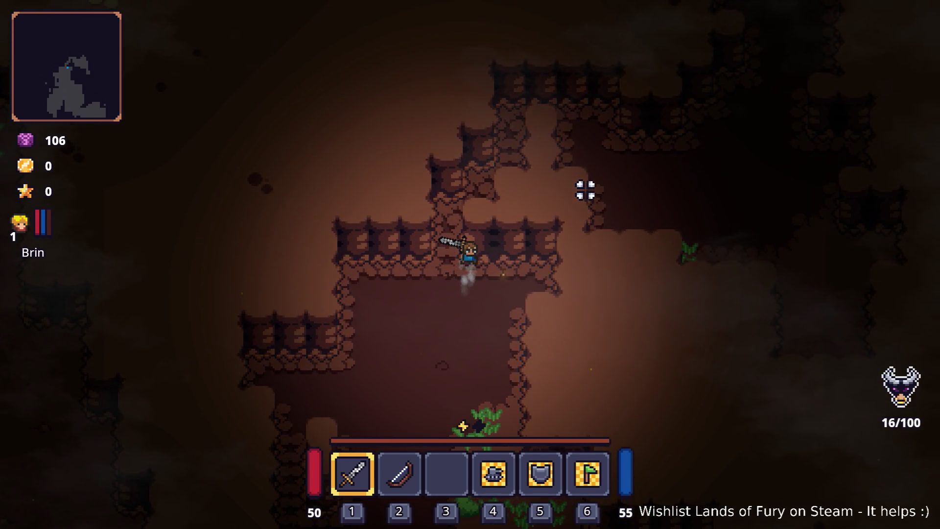
- Head down-right to the pink crystal patch and cross it, losing some health
{"action": "key", "text": "s"}
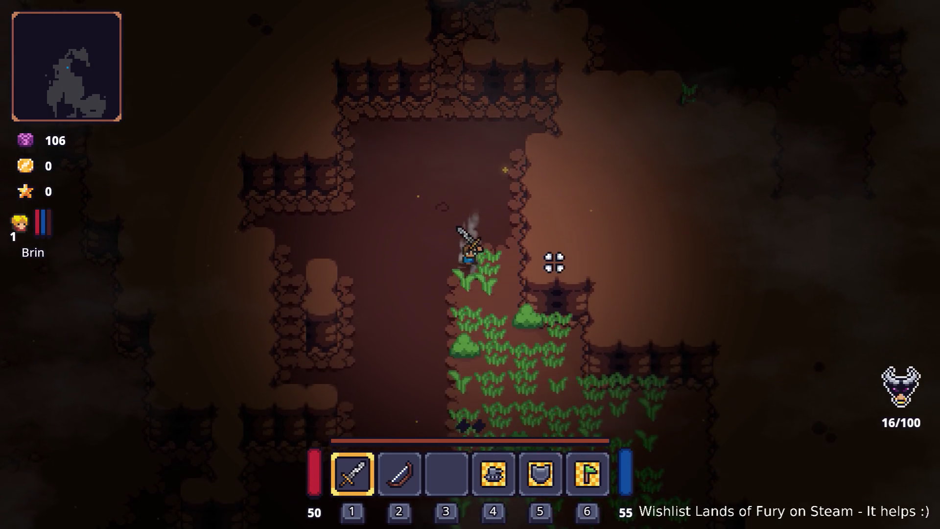
{"action": "key", "text": "s"}
{"action": "key", "text": "d"}
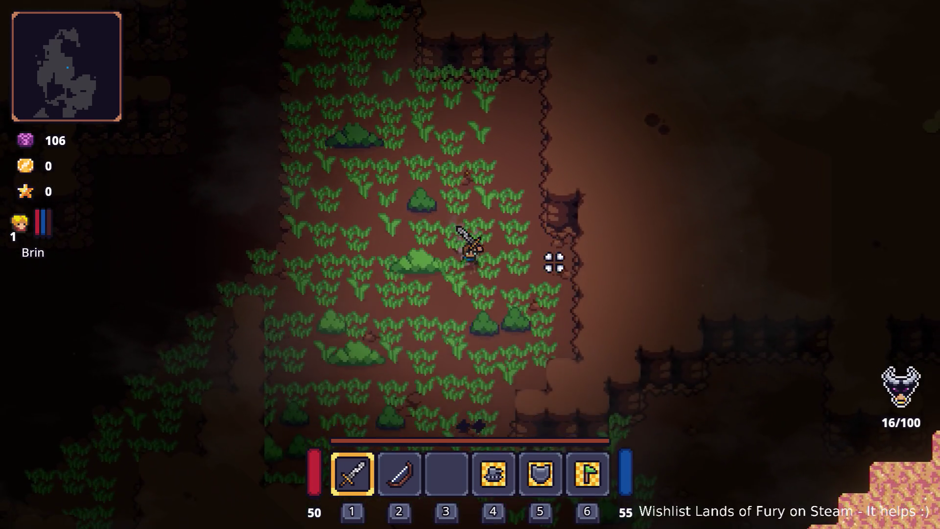
{"action": "key", "text": "s"}
{"action": "key", "text": "d"}
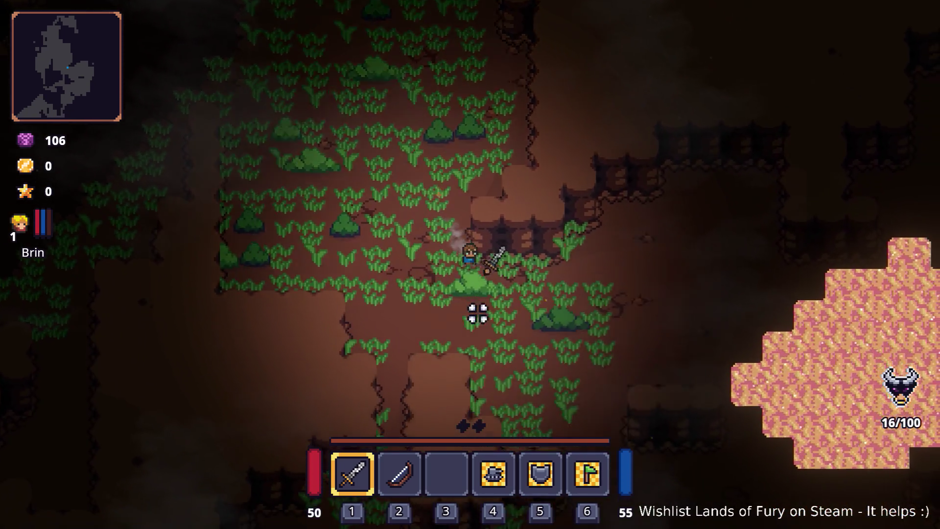
{"action": "key", "text": "d"}
{"action": "key", "text": "s"}
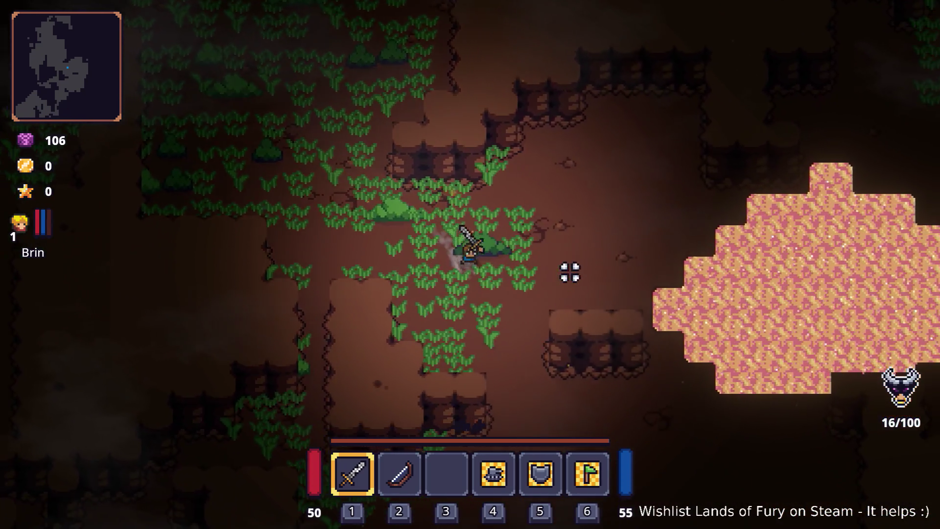
{"action": "key", "text": "d"}
{"action": "key", "text": "s"}
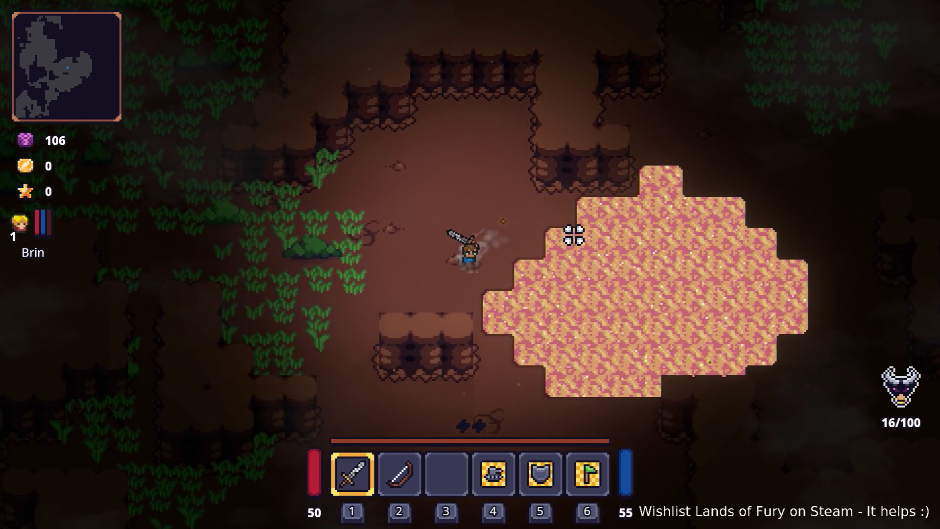
{"action": "key", "text": "d"}
{"action": "key", "text": "s"}
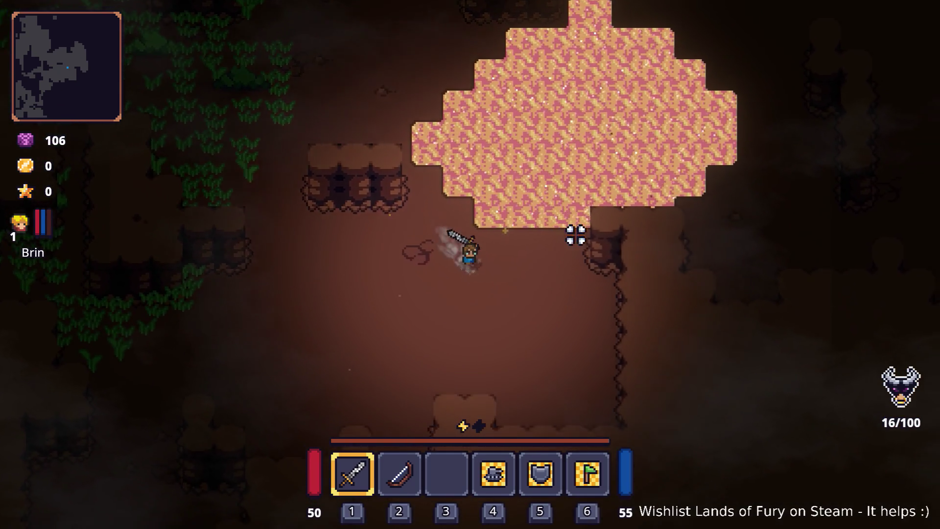
{"action": "key", "text": "d"}
{"action": "key", "text": "w"}
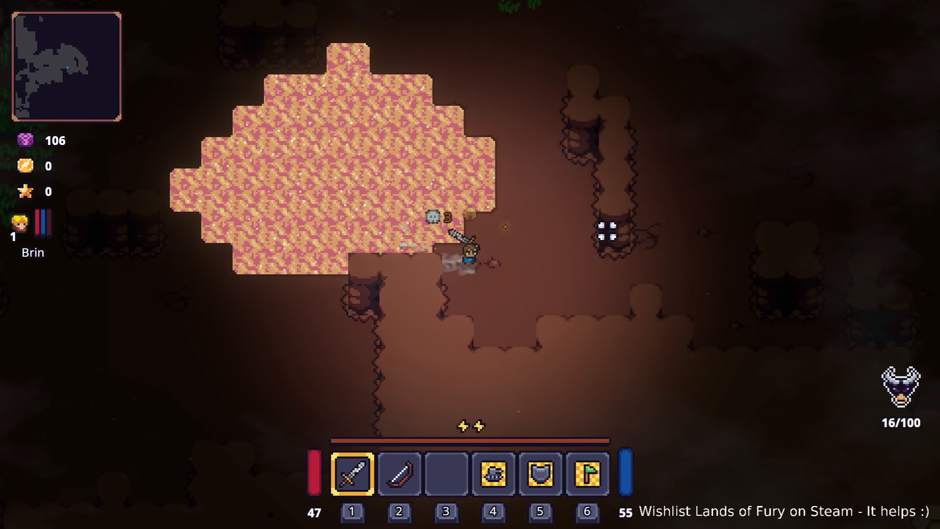
- Continue up and right through a small grass patch and between rock walls
{"action": "key", "text": "w"}
{"action": "key", "text": "d"}
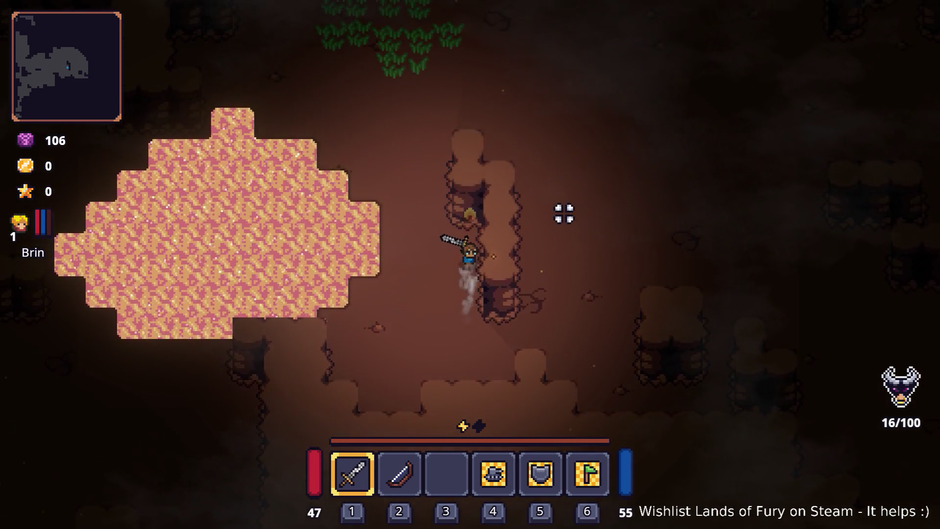
{"action": "key", "text": "w"}
{"action": "key", "text": "a"}
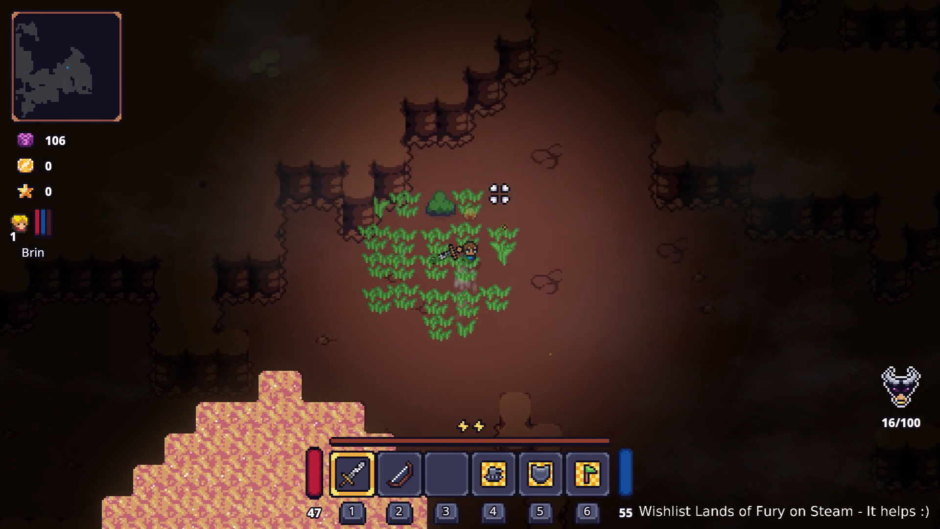
{"action": "key", "text": "d"}
{"action": "key", "text": "w"}
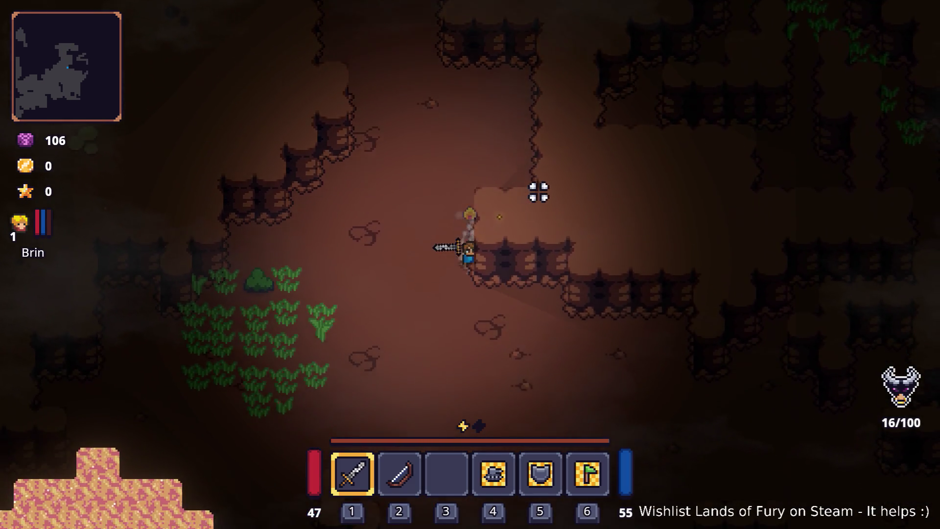
{"action": "key", "text": "d"}
{"action": "key", "text": "s"}
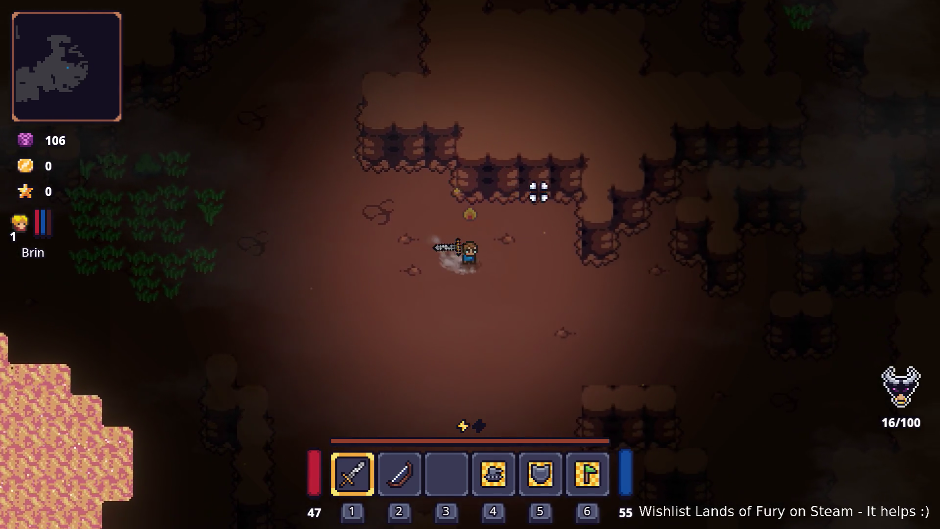
{"action": "key", "text": "w"}
{"action": "key", "text": "d"}
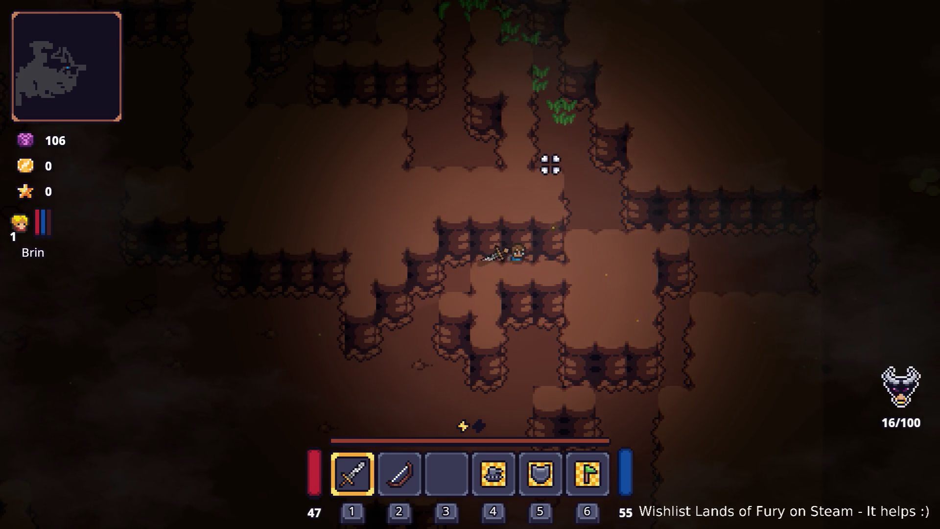
- Walk and dash through the cave tunnels, heading down toward the pink area
{"action": "key", "text": "s"}
{"action": "key", "text": "a"}
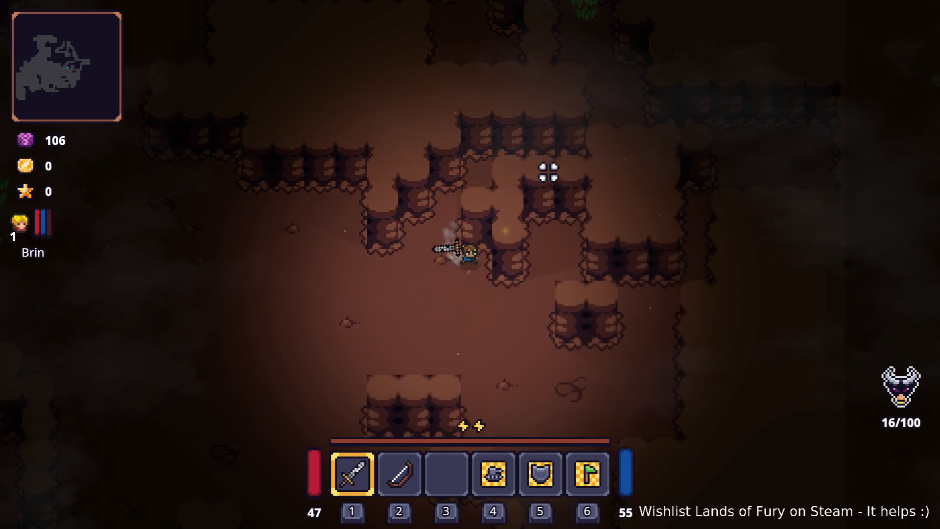
{"action": "key", "text": "d"}
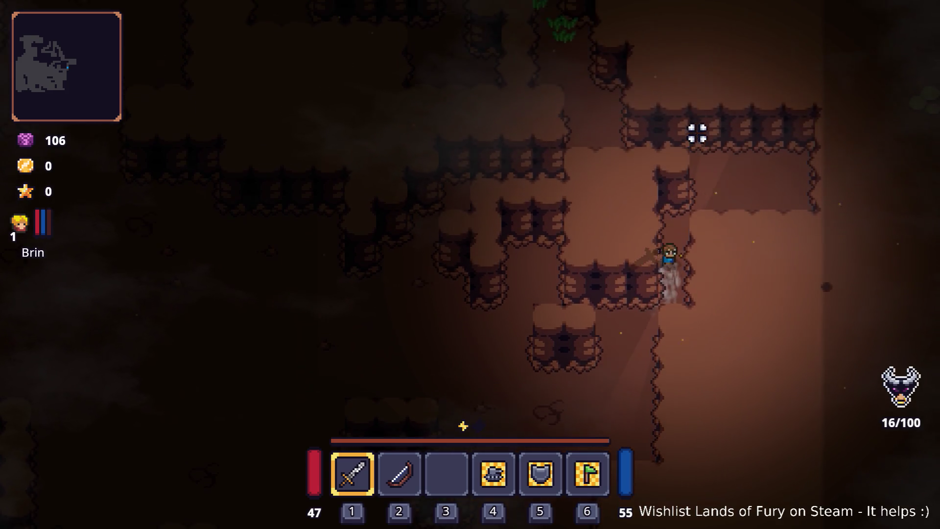
{"action": "key", "text": "w"}
{"action": "key", "text": "a"}
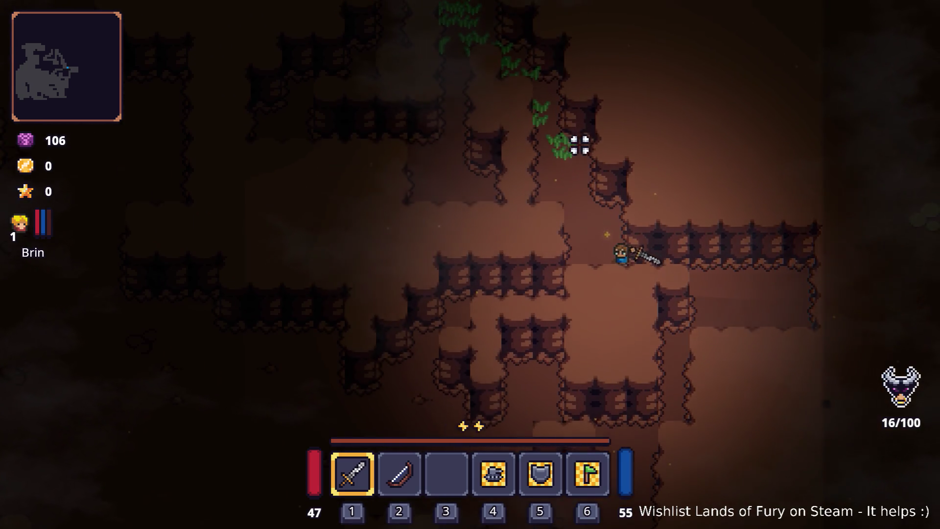
{"action": "key", "text": "w"}
{"action": "key", "text": "space"}
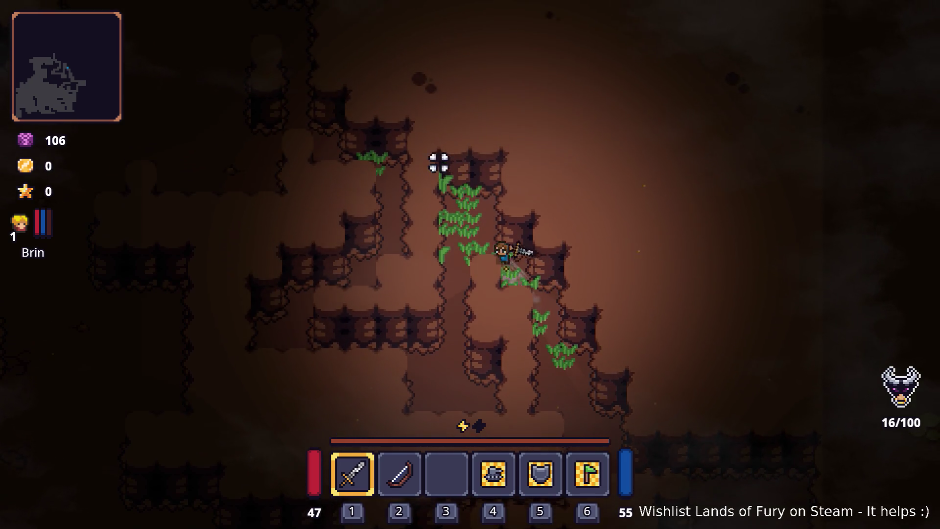
{"action": "key", "text": "s"}
{"action": "key", "text": "a"}
{"action": "key", "text": "space"}
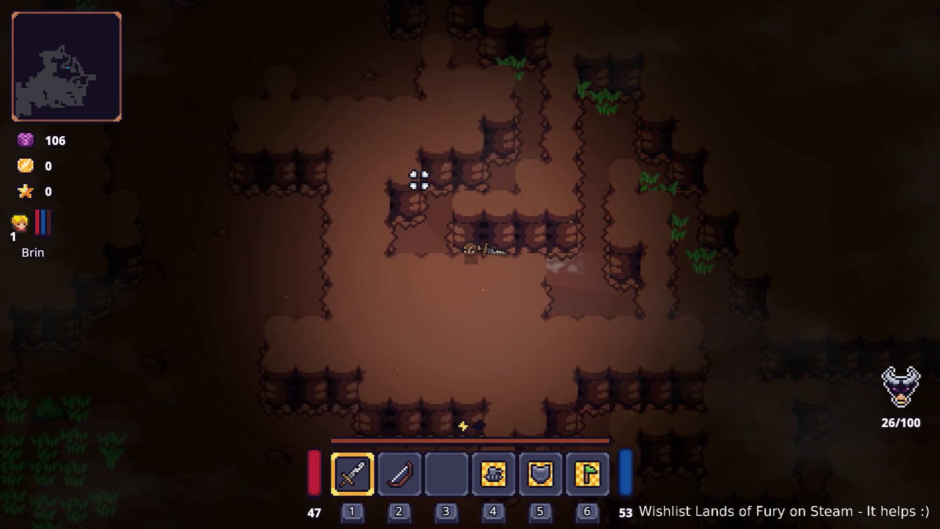
{"action": "key", "text": "w"}
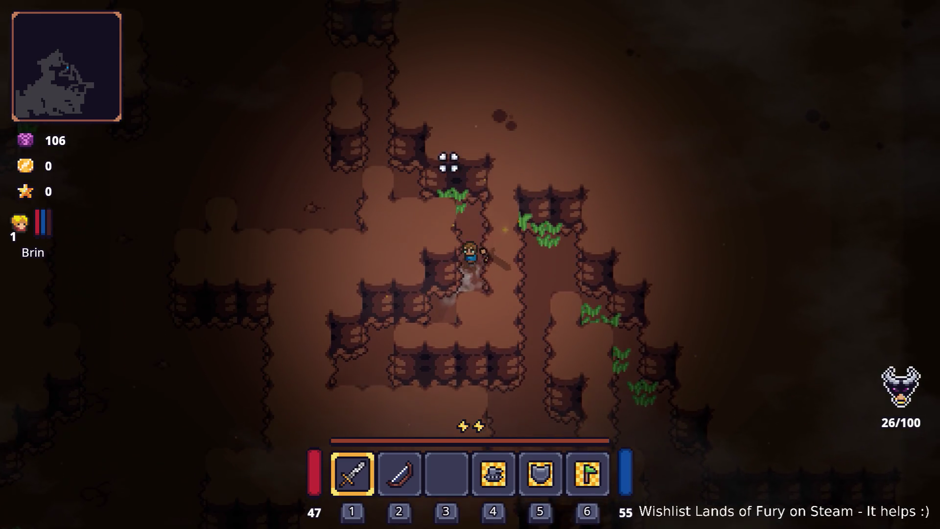
{"action": "key", "text": "a"}
{"action": "key", "text": "space"}
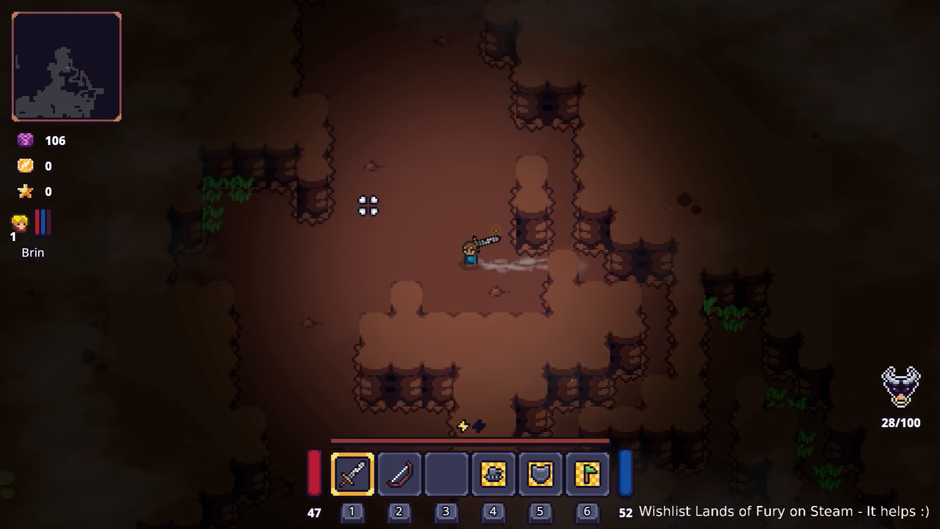
{"action": "key", "text": "w"}
{"action": "key", "text": "space"}
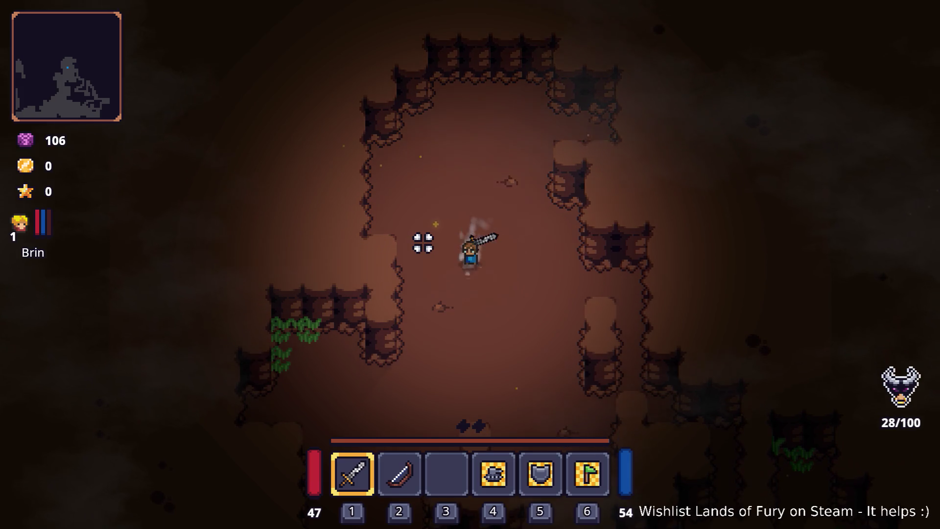
{"action": "key", "text": "s"}
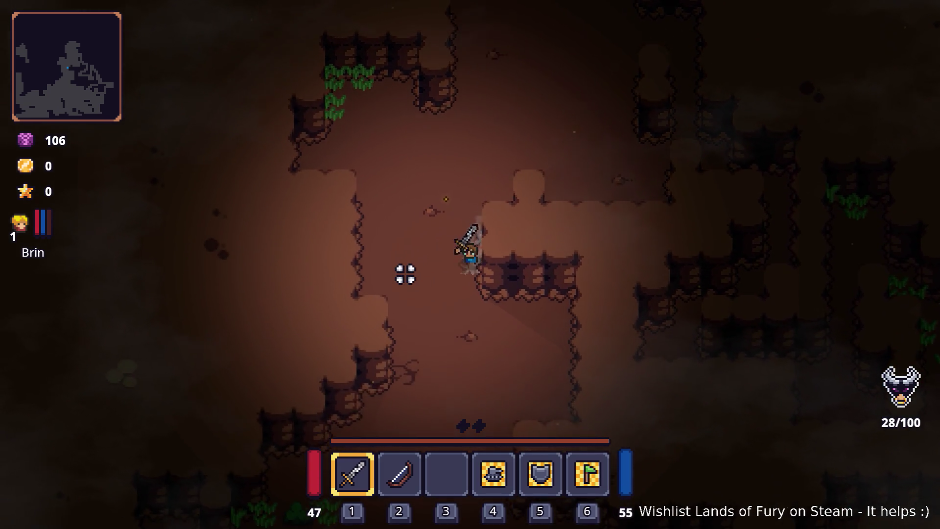
{"action": "key", "text": "a"}
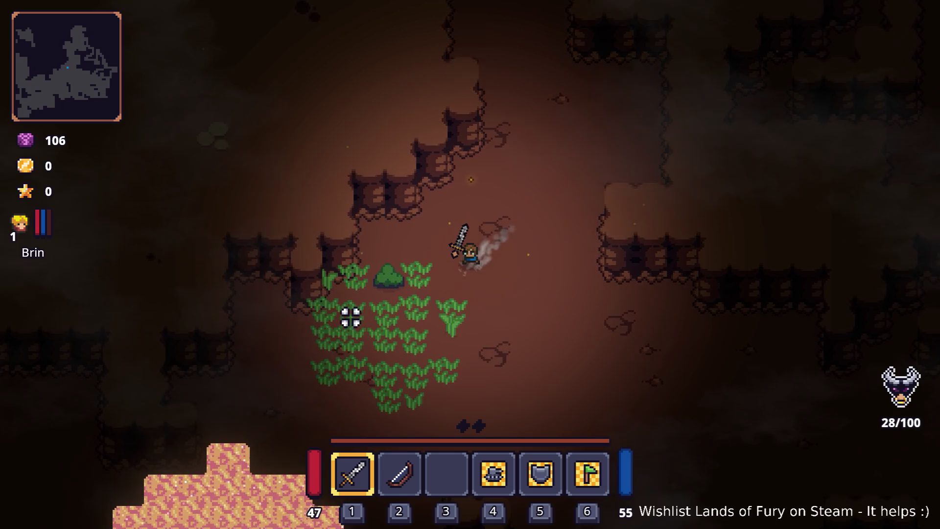
{"action": "key", "text": "s"}
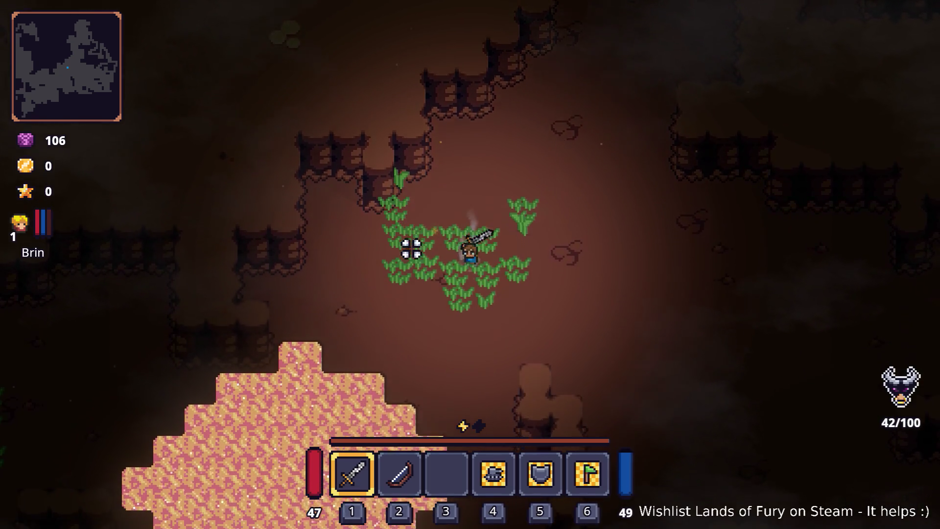
{"action": "key", "text": "s"}
{"action": "key", "text": "space"}
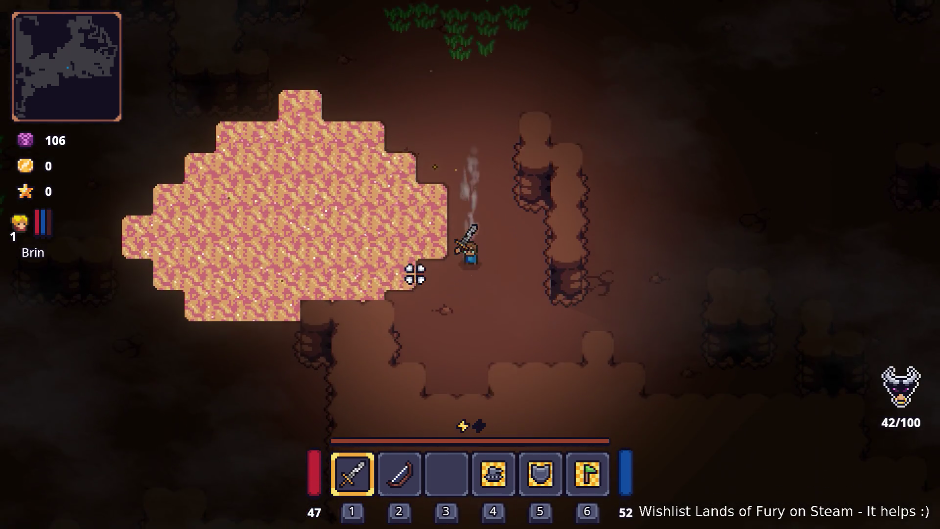
- Walk along the pink area, then up-left into the grassy cave strip
{"action": "key", "text": "a"}
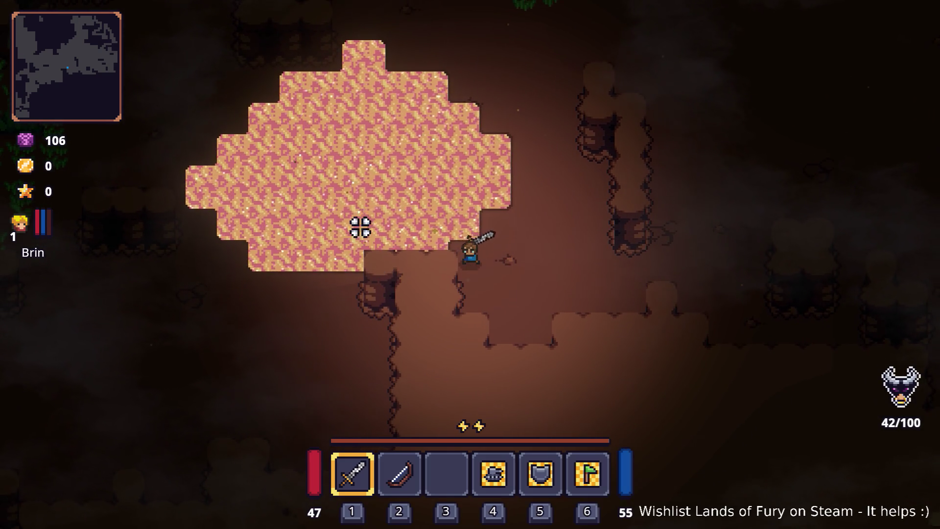
{"action": "key", "text": "d"}
{"action": "key", "text": "a"}
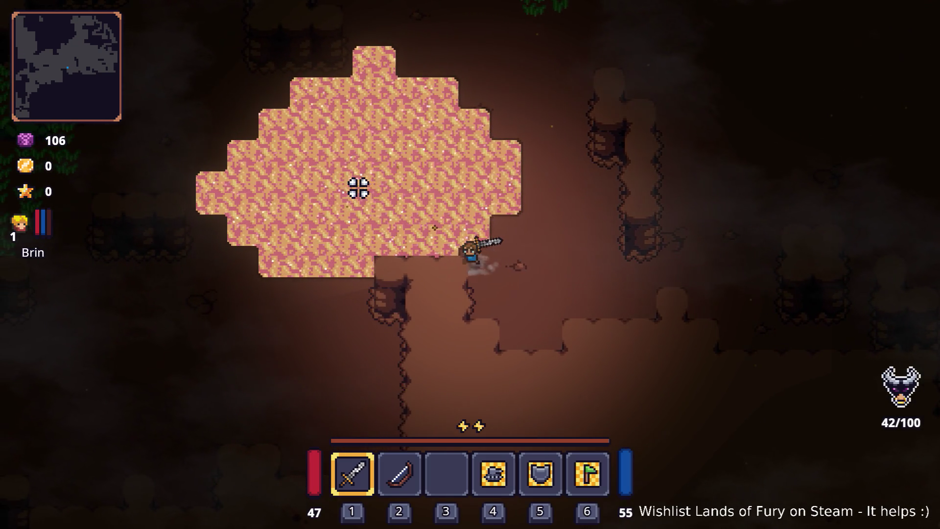
{"action": "key", "text": "a"}
{"action": "key", "text": "s"}
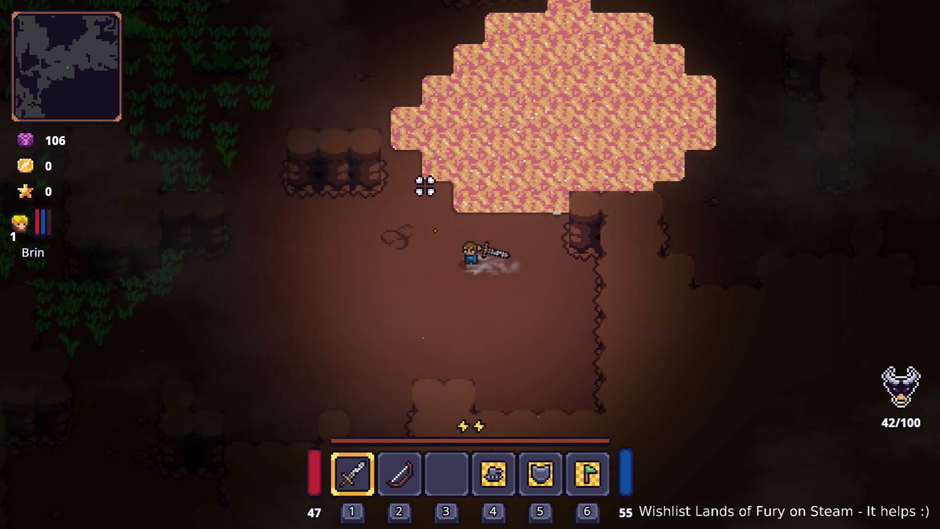
{"action": "key", "text": "a"}
{"action": "key", "text": "w"}
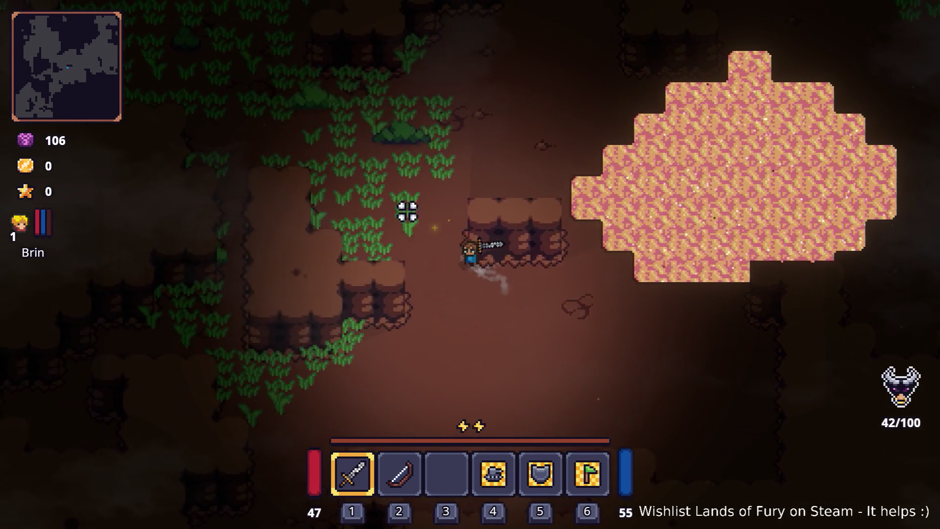
{"action": "key", "text": "w"}
{"action": "key", "text": "a"}
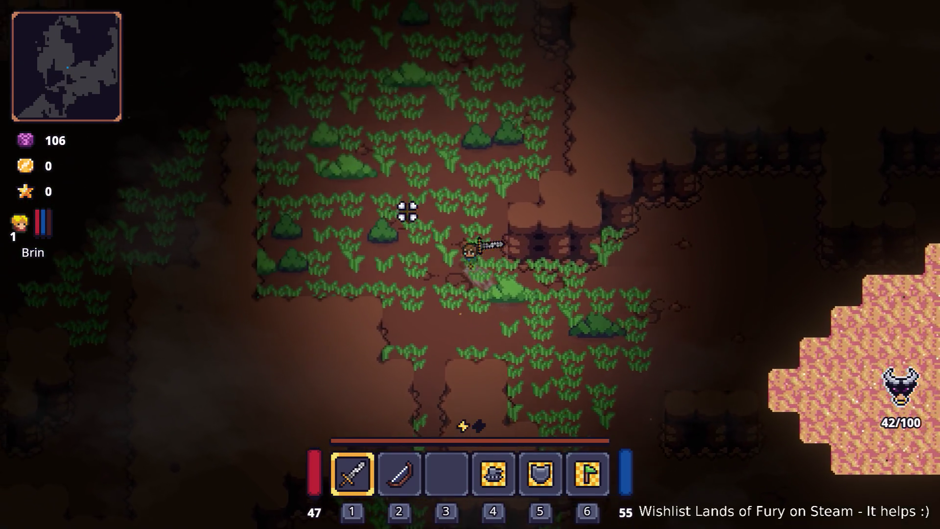
{"action": "key", "text": "w"}
{"action": "key", "text": "a"}
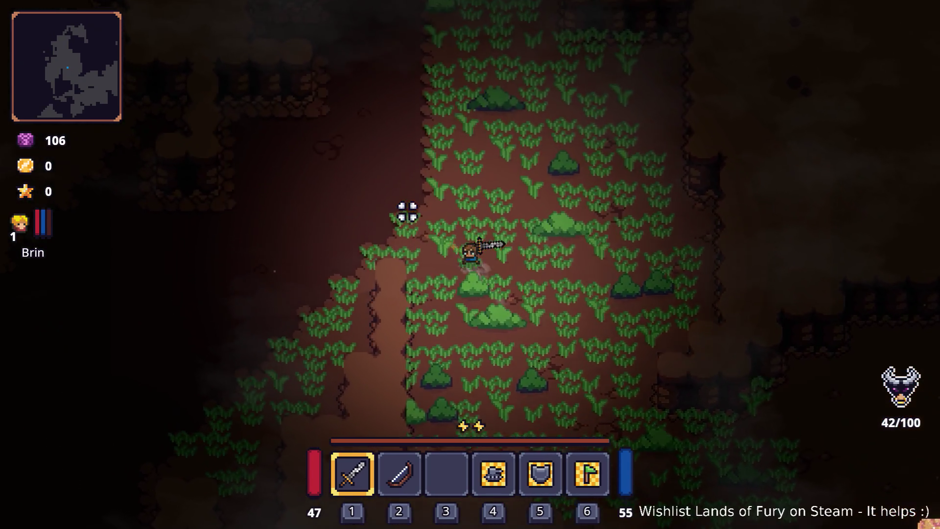
{"action": "key", "text": "a"}
{"action": "key", "text": "w"}
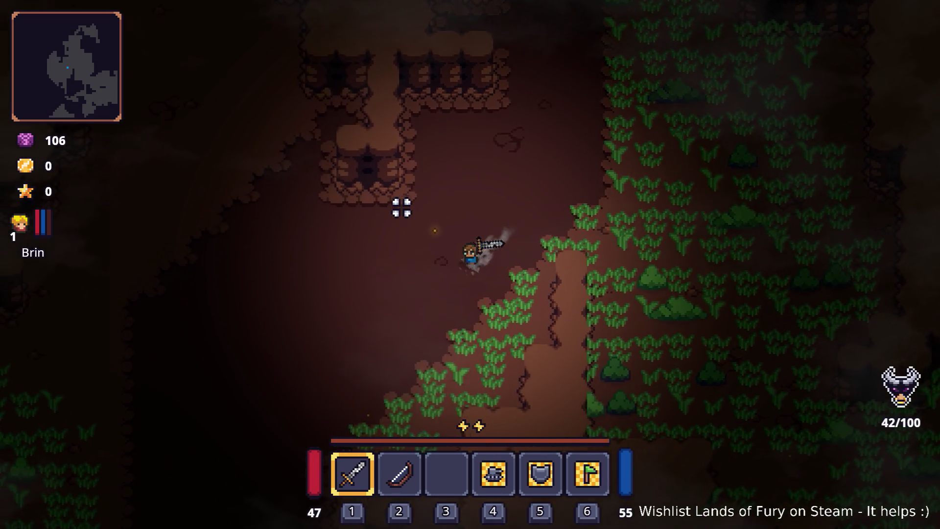
{"action": "key", "text": "a"}
{"action": "key", "text": "s"}
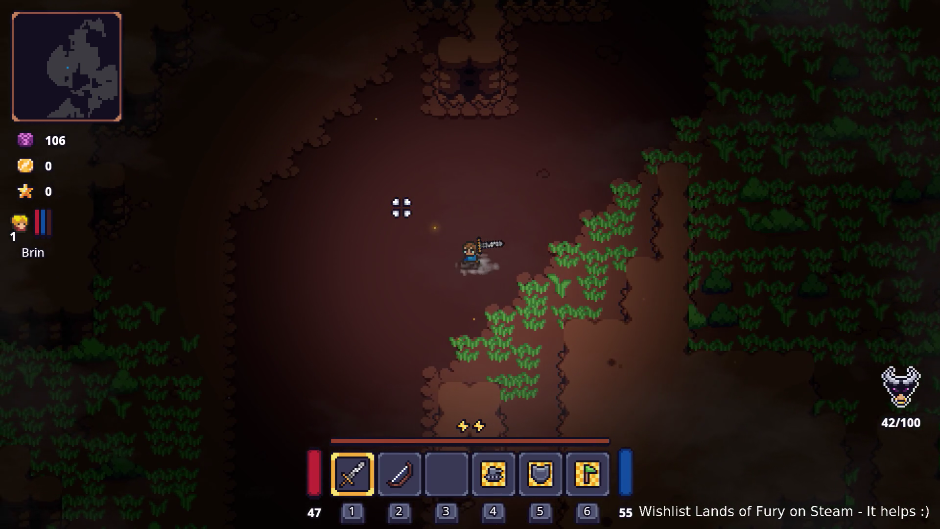
{"action": "key", "text": "a"}
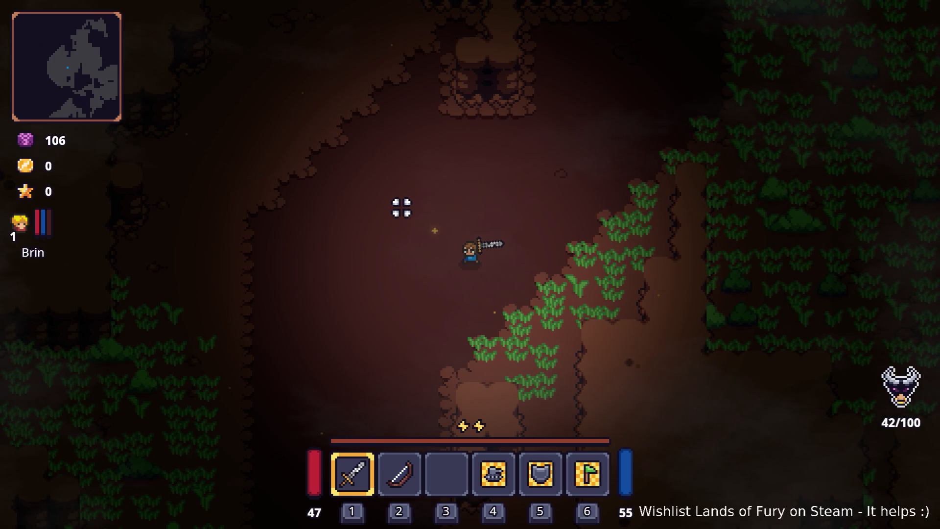
- Walk through the grass past the rock pillars, then leave the game for the editor
{"action": "key", "text": "w"}
{"action": "key", "text": "d"}
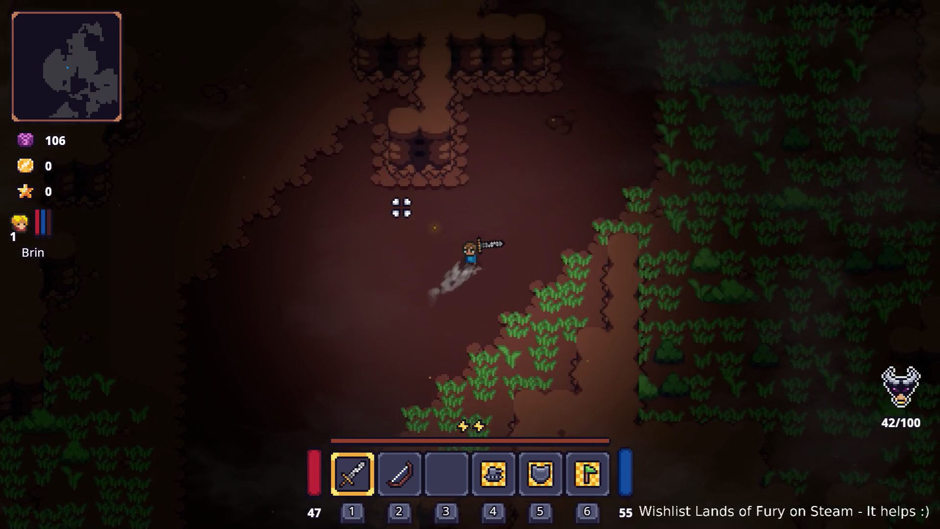
{"action": "key", "text": "d"}
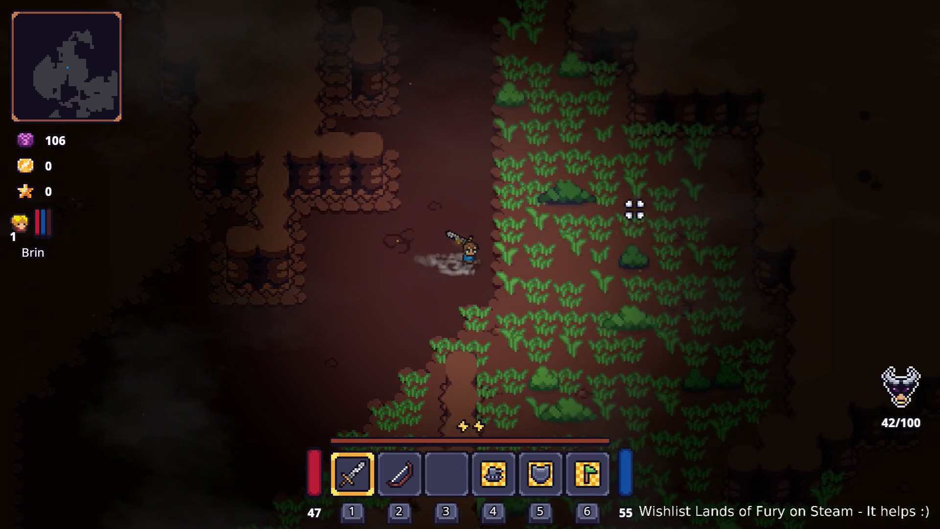
{"action": "key", "text": "d"}
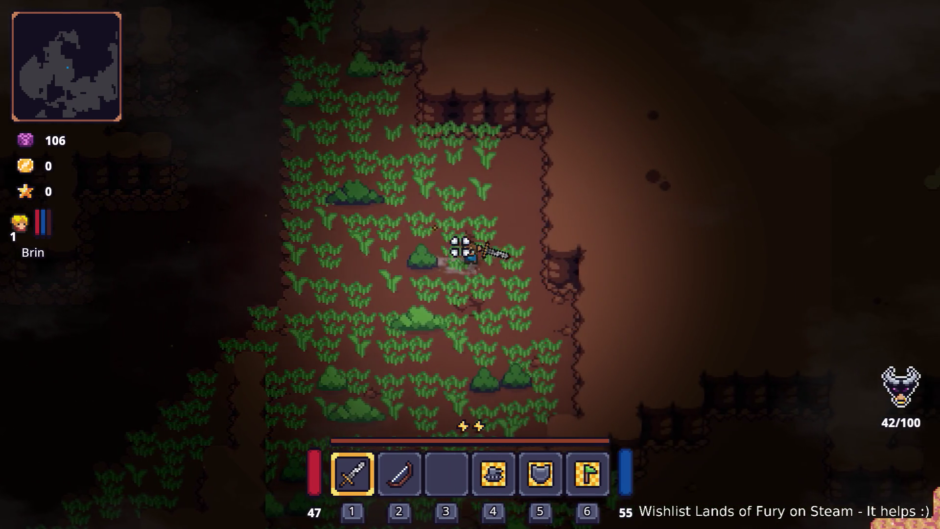
{"action": "key", "text": "a"}
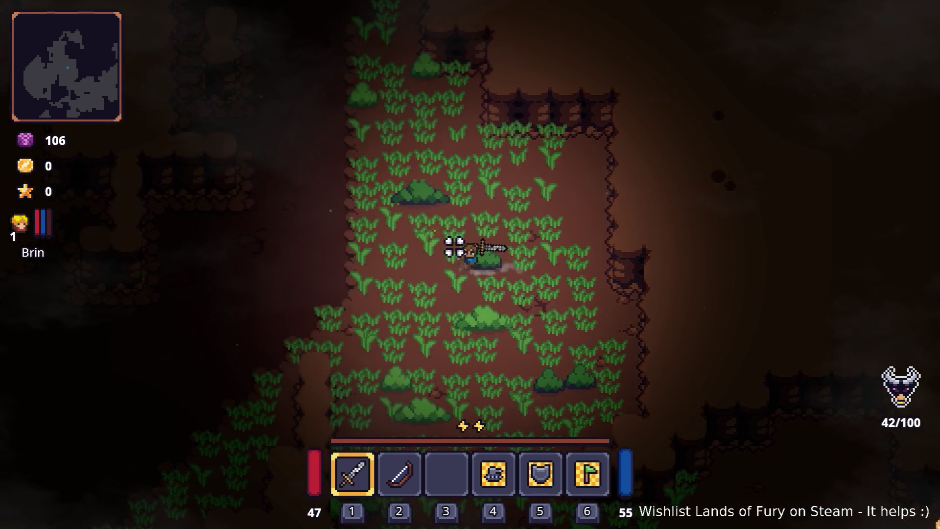
{"action": "key", "text": "a"}
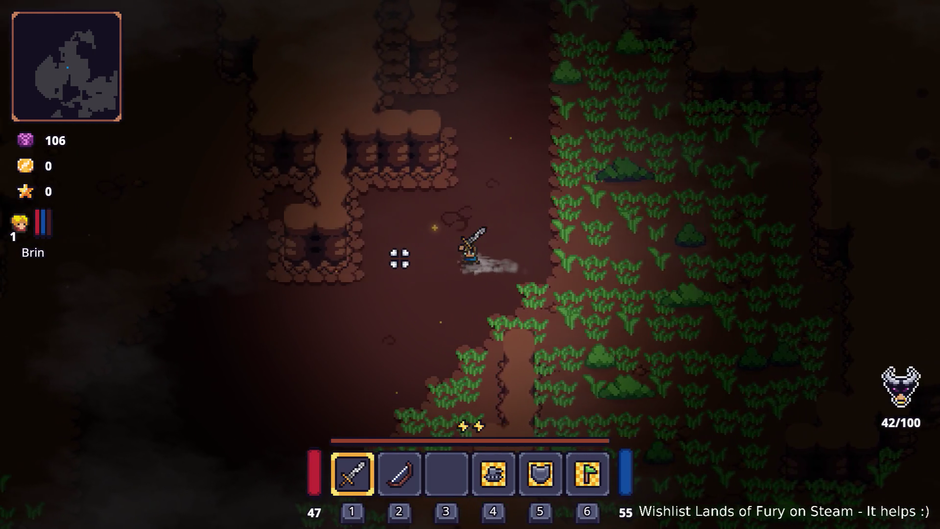
{"action": "key", "text": "a"}
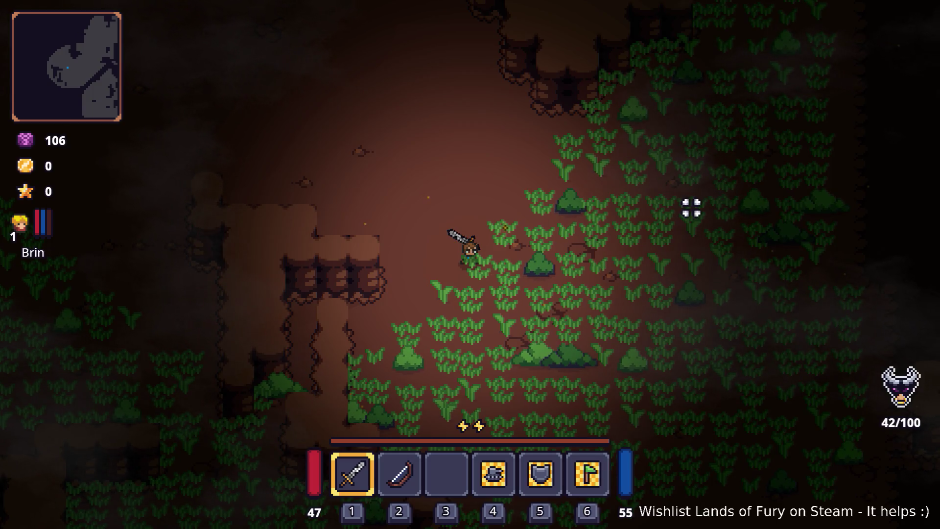
{"action": "key", "text": "a"}
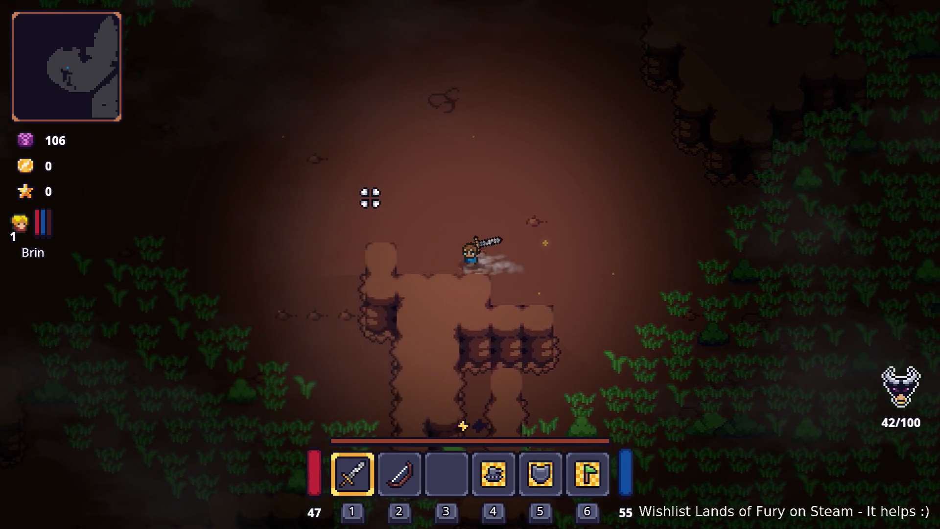
{"action": "key", "text": "a"}
{"action": "key", "text": "s"}
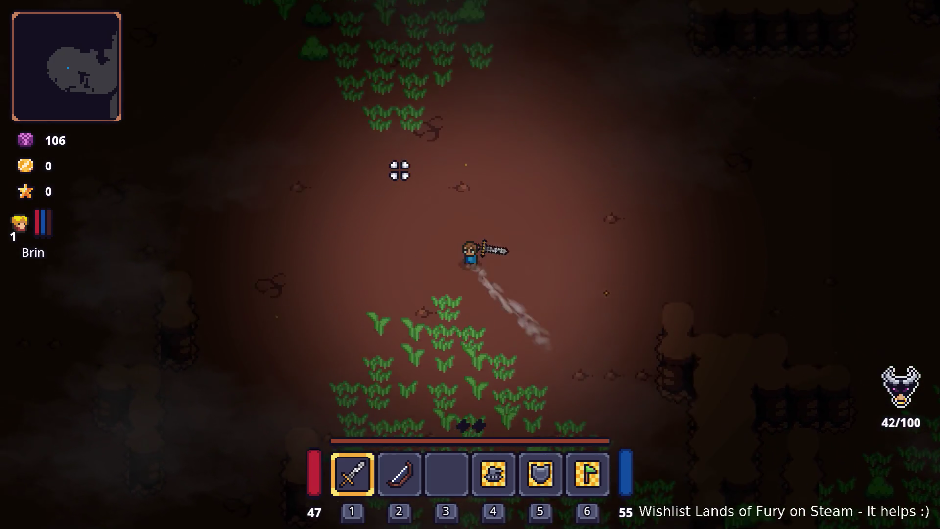
{"action": "key", "text": "w"}
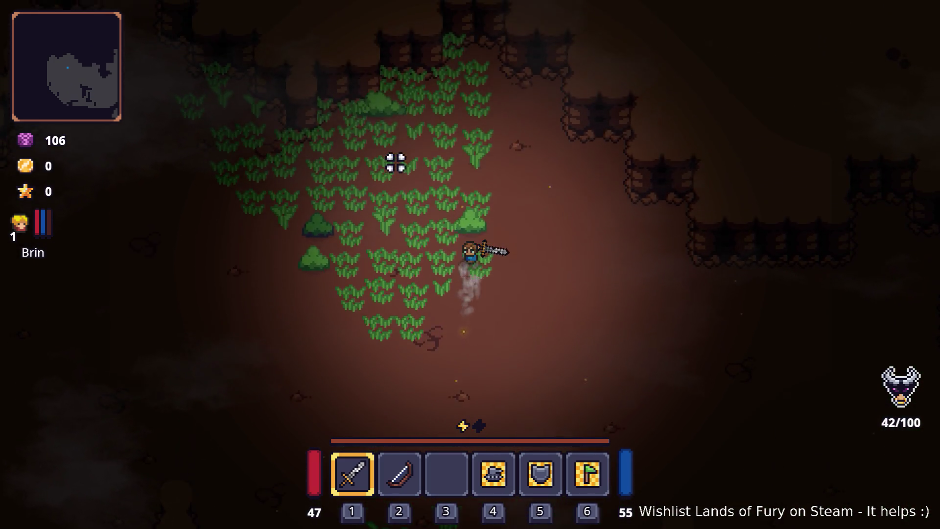
{"action": "key", "text": "a"}
{"action": "key", "text": "w"}
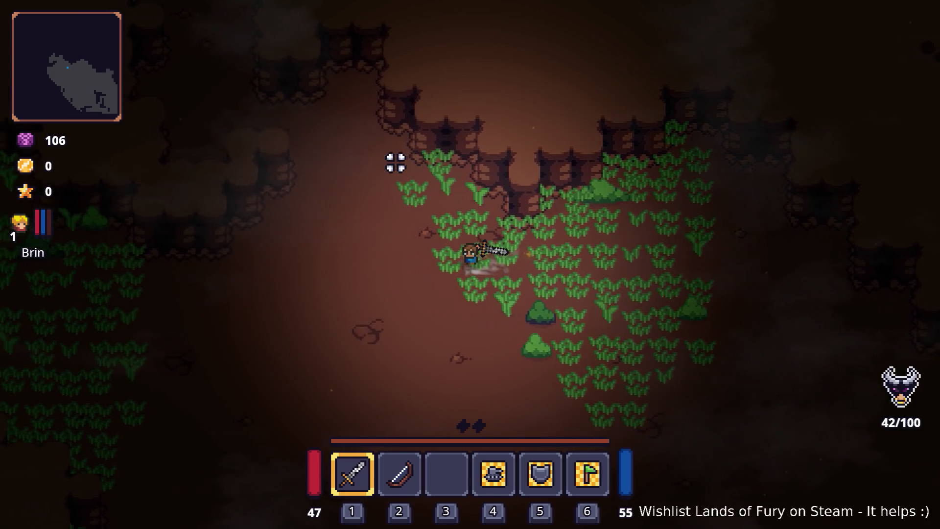
{"action": "key", "text": "a"}
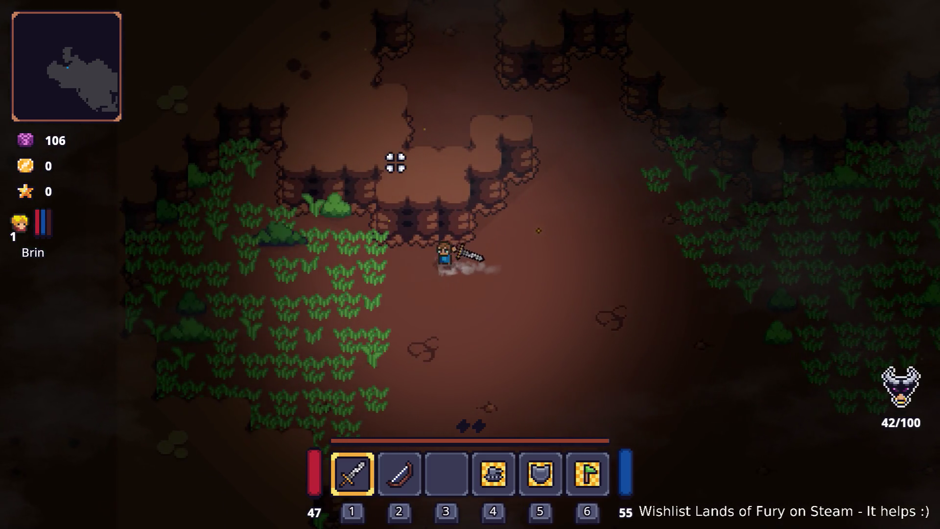
{"action": "key", "text": "a"}
{"action": "key", "text": "d"}
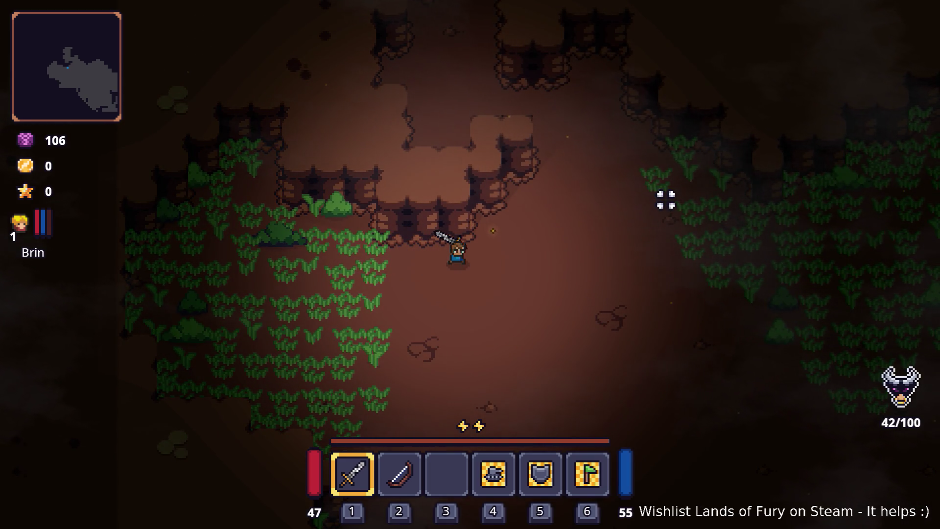
{"action": "key", "text": "alt+Tab"}
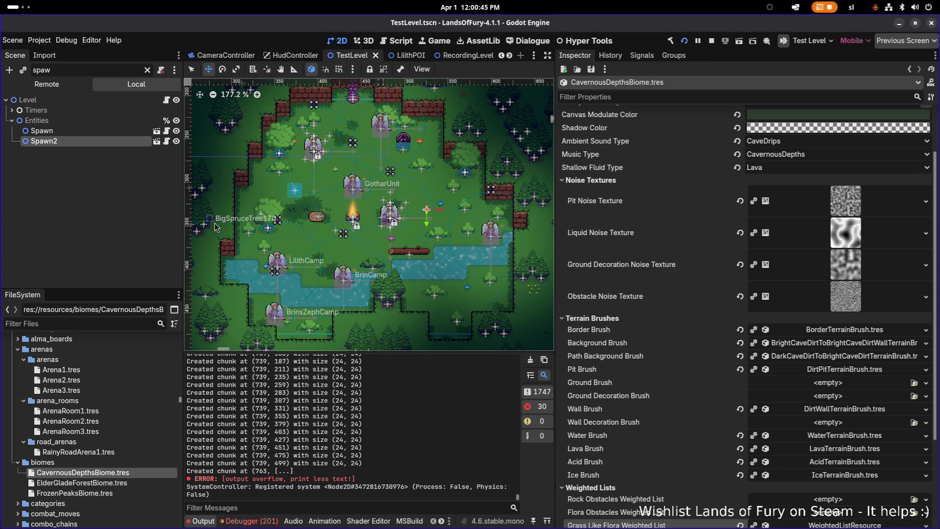
- Filter FileSystem by 'grass' and open Grass_Green_01_01.tscn and Grass_Green_01_02.tscn
{"action": "scroll", "coordinate": [213, 225], "scroll_direction": "down", "scroll_amount": 1}
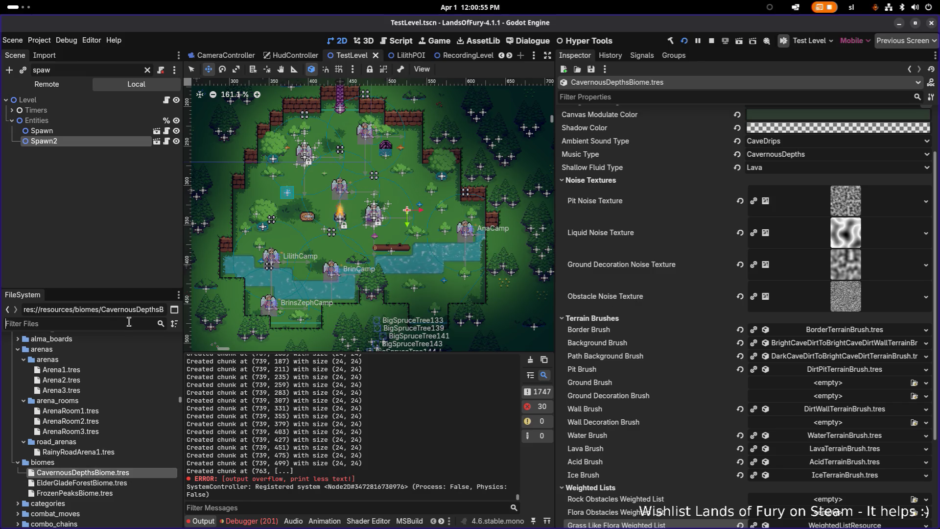
{"action": "type", "text": "grass"}
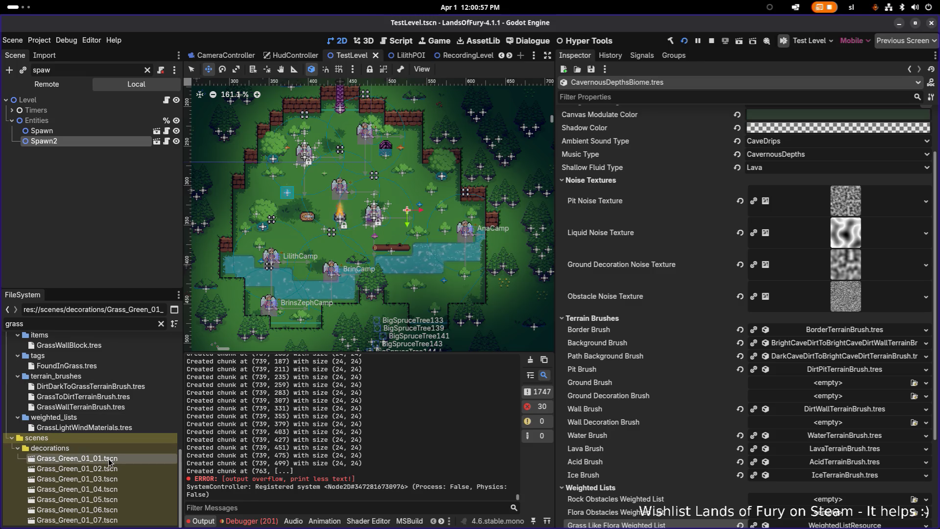
{"action": "double_click", "coordinate": [109, 462]}
{"action": "double_click", "coordinate": [106, 469]}
{"action": "scroll", "coordinate": [263, 138], "scroll_direction": "up", "scroll_amount": 5}
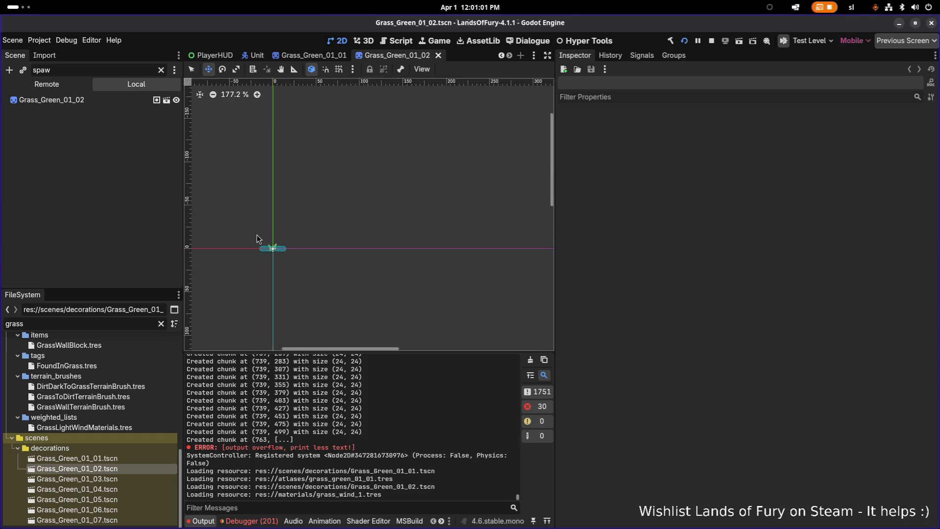
- Select the grass Sprite2D and preview an olive Modulate tint, cancelling back to white
{"action": "left_click", "coordinate": [116, 101]}
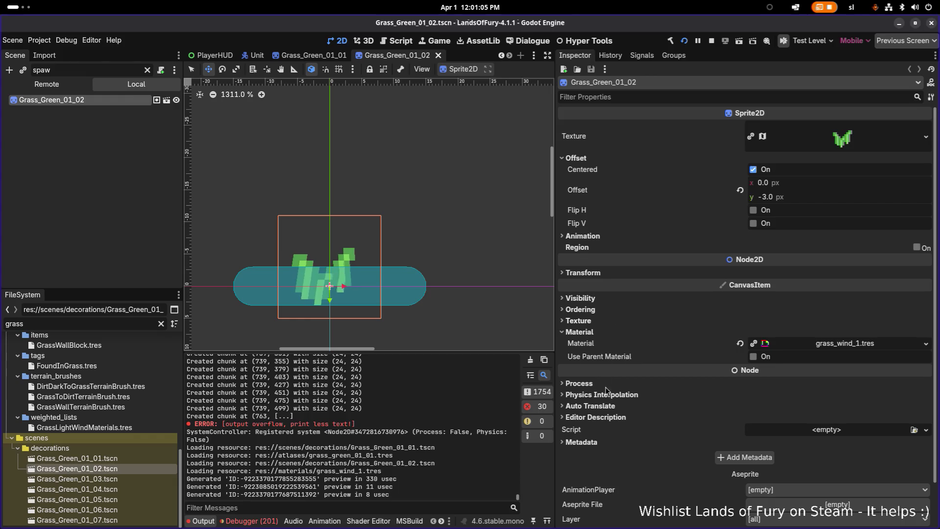
{"action": "left_click", "coordinate": [613, 298]}
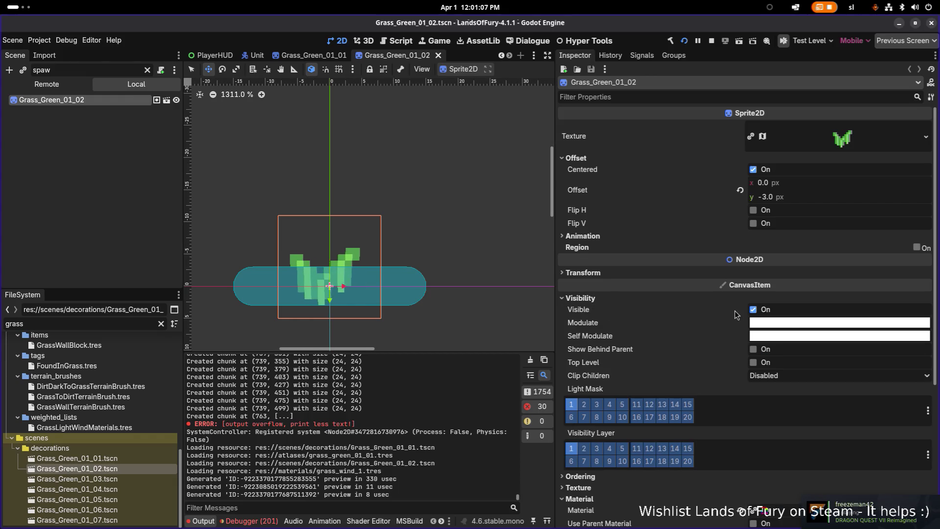
{"action": "left_click", "coordinate": [787, 325]}
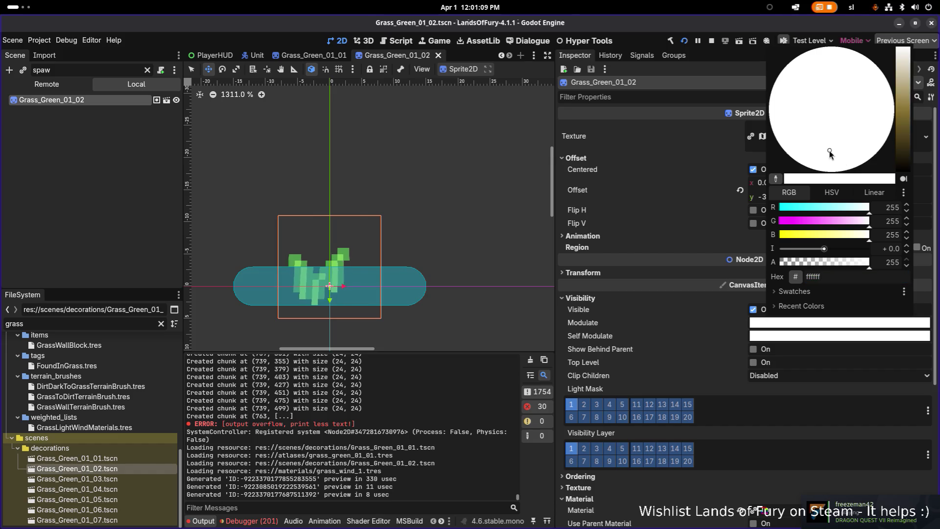
{"action": "left_click_drag", "start_coordinate": [900, 101], "coordinate": [908, 105]}
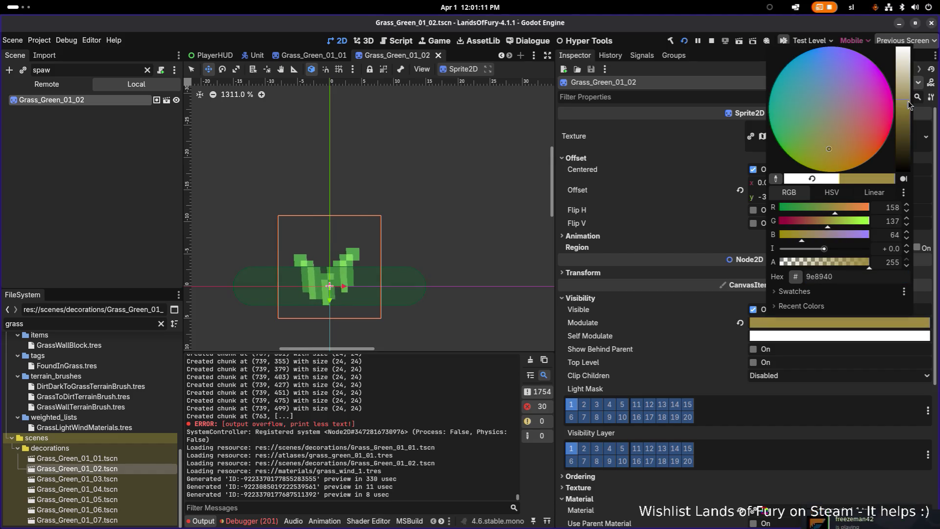
{"action": "key", "text": "Escape"}
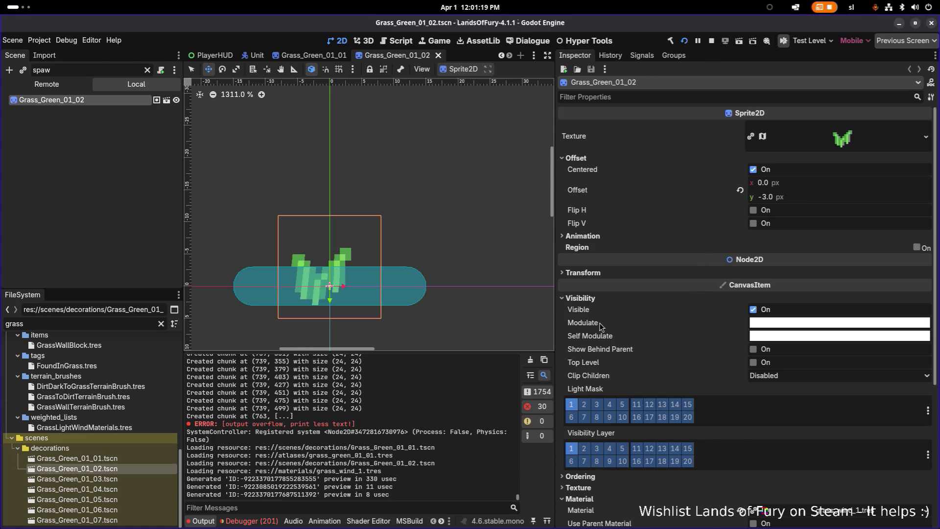
- Preview a dark magenta Modulate tint, cancel it, and scroll down to Material
{"action": "left_click", "coordinate": [775, 329]}
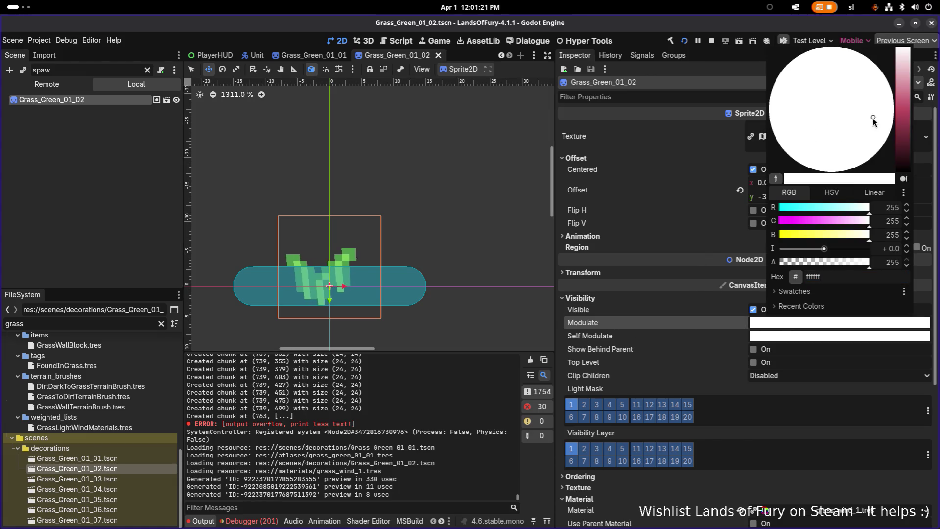
{"action": "mouse_move", "coordinate": [893, 102]}
{"action": "left_mouse_down"}
{"action": "mouse_move", "coordinate": [894, 147]}
{"action": "mouse_move", "coordinate": [892, 106]}
{"action": "mouse_move", "coordinate": [884, 137]}
{"action": "left_mouse_up"}
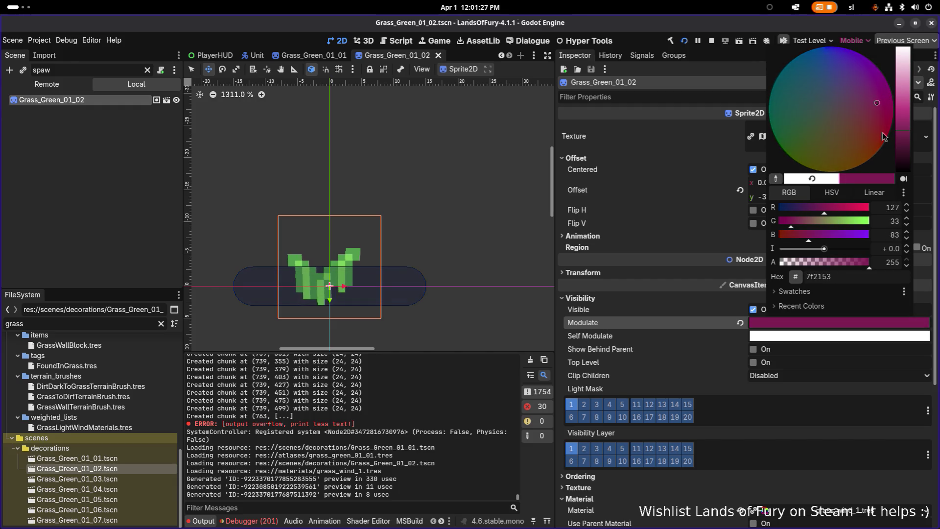
{"action": "key", "text": "Escape"}
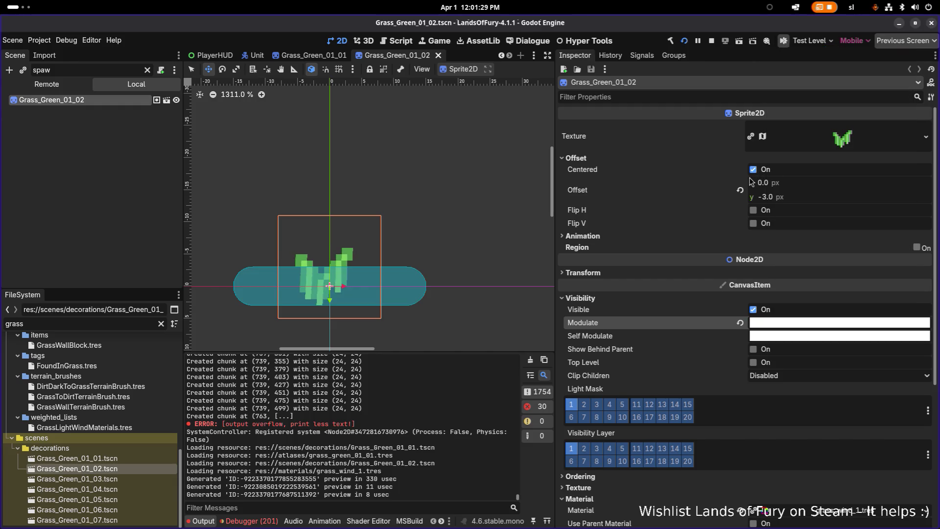
{"action": "scroll", "coordinate": [724, 336], "scroll_direction": "down", "scroll_amount": 2}
{"action": "scroll", "coordinate": [724, 336], "scroll_direction": "down", "scroll_amount": 4}
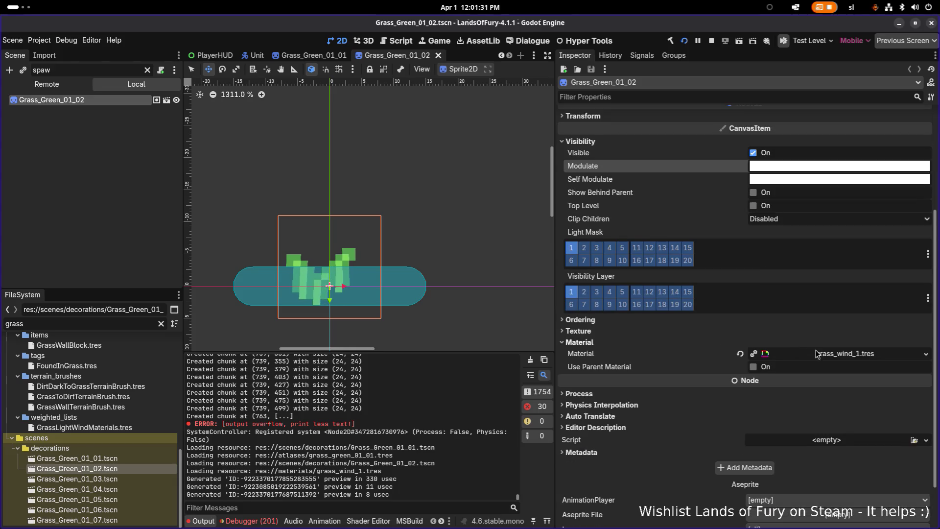
- Inspect the grass_wind_1.tres shader parameters, then open Grass_Green_01_03.tscn
{"action": "left_click", "coordinate": [834, 357]}
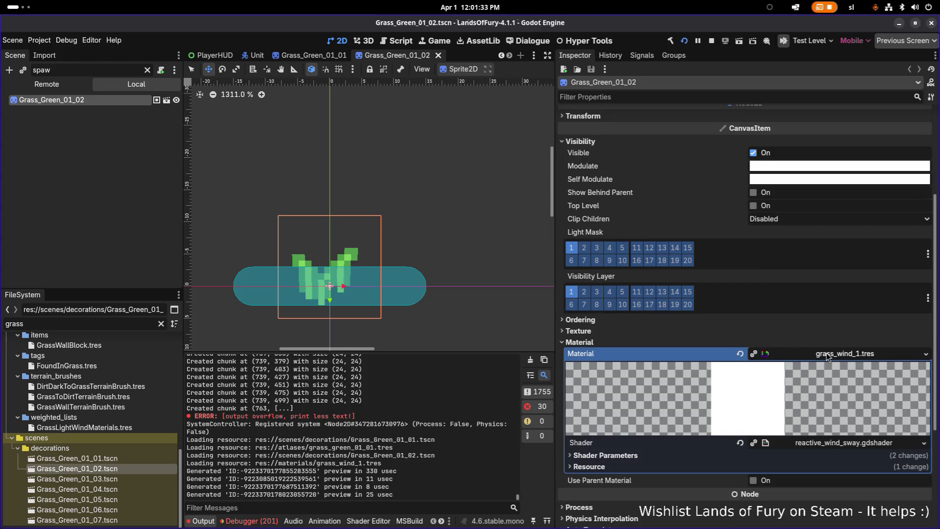
{"action": "scroll", "coordinate": [833, 359], "scroll_direction": "down", "scroll_amount": 4}
{"action": "left_click", "coordinate": [621, 352]}
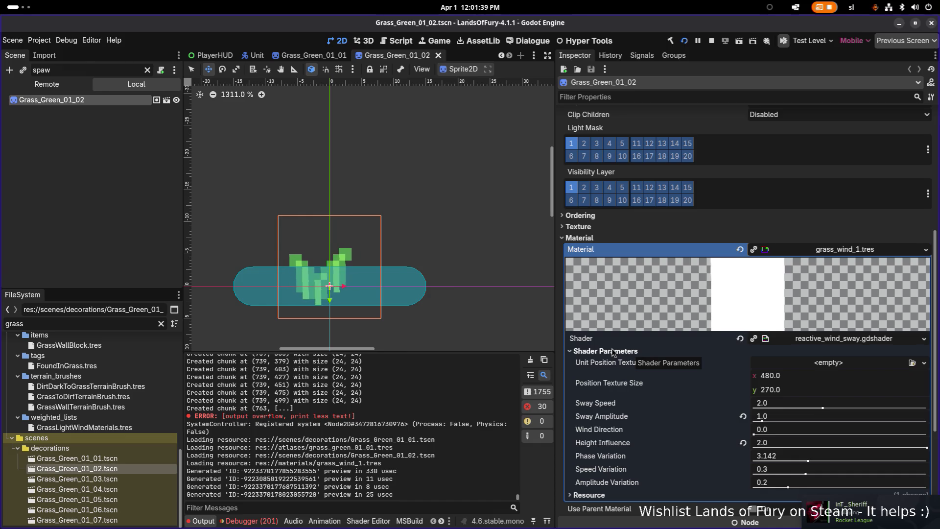
{"action": "left_click", "coordinate": [834, 251]}
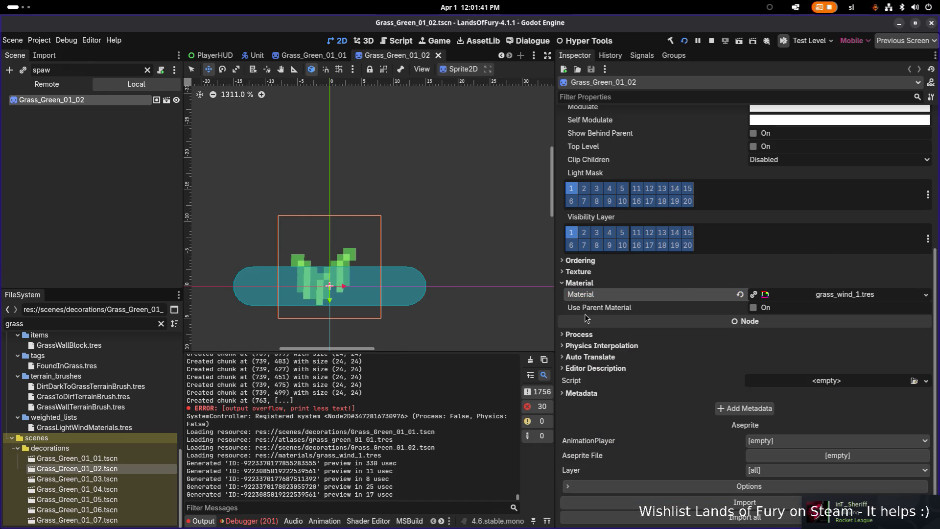
{"action": "double_click", "coordinate": [122, 477]}
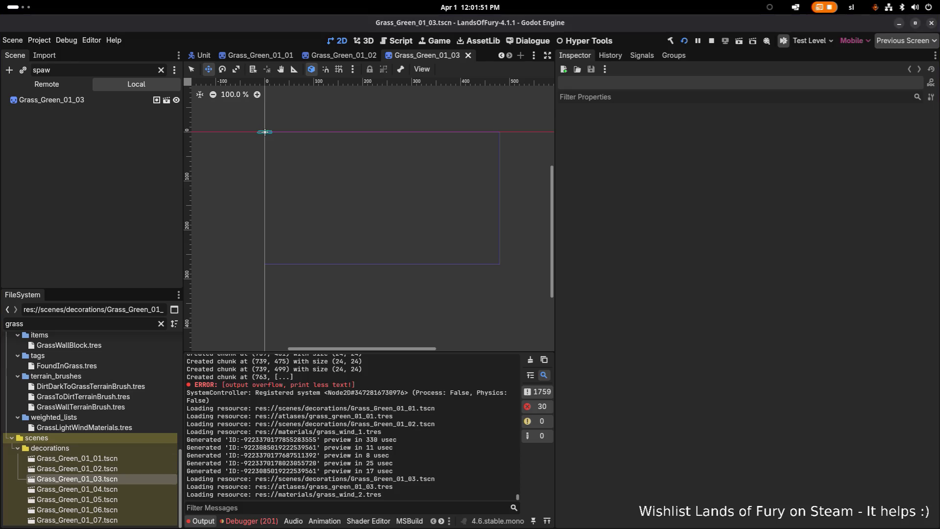
- Run the game and enable environment effect 1 via EnvironmentEffect.SetEnvironmentEffect(1, true)
{"action": "key", "text": "1"}
{"action": "key", "text": "grave"}
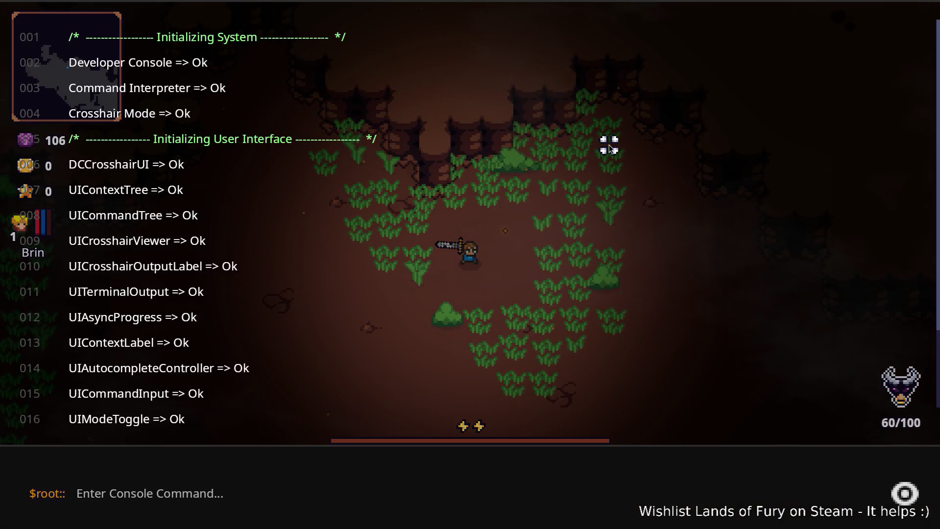
{"action": "type", "text": "Seten"}
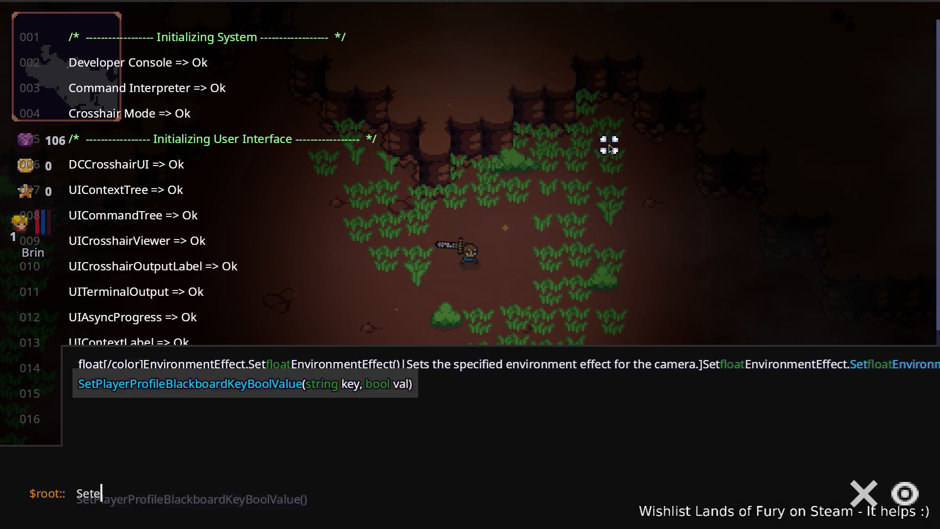
{"action": "key", "text": "BackSpace"}
{"action": "key", "text": "BackSpace"}
{"action": "type", "text": "e"}
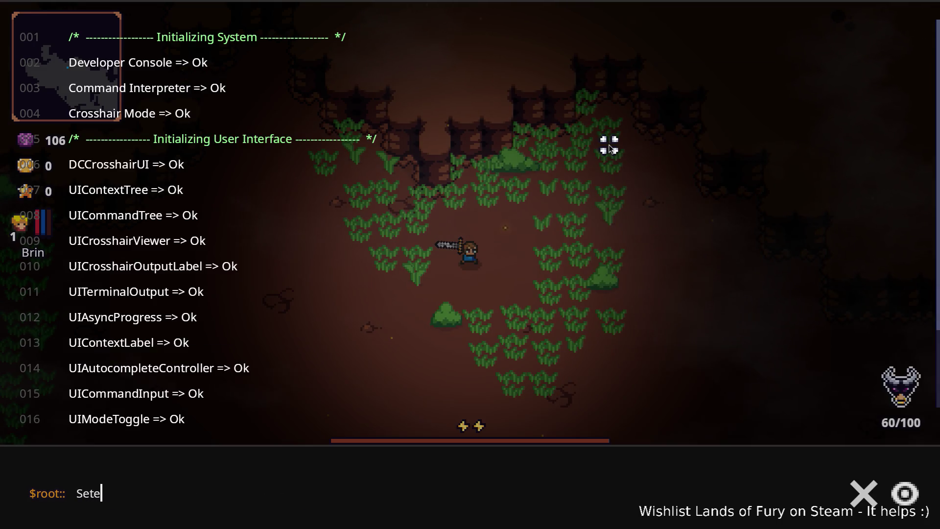
{"action": "key", "text": "ctrl+a"}
{"action": "type", "text": "Enviro"}
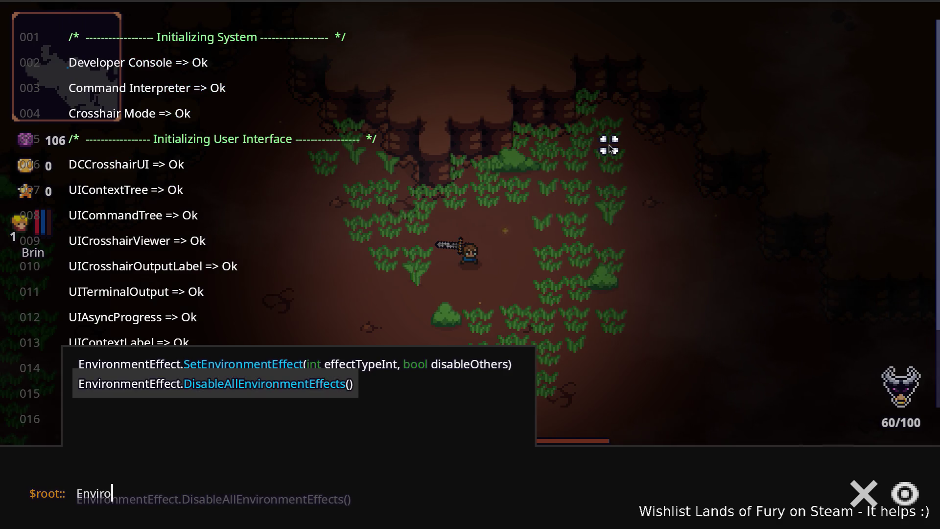
{"action": "key", "text": "Up"}
{"action": "key", "text": "Tab"}
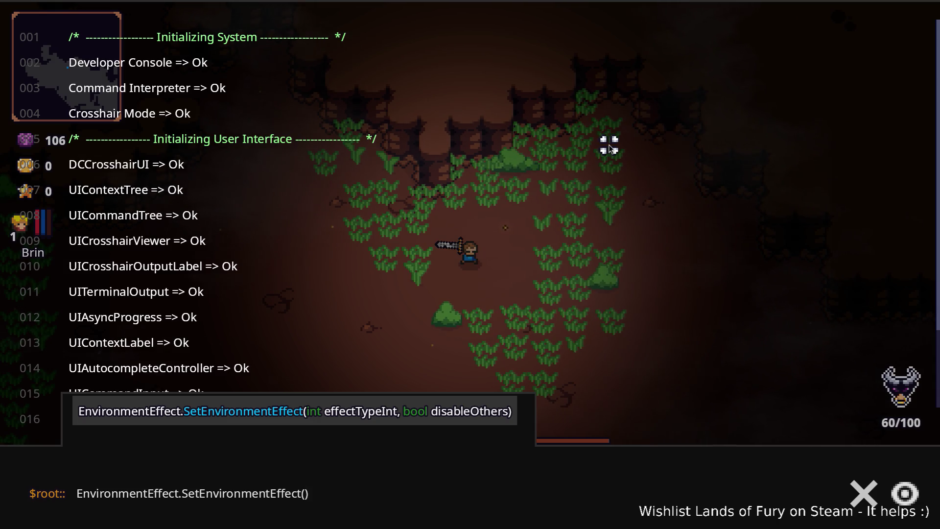
{"action": "type", "text": "1, true"}
{"action": "key", "text": "Return"}
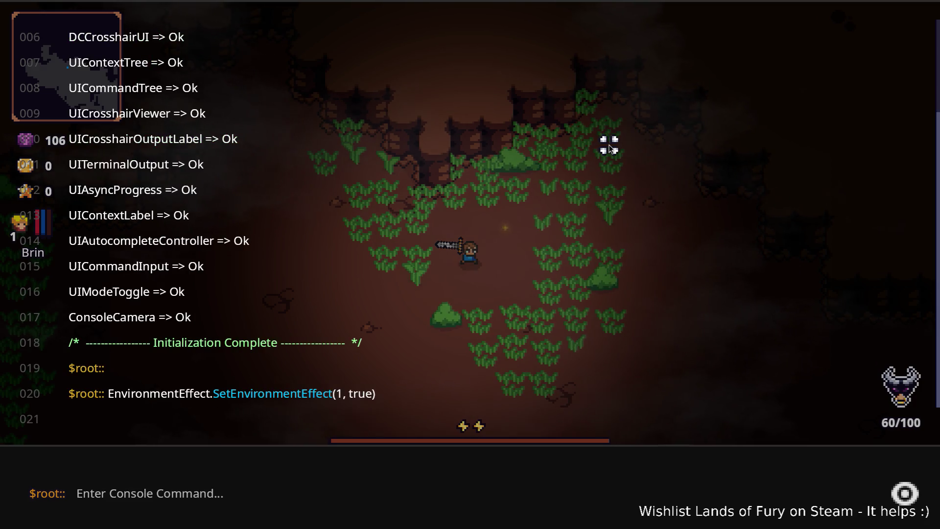
{"action": "key", "text": "Escape"}
- Enable environment effect 2 with SetEnvironmentEffect(2, true) in the console
{"action": "key", "text": "grave"}
{"action": "key", "text": "Up"}
{"action": "key", "text": "Left"}
{"action": "key", "text": "Left"}
{"action": "key", "text": "Left"}
{"action": "key", "text": "Left"}
{"action": "key", "text": "BackSpace"}
{"action": "type", "text": "2"}
{"action": "key", "text": "Return"}
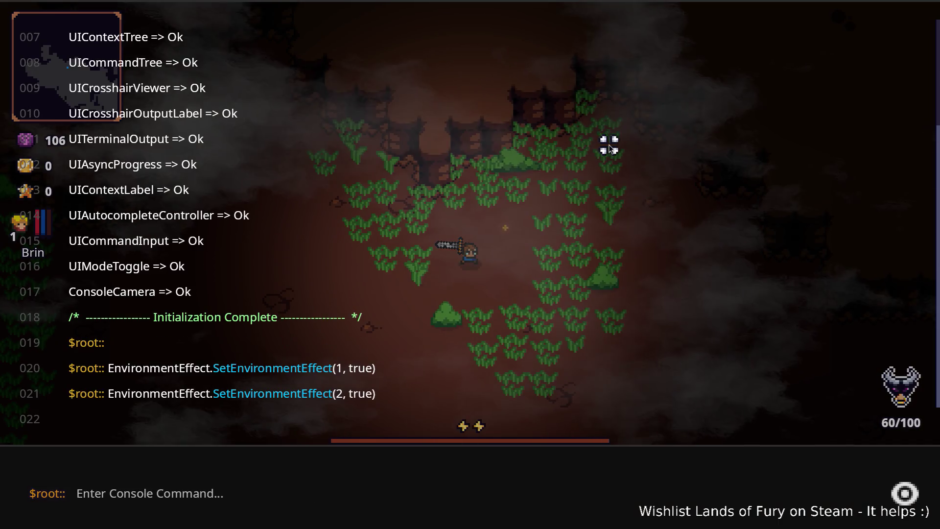
{"action": "key", "text": "Escape"}
- Enable environment effect 3 with SetEnvironmentEffect(3, true) and close the console
{"action": "key", "text": "grave"}
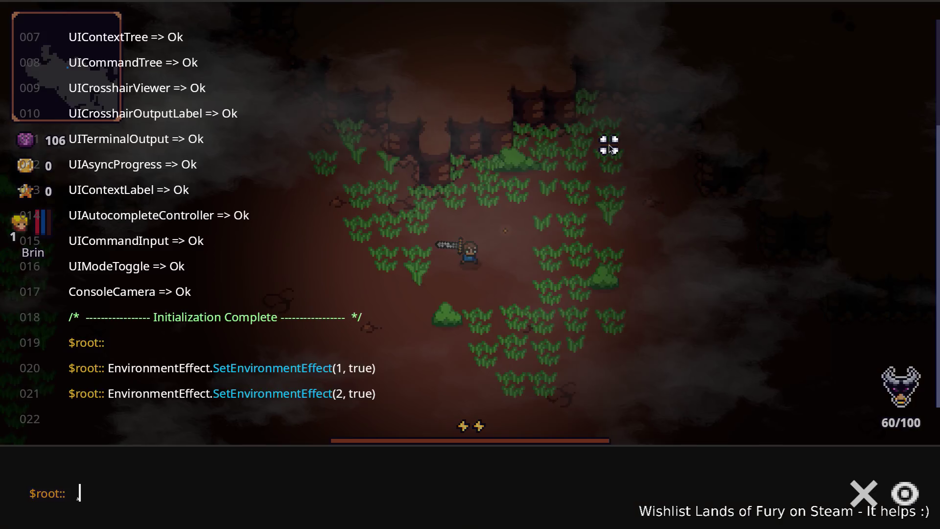
{"action": "key", "text": "Up"}
{"action": "key", "text": "Left"}
{"action": "key", "text": "Left"}
{"action": "key", "text": "Left"}
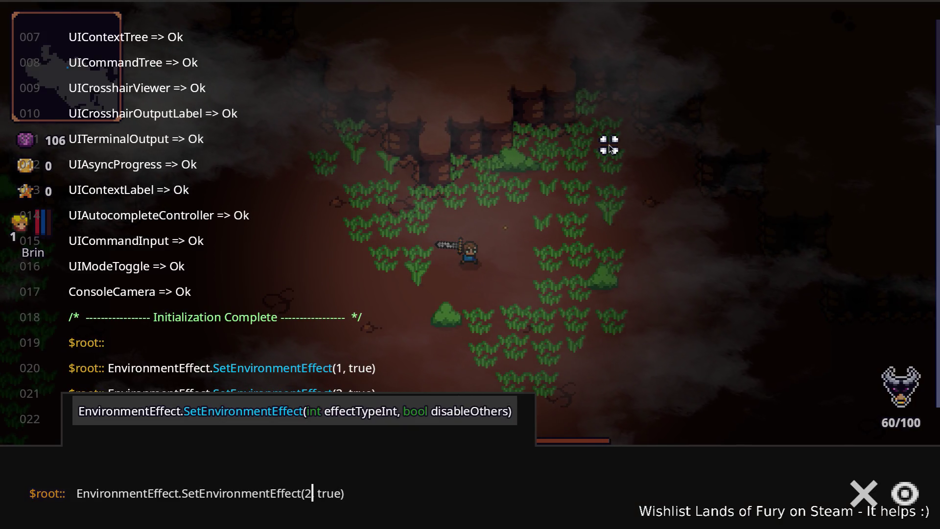
{"action": "key", "text": "BackSpace"}
{"action": "type", "text": "3"}
{"action": "key", "text": "Return"}
{"action": "key", "text": "Escape"}
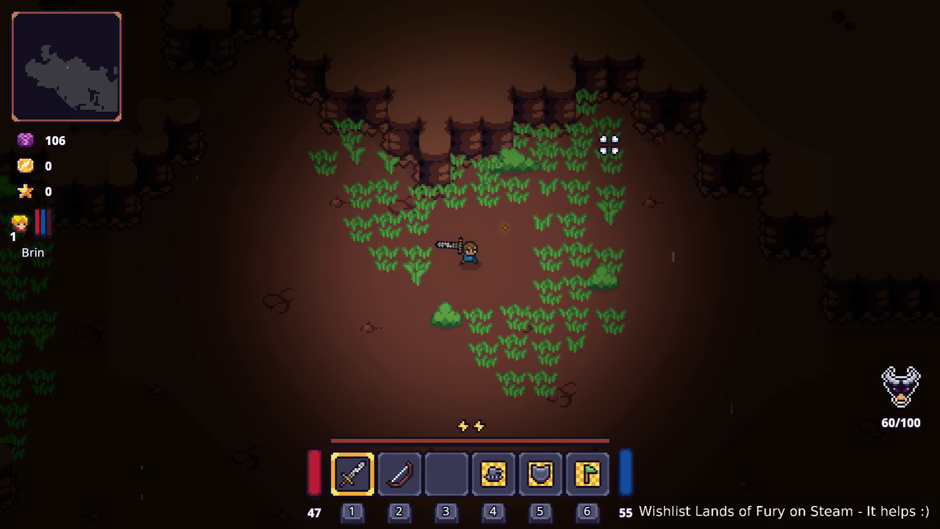
- Walk and dash the character down-right through the grassy cave
{"action": "key", "text": "w"}
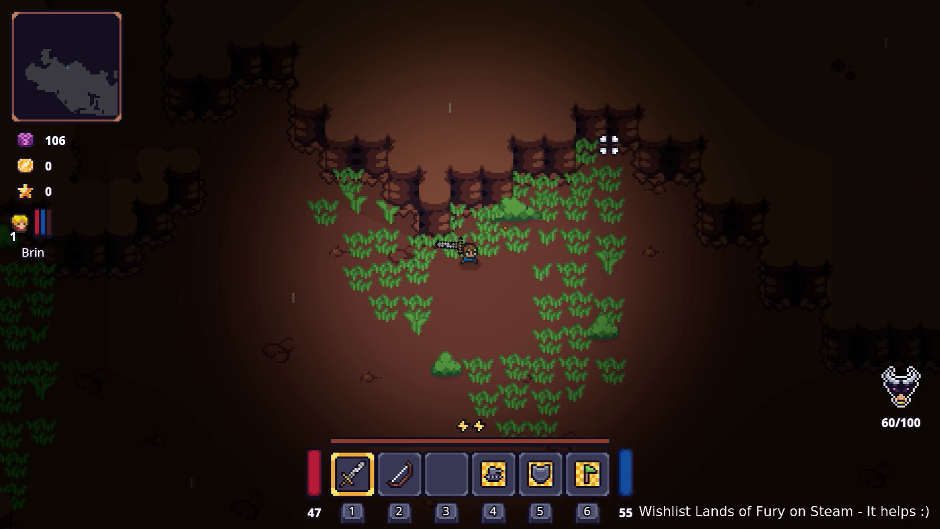
{"action": "key", "text": "s+d"}
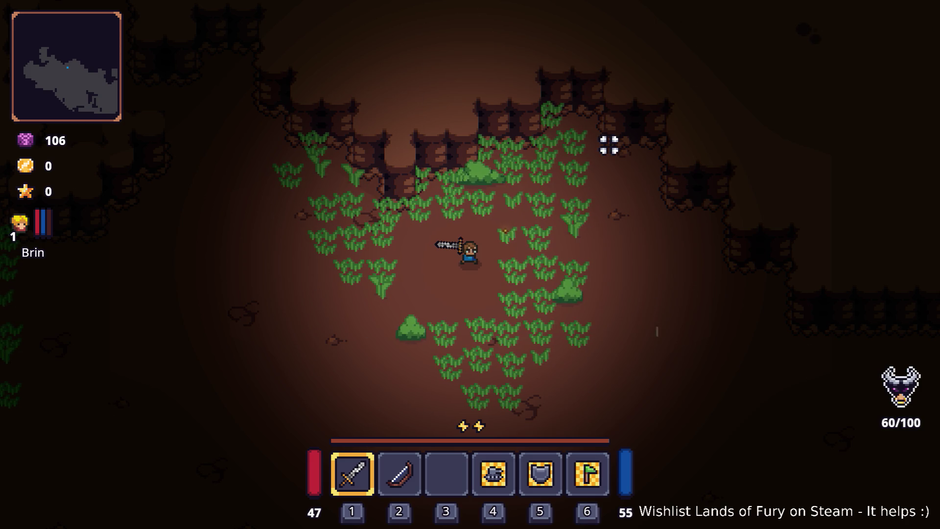
{"action": "key", "text": "d+s"}
{"action": "key", "text": "space"}
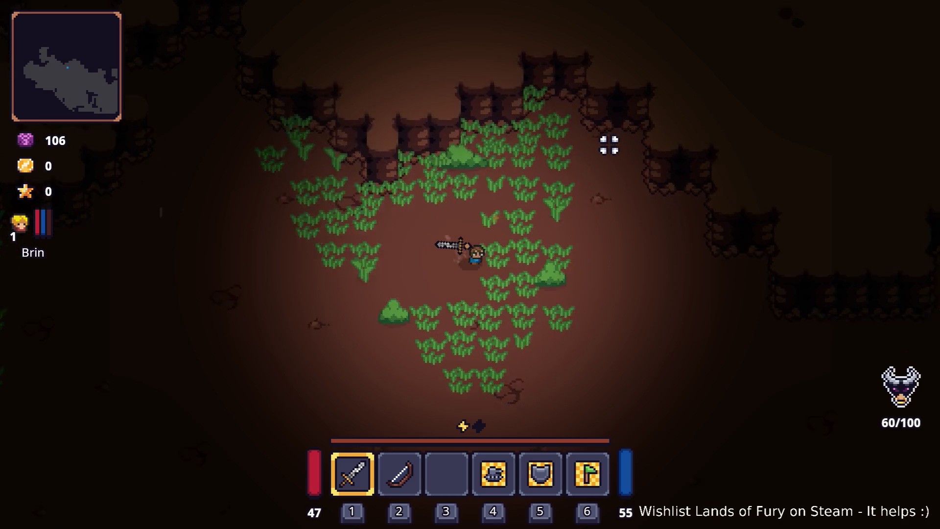
{"action": "key", "text": "s"}
{"action": "key", "text": "d"}
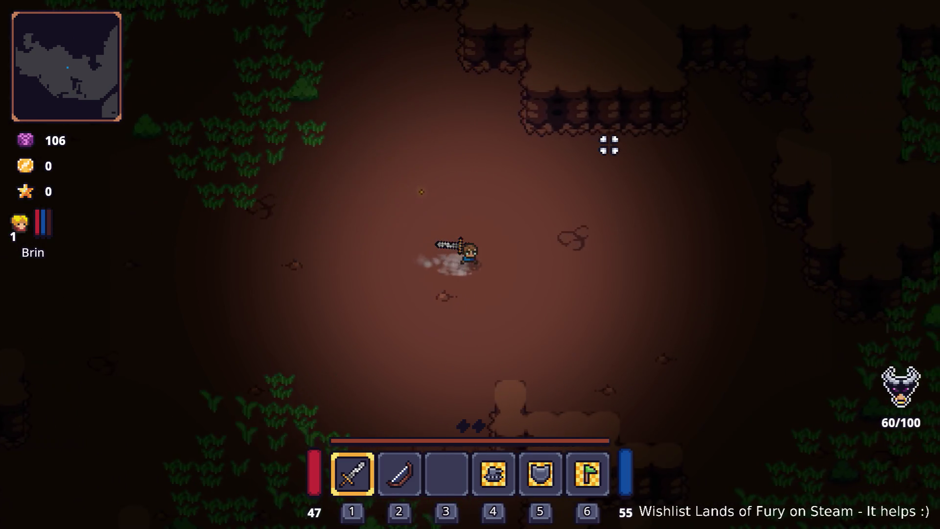
{"action": "key", "text": "space"}
- Reopen the console and enable environment effects 4 and 6
{"action": "key", "text": "grave"}
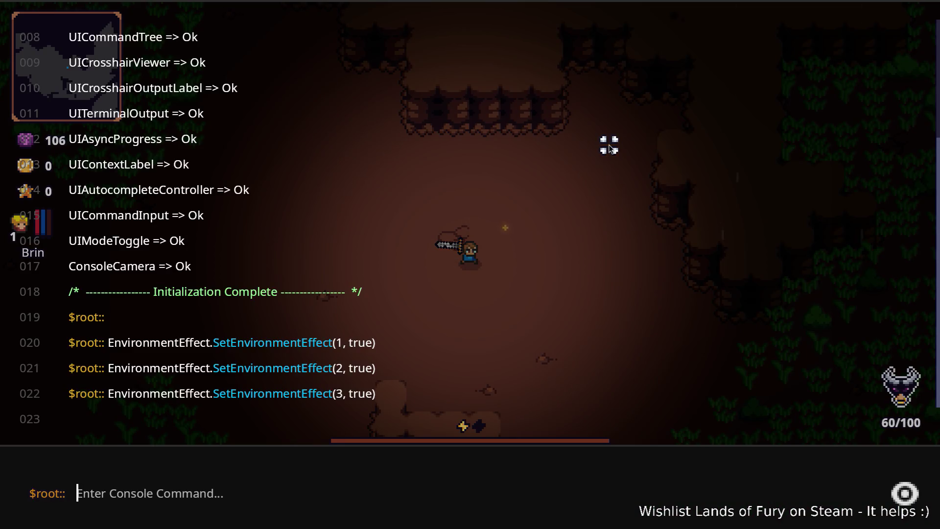
{"action": "key", "text": "Up"}
{"action": "key", "text": "Left"}
{"action": "key", "text": "Left"}
{"action": "key", "text": "Left"}
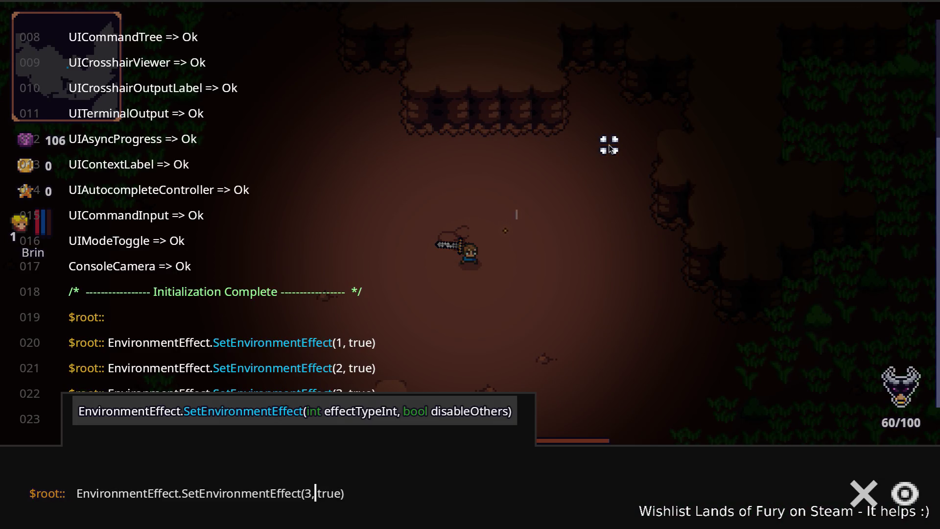
{"action": "key", "text": "BackSpace"}
{"action": "type", "text": "4"}
{"action": "key", "text": "Return"}
{"action": "key", "text": "Up"}
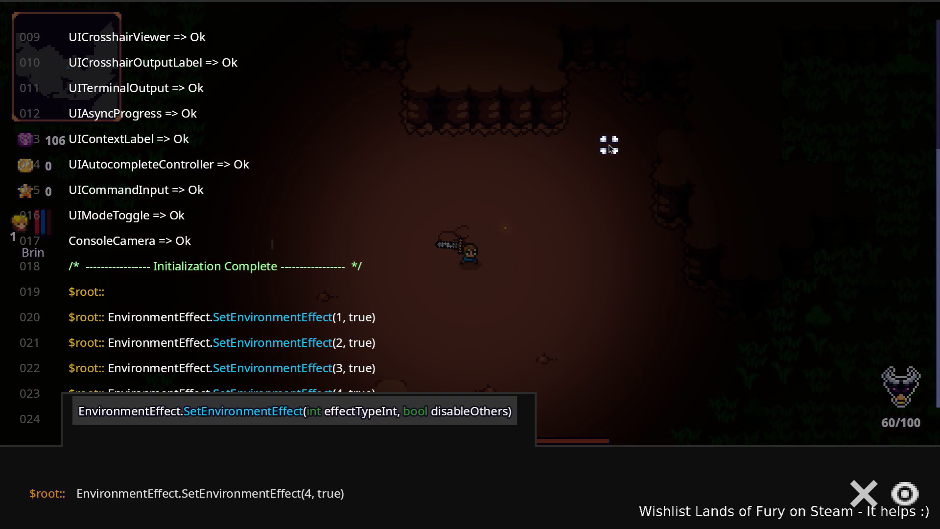
{"action": "key", "text": "Left"}
{"action": "key", "text": "Left"}
{"action": "key", "text": "Left"}
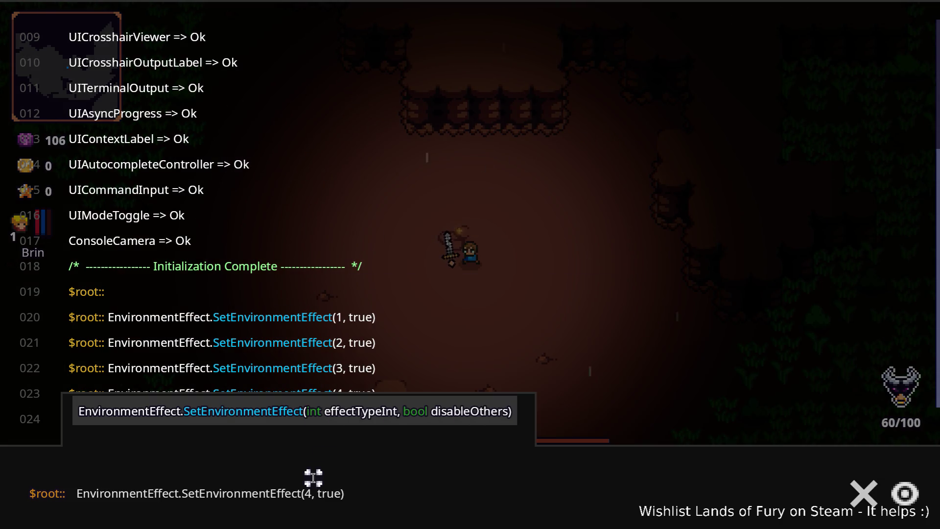
{"action": "key", "text": "BackSpace"}
{"action": "type", "text": "6"}
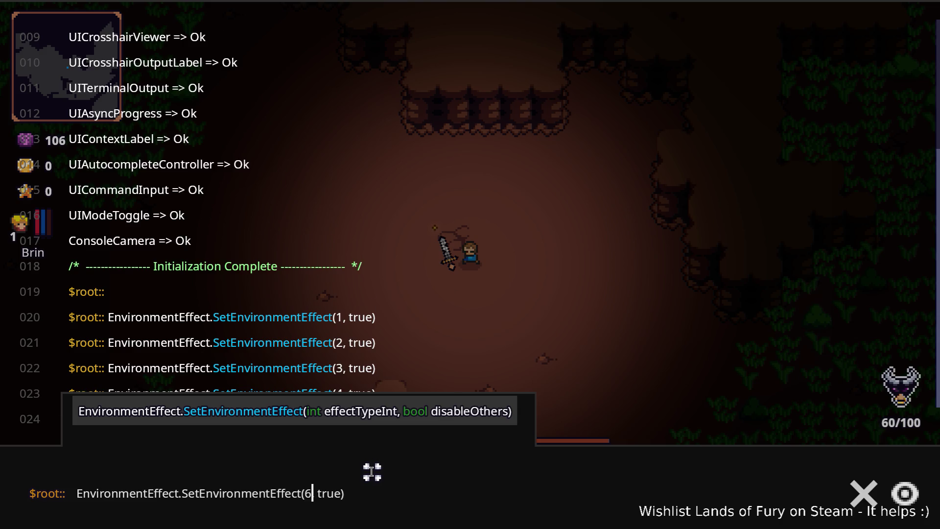
{"action": "key", "text": "Return"}
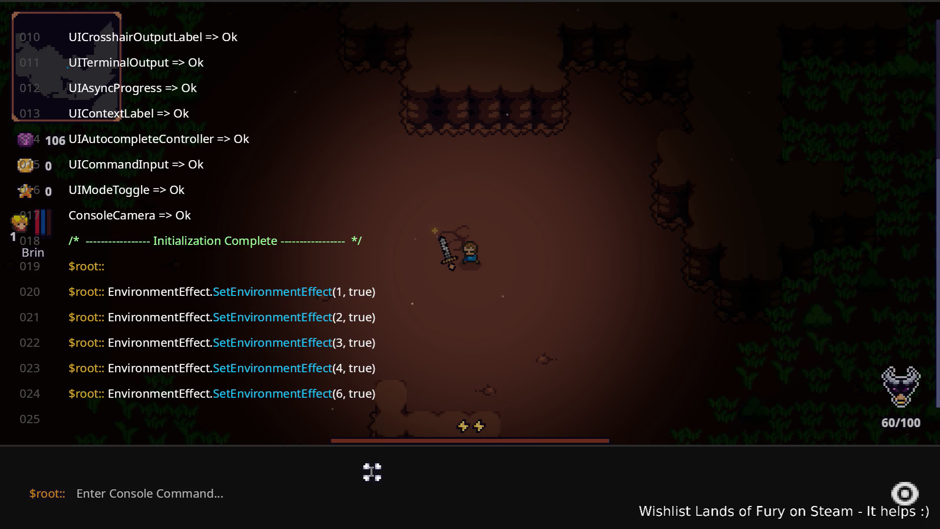
- Enable environment effects 7 and 9, then close the console
{"action": "key", "text": "Up"}
{"action": "key", "text": "Left"}
{"action": "key", "text": "Left"}
{"action": "key", "text": "Left"}
{"action": "key", "text": "BackSpace"}
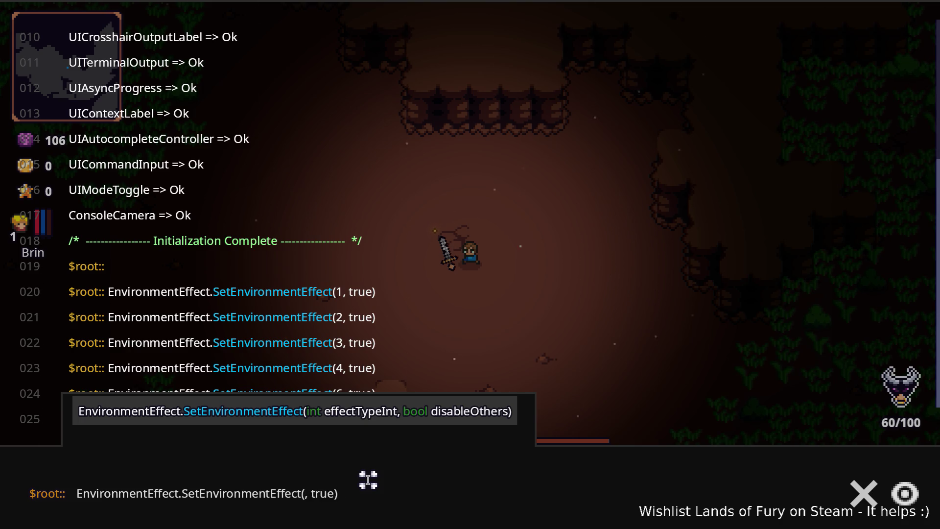
{"action": "type", "text": "7"}
{"action": "key", "text": "Return"}
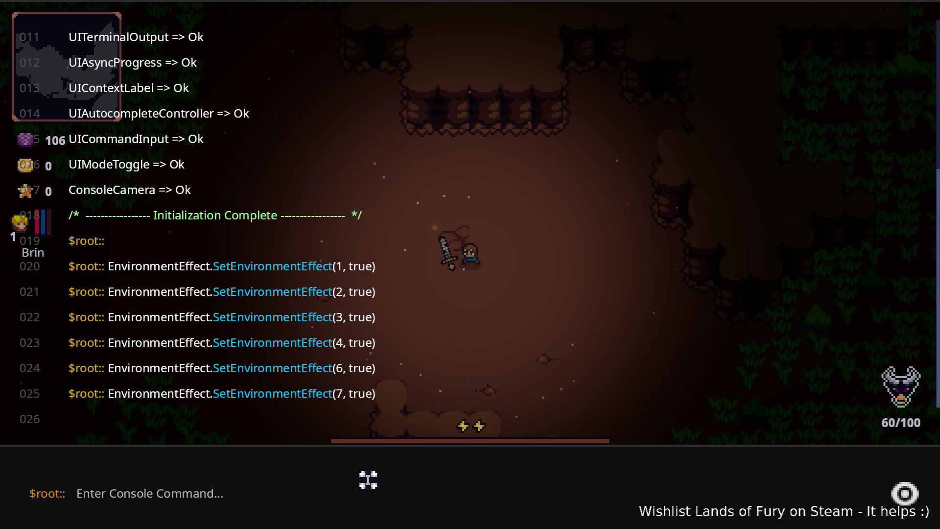
{"action": "key", "text": "Up"}
{"action": "key", "text": "Left"}
{"action": "key", "text": "Left"}
{"action": "key", "text": "Left"}
{"action": "key", "text": "BackSpace"}
{"action": "type", "text": "9"}
{"action": "key", "text": "Return"}
{"action": "key", "text": "grave"}
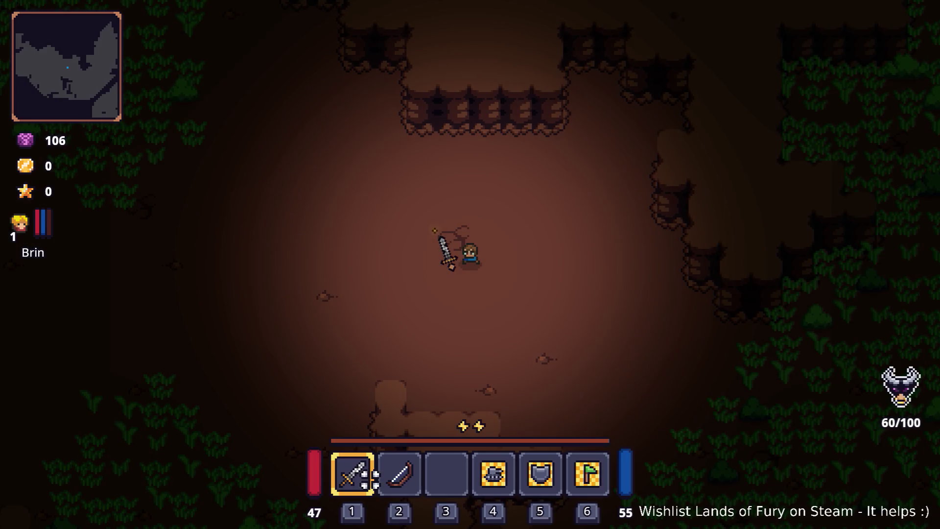
- Enable environment effects 10 and 11, then close the console to resume play
{"action": "key", "text": "s+d"}
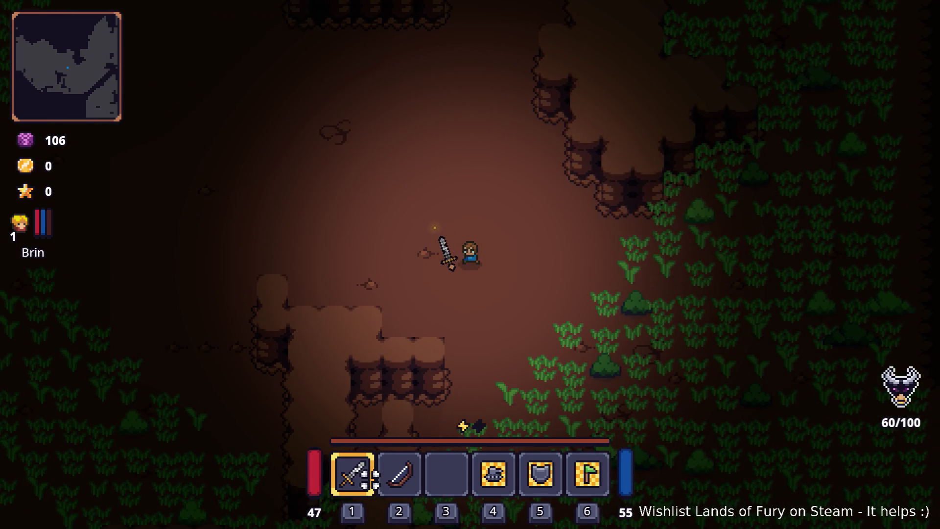
{"action": "key", "text": "grave"}
{"action": "key", "text": "Up"}
{"action": "key", "text": "Left"}
{"action": "key", "text": "Left"}
{"action": "key", "text": "Left"}
{"action": "key", "text": "Left"}
{"action": "key", "text": "Left"}
{"action": "key", "text": "Left"}
{"action": "key", "text": "BackSpace"}
{"action": "key", "text": "BackSpace"}
{"action": "type", "text": "10,"}
{"action": "key", "text": "Return"}
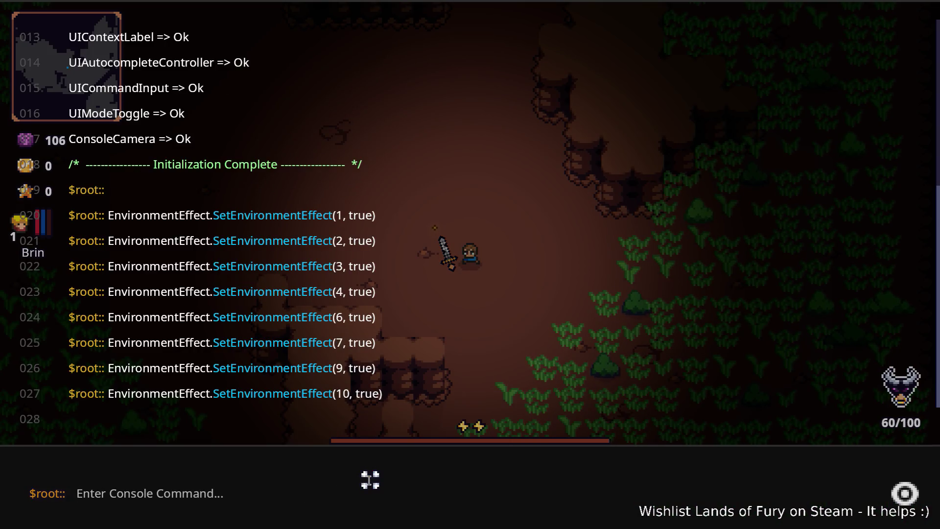
{"action": "key", "text": "grave"}
{"action": "key", "text": "grave"}
{"action": "key", "text": "Up"}
{"action": "key", "text": "Left"}
{"action": "key", "text": "Left"}
{"action": "key", "text": "Left"}
{"action": "key", "text": "Return"}
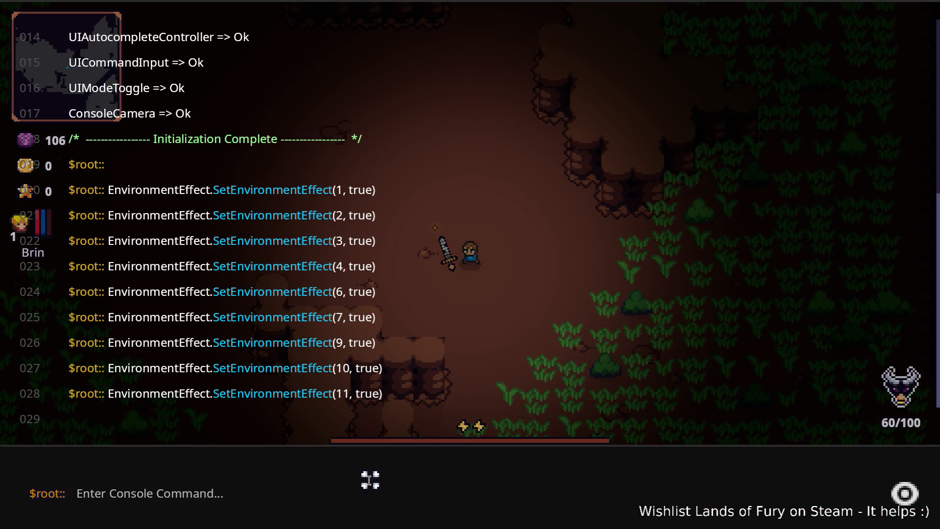
{"action": "key", "text": "grave"}
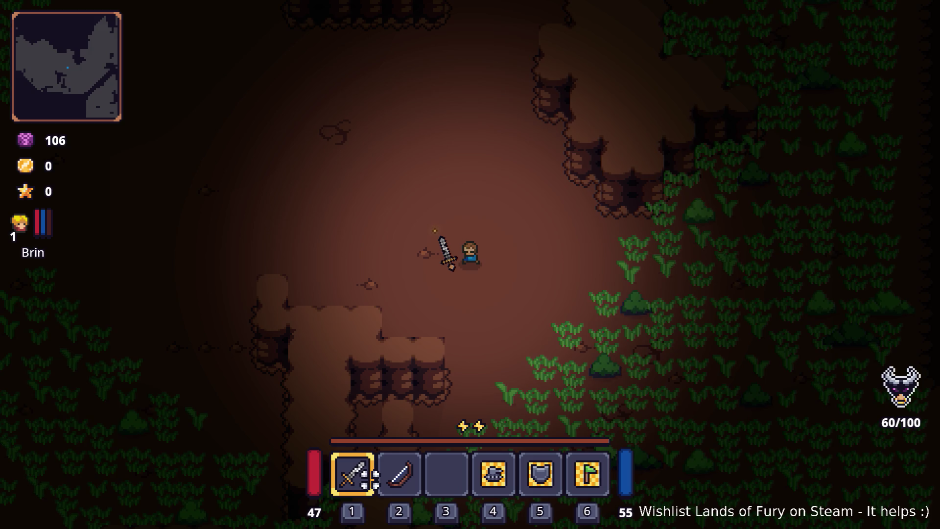
- Rerun the console's SetEnvironmentEffect command with effect 12
{"action": "key", "text": "grave"}
{"action": "key", "text": "Up"}
{"action": "key", "text": "Left"}
{"action": "key", "text": "Left"}
{"action": "key", "text": "Left"}
- Run SetEnvironmentEffect with effect 9 twice, hiding the console briefly to view the result
{"action": "key", "text": "Left"}
{"action": "key", "text": "Left"}
{"action": "key", "text": "BackSpace"}
{"action": "type", "text": "2"}
{"action": "key", "text": "Return"}
{"action": "key", "text": "grave"}
{"action": "key", "text": "grave"}
{"action": "key", "text": "Up"}
{"action": "key", "text": "Left"}
{"action": "key", "text": "Left"}
{"action": "key", "text": "Left"}
{"action": "key", "text": "Left"}
{"action": "key", "text": "BackSpace"}
{"action": "key", "text": "BackSpace"}
{"action": "type", "text": "9"}
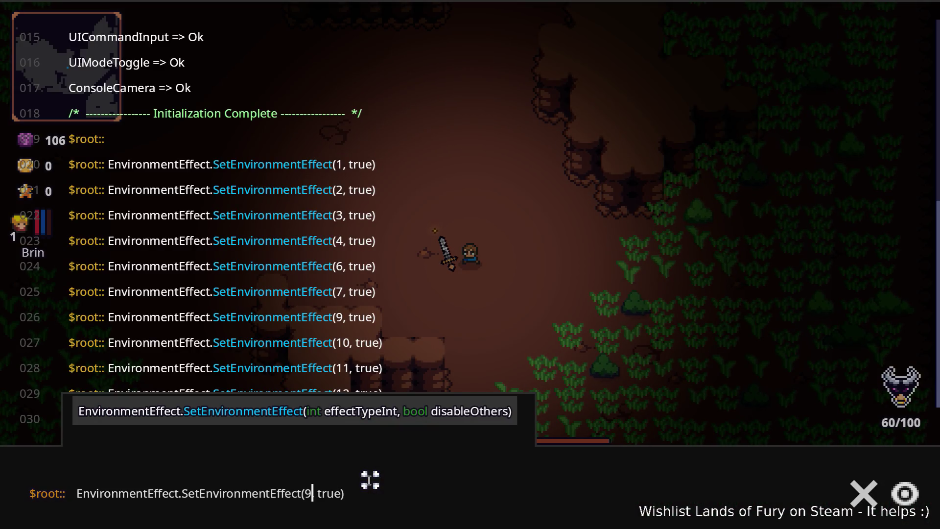
{"action": "key", "text": "Return"}
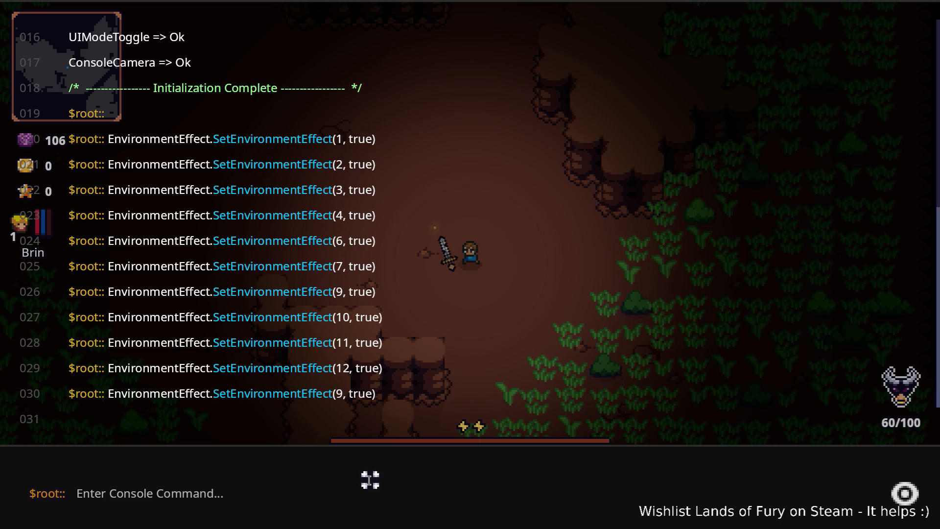
{"action": "key", "text": "Up"}
{"action": "key", "text": "grave"}
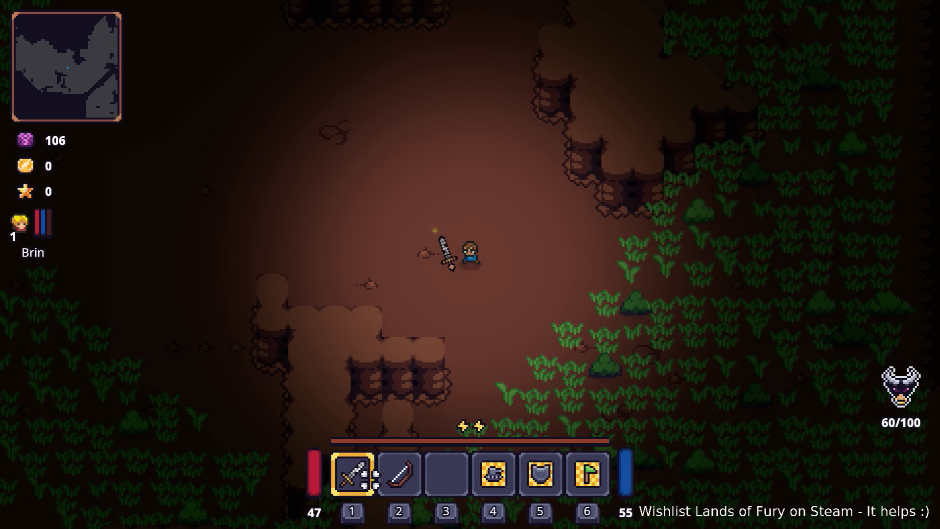
{"action": "key", "text": "grave"}
{"action": "key", "text": "Left"}
{"action": "key", "text": "Left"}
{"action": "key", "text": "Left"}
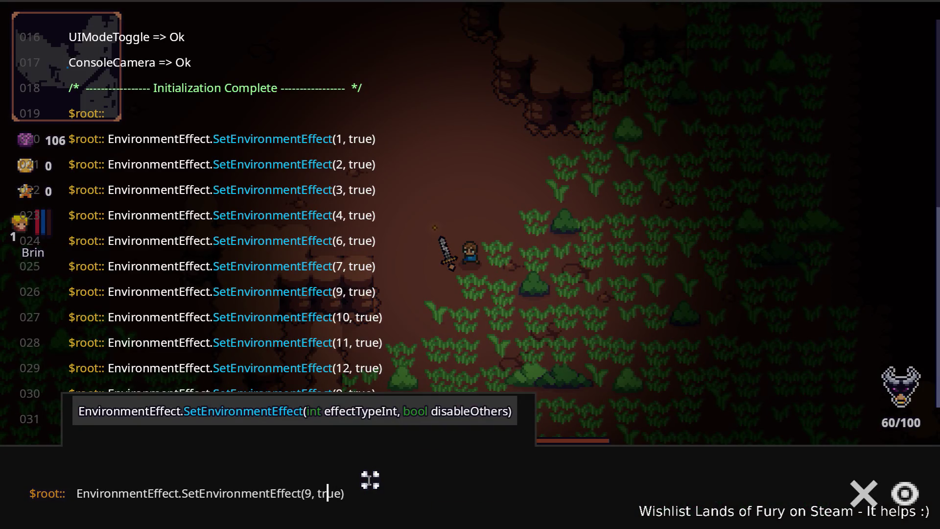
{"action": "key", "text": "Return"}
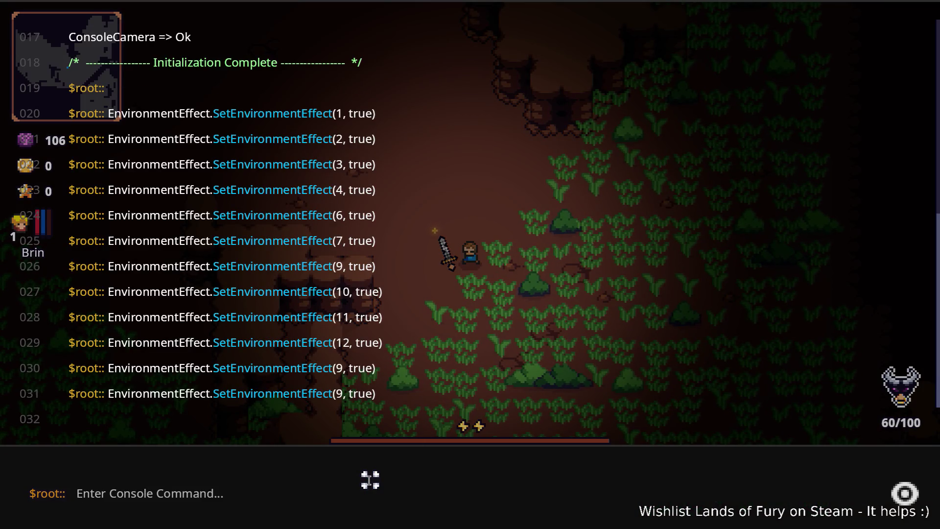
- Run SetEnvironmentEffect with effect 8, then recall it and erase the effect number
{"action": "key", "text": "Up"}
{"action": "double_click", "coordinate": [308, 493]}
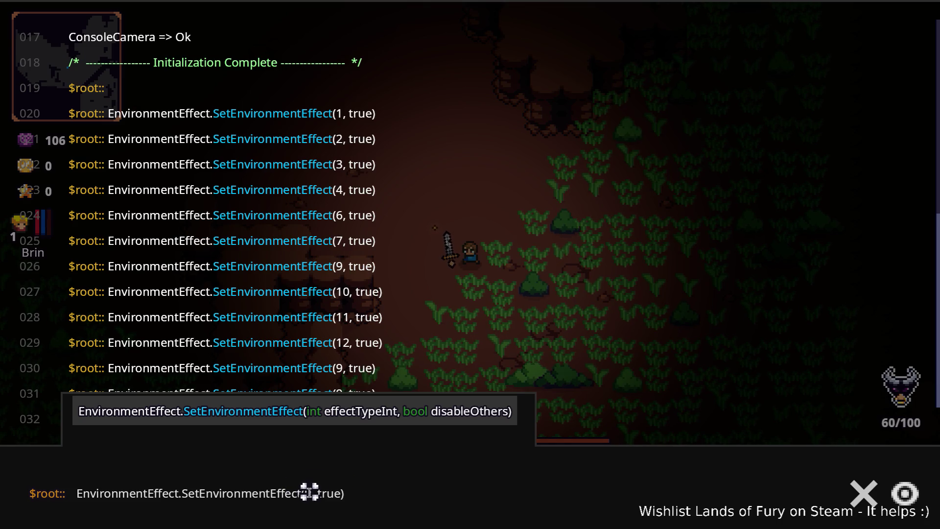
{"action": "type", "text": "8"}
{"action": "key", "text": "Return"}
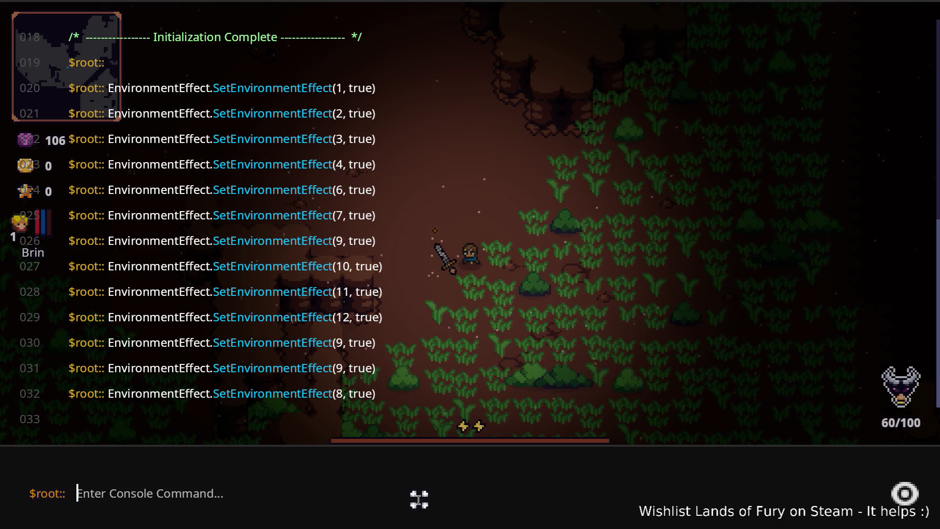
{"action": "key", "text": "Up"}
{"action": "key", "text": "Left"}
{"action": "key", "text": "Left"}
{"action": "key", "text": "Left"}
{"action": "key", "text": "BackSpace"}
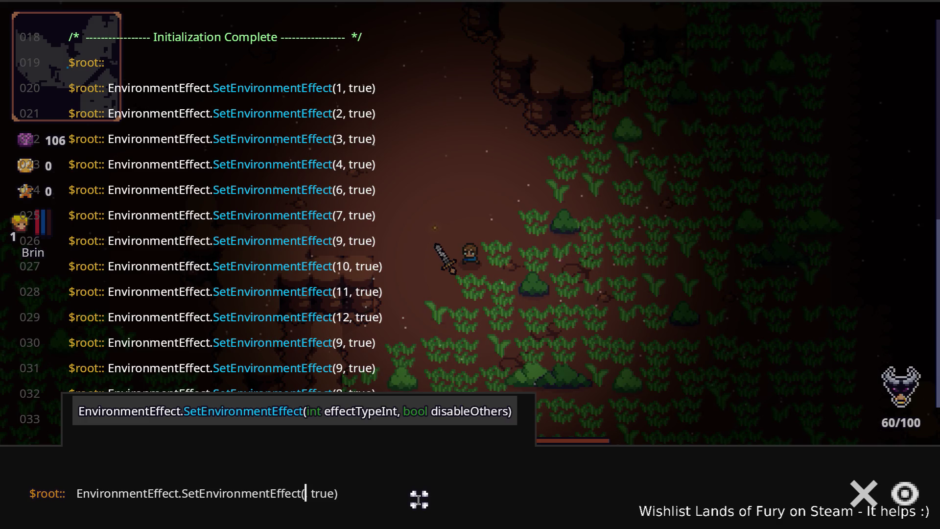
- Close the console and switch back to the Godot editor
{"action": "key", "text": "Escape"}
{"action": "key", "text": "alt+Tab"}
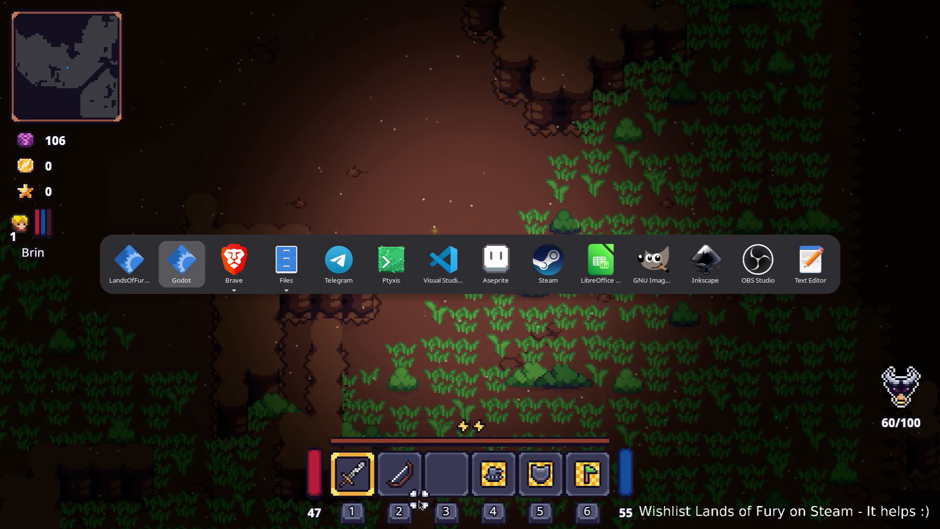
{"action": "key", "text": "Tab"}
{"action": "key", "text": "shift+Tab"}
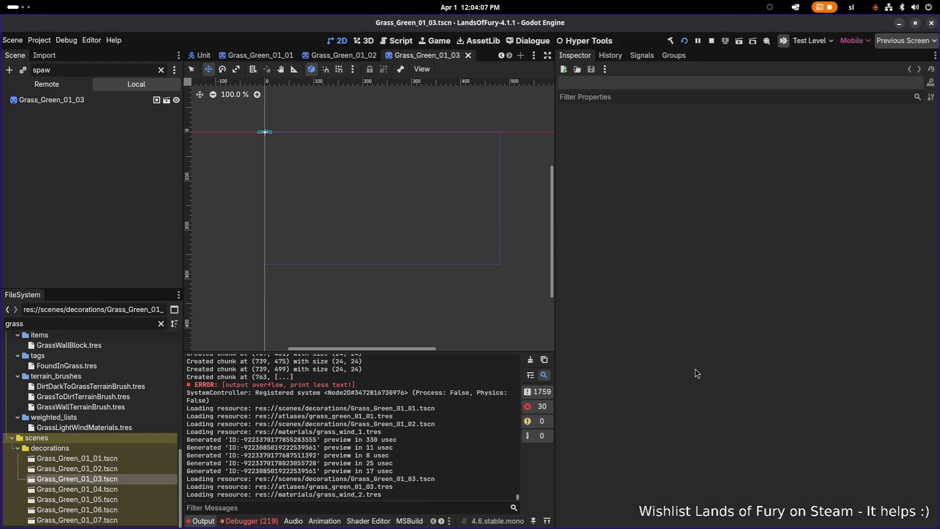
- Open CameraController.tscn through the quick scene search for 'camera'
{"action": "key", "text": "ctrl+shift+o"}
{"action": "type", "text": "camera"}
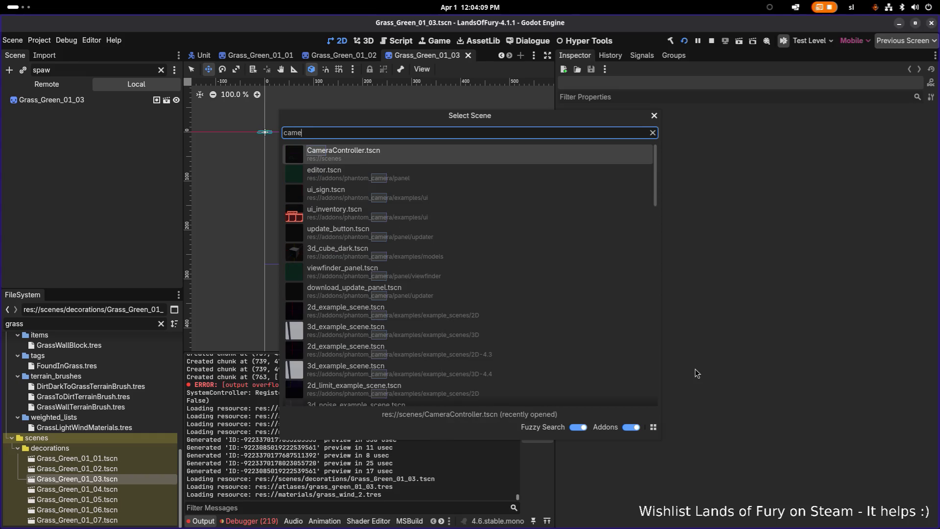
{"action": "key", "text": "Return"}
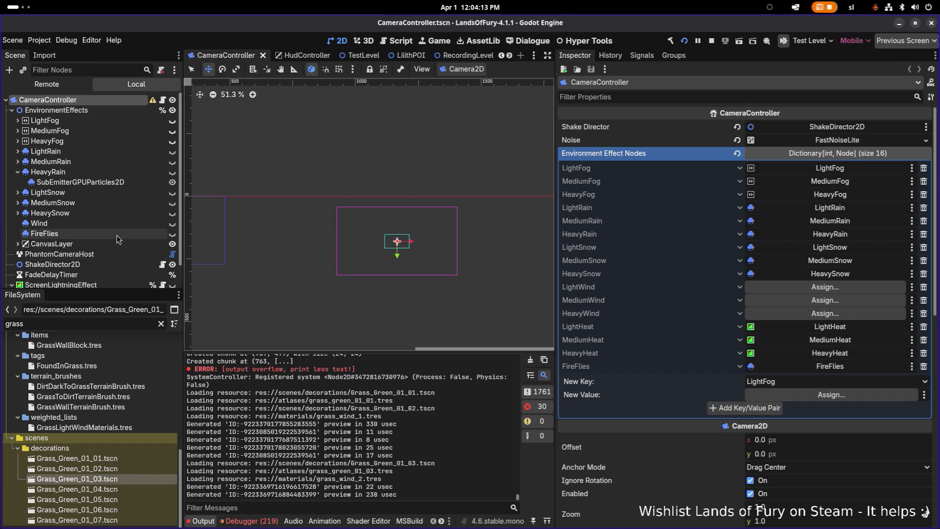
- Collapse HeavyRain and ScreenLightningEffect, expand CanvasLayer and toggle MediumHeat's visibility
{"action": "left_click", "coordinate": [18, 173]}
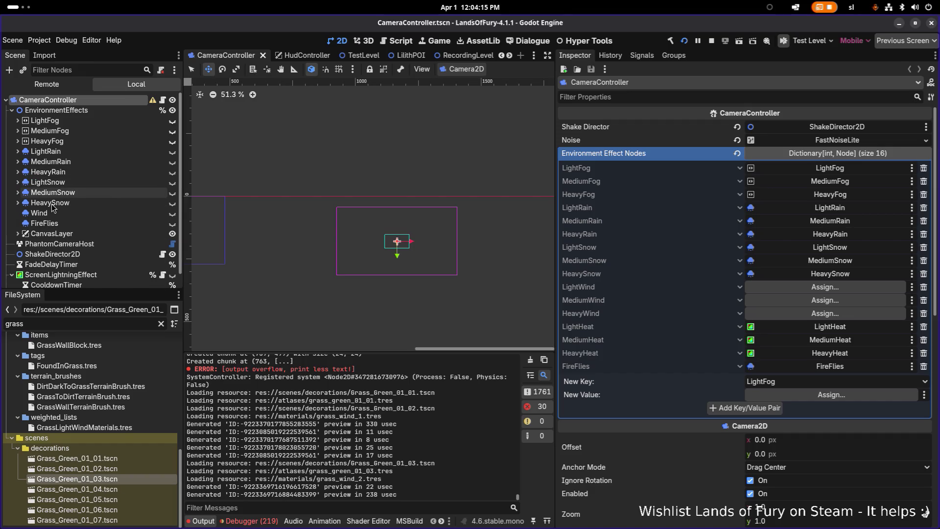
{"action": "scroll", "coordinate": [77, 246], "scroll_direction": "down", "scroll_amount": 1}
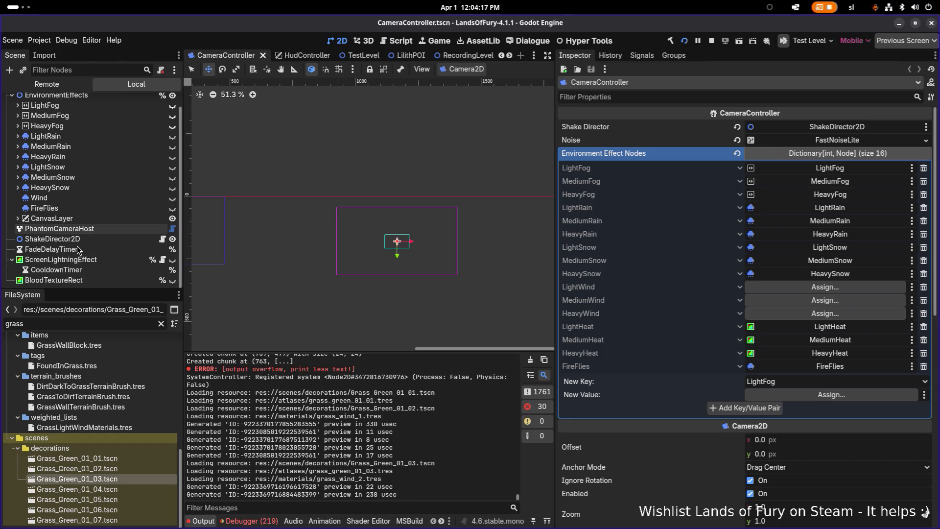
{"action": "left_click", "coordinate": [12, 261]}
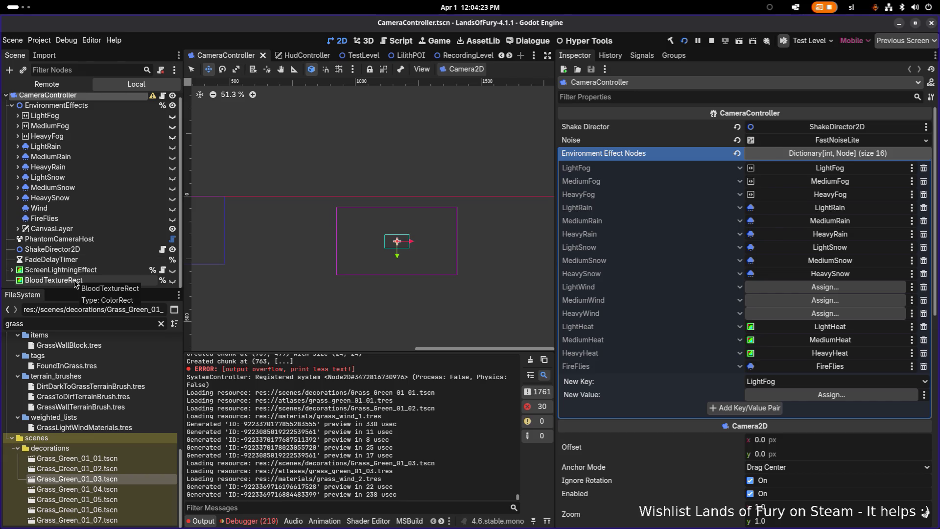
{"action": "left_click", "coordinate": [18, 228]}
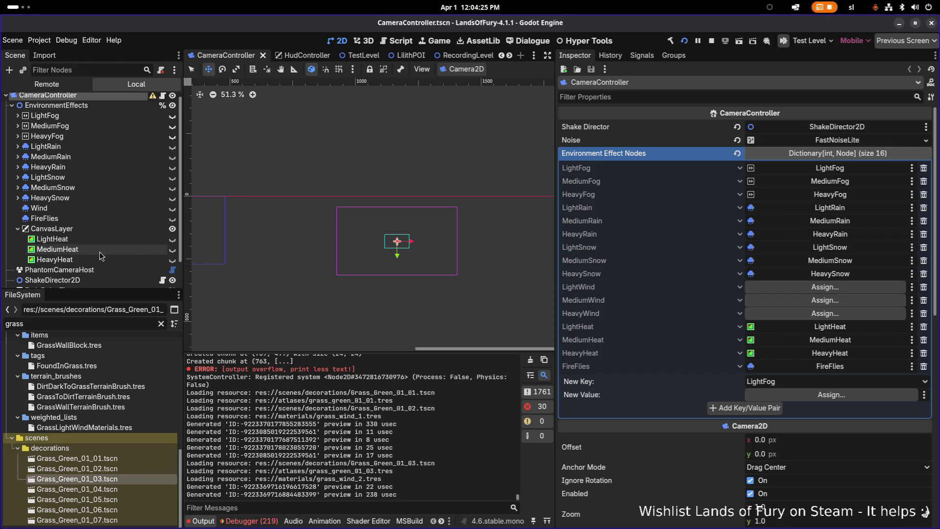
{"action": "left_click", "coordinate": [173, 250]}
{"action": "key", "text": "alt+Tab"}
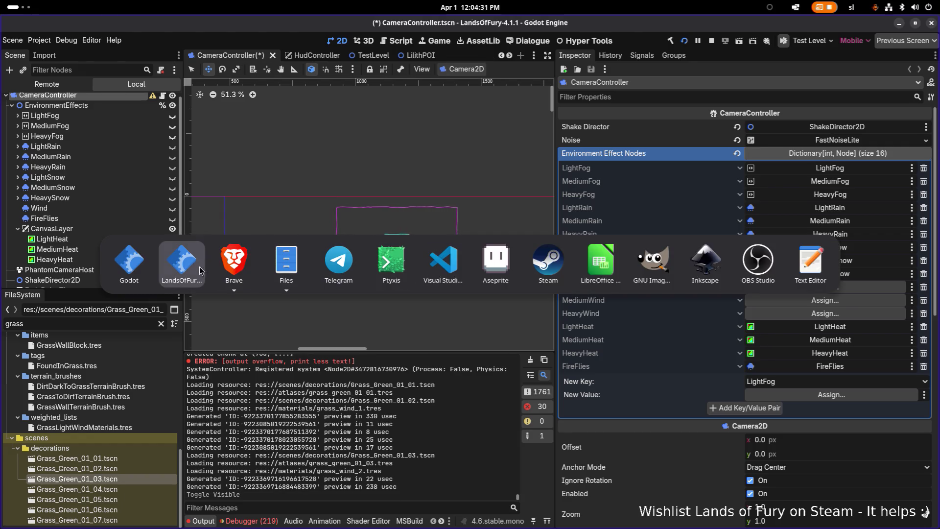
- In the running game, swing the sword at the grass, walk right and dash
{"action": "left_click", "coordinate": [194, 268]}
{"action": "left_click", "coordinate": [519, 274]}
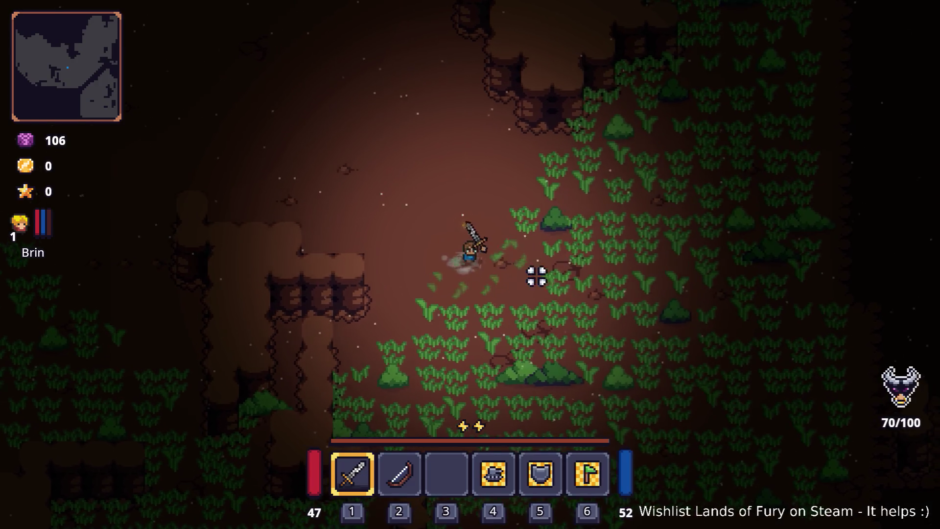
{"action": "key", "text": "d"}
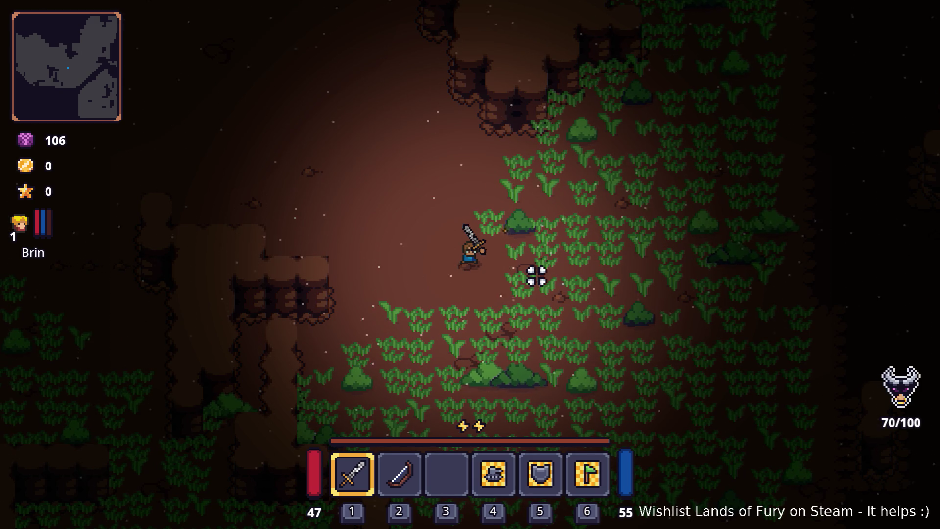
{"action": "key", "text": "space"}
{"action": "key", "text": "space"}
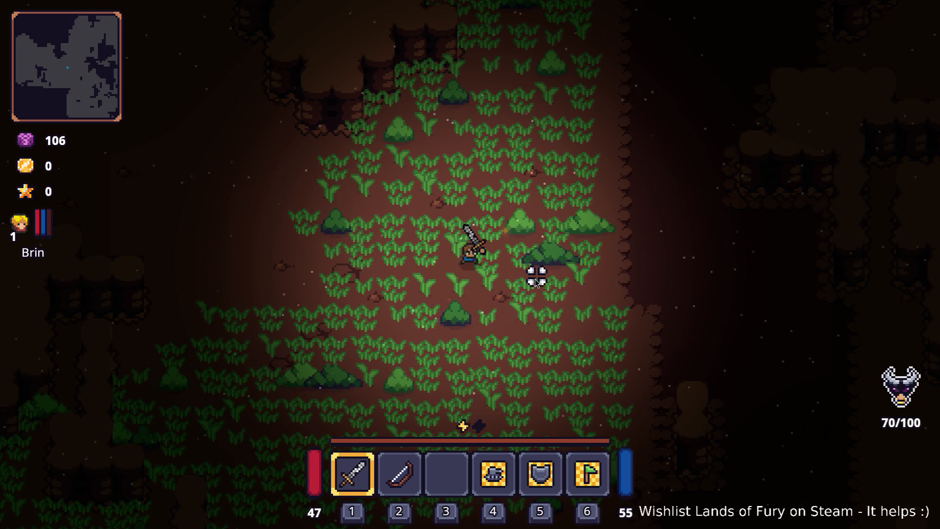
{"action": "key", "text": "alt+Tab"}
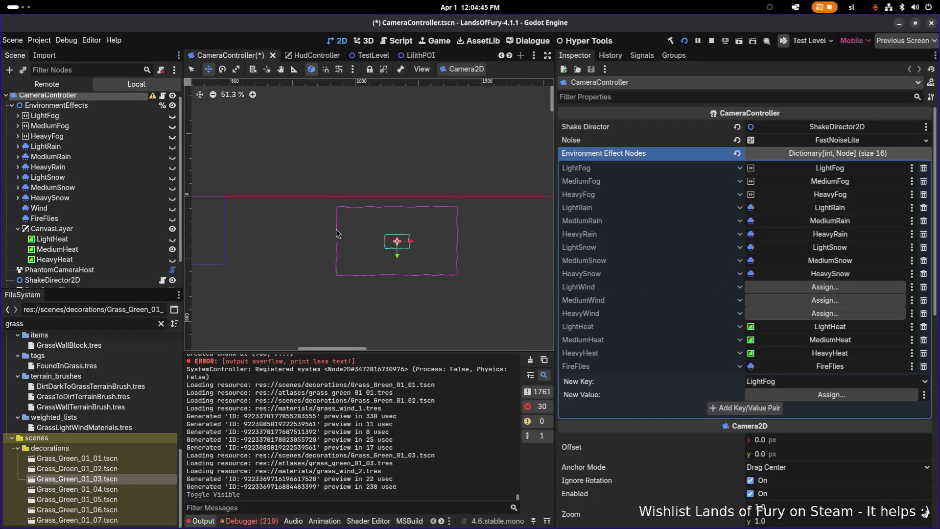
- Make HeavyHeat visible, hide MediumHeat, save CameraController.tscn and reload the played scene
{"action": "left_click", "coordinate": [140, 241]}
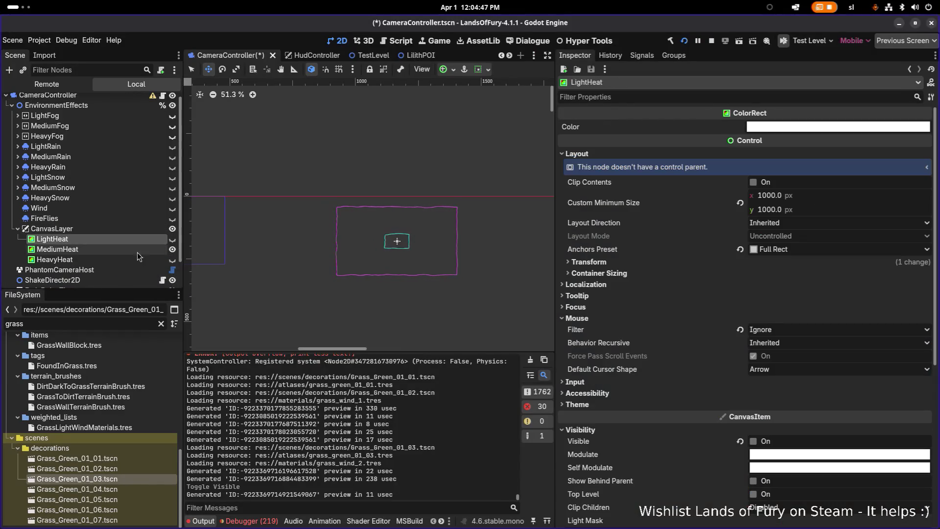
{"action": "left_click", "coordinate": [133, 260]}
{"action": "left_click", "coordinate": [173, 260]}
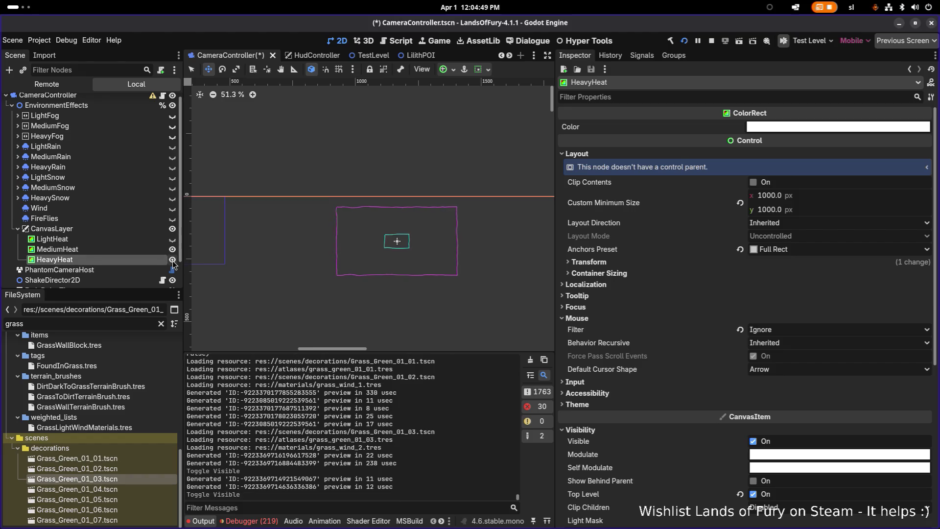
{"action": "left_click", "coordinate": [172, 250]}
{"action": "key", "text": "ctrl+s"}
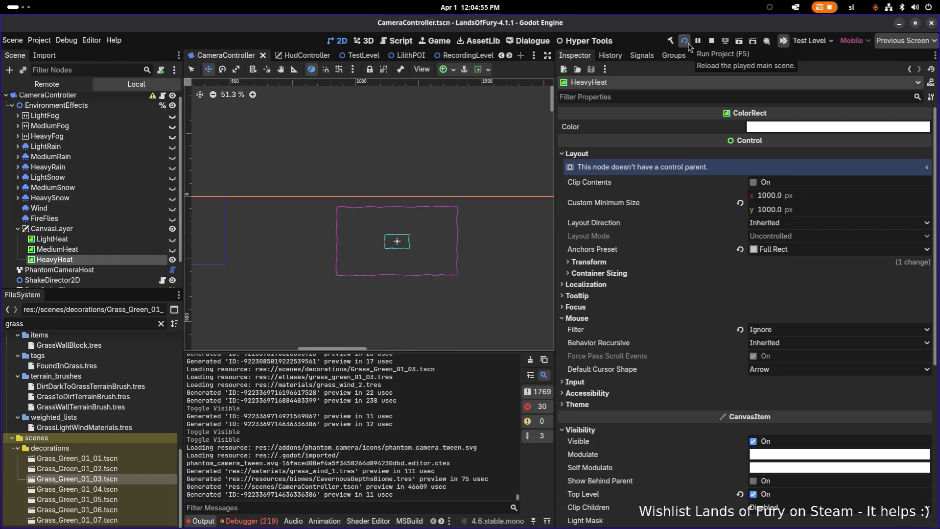
{"action": "left_click", "coordinate": [688, 44]}
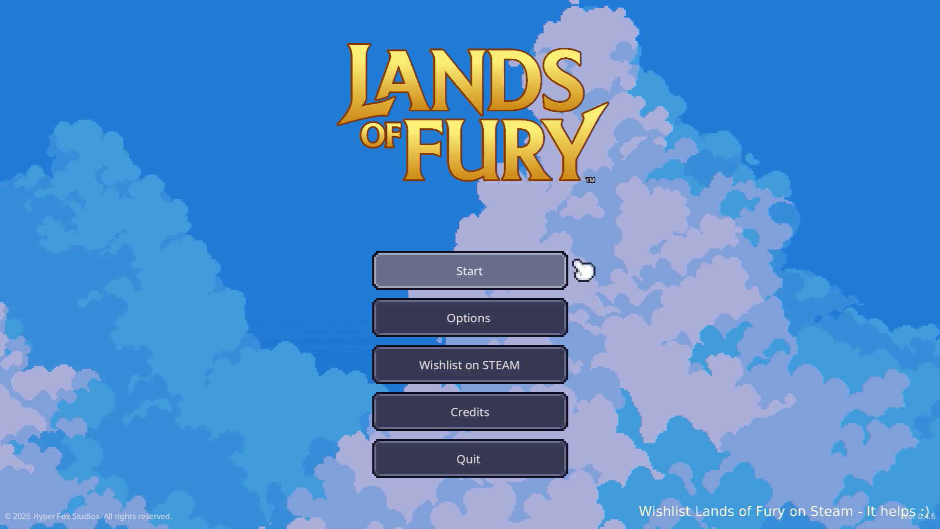
- Start the game on the first save profile, open the inventory, then switch to Visual Studio Code
{"action": "left_click", "coordinate": [560, 269]}
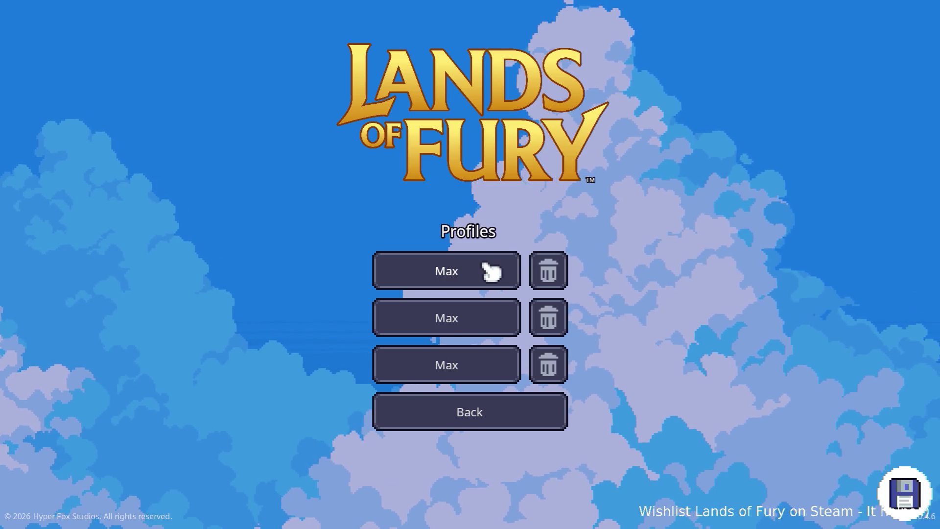
{"action": "left_click", "coordinate": [491, 271]}
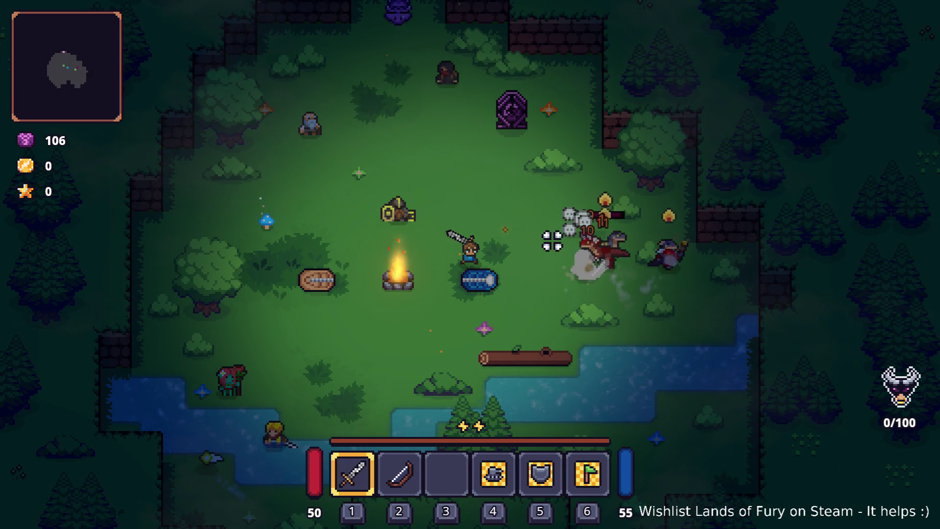
{"action": "key", "text": "Tab"}
{"action": "key", "text": "alt+Tab"}
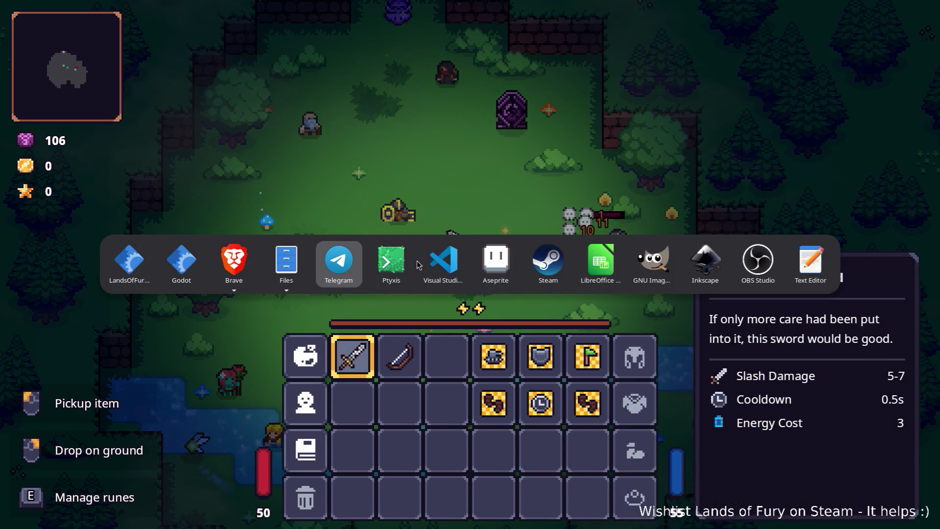
{"action": "left_click", "coordinate": [443, 262]}
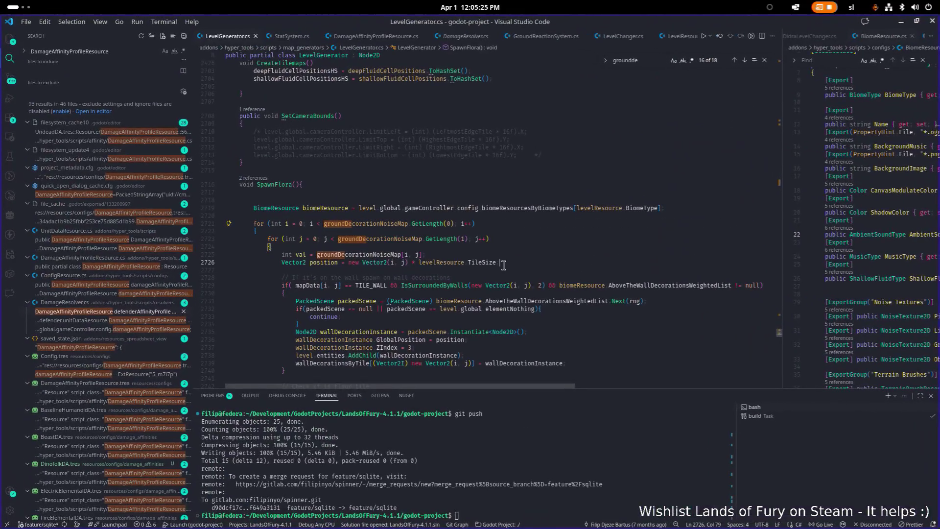
- Search the project for 'heat' and open the LightHeat = 12 match in CameraController.cs
{"action": "key", "text": "ctrl+shift+f"}
{"action": "type", "text": "heat"}
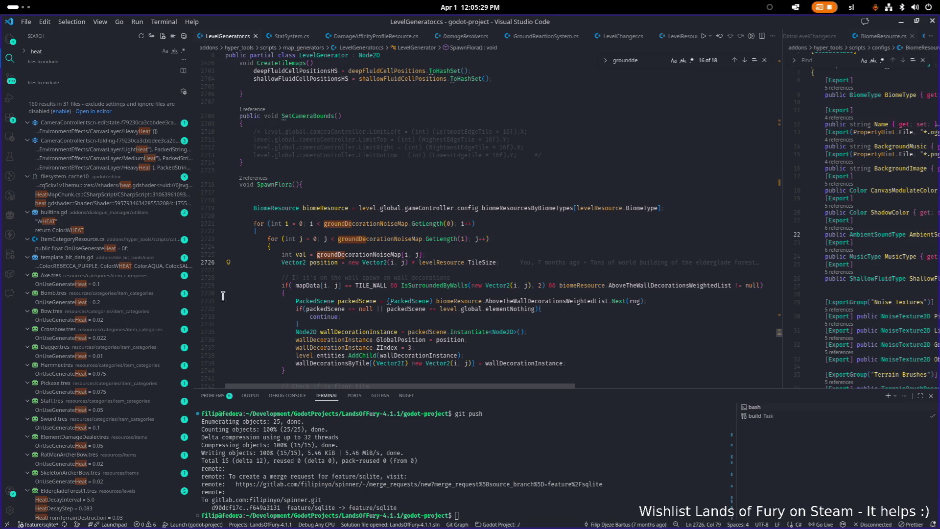
{"action": "scroll", "coordinate": [147, 284], "scroll_direction": "down", "scroll_amount": 10}
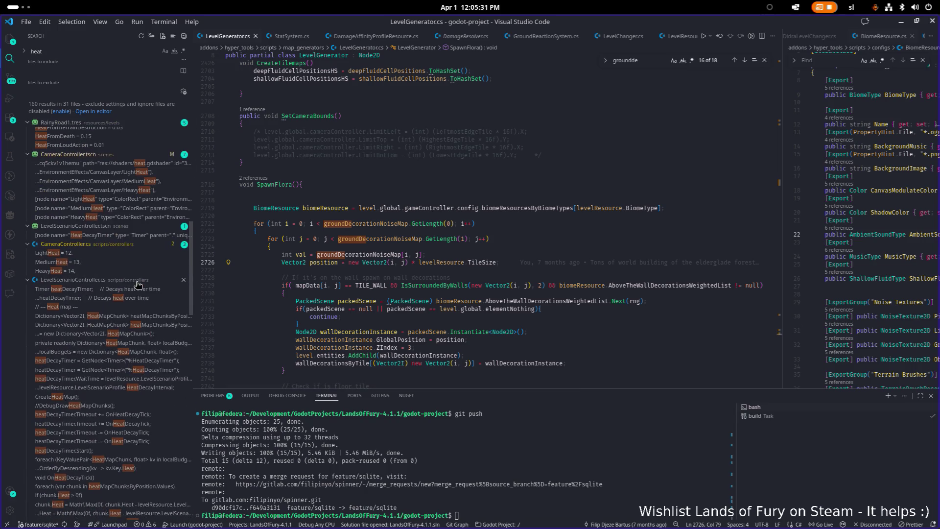
{"action": "left_click", "coordinate": [73, 254]}
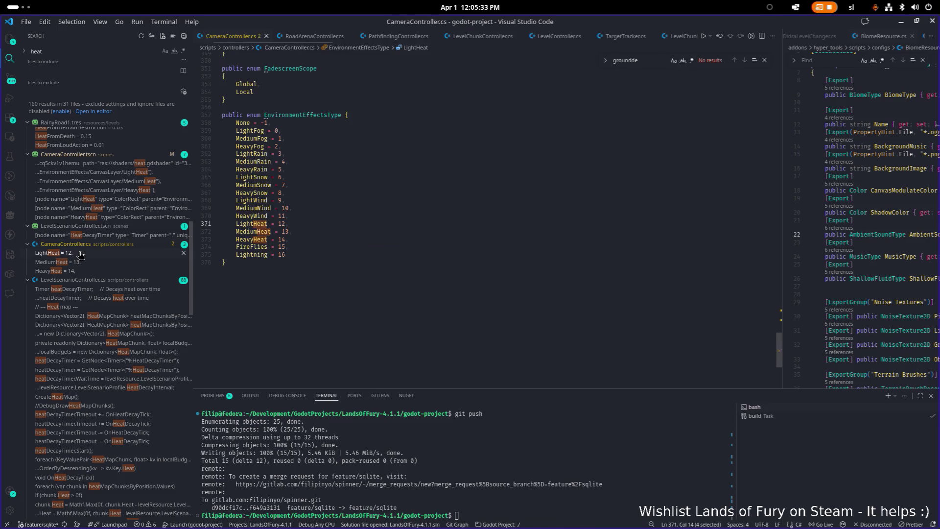
- Scroll through CameraController.cs and move between the LightHeat and MediumHeat enum entries
{"action": "scroll", "coordinate": [350, 271], "scroll_direction": "down", "scroll_amount": 1}
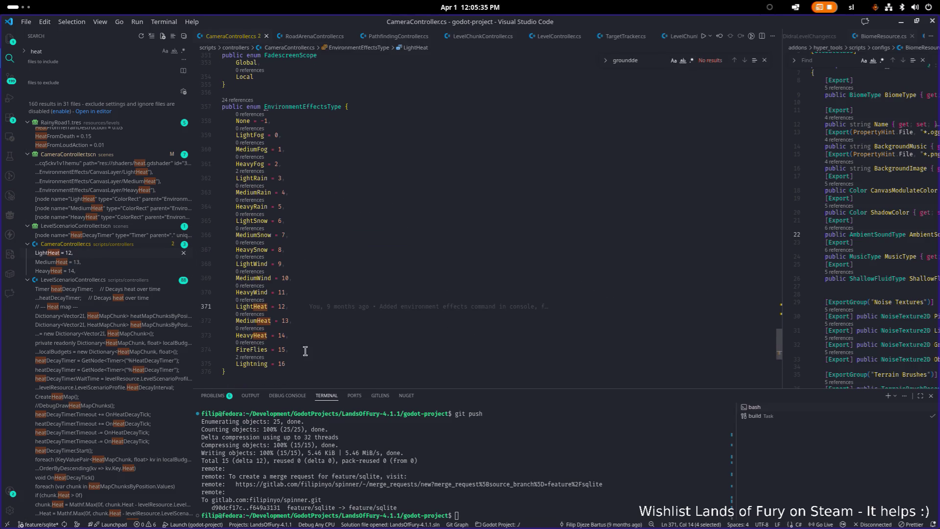
{"action": "mouse_move", "coordinate": [379, 308]}
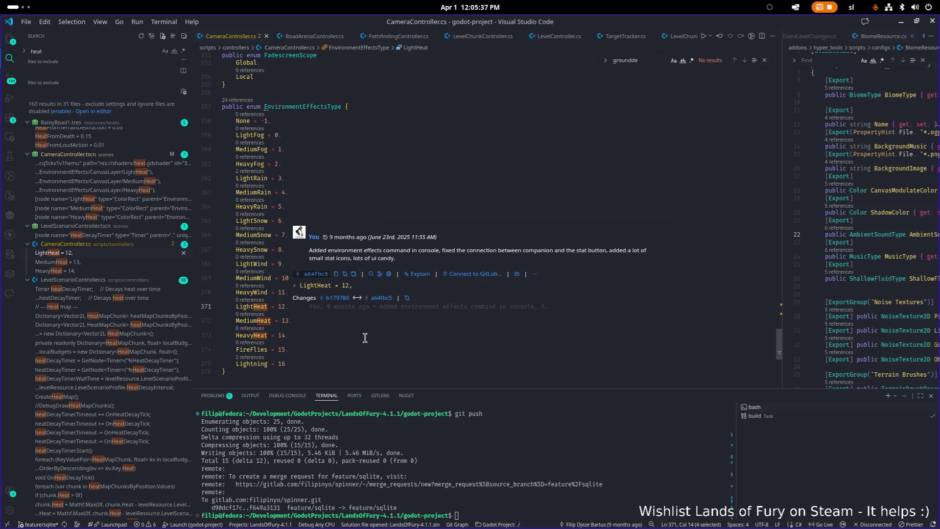
{"action": "scroll", "coordinate": [161, 328], "scroll_direction": "down", "scroll_amount": 15}
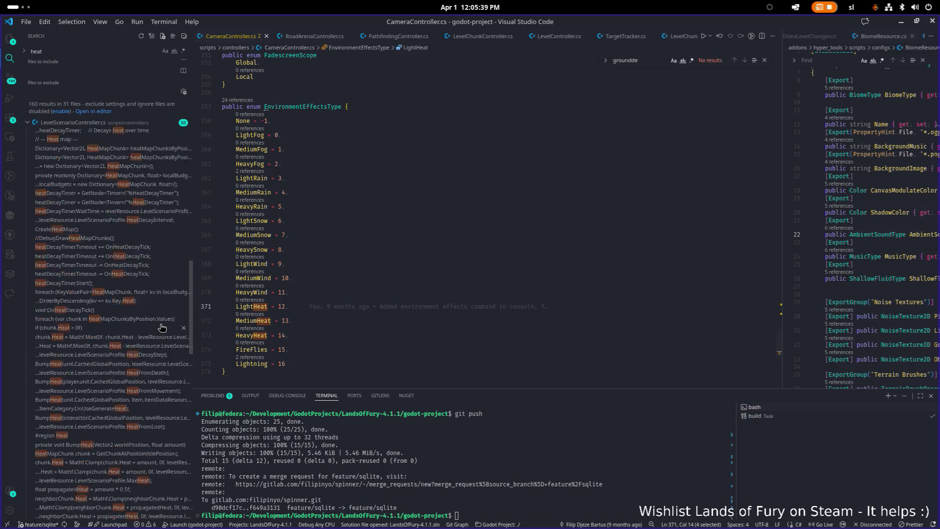
{"action": "scroll", "coordinate": [161, 327], "scroll_direction": "down", "scroll_amount": 5}
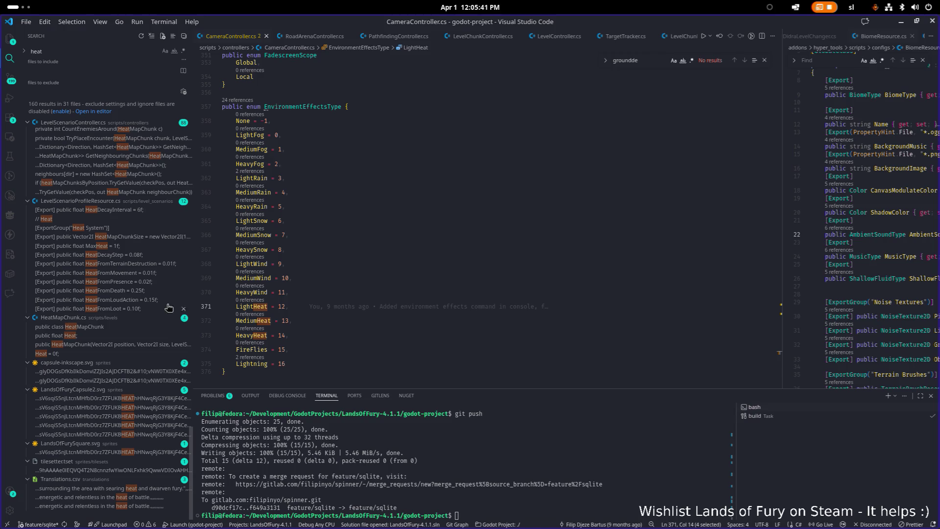
{"action": "scroll", "coordinate": [169, 259], "scroll_direction": "down", "scroll_amount": 3}
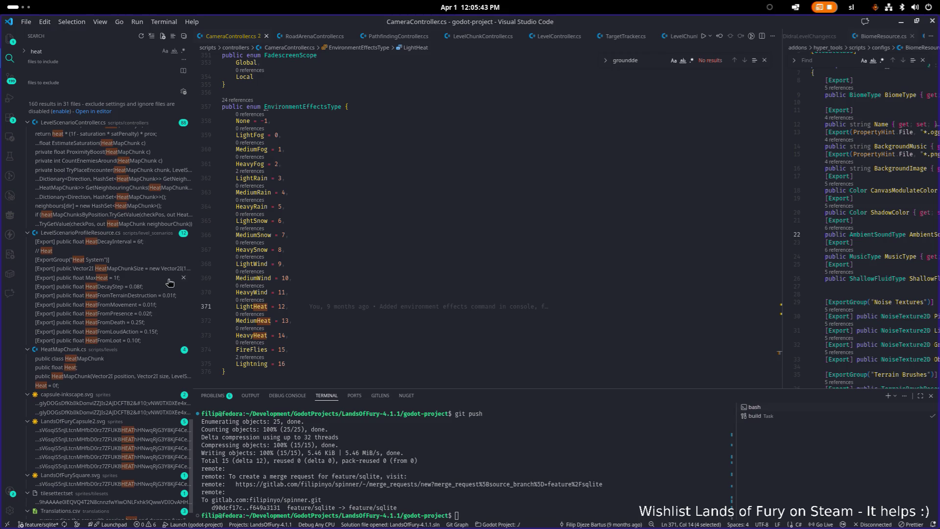
{"action": "scroll", "coordinate": [126, 313], "scroll_direction": "up", "scroll_amount": 3}
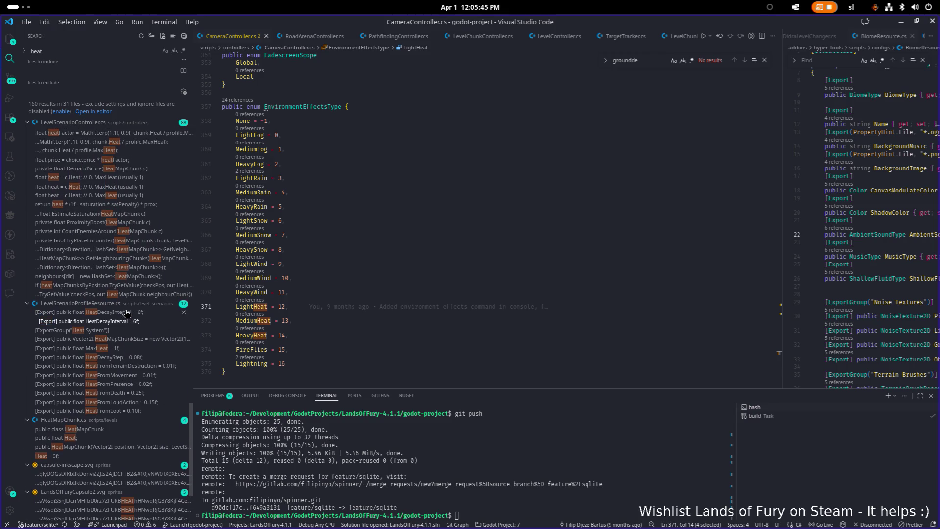
{"action": "scroll", "coordinate": [126, 313], "scroll_direction": "up", "scroll_amount": 6}
{"action": "scroll", "coordinate": [126, 313], "scroll_direction": "up", "scroll_amount": 7}
{"action": "scroll", "coordinate": [127, 314], "scroll_direction": "up", "scroll_amount": 15}
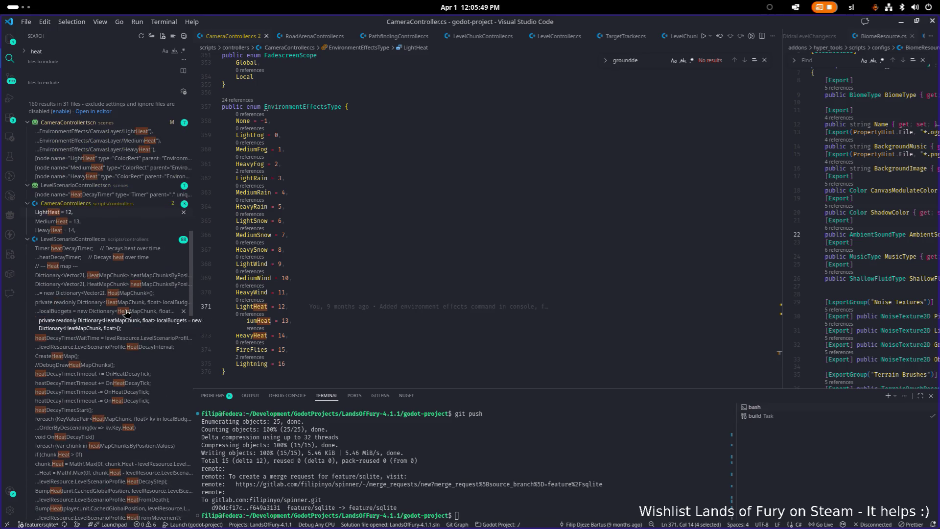
{"action": "left_click", "coordinate": [120, 215]}
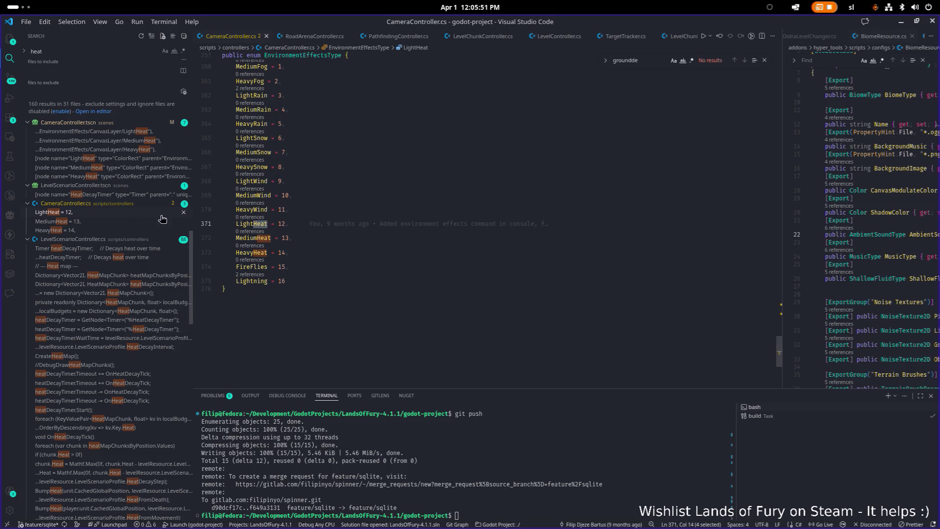
{"action": "left_click", "coordinate": [279, 238]}
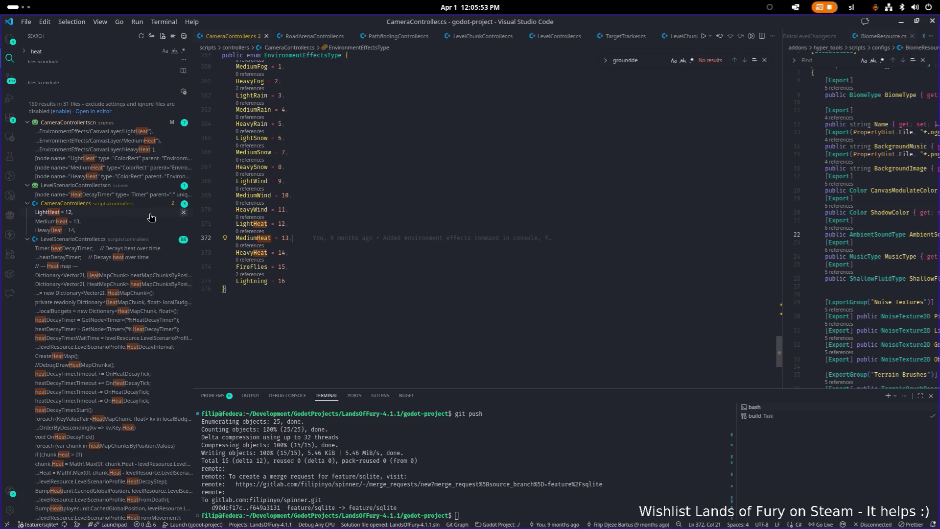
{"action": "scroll", "coordinate": [128, 227], "scroll_direction": "down", "scroll_amount": 20}
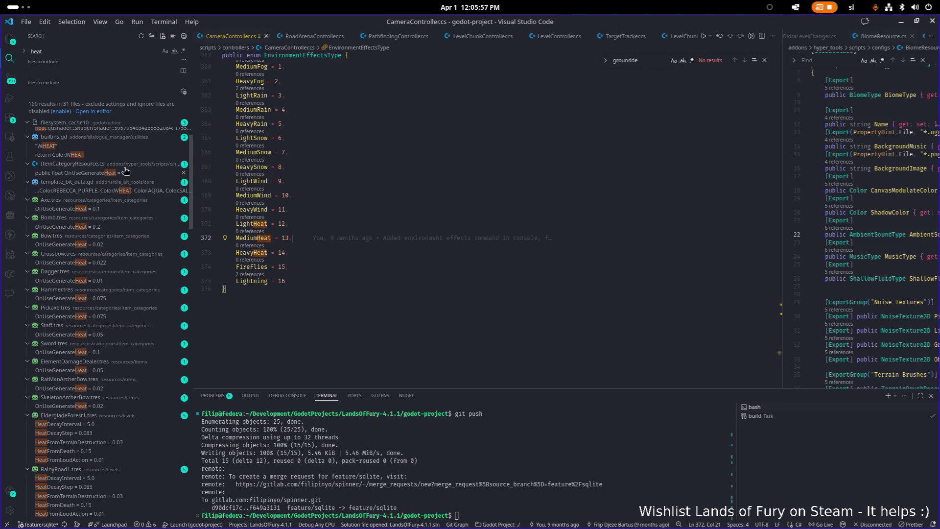
{"action": "scroll", "coordinate": [123, 169], "scroll_direction": "up", "scroll_amount": 5}
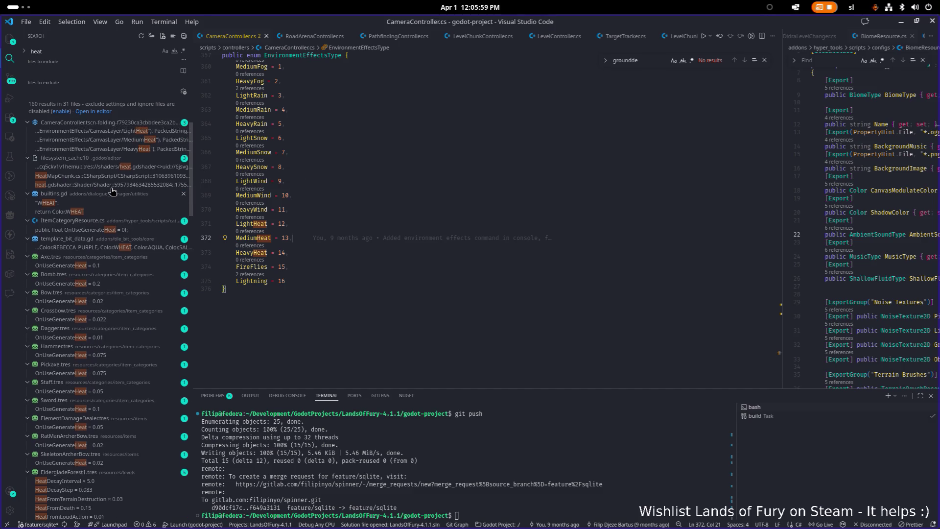
{"action": "left_click", "coordinate": [515, 227]}
- Find EnvironmentEffectsType in CameraController.cs and step to its use in SetEnvironmentEffect
{"action": "key", "text": "ctrl+p"}
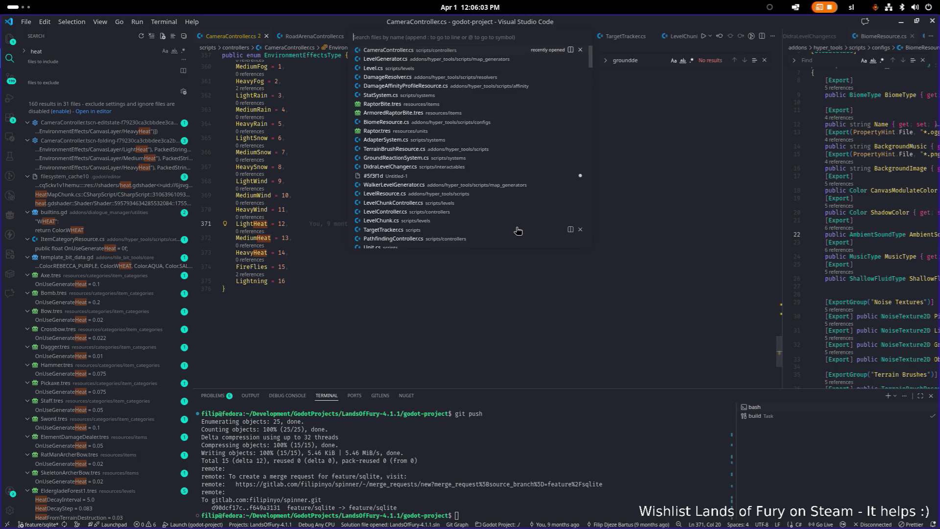
{"action": "type", "text": "camera"}
{"action": "key", "text": "Escape"}
{"action": "key", "text": "ctrl+f"}
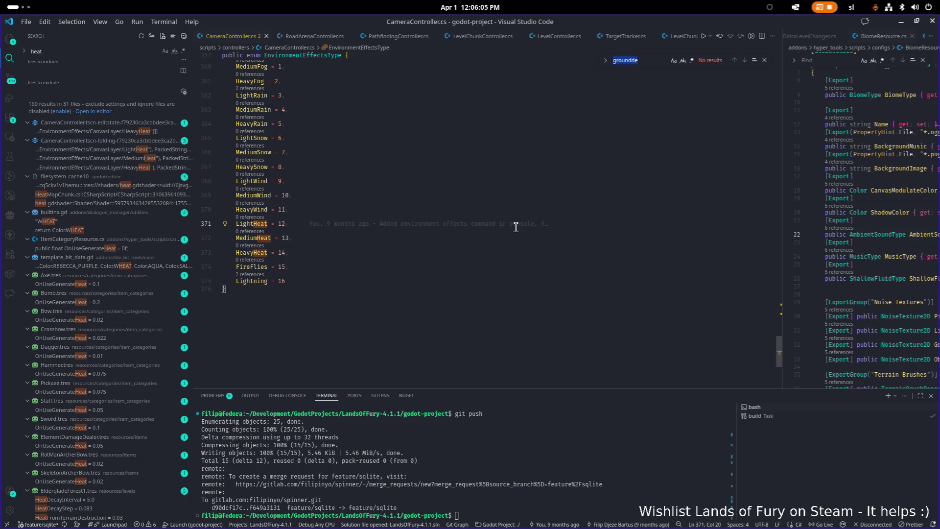
{"action": "scroll", "coordinate": [509, 228], "scroll_direction": "up", "scroll_amount": 5}
{"action": "double_click", "coordinate": [340, 273]}
{"action": "key", "text": "ctrl+f"}
{"action": "key", "text": "Return"}
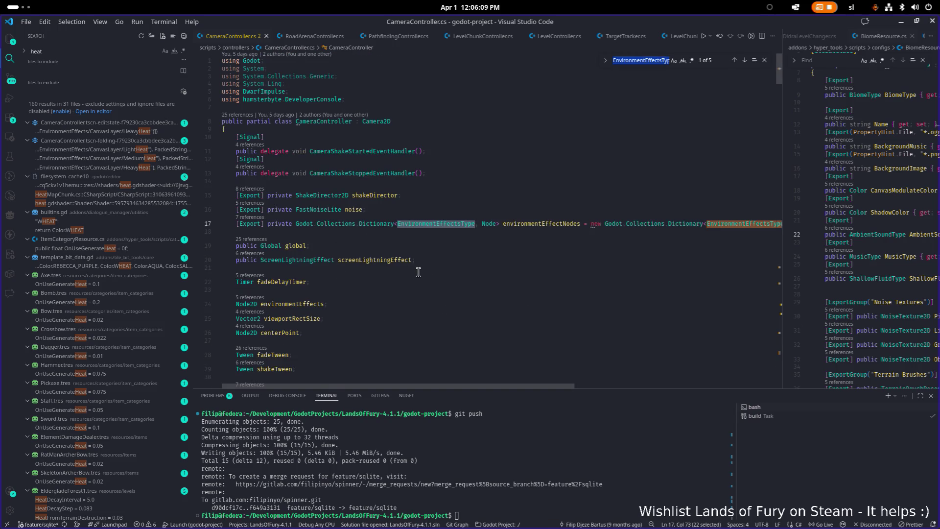
{"action": "key", "text": "Return"}
{"action": "key", "text": "Return"}
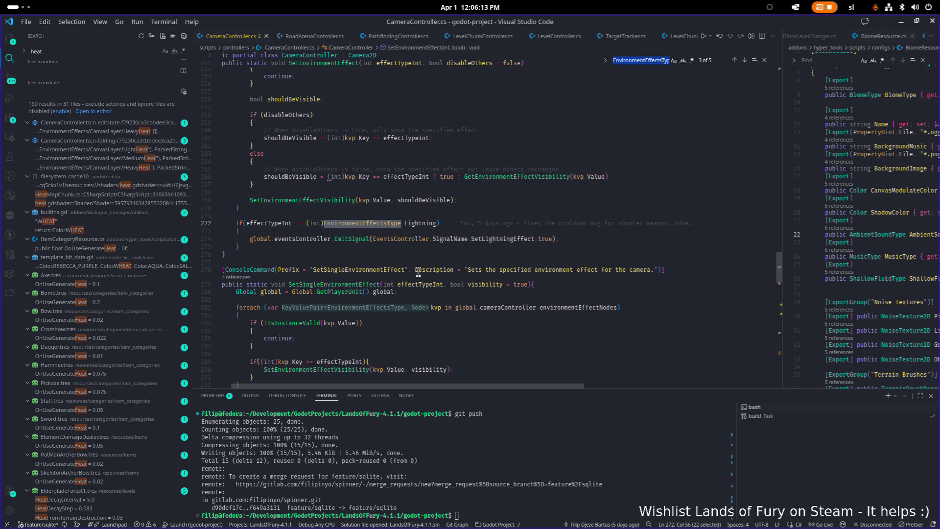
{"action": "scroll", "coordinate": [416, 271], "scroll_direction": "up", "scroll_amount": 3}
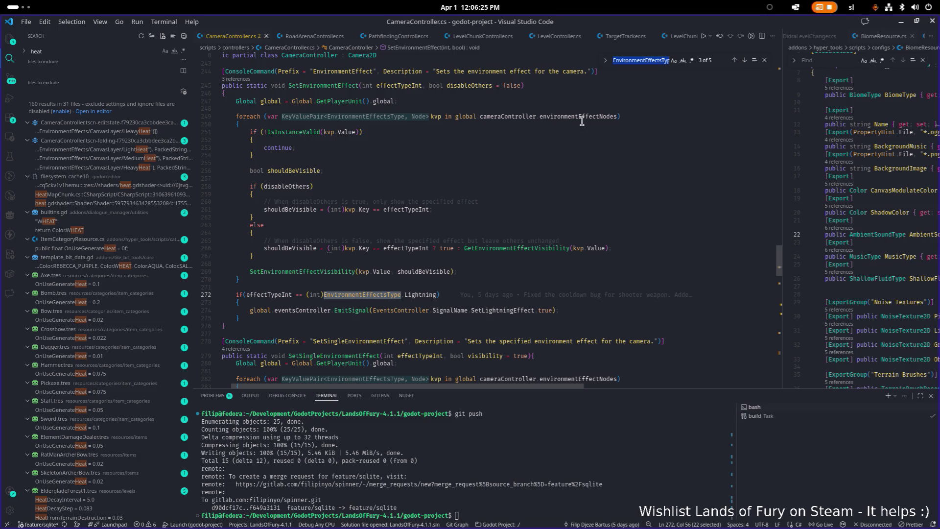
- Search for environmentEffectNodes and return to its dictionary declaration at line 17
{"action": "left_click", "coordinate": [618, 117]}
{"action": "key", "text": "alt+Tab"}
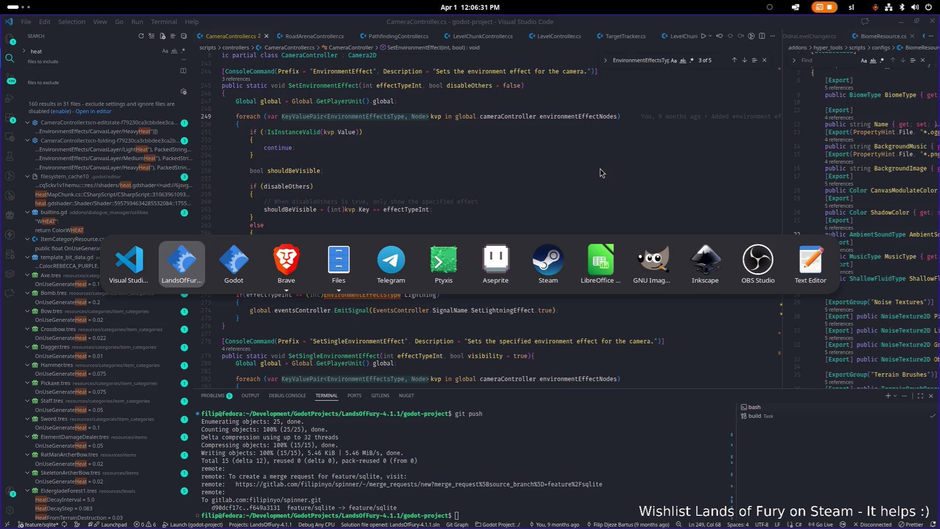
{"action": "key", "text": "Escape"}
{"action": "mouse_move", "coordinate": [617, 119]}
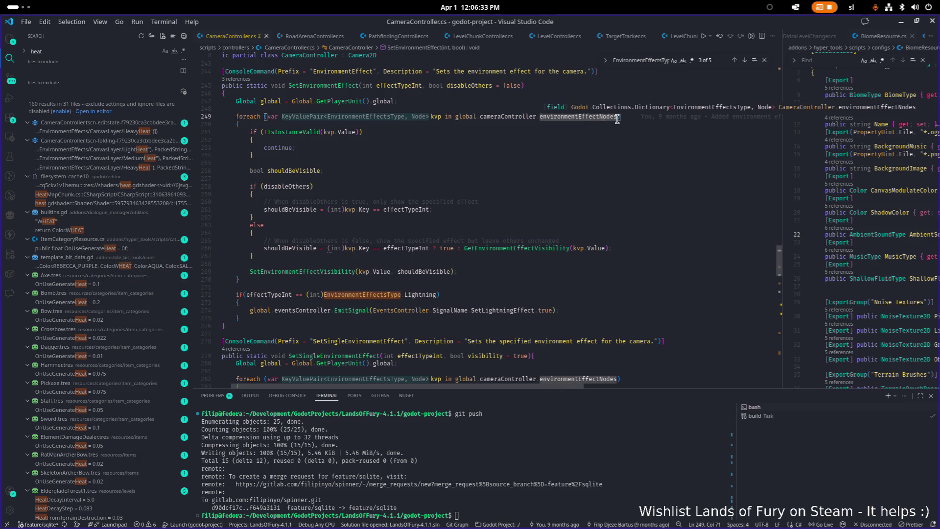
{"action": "left_click", "coordinate": [617, 119], "text": "ctrl"}
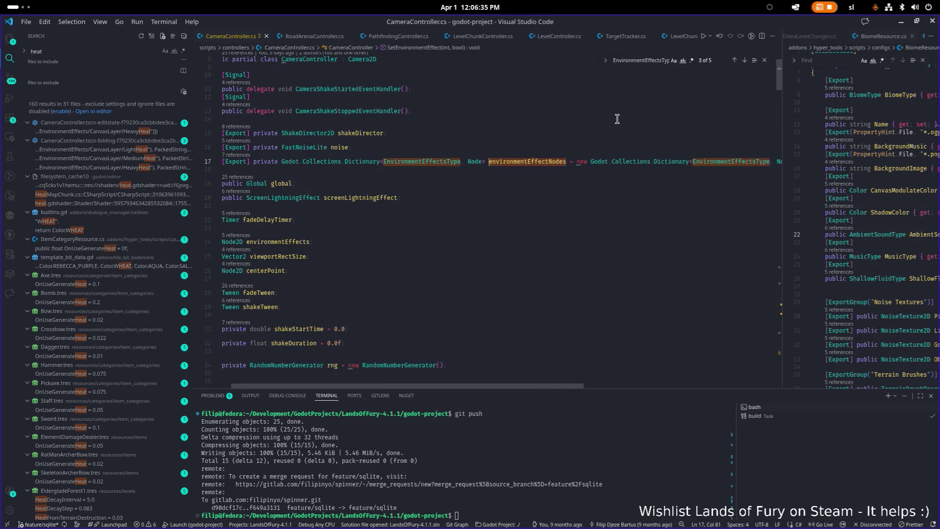
{"action": "double_click", "coordinate": [552, 163]}
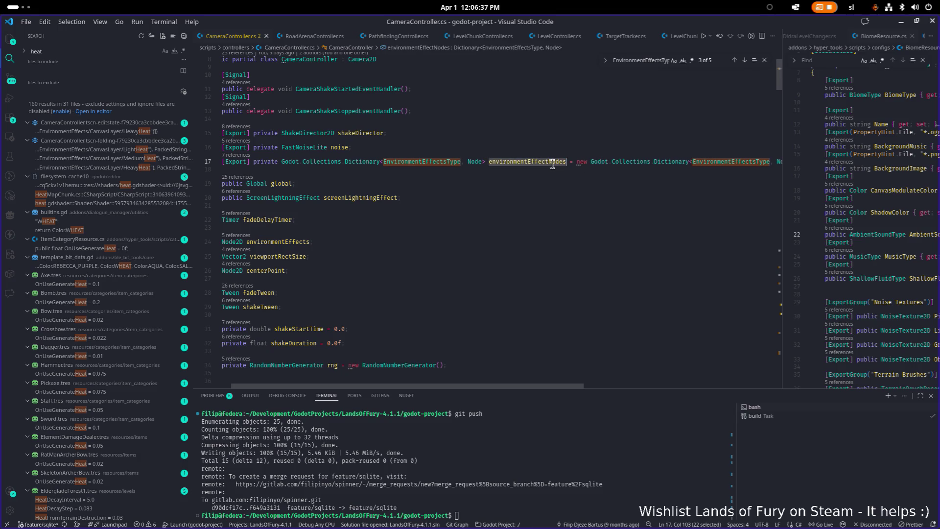
{"action": "key", "text": "ctrl+f"}
{"action": "key", "text": "Return"}
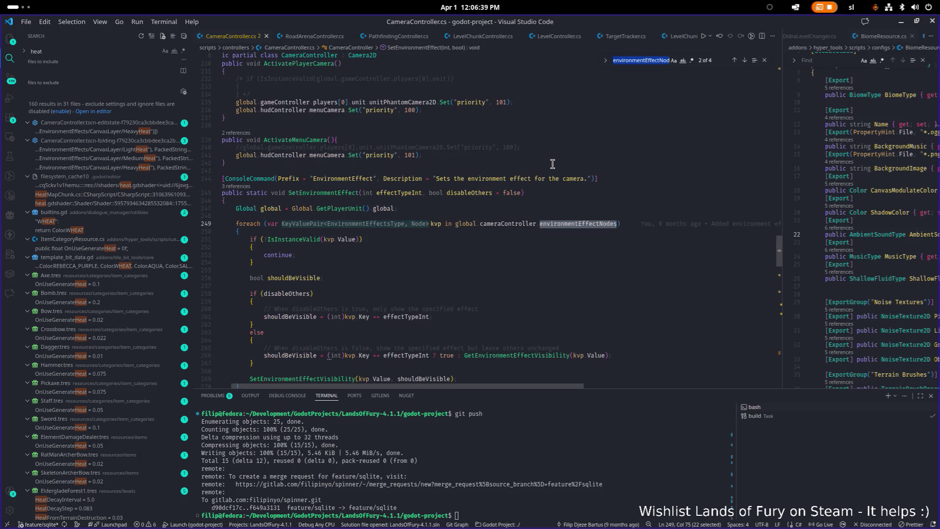
{"action": "key", "text": "shift+Return"}
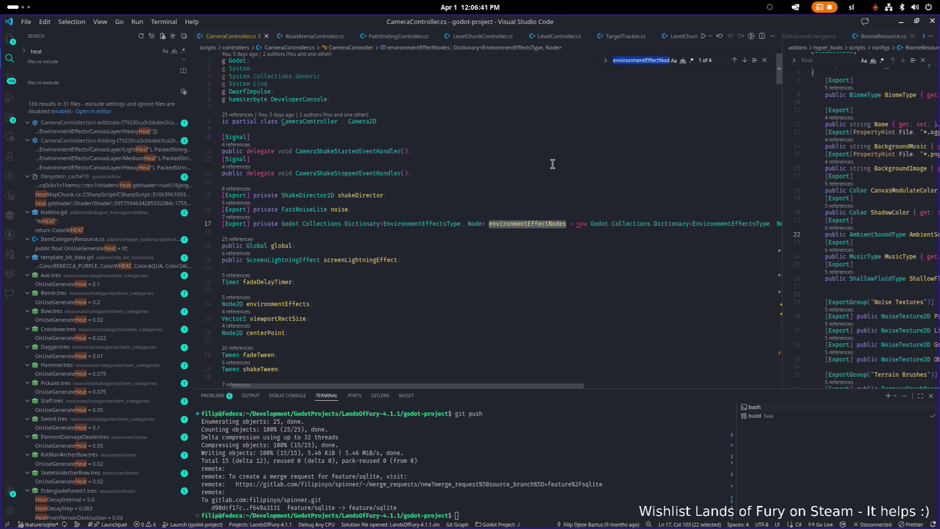
{"action": "key", "text": "alt+Tab"}
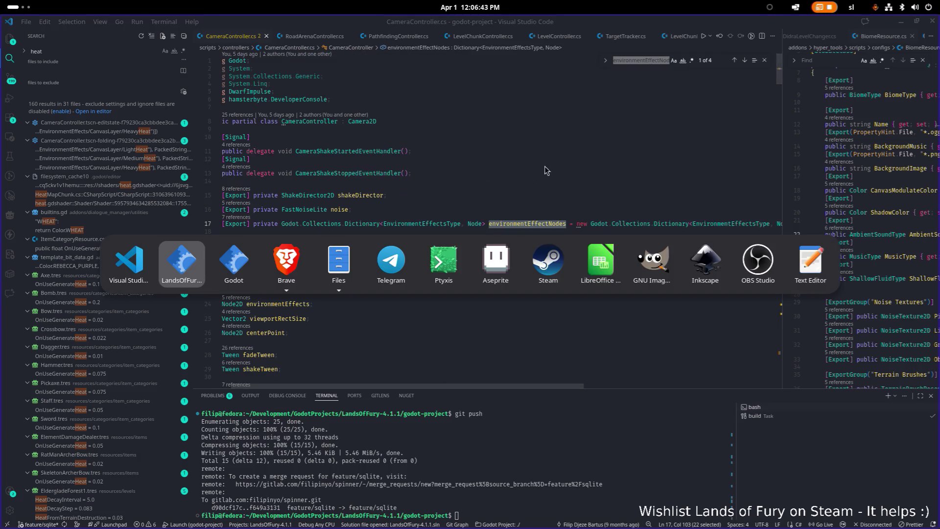
- Check CameraController's Environment Effect Nodes in Godot, then jump to the EnvironmentEffectsType enum in VS Code
{"action": "left_click", "coordinate": [234, 264]}
{"action": "left_click", "coordinate": [101, 98]}
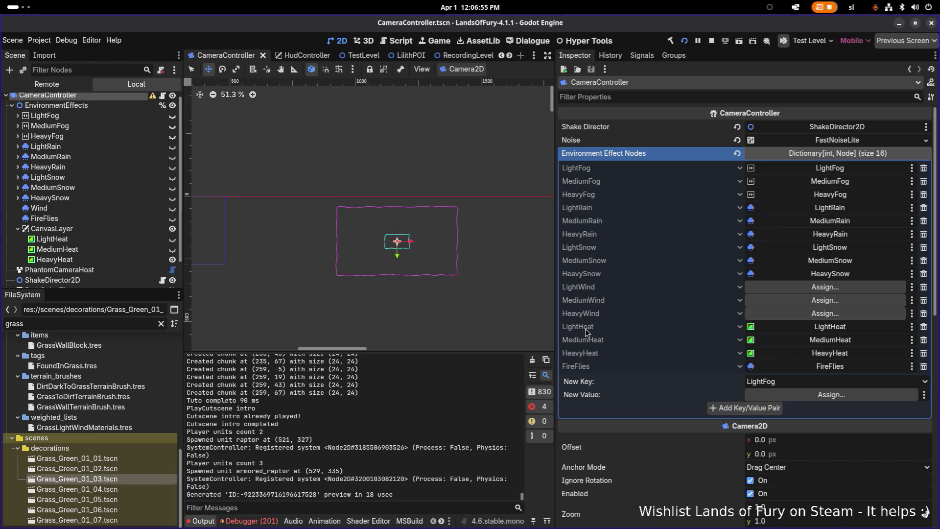
{"action": "key", "text": "alt+Tab"}
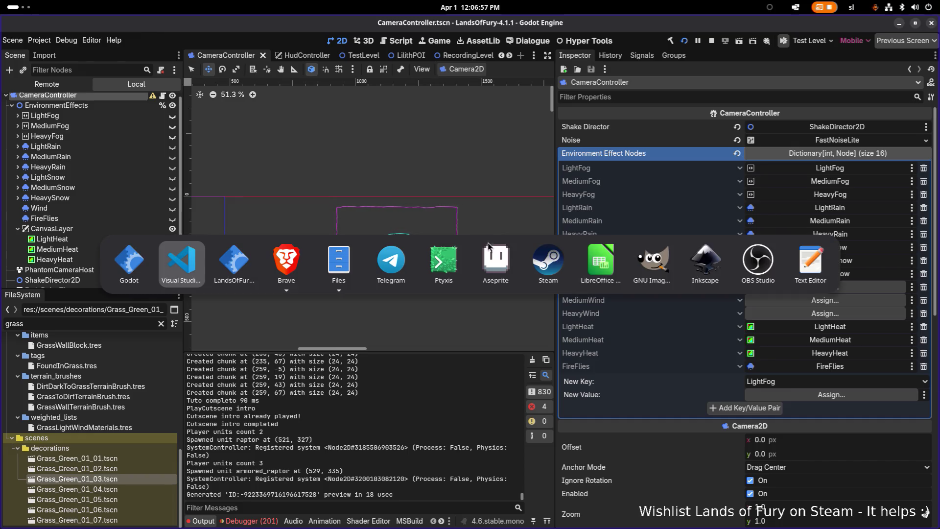
{"action": "left_click", "coordinate": [236, 267]}
{"action": "key", "text": "alt+Tab"}
{"action": "key", "text": "alt+Tab"}
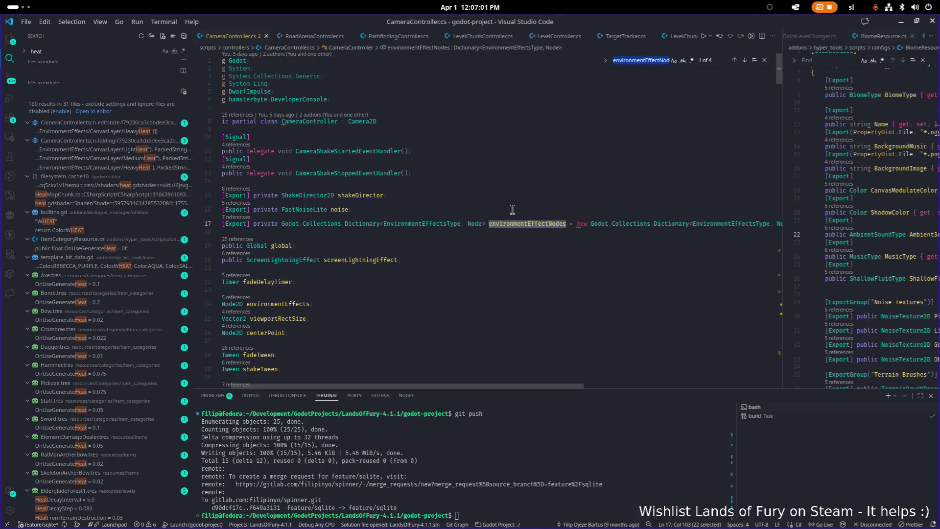
{"action": "left_click", "coordinate": [439, 225], "text": "ctrl"}
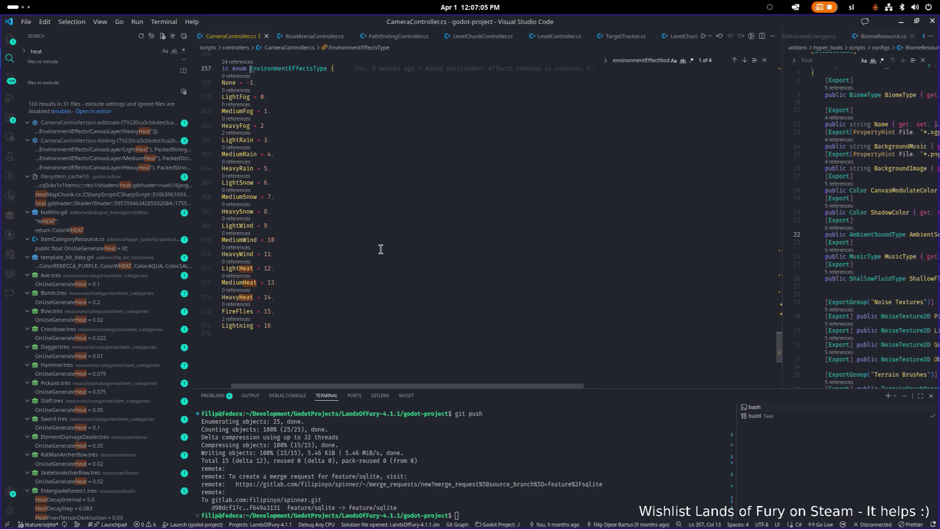
{"action": "scroll", "coordinate": [380, 249], "scroll_direction": "up", "scroll_amount": 1}
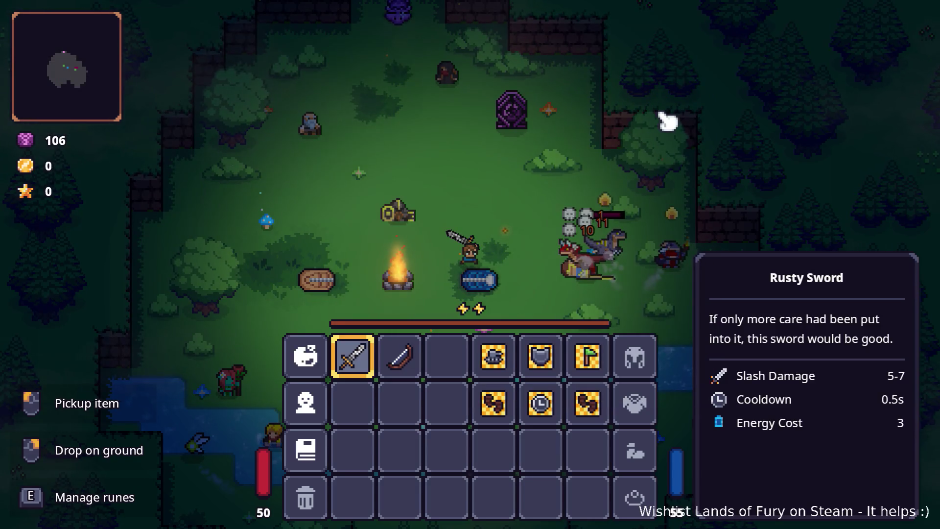
- Close the inventory, walk the hero to the purple portal and enter it
{"action": "key", "text": "Tab"}
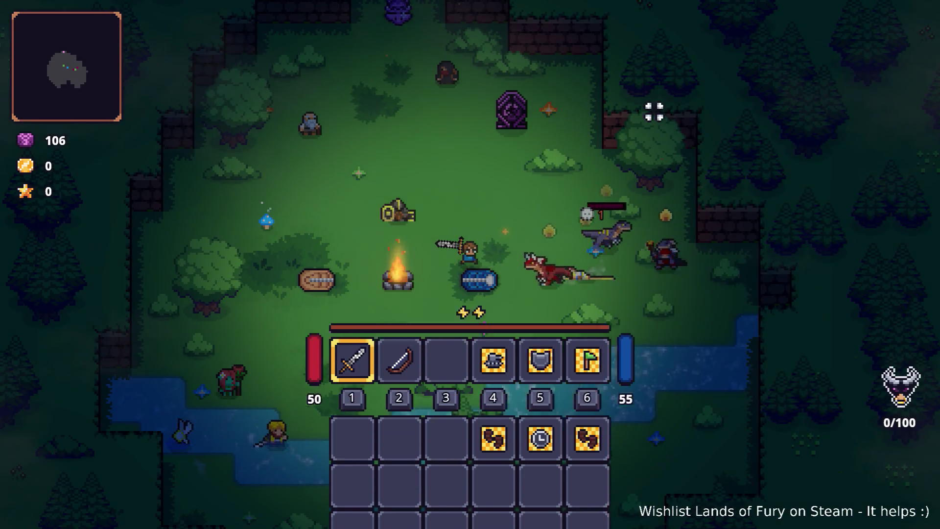
{"action": "key", "text": "a"}
{"action": "key", "text": "w"}
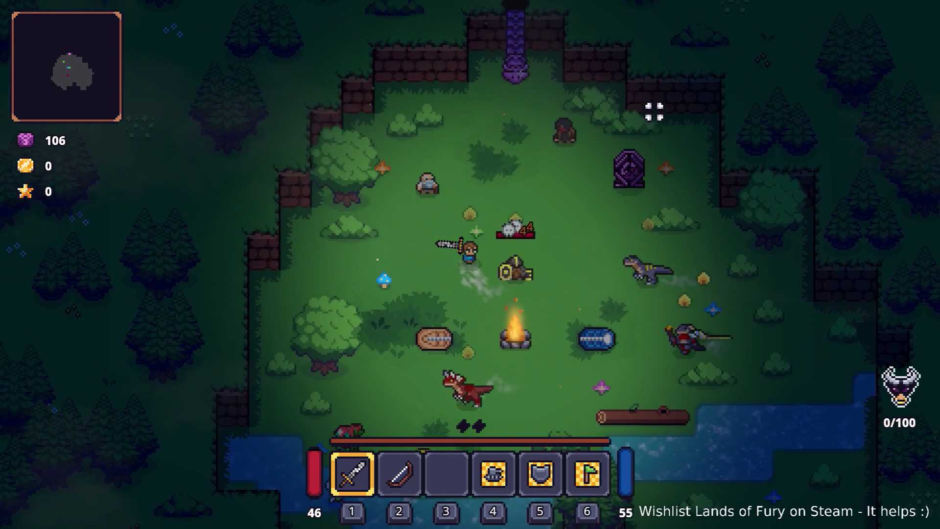
{"action": "key", "text": "w"}
{"action": "key", "text": "e"}
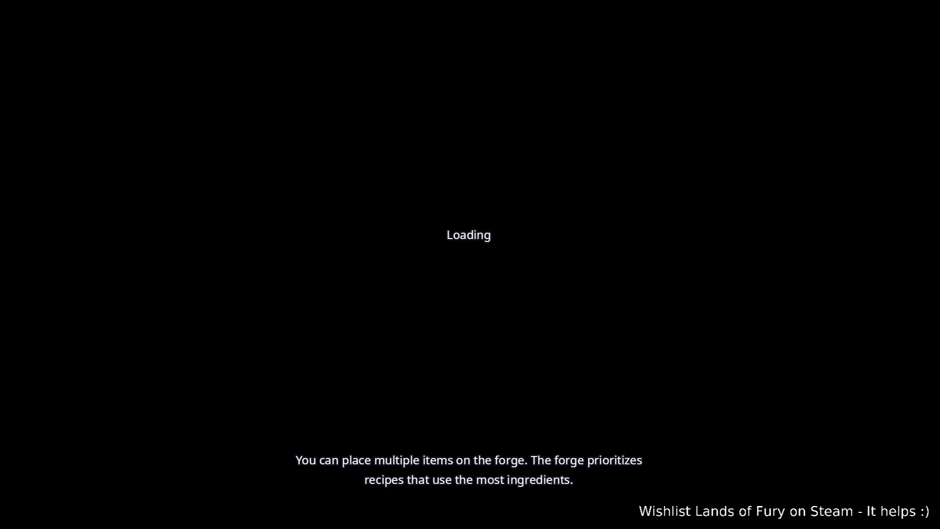
- Run EnvironmentEffect.SetEnvironmentEffect(14) from the developer console
{"action": "key", "text": "grave"}
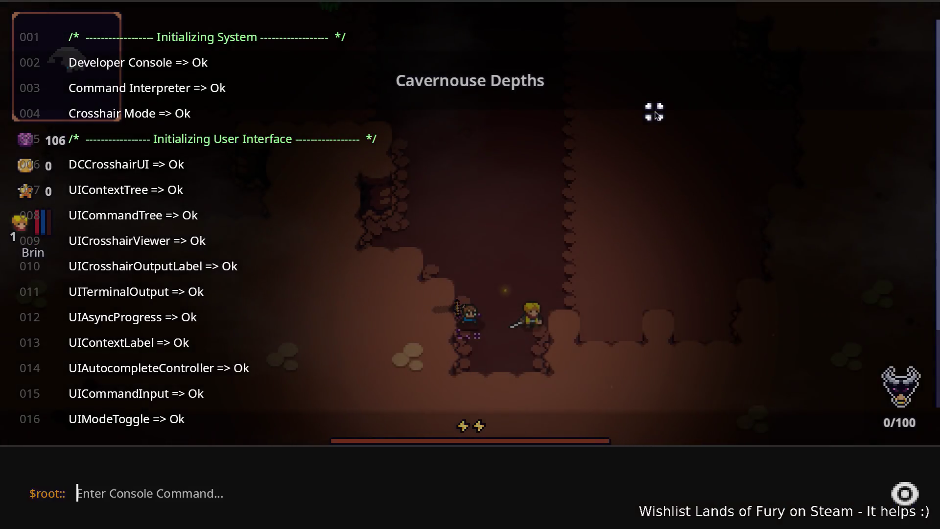
{"action": "type", "text": "Env"}
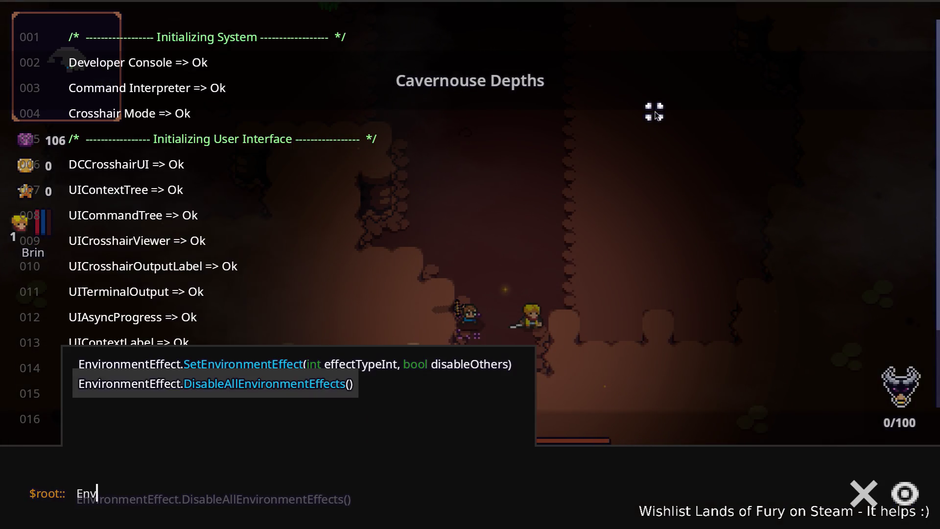
{"action": "key", "text": "Up"}
{"action": "key", "text": "Tab"}
{"action": "type", "text": "14)"}
{"action": "key", "text": "Return"}
- Rerun it as SetEnvironmentEffect(14, true), close the console and quit the game with F8
{"action": "key", "text": "Up"}
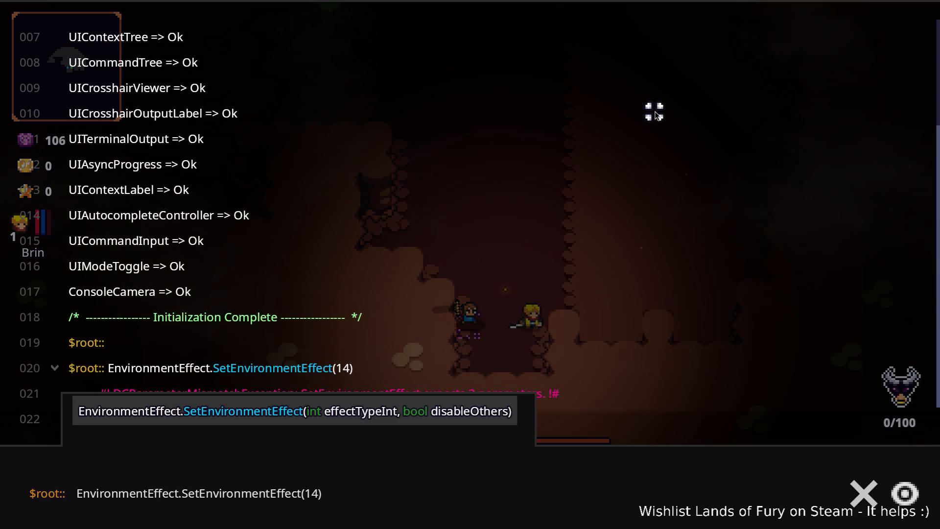
{"action": "left_click", "coordinate": [319, 489]}
{"action": "type", "text": ", tru"}
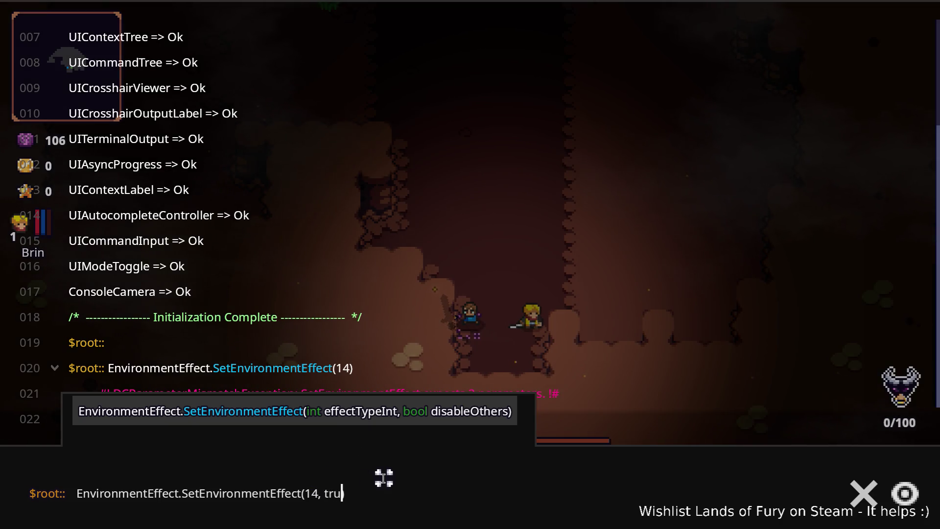
{"action": "type", "text": "e"}
{"action": "key", "text": "Return"}
{"action": "key", "text": "grave"}
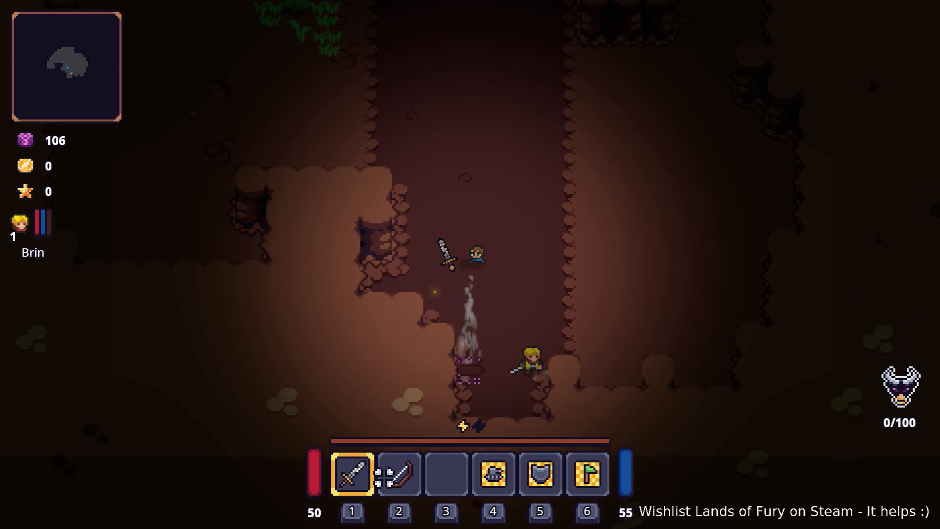
{"action": "key", "text": "F8"}
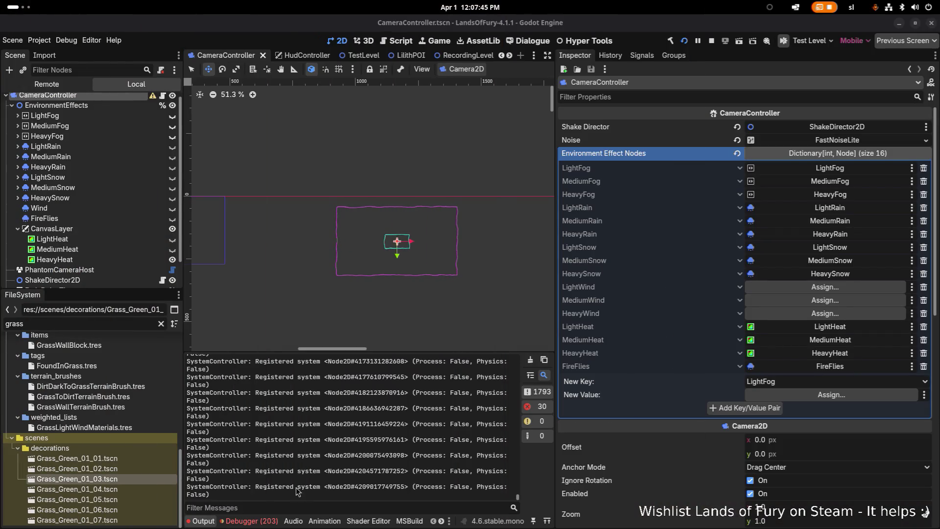
- Scroll through the ObjectDisposedException entries in the Debugger's Errors list, then switch back to Visual Studio Code
{"action": "left_click", "coordinate": [250, 520]}
{"action": "scroll", "coordinate": [299, 470], "scroll_direction": "down", "scroll_amount": 5}
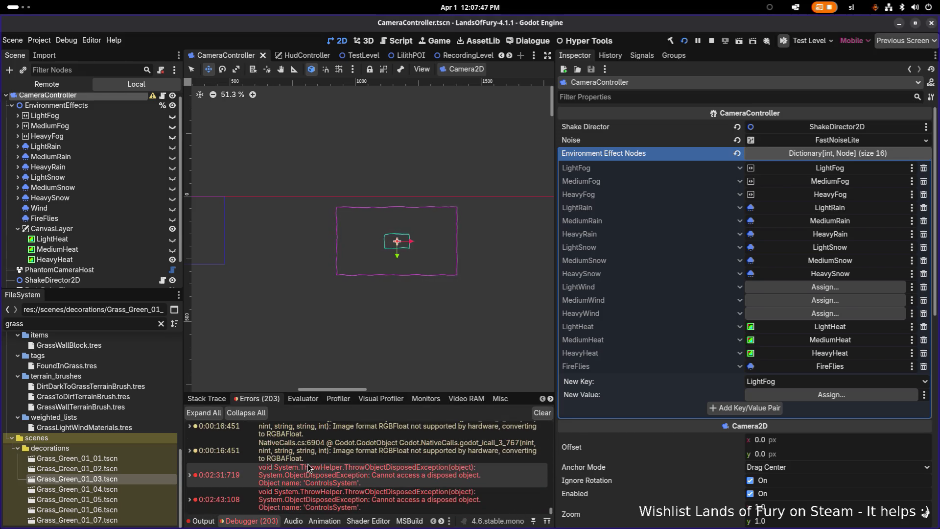
{"action": "scroll", "coordinate": [309, 468], "scroll_direction": "up", "scroll_amount": 3}
{"action": "scroll", "coordinate": [339, 464], "scroll_direction": "down", "scroll_amount": 4}
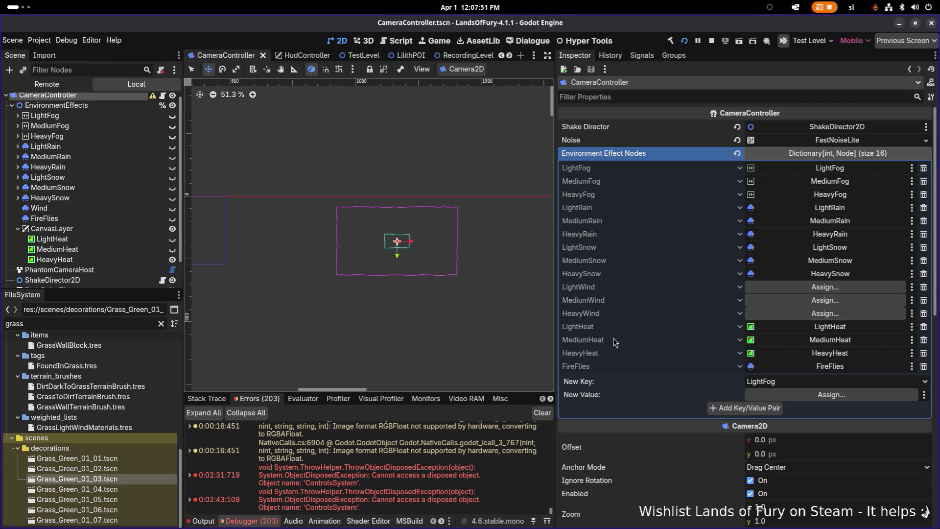
{"action": "key", "text": "alt+Tab"}
{"action": "key", "text": "Tab"}
{"action": "key", "text": "Tab"}
{"action": "key", "text": "Tab"}
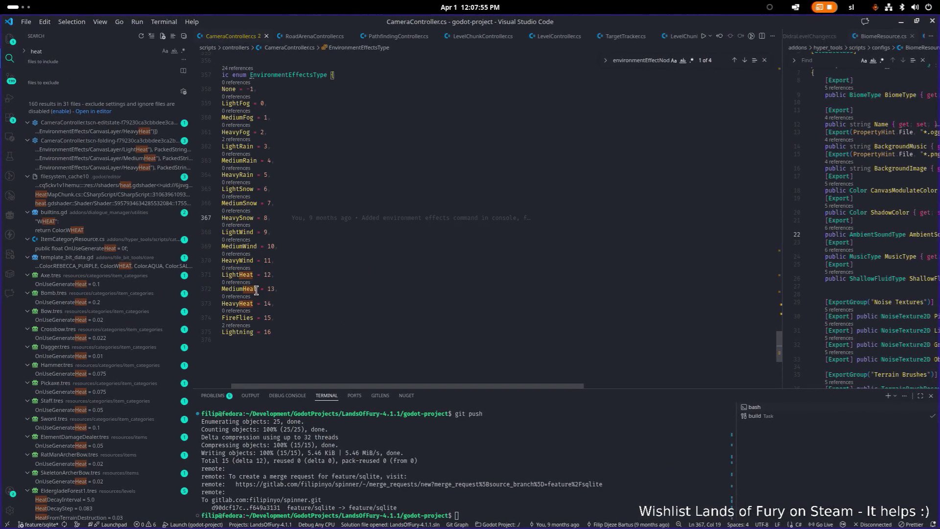
- Jump to the environmentEffectNodes declaration and step to its next usage in SetEnvironmentEffect
{"action": "scroll", "coordinate": [297, 258], "scroll_direction": "up", "scroll_amount": 5}
{"action": "scroll", "coordinate": [297, 258], "scroll_direction": "down", "scroll_amount": 3}
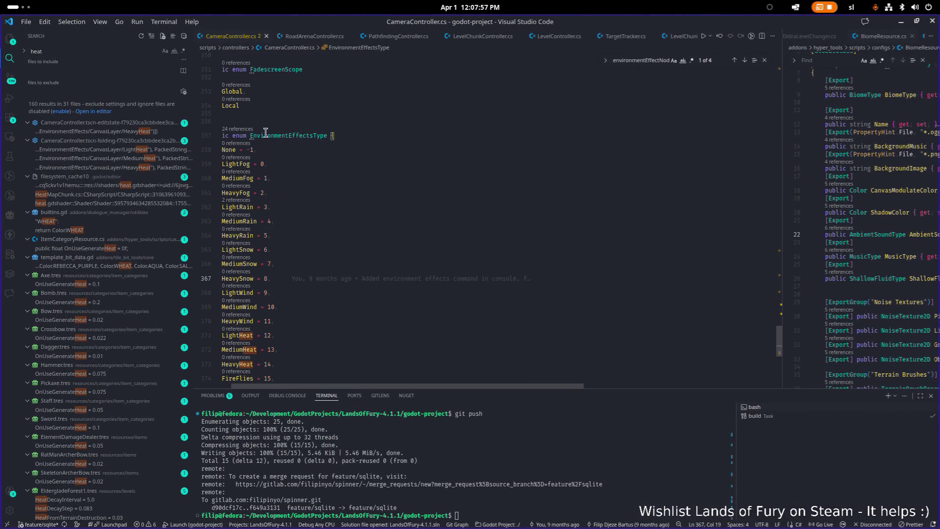
{"action": "scroll", "coordinate": [271, 134], "scroll_direction": "up", "scroll_amount": 10}
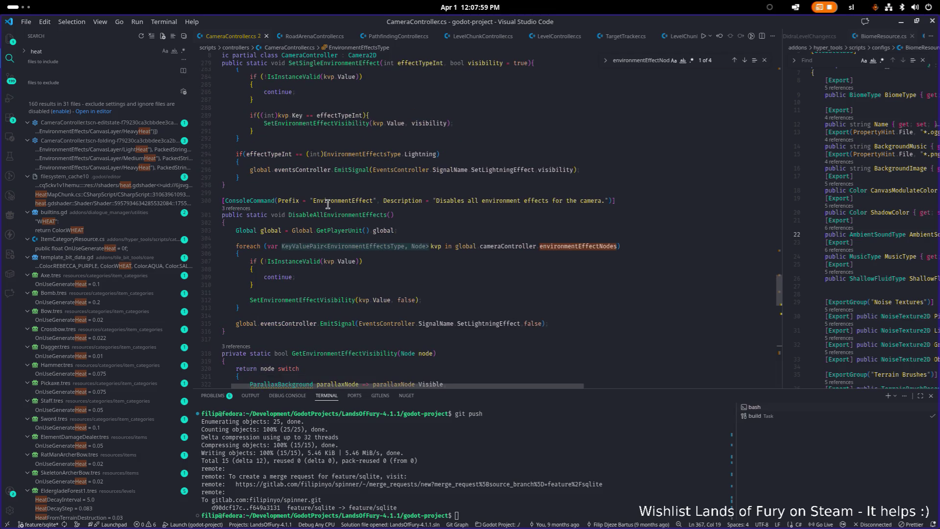
{"action": "left_click", "coordinate": [583, 246], "text": "ctrl"}
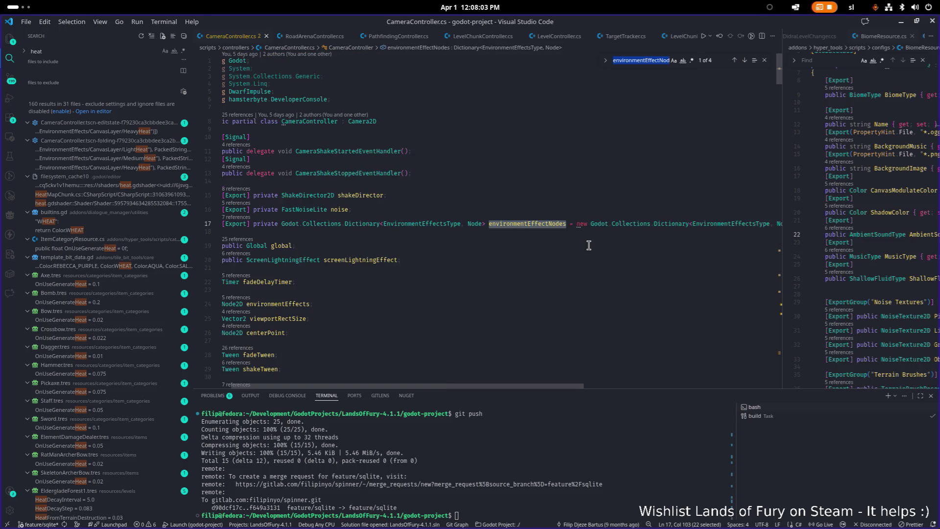
{"action": "key", "text": "Return"}
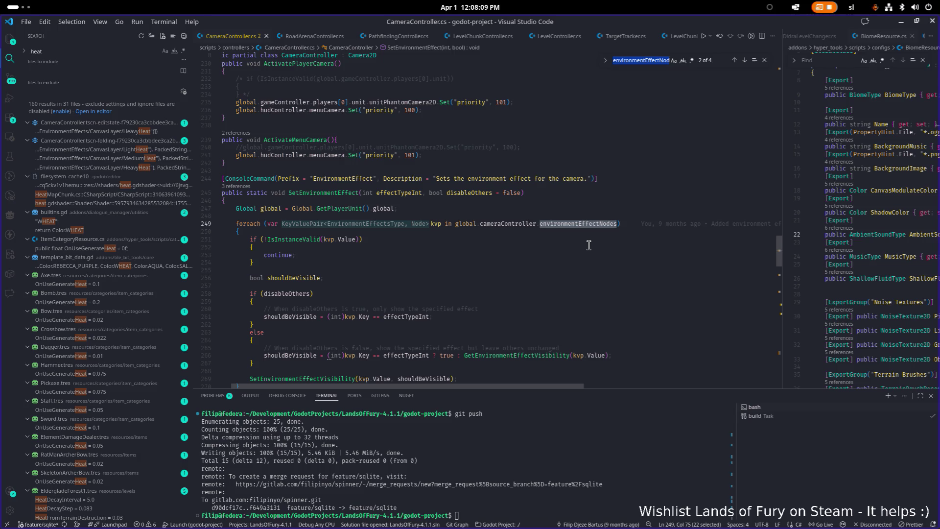
{"action": "scroll", "coordinate": [585, 245], "scroll_direction": "down", "scroll_amount": 3}
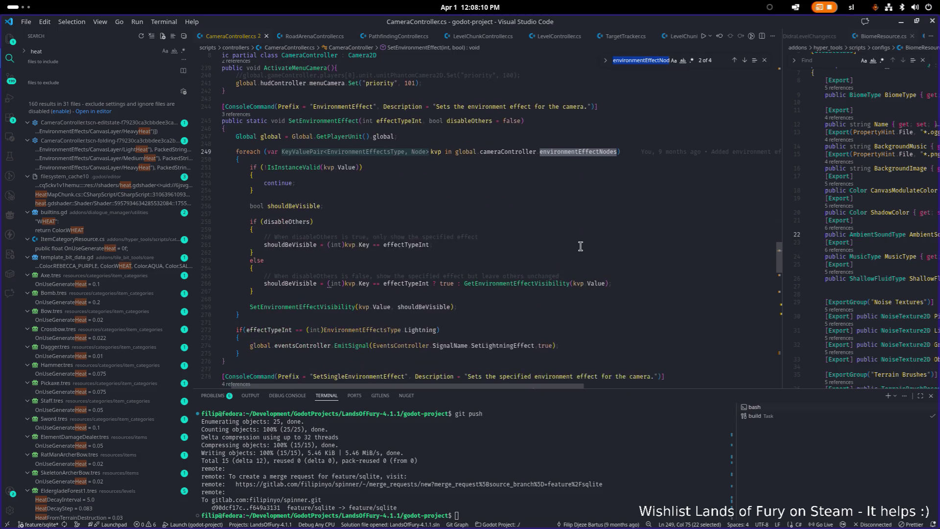
- Open the GetEnvironmentEffectVisibility definition from its call at line 267, then switch to Godot
{"action": "left_click", "coordinate": [540, 296]}
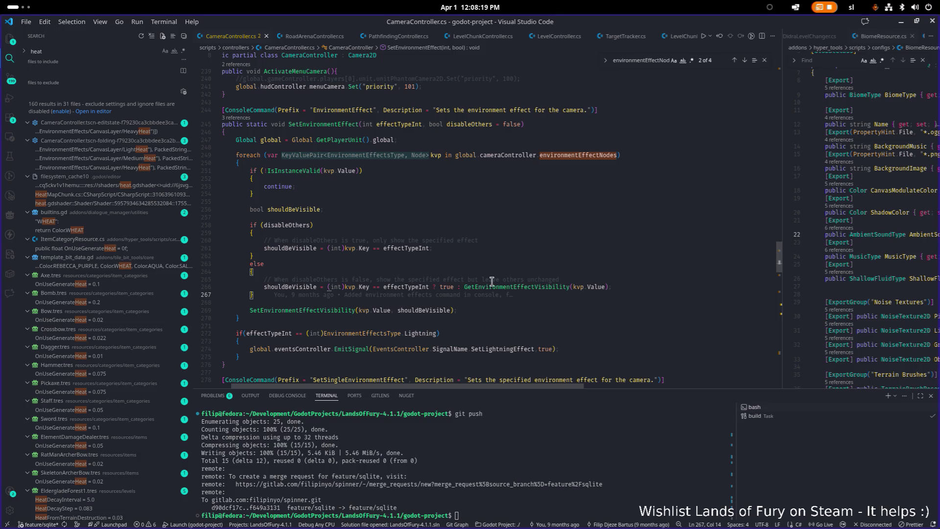
{"action": "left_click", "coordinate": [535, 285]}
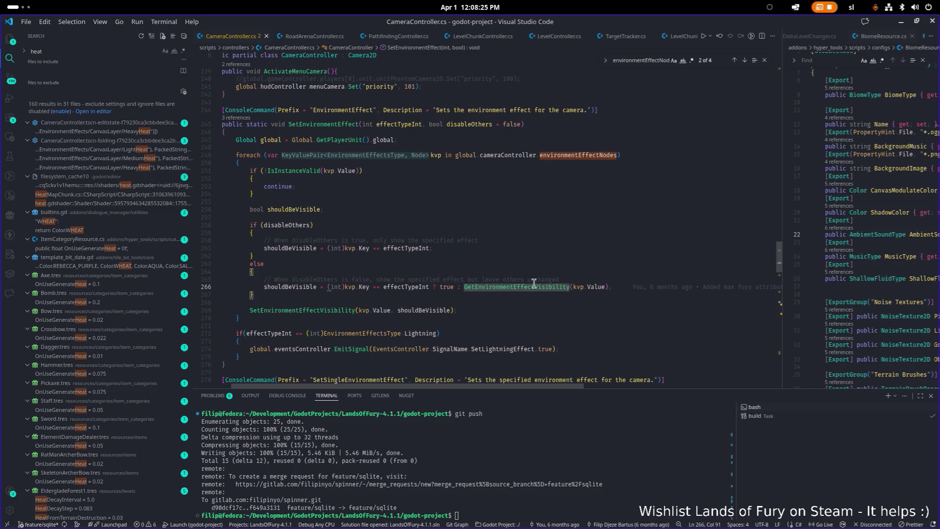
{"action": "key", "text": "F12"}
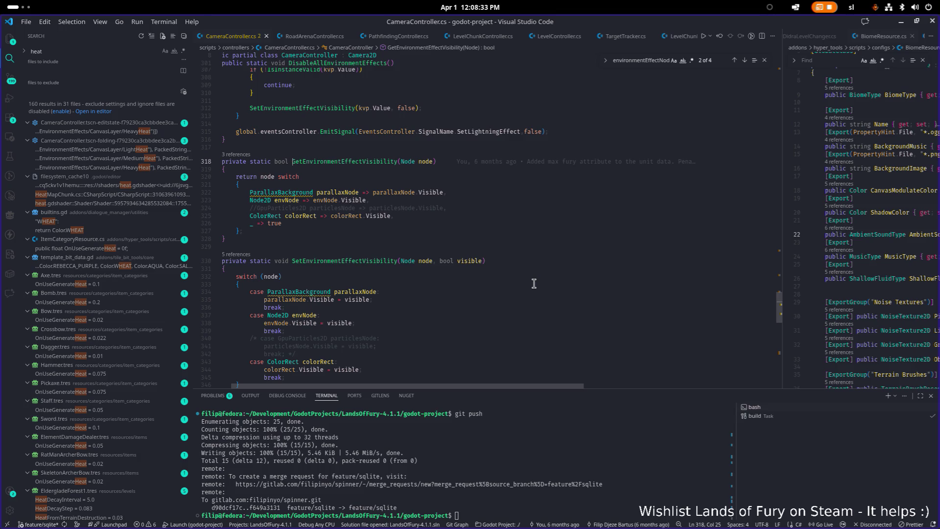
{"action": "key", "text": "alt+Tab"}
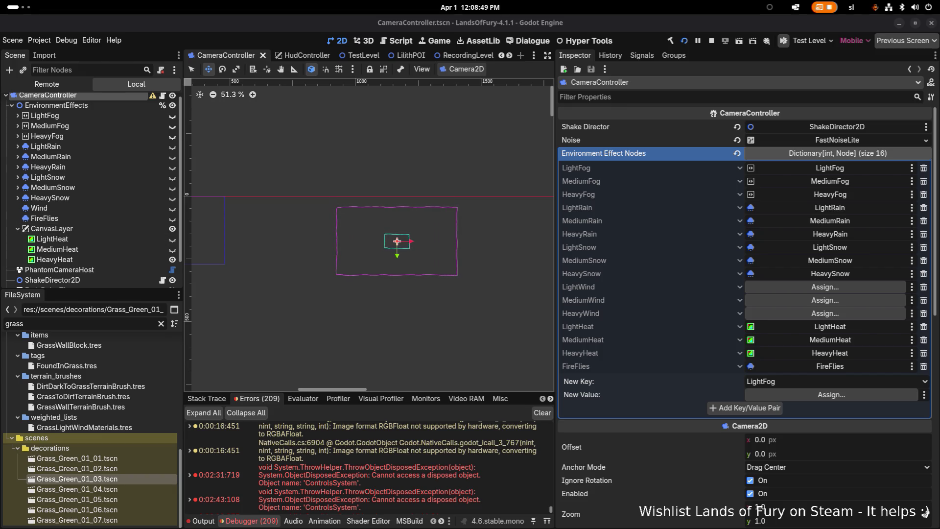
- Check the CanvasLayer node's properties, then add 'case CanvasLayer canvasLayer:' below the ColorRect case
{"action": "left_click", "coordinate": [105, 231]}
{"action": "key", "text": "alt+Tab"}
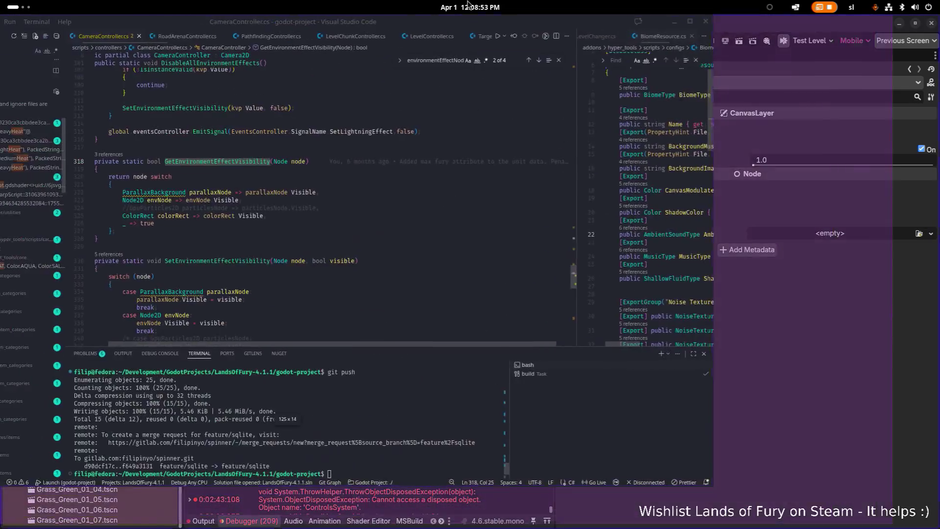
{"action": "scroll", "coordinate": [446, 331], "scroll_direction": "down", "scroll_amount": 3}
{"action": "left_click", "coordinate": [442, 313]}
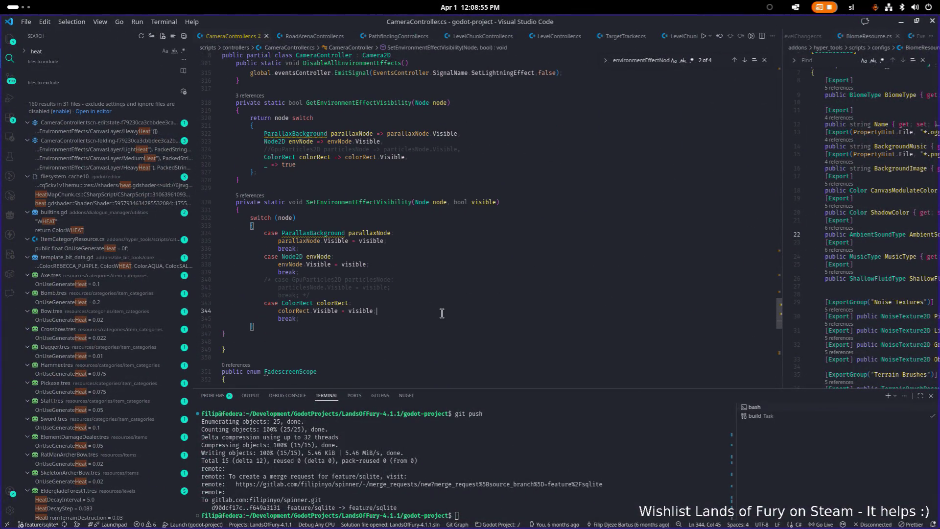
{"action": "key", "text": "Return"}
{"action": "type", "text": "case Canva"}
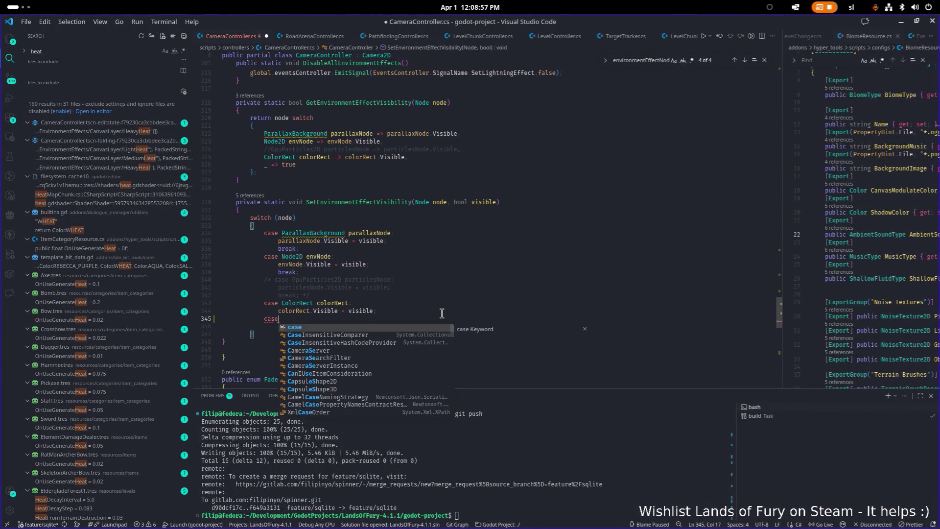
{"action": "key", "text": "Down"}
{"action": "key", "text": "Down"}
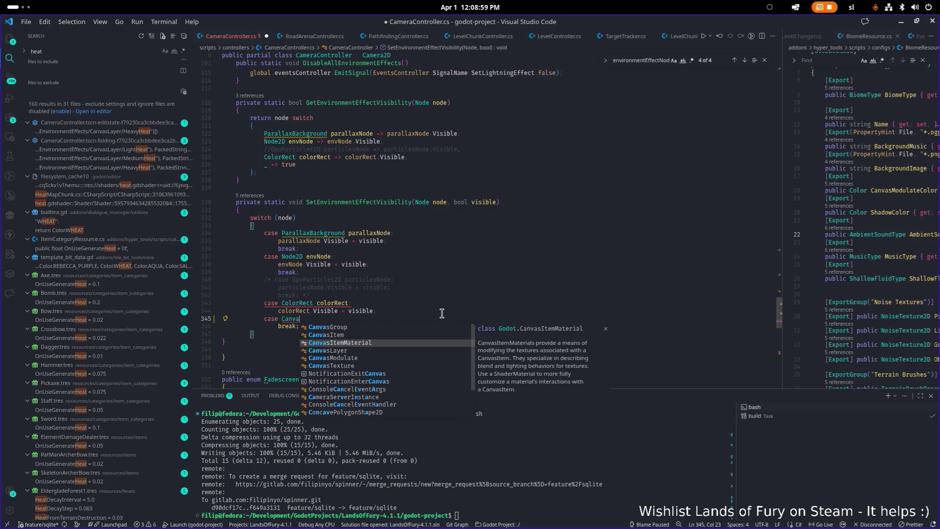
{"action": "key", "text": "Return"}
{"action": "key", "text": "ctrl+Left"}
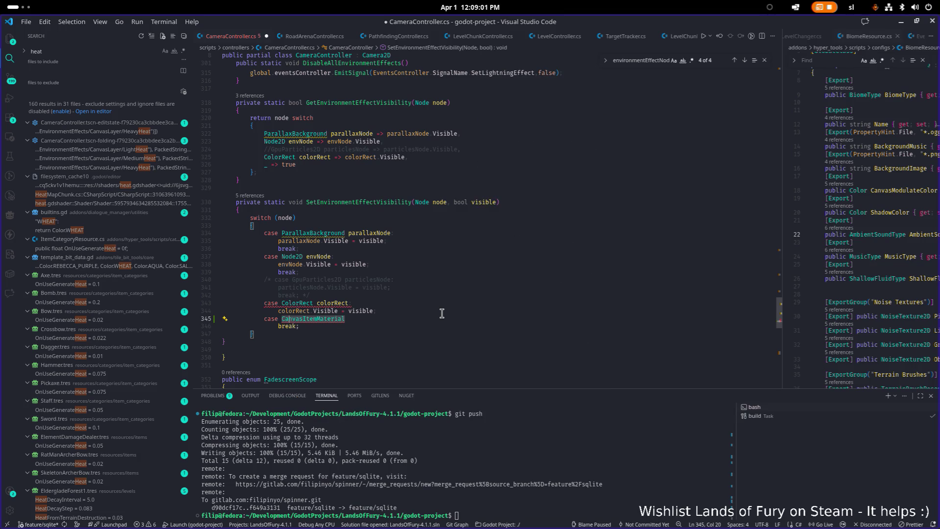
{"action": "key", "text": "ctrl+Delete"}
{"action": "type", "text": "Lay"}
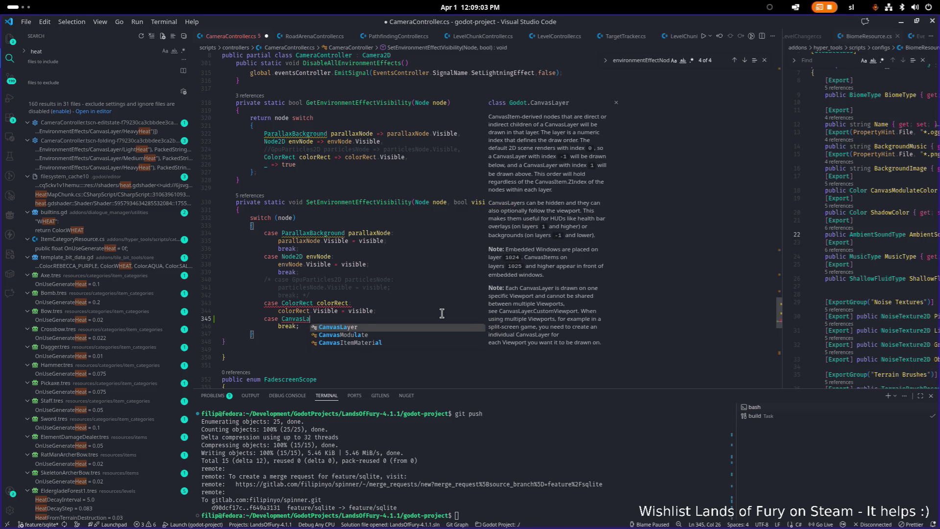
{"action": "key", "text": "Return"}
{"action": "type", "text": "canv"}
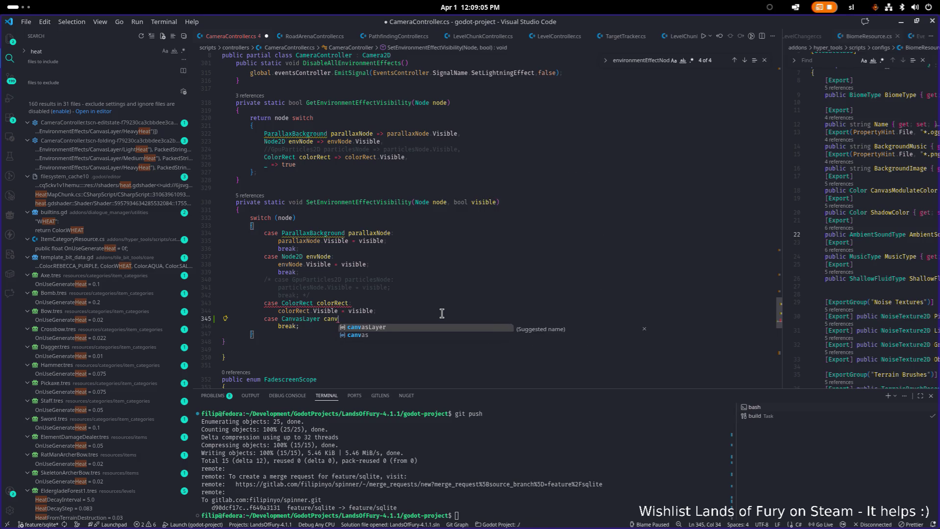
{"action": "type", "text": "asL"}
{"action": "key", "text": "Return"}
{"action": "type", "text": ":"}
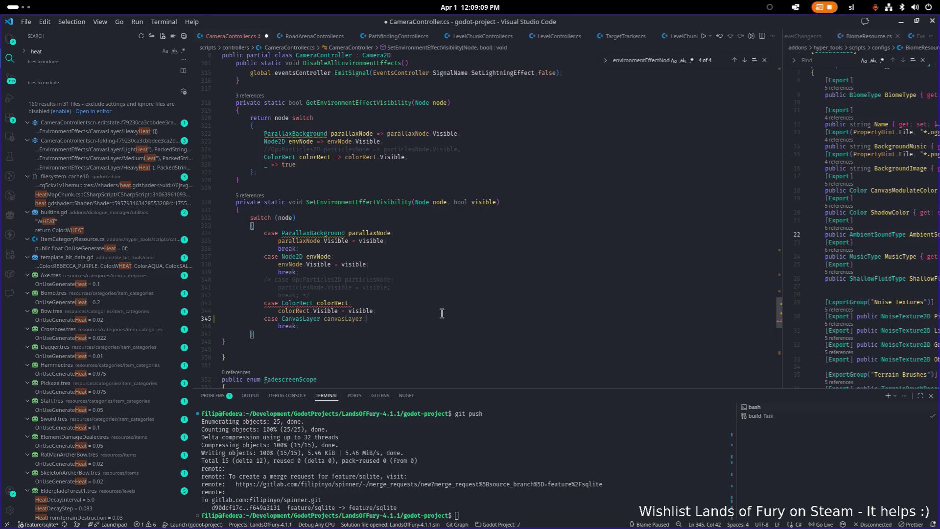
{"action": "key", "text": "Return"}
{"action": "type", "text": "break"}
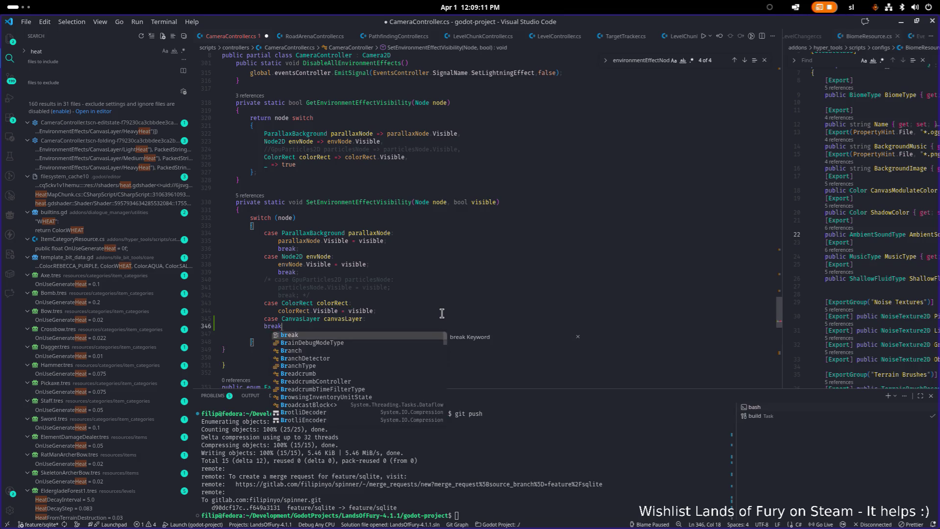
{"action": "key", "text": "ctrl+BackSpace"}
{"action": "key", "text": "ctrl+BackSpace"}
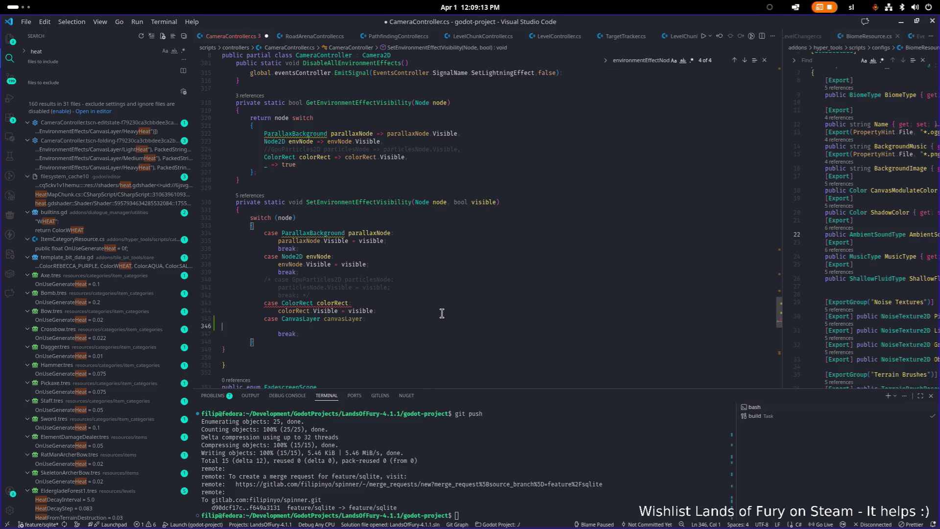
- End the ColorRect case with a break and restore the closing brace's indentation
{"action": "key", "text": "Up"}
{"action": "key", "text": "Down"}
{"action": "key", "text": "Up"}
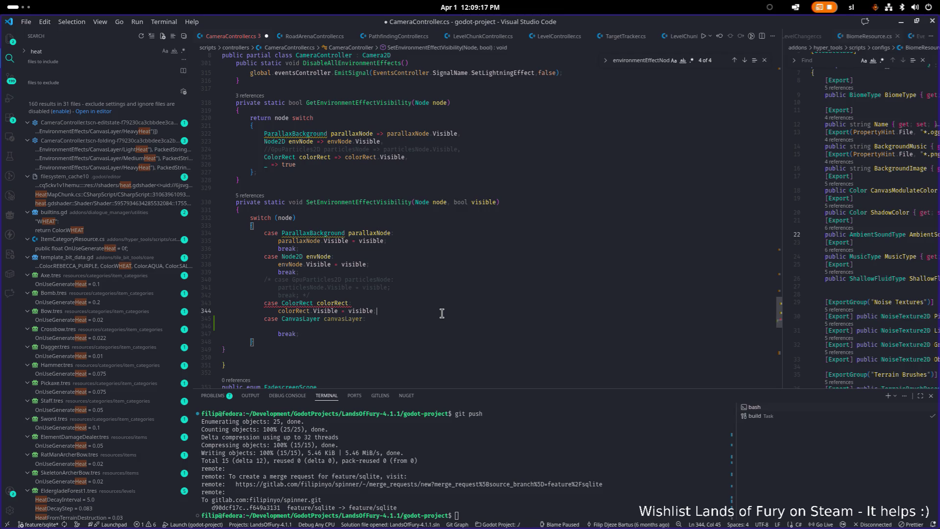
{"action": "key", "text": "ctrl+shift+Return"}
{"action": "type", "text": "brea"}
{"action": "key", "text": "Tab"}
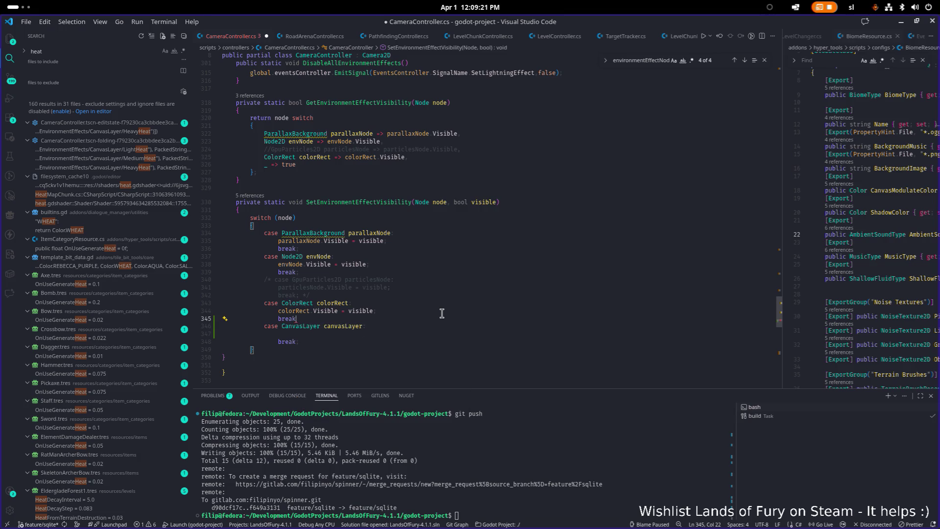
{"action": "key", "text": "Down"}
{"action": "key", "text": "Down"}
{"action": "key", "text": "Down"}
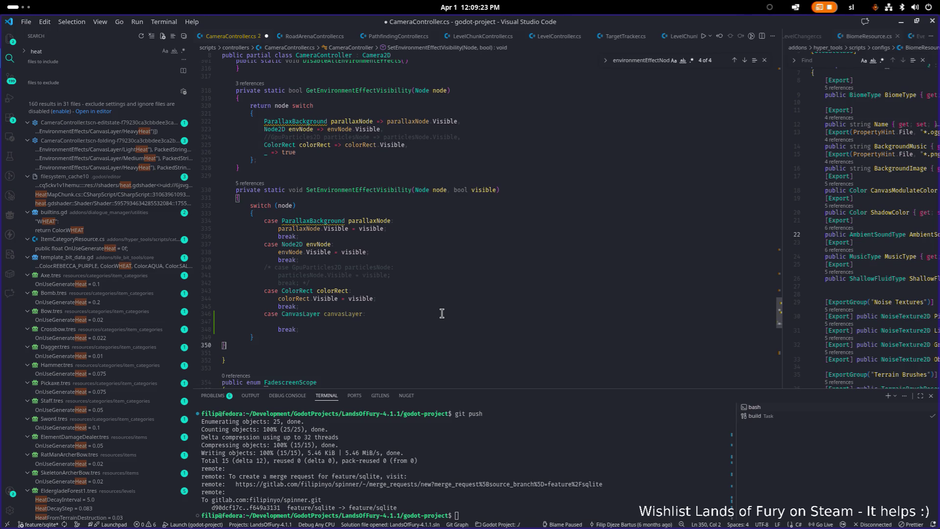
{"action": "key", "text": "ctrl+z"}
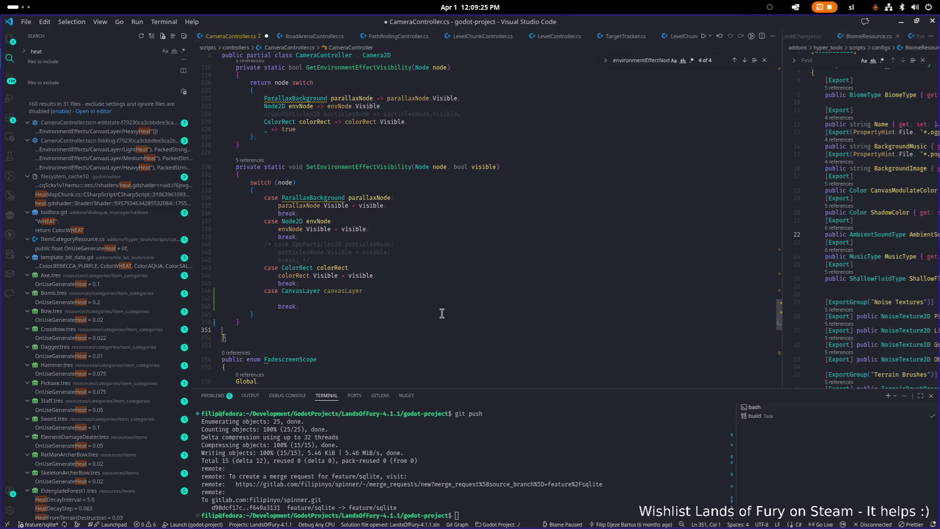
- Start an if(canvasLayer. condition in the CanvasLayer case body, then switch to Godot
{"action": "key", "text": "Up"}
{"action": "key", "text": "Up"}
{"action": "key", "text": "End"}
{"action": "key", "text": "Down"}
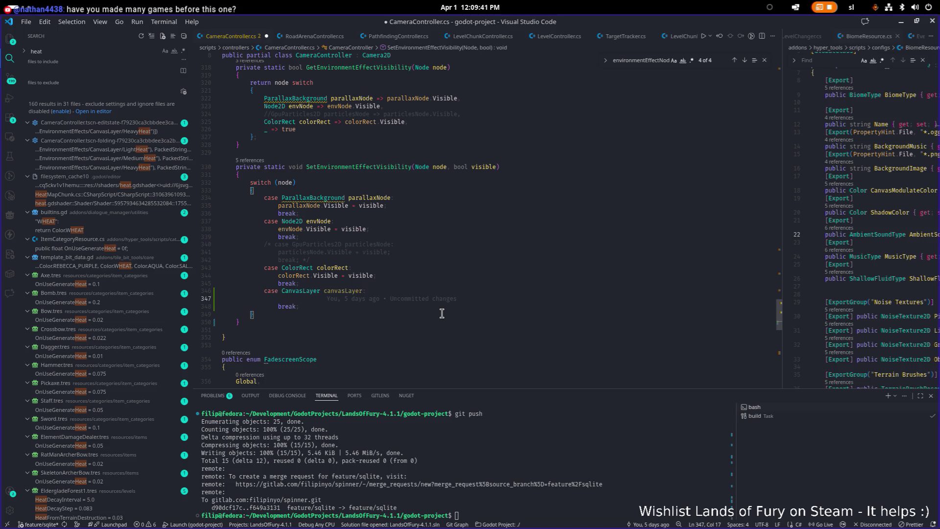
{"action": "type", "text": "if(canvasLayer.nam"}
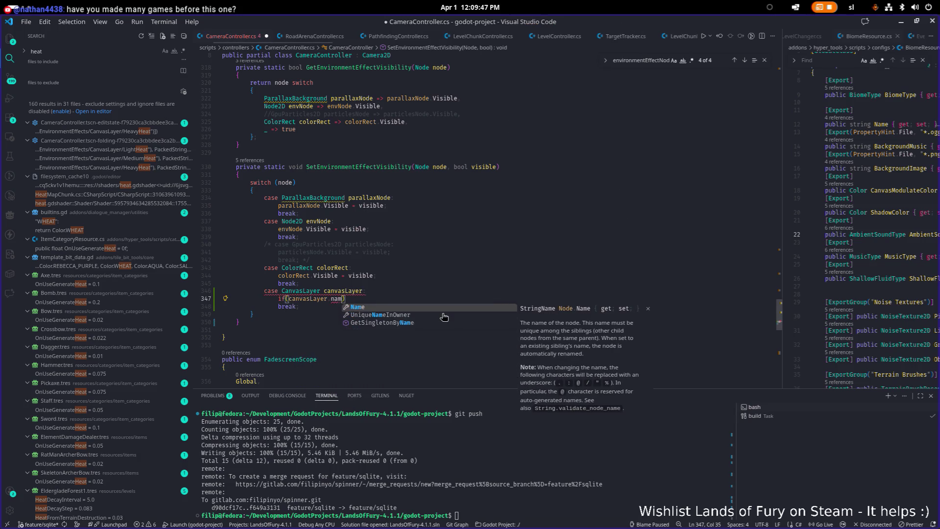
{"action": "key", "text": "Escape"}
{"action": "key", "text": "alt+Tab"}
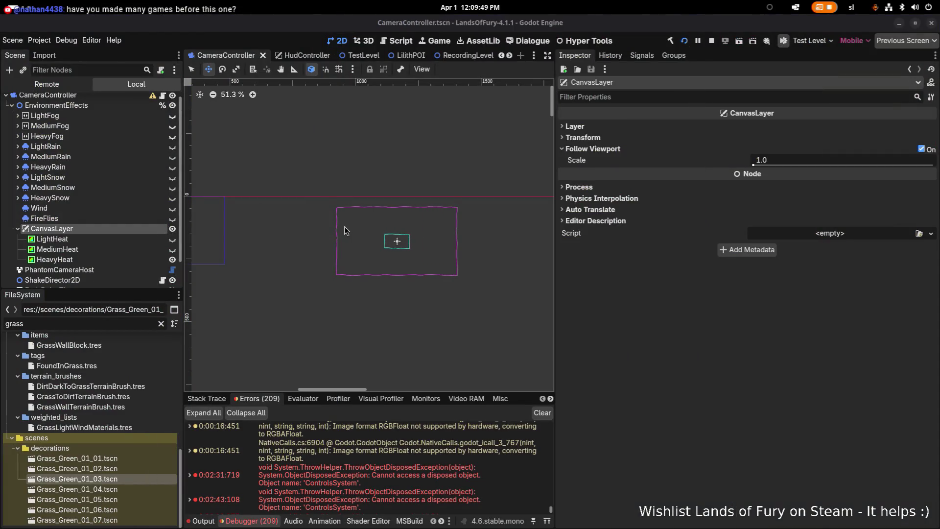
- Prefix the CanvasLayer node's name with 'Heat' to make HeatCanvasLayer, then return to VS Code
{"action": "double_click", "coordinate": [143, 228]}
{"action": "key", "text": "Escape"}
{"action": "double_click", "coordinate": [143, 228]}
{"action": "key", "text": "Home"}
{"action": "type", "text": "Heat"}
{"action": "key", "text": "Return"}
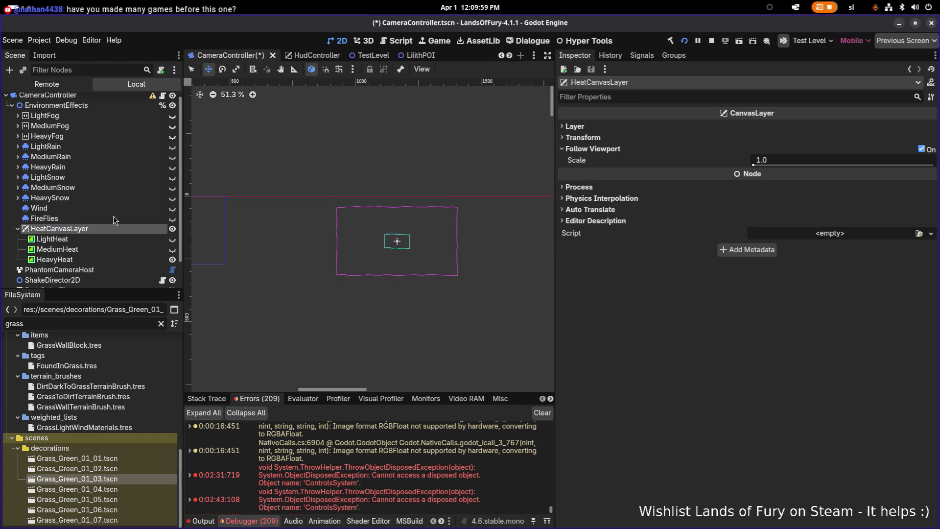
{"action": "key", "text": "alt+Tab"}
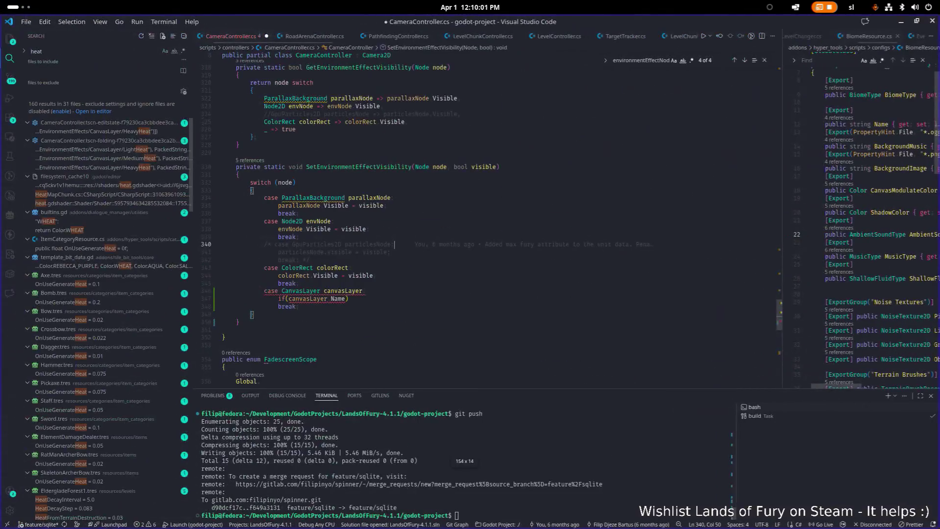
- Wrap the CanvasLayer case in braces and complete the condition canvasLayer.Name == "HeatCanvasLayer"
{"action": "left_click", "coordinate": [430, 291]}
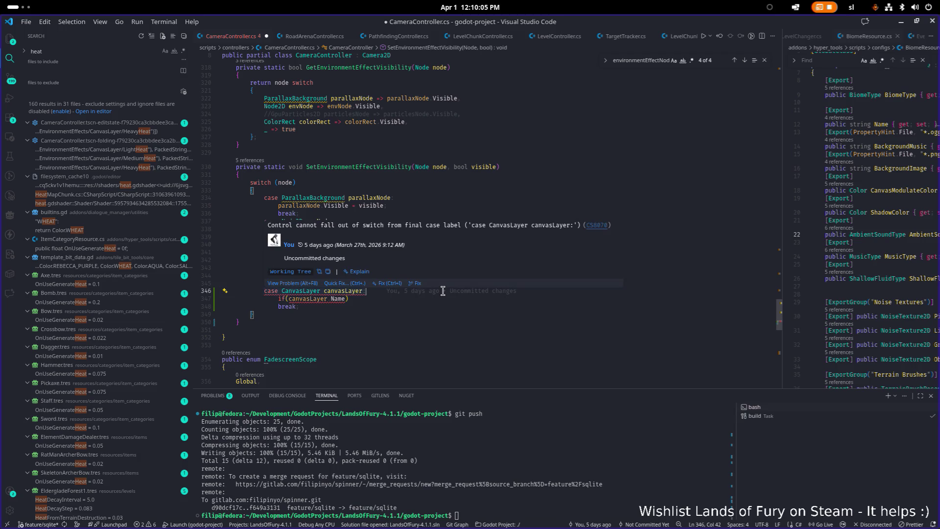
{"action": "key", "text": "Down"}
{"action": "key", "text": "Up"}
{"action": "key", "text": "Return"}
{"action": "type", "text": "{"}
{"action": "key", "text": "Return"}
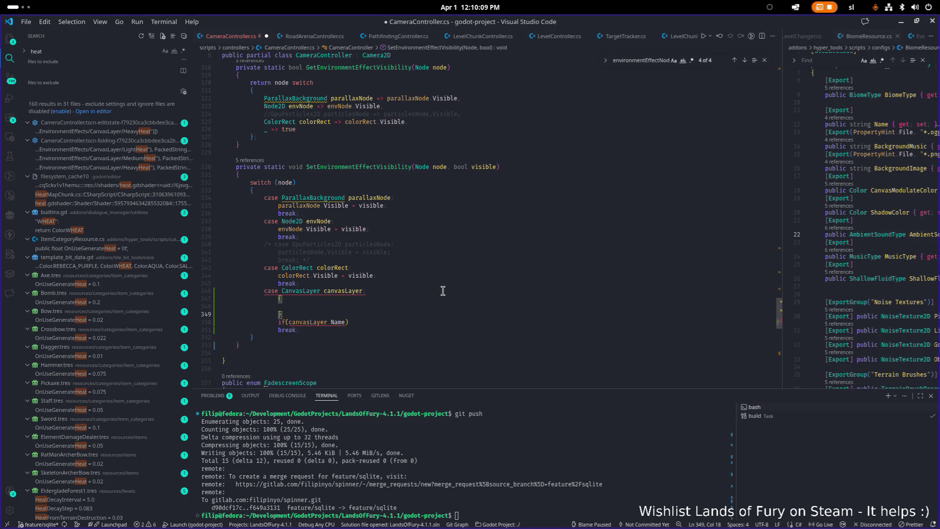
{"action": "key", "text": "Home"}
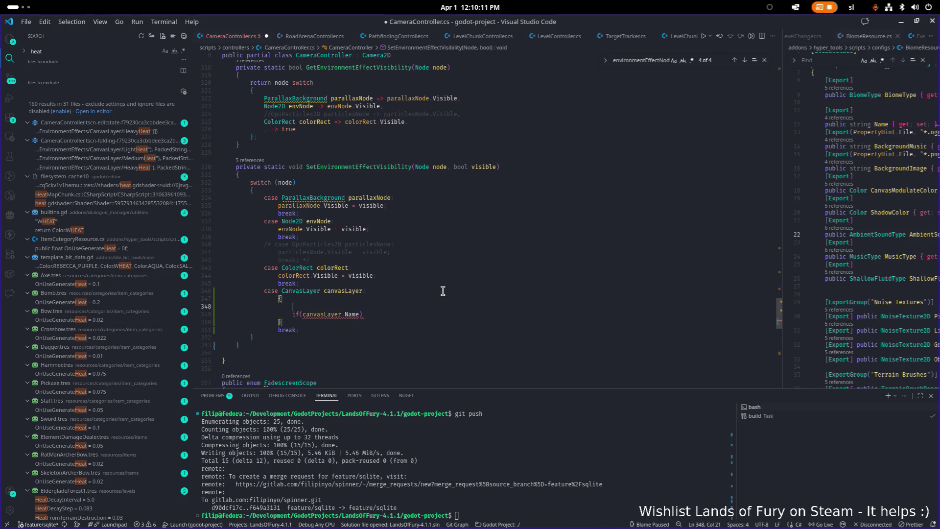
{"action": "key", "text": "BackSpace"}
{"action": "key", "text": "End"}
{"action": "key", "text": "ctrl+Left"}
{"action": "key", "text": "ctrl+Left"}
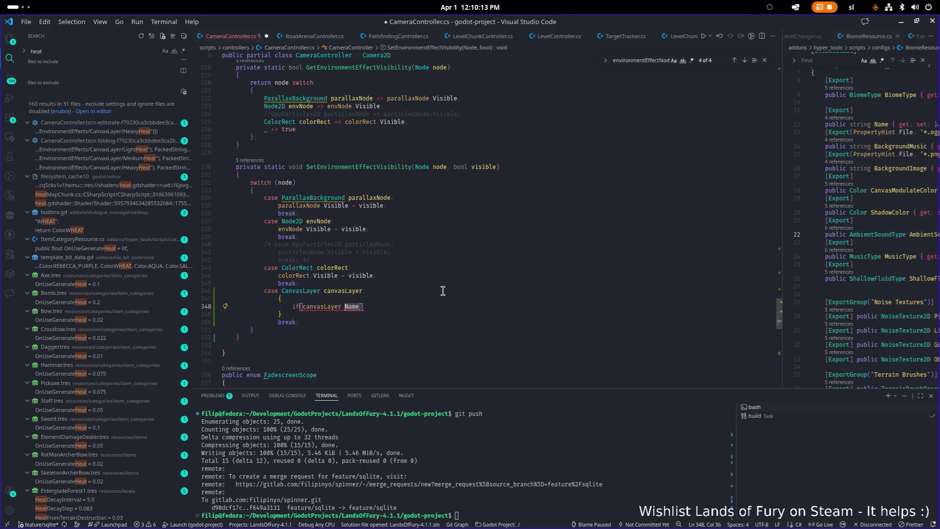
{"action": "key", "text": "ctrl+Right"}
{"action": "type", "text": "== \"Hea"}
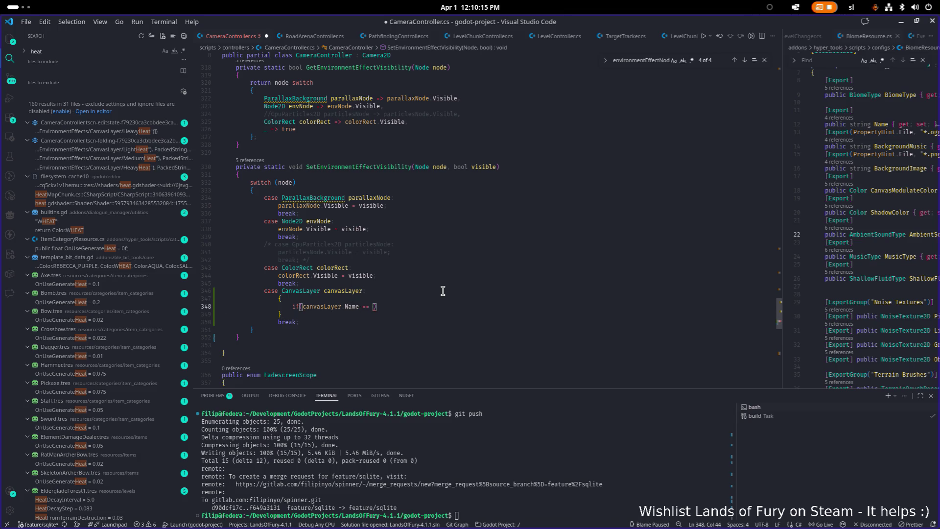
{"action": "type", "text": "tCanvas"}
{"action": "type", "text": "Layer"}
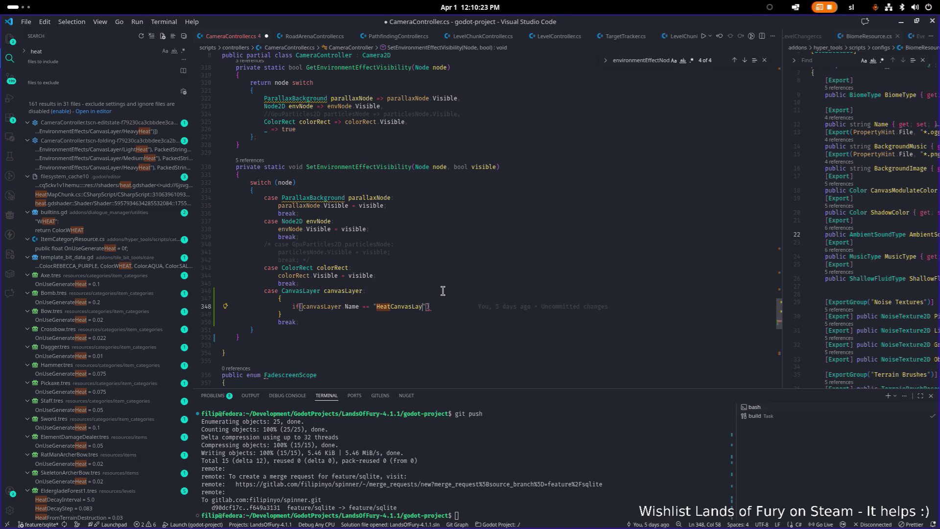
- Give the if a body setting canvasLayer.Visible = visible, and save CameraController.cs
{"action": "key", "text": "End"}
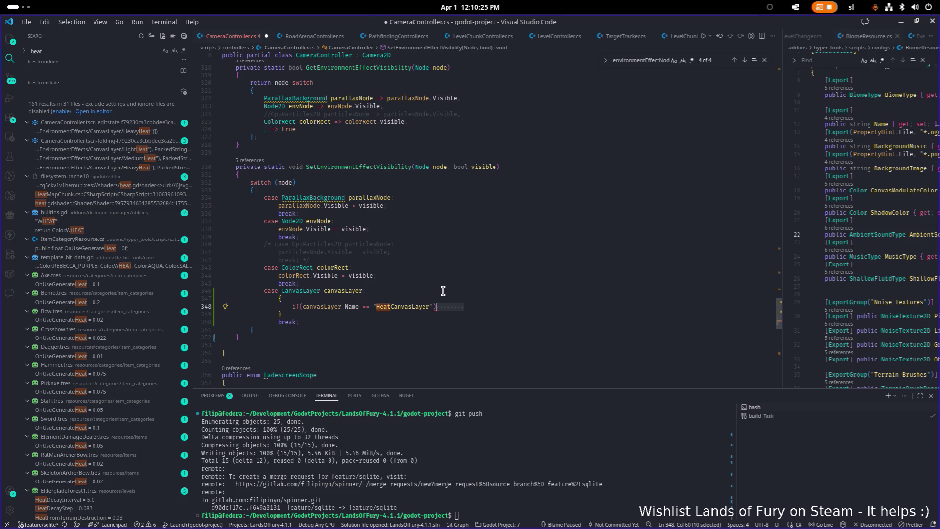
{"action": "key", "text": "Return"}
{"action": "type", "text": "{"}
{"action": "key", "text": "Return"}
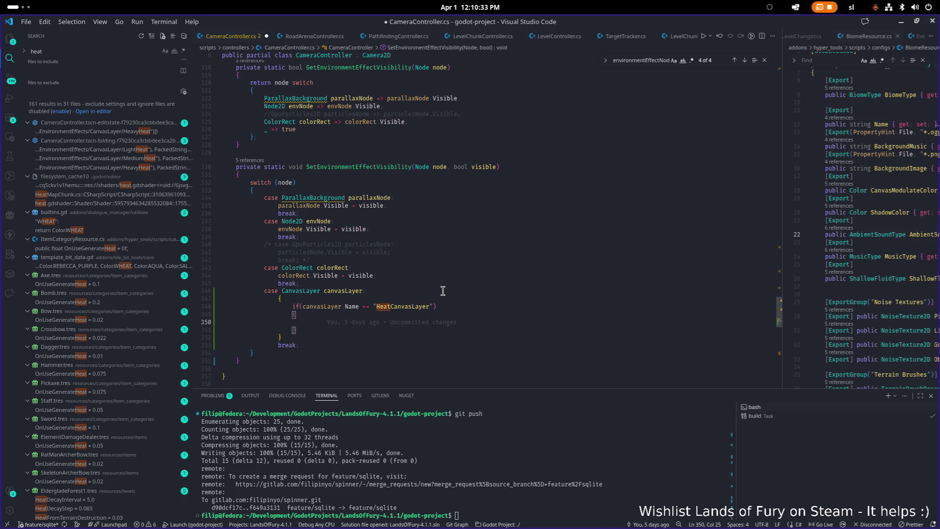
{"action": "type", "text": "canvasLayer.vis"}
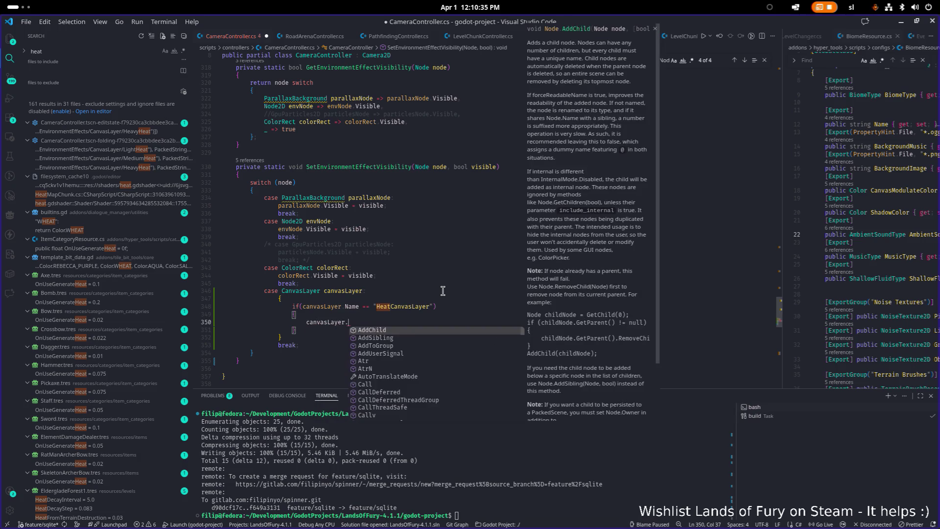
{"action": "key", "text": "Down"}
{"action": "key", "text": "Tab"}
{"action": "type", "text": "="}
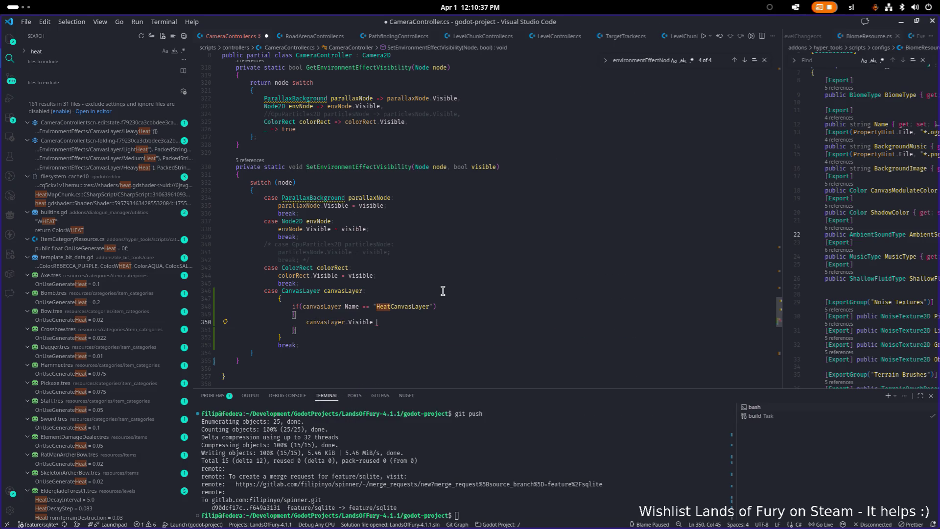
{"action": "type", "text": " vi"}
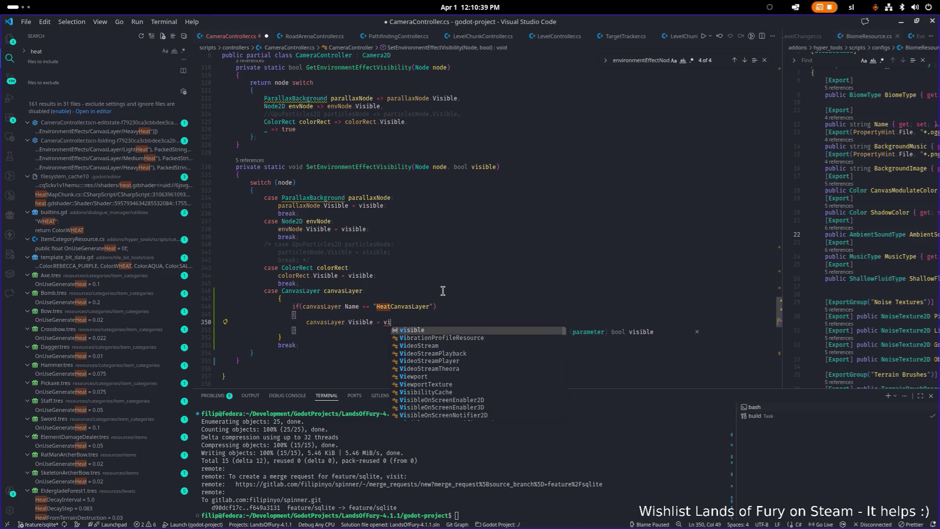
{"action": "key", "text": "Tab"}
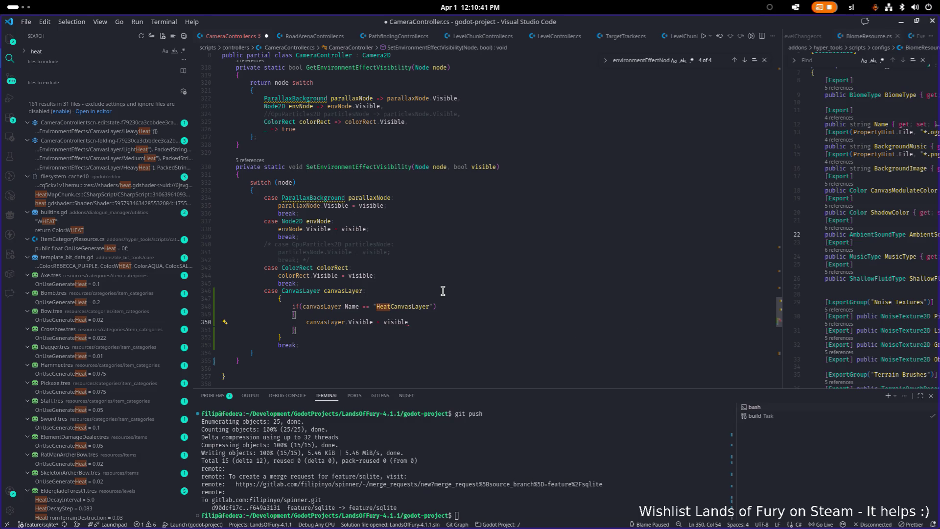
{"action": "type", "text": ";"}
{"action": "key", "text": "ctrl+s"}
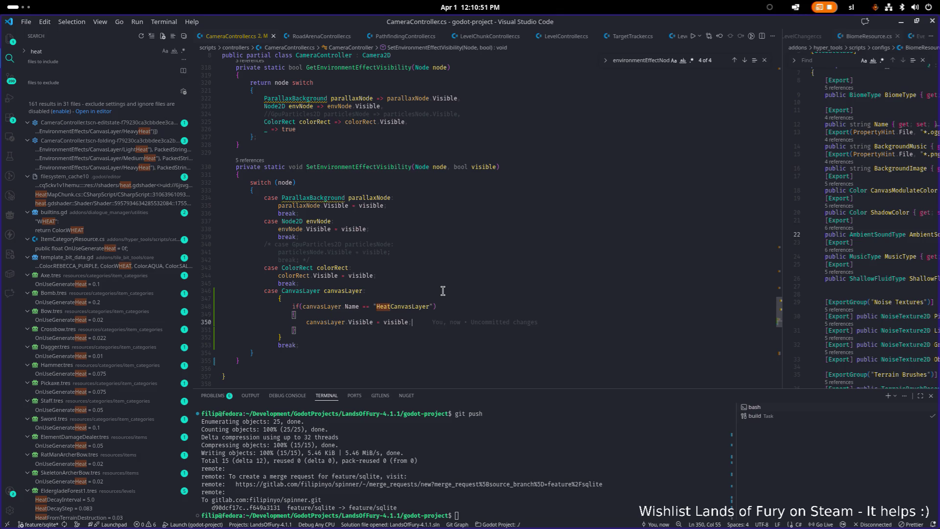
{"action": "key", "text": "Delete"}
- Save CameraController.cs again and bring up the itch.io Lizardmen devlog in the browser
{"action": "key", "text": "ctrl+s"}
{"action": "key", "text": "alt+Tab"}
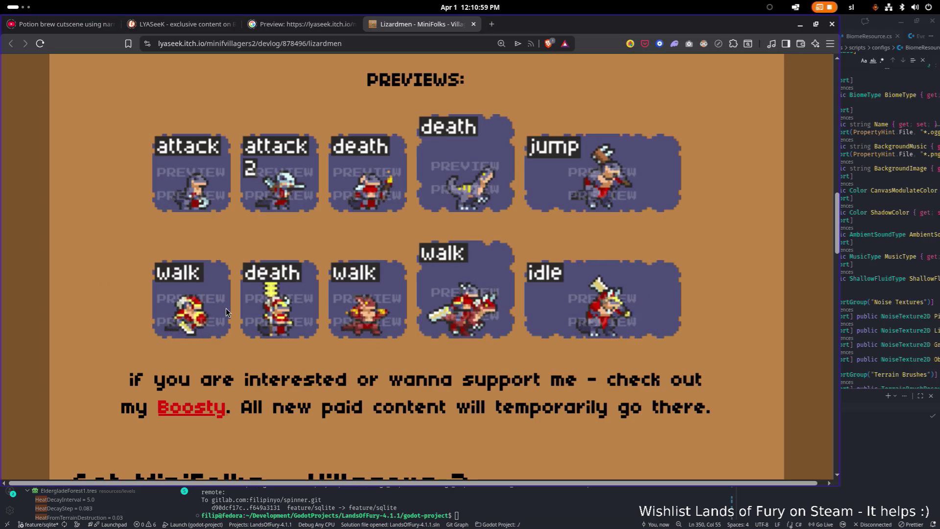
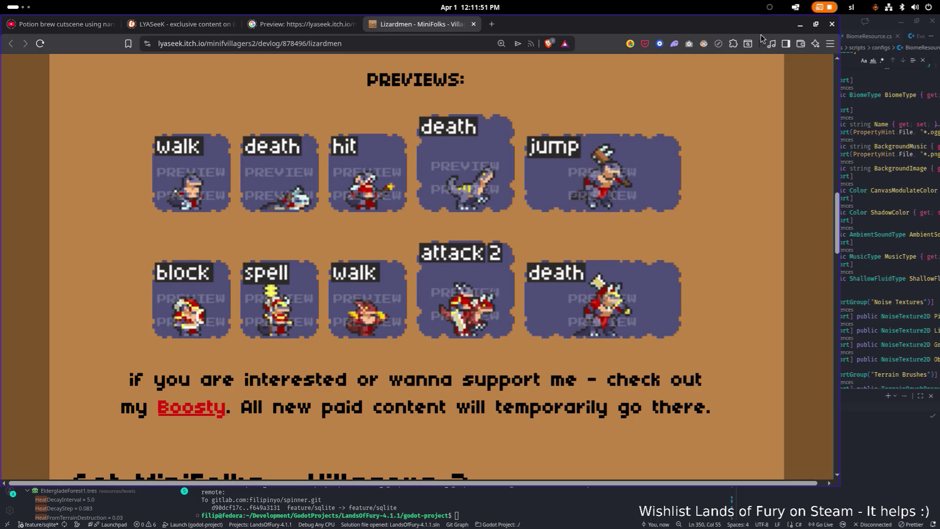
- Inspect the ColorRect case of SetEnvironmentEffectVisibility in CameraController.cs, then return to Godot
{"action": "left_click", "coordinate": [800, 24]}
{"action": "left_click", "coordinate": [581, 167]}
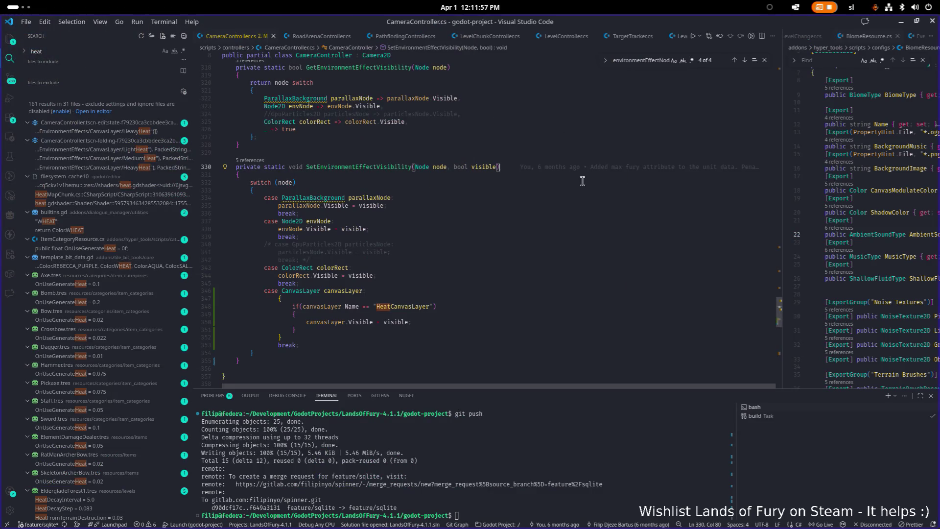
{"action": "left_click", "coordinate": [510, 265]}
{"action": "mouse_move", "coordinate": [510, 265]}
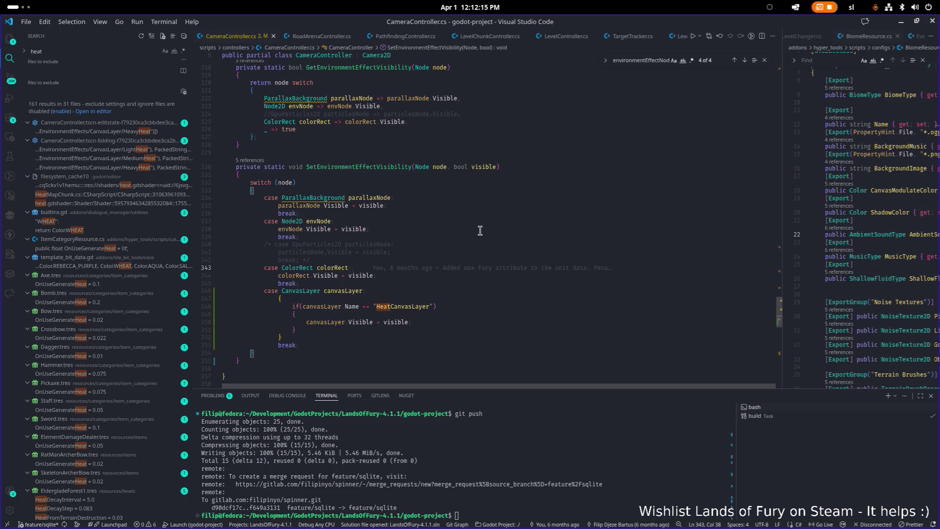
{"action": "scroll", "coordinate": [625, 215], "scroll_direction": "up", "scroll_amount": 1}
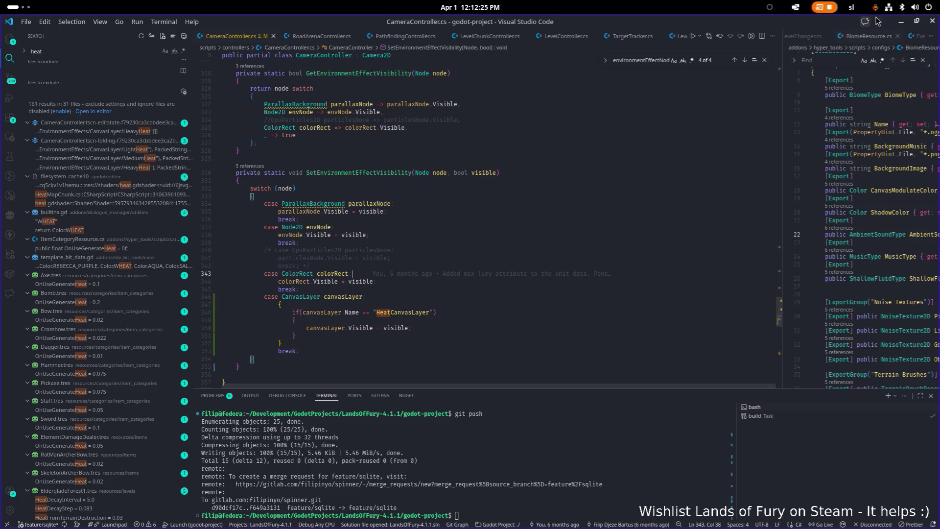
{"action": "key", "text": "alt+Tab"}
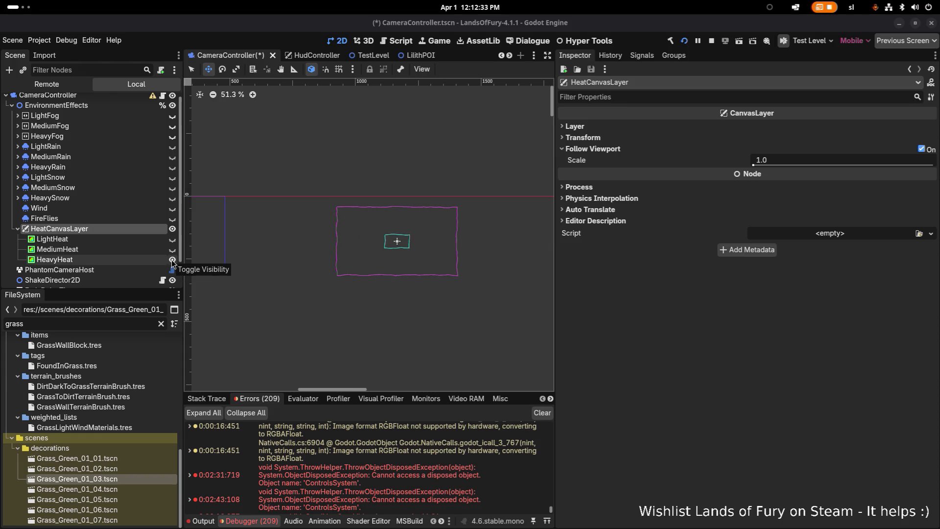
- Toggle HeavyHeat's visibility off and back on, then select LightHeat and HeatCanvasLayer
{"action": "left_click", "coordinate": [172, 260]}
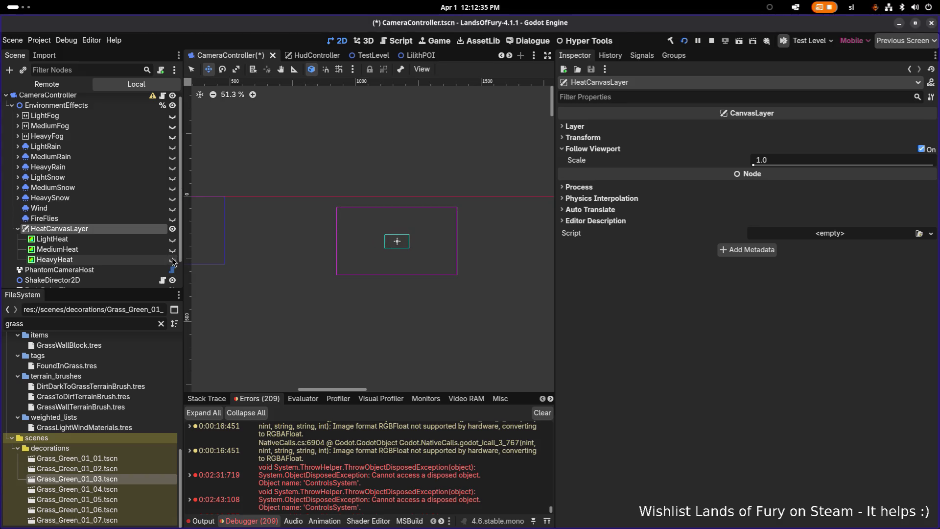
{"action": "left_click", "coordinate": [171, 259]}
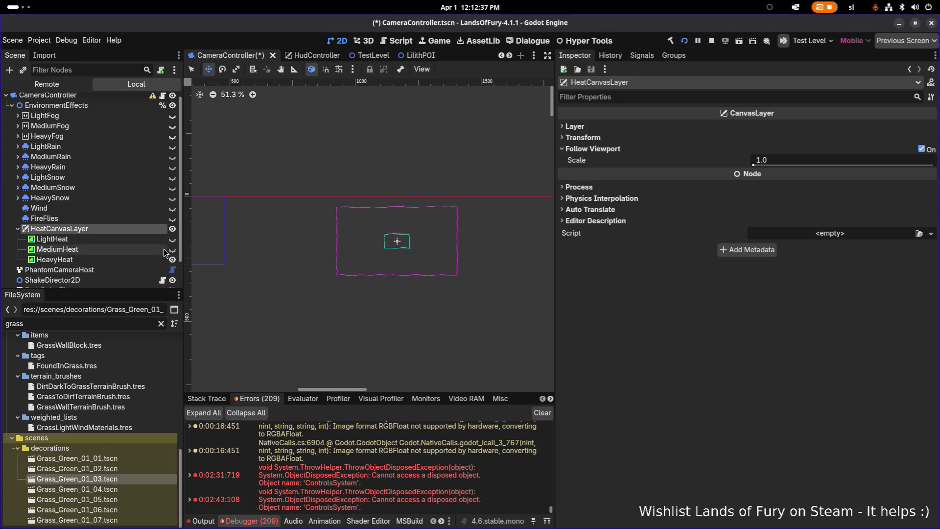
{"action": "left_click", "coordinate": [145, 239]}
{"action": "left_click", "coordinate": [145, 230]}
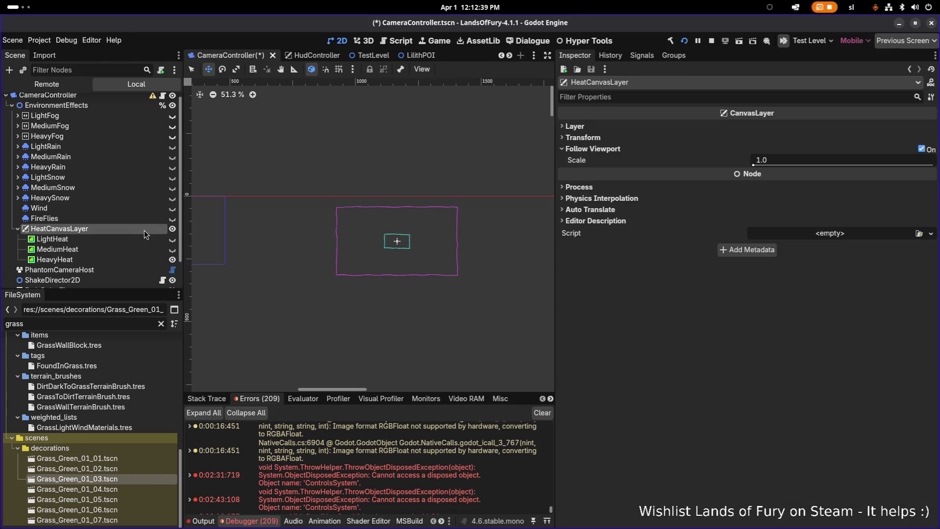
{"action": "key", "text": "alt+Tab"}
{"action": "key", "text": "alt+Tab"}
{"action": "key", "text": "alt+Tab"}
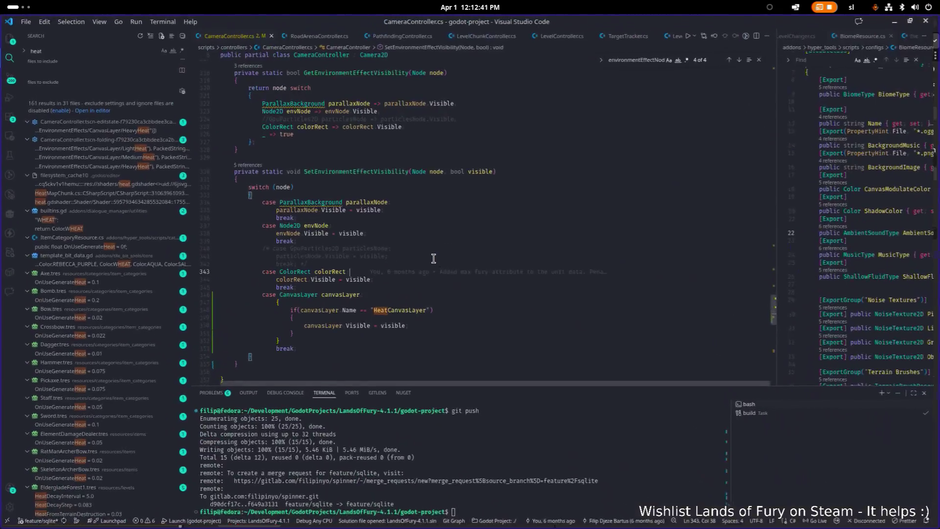
- Read through lines 346–351 of the CanvasLayer case that set HeatCanvasLayer visible
{"action": "key", "text": "Down"}
{"action": "key", "text": "Down"}
{"action": "key", "text": "Down"}
{"action": "scroll", "coordinate": [465, 274], "scroll_direction": "down", "scroll_amount": 2}
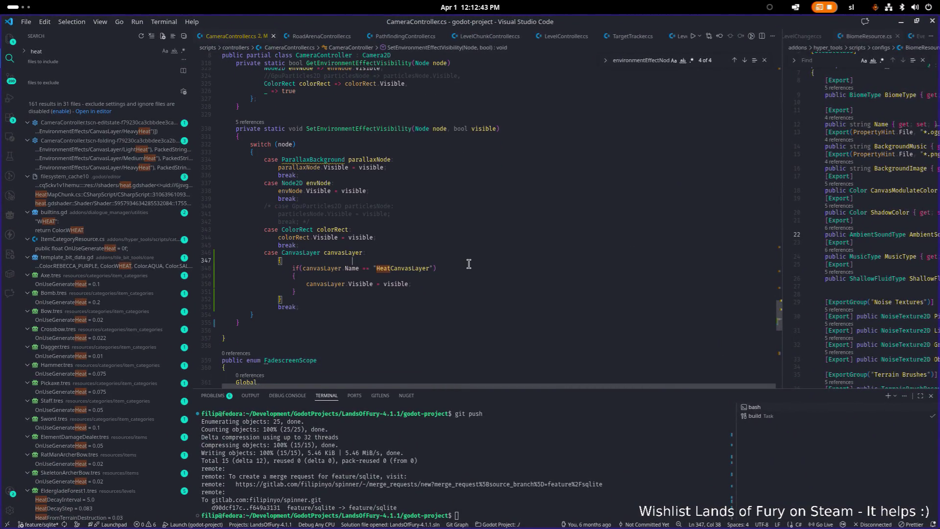
{"action": "left_click", "coordinate": [455, 253]}
{"action": "scroll", "coordinate": [421, 279], "scroll_direction": "down", "scroll_amount": 1}
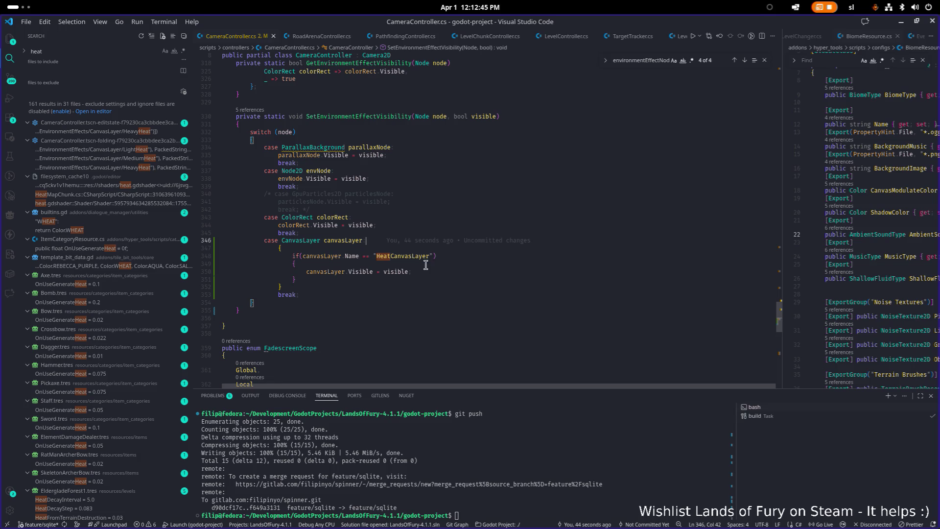
{"action": "left_click", "coordinate": [443, 279]}
{"action": "scroll", "coordinate": [442, 279], "scroll_direction": "up", "scroll_amount": 1}
{"action": "left_click", "coordinate": [427, 280]}
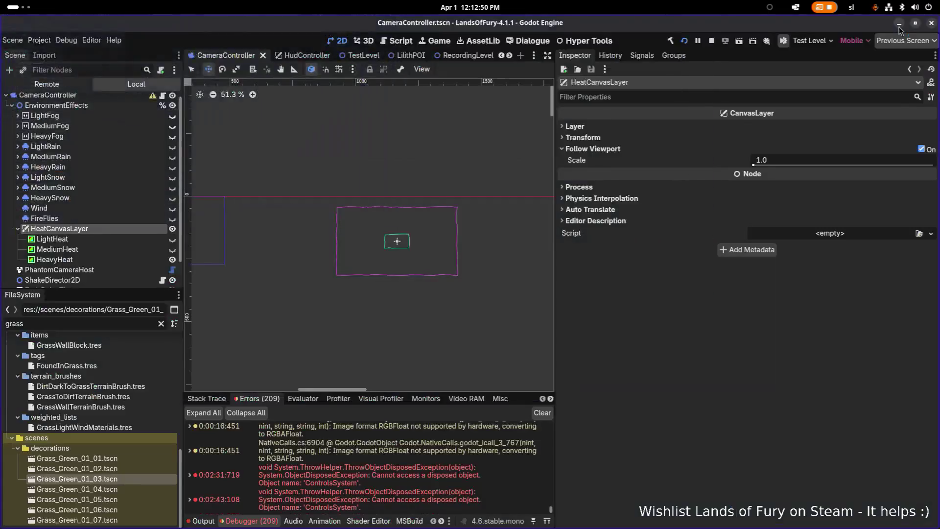
{"action": "left_click", "coordinate": [901, 22]}
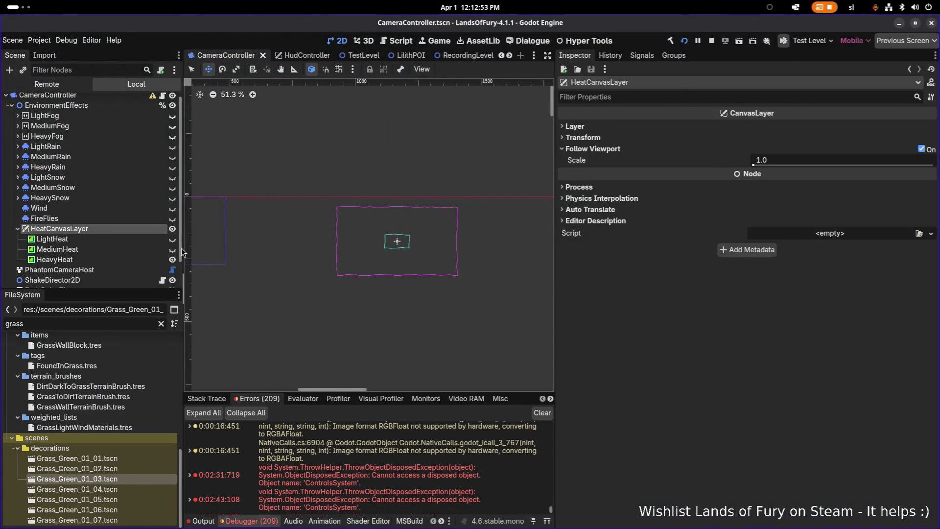
- Hide HeatCanvasLayer, save the CameraController scene, and run the project
{"action": "left_click", "coordinate": [173, 229]}
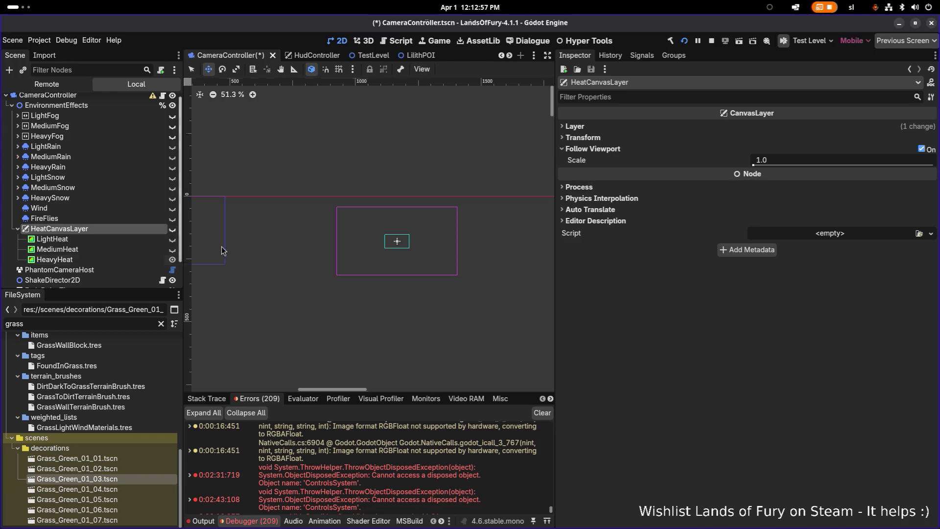
{"action": "key", "text": "ctrl+s"}
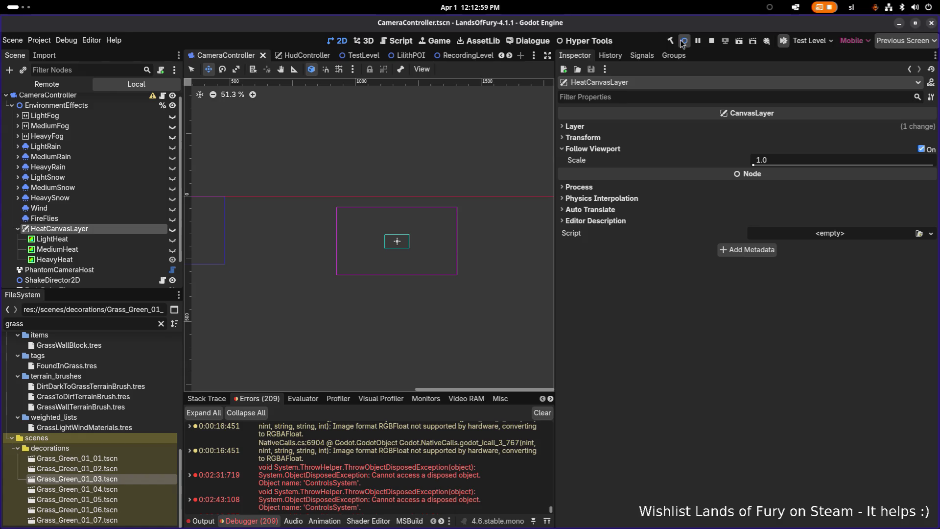
{"action": "left_click", "coordinate": [684, 41]}
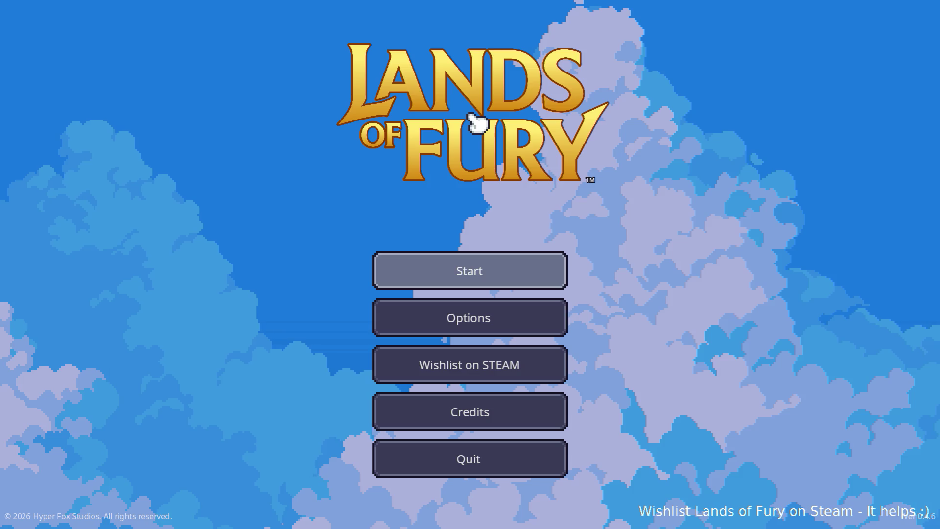
- Start the game with the first player profile and walk into the cave
{"action": "left_click", "coordinate": [485, 270]}
{"action": "left_click", "coordinate": [485, 270]}
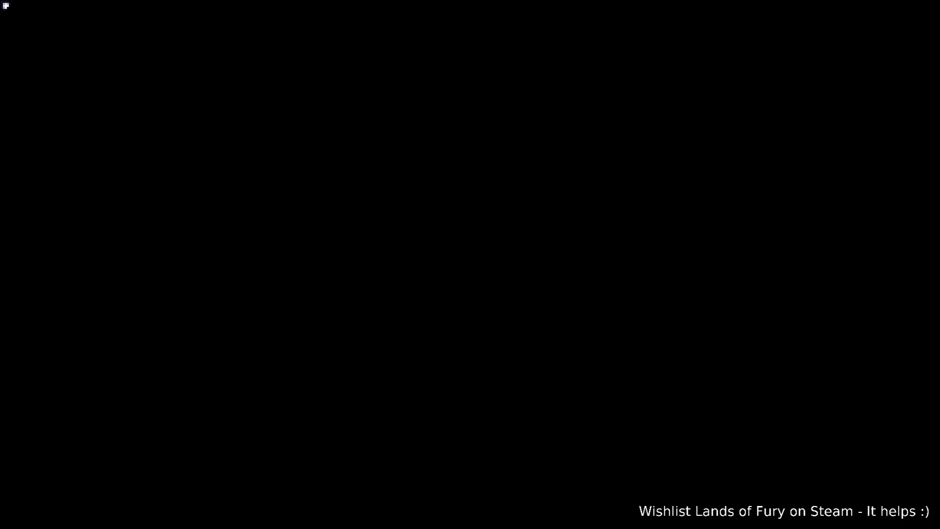
{"action": "key", "text": "w"}
- Run EnvironmentEffect.SetEnvironmentEffect(14,true) in the developer console, then return to Godot
{"action": "key", "text": "grave"}
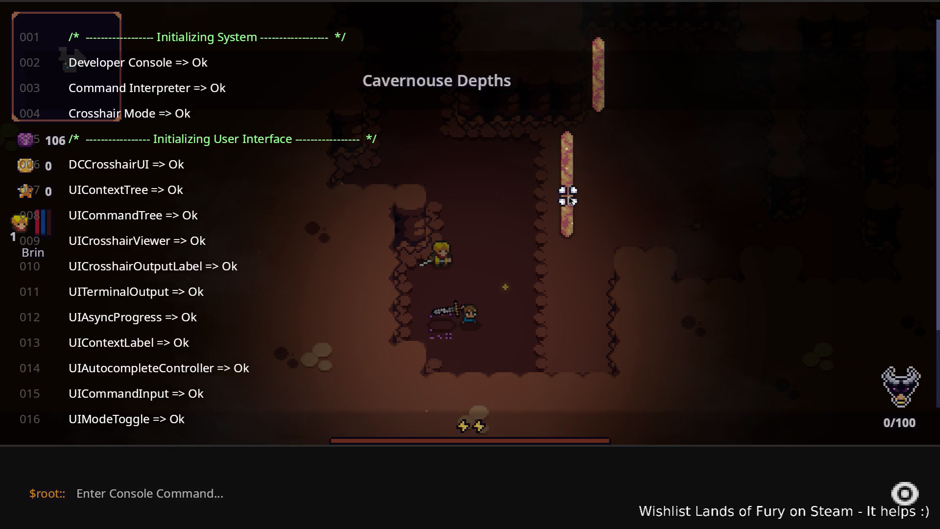
{"action": "type", "text": "Player"}
{"action": "key", "text": "BackSpace"}
{"action": "key", "text": "BackSpace"}
{"action": "key", "text": "BackSpace"}
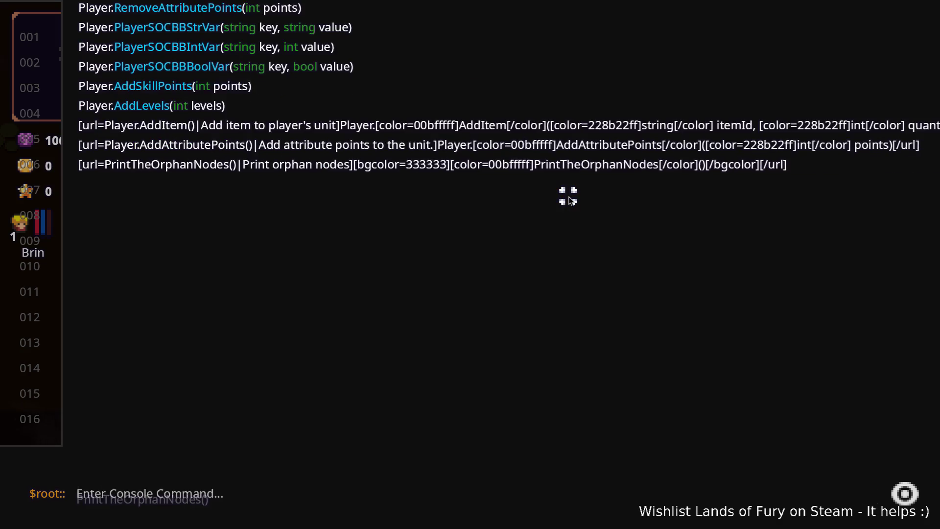
{"action": "type", "text": "Envi"}
{"action": "key", "text": "Up"}
{"action": "key", "text": "Tab"}
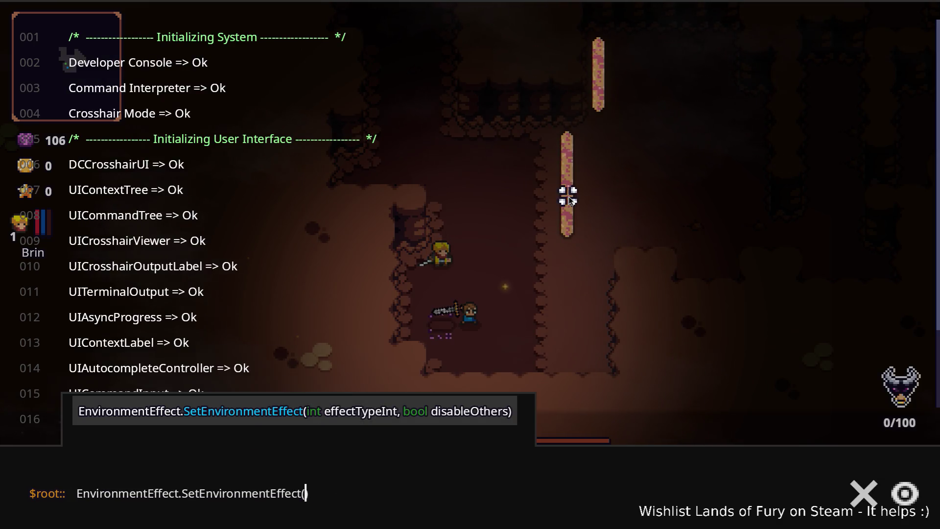
{"action": "type", "text": "14,true)"}
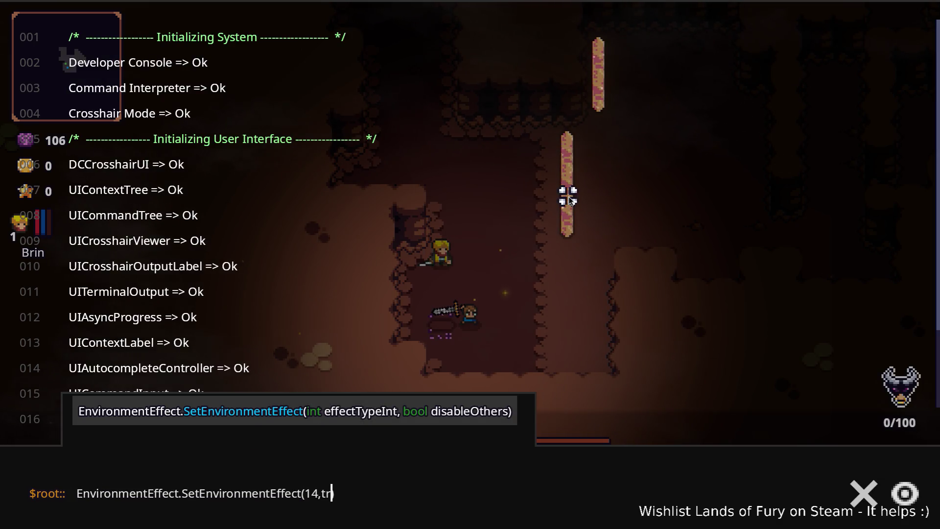
{"action": "key", "text": "Return"}
{"action": "key", "text": "Escape"}
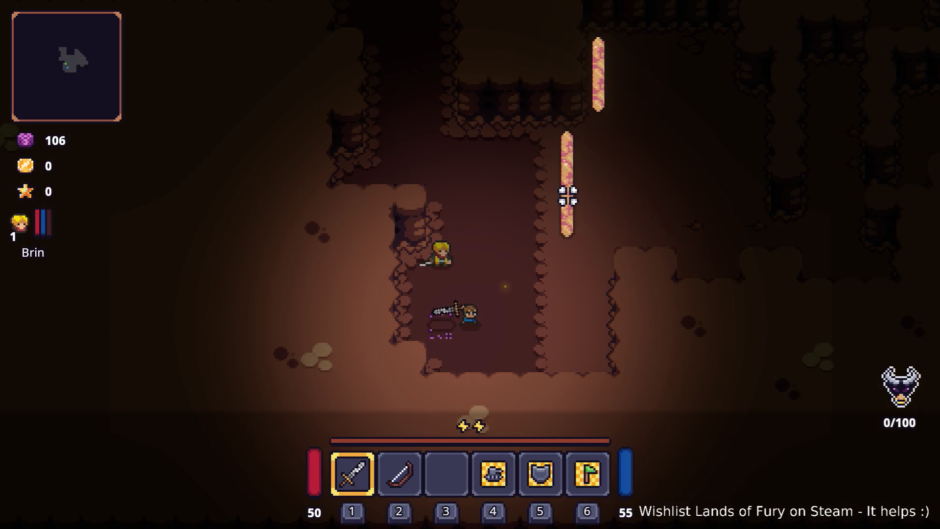
{"action": "key", "text": "alt+Tab"}
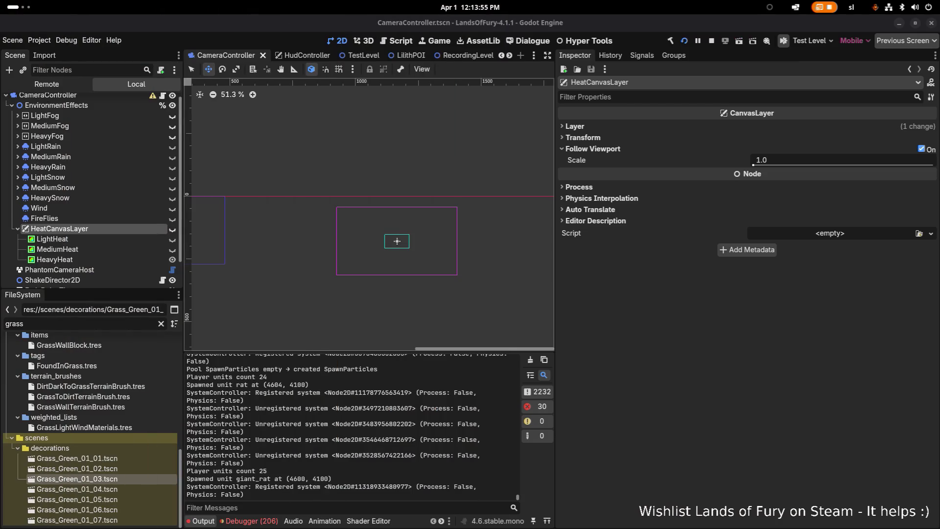
- Look over the debugger's error list
{"action": "left_click", "coordinate": [254, 521]}
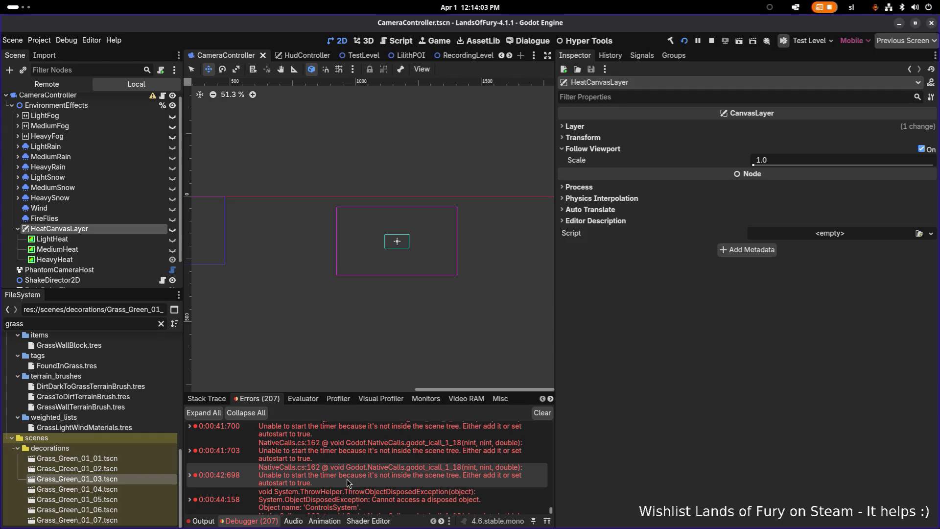
{"action": "scroll", "coordinate": [348, 484], "scroll_direction": "up", "scroll_amount": 4}
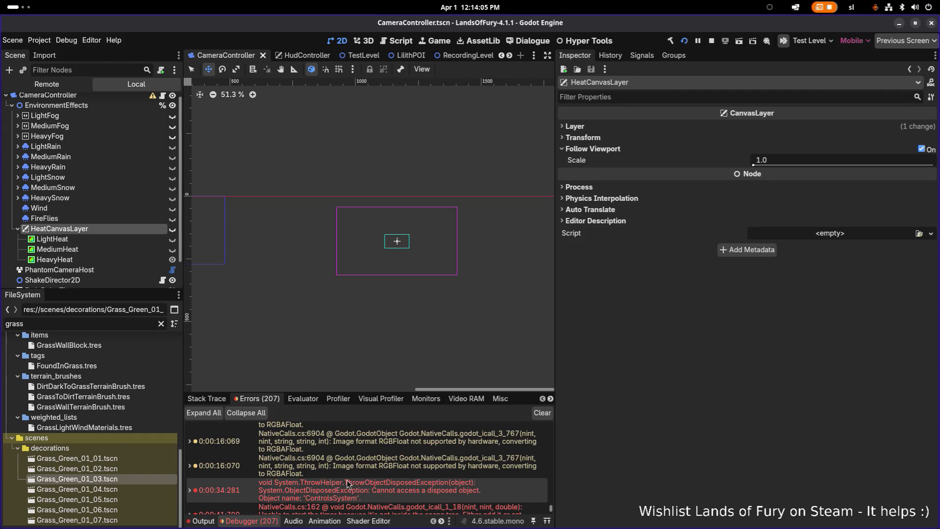
{"action": "scroll", "coordinate": [347, 483], "scroll_direction": "down", "scroll_amount": 4}
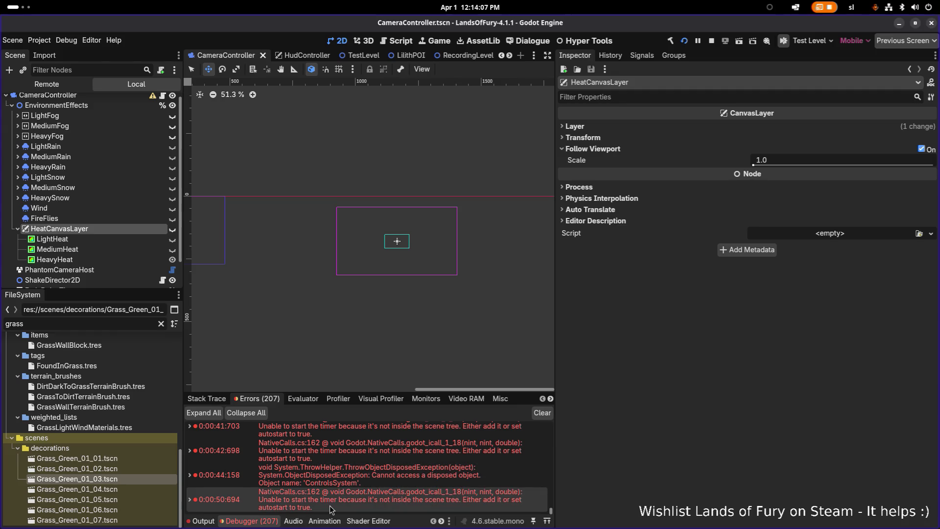
{"action": "mouse_move", "coordinate": [331, 509]}
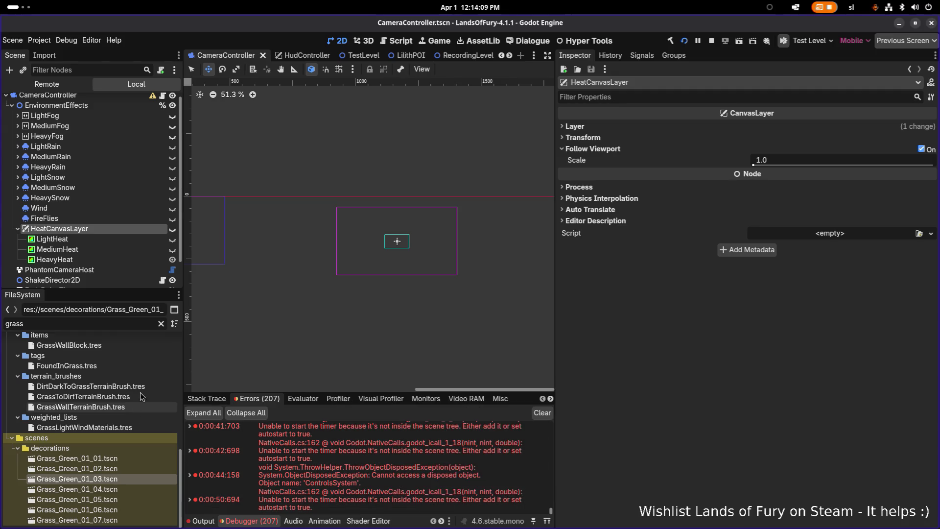
- Make HeatCanvasLayer and its HeavyHeat effect visible, and zoom out the canvas
{"action": "left_click", "coordinate": [172, 231]}
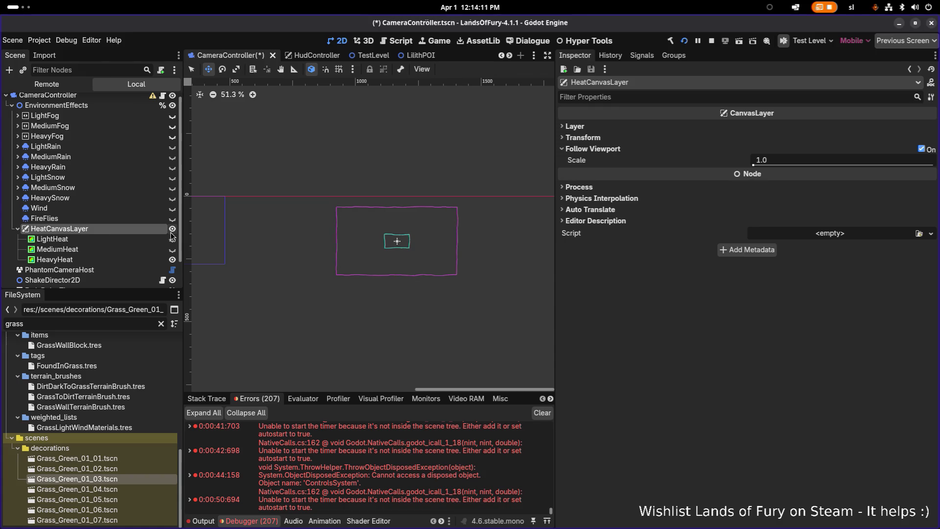
{"action": "left_click", "coordinate": [172, 260]}
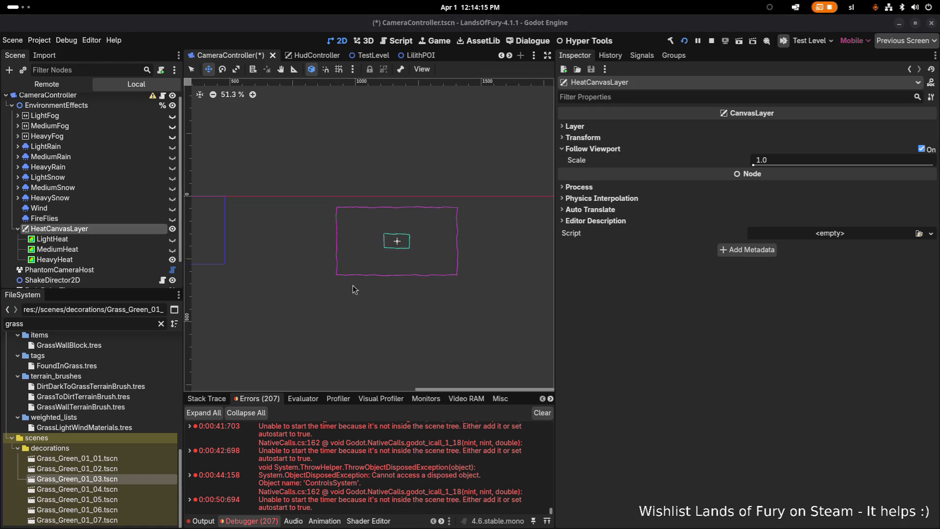
{"action": "scroll", "coordinate": [334, 289], "scroll_direction": "down", "scroll_amount": 4}
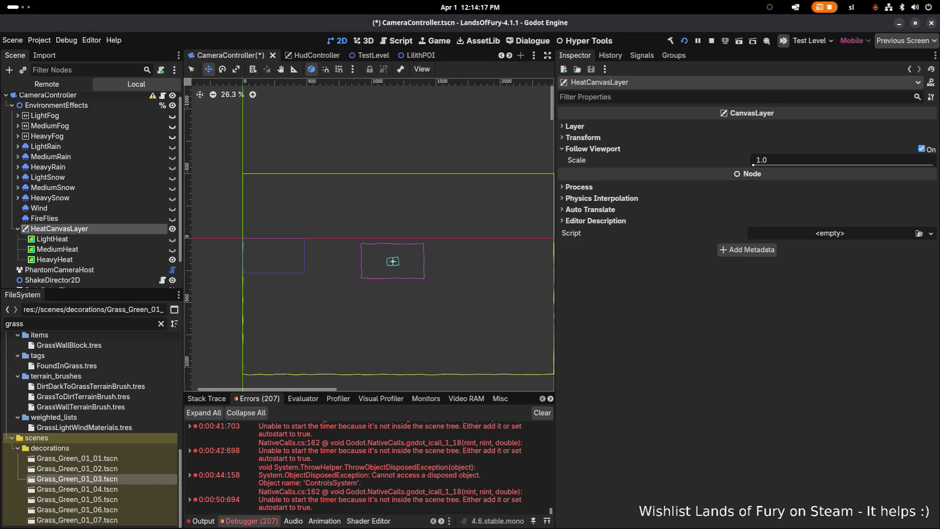
{"action": "key", "text": "Up"}
- Set HeatCanvasLayer's Layer to 10, save, then restore the Layer to 1
{"action": "left_click", "coordinate": [138, 230]}
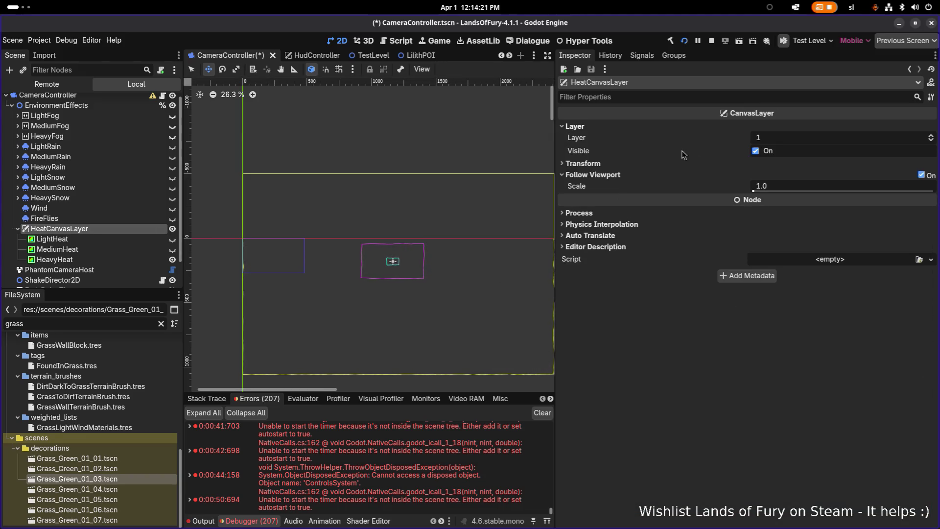
{"action": "left_click", "coordinate": [780, 139]}
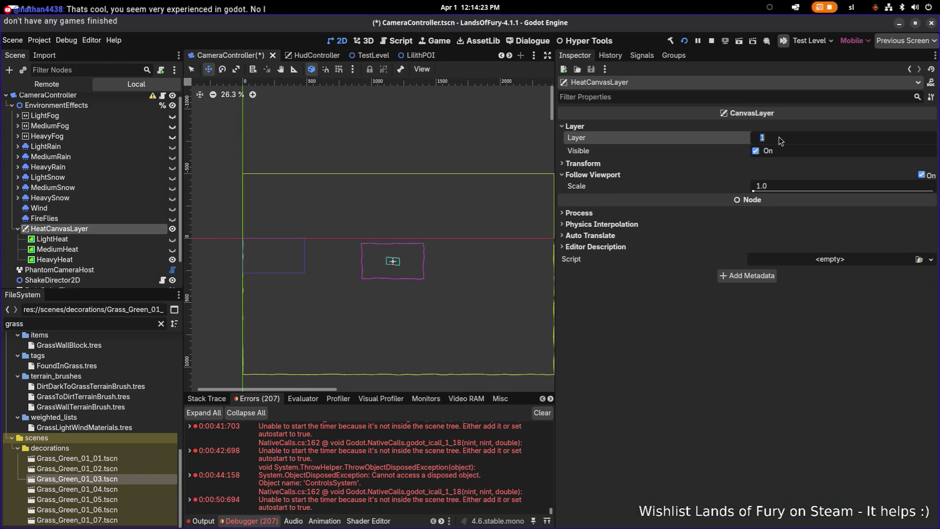
{"action": "type", "text": "10"}
{"action": "key", "text": "Return"}
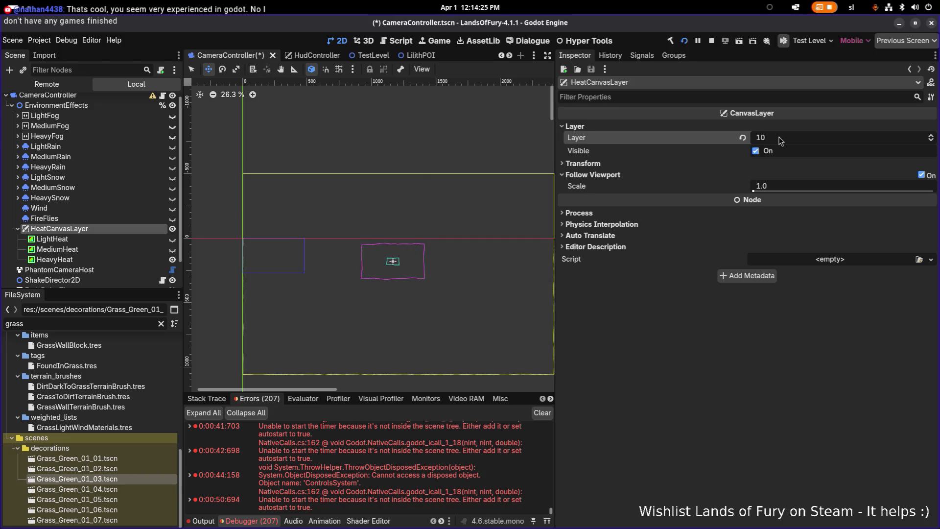
{"action": "key", "text": "ctrl+s"}
{"action": "left_click", "coordinate": [781, 140]}
{"action": "type", "text": "1"}
{"action": "key", "text": "Return"}
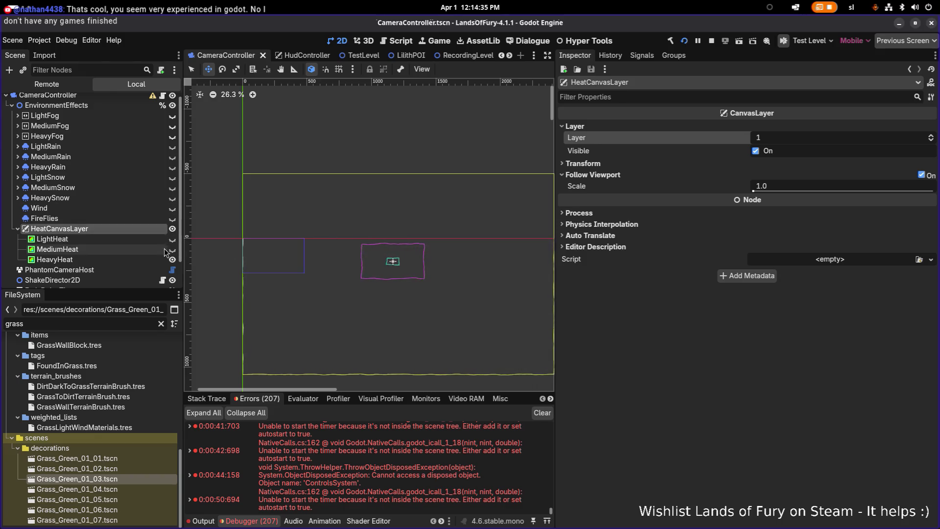
- Hide LightHeat and MediumHeat, save the scene, and turn off Follow Viewport
{"action": "left_click", "coordinate": [173, 250]}
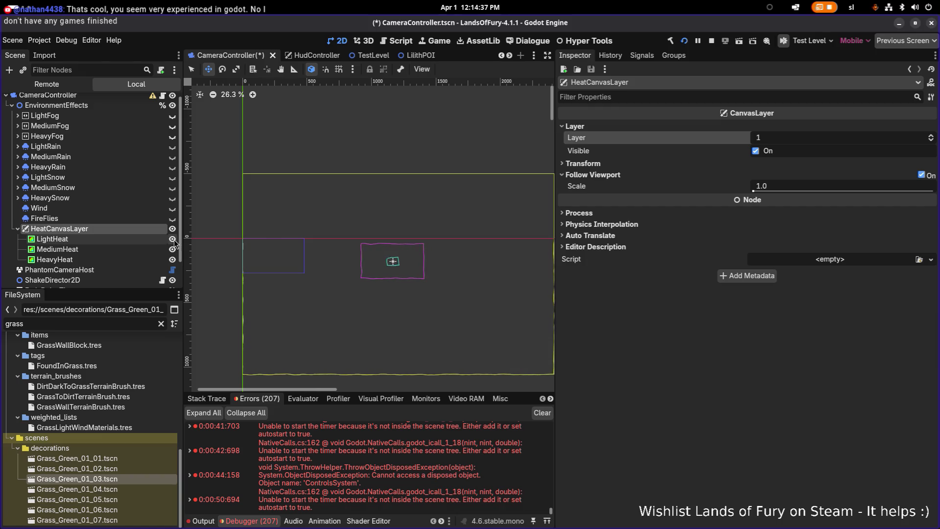
{"action": "left_click", "coordinate": [172, 239]}
{"action": "left_click", "coordinate": [172, 249]}
{"action": "key", "text": "ctrl+s"}
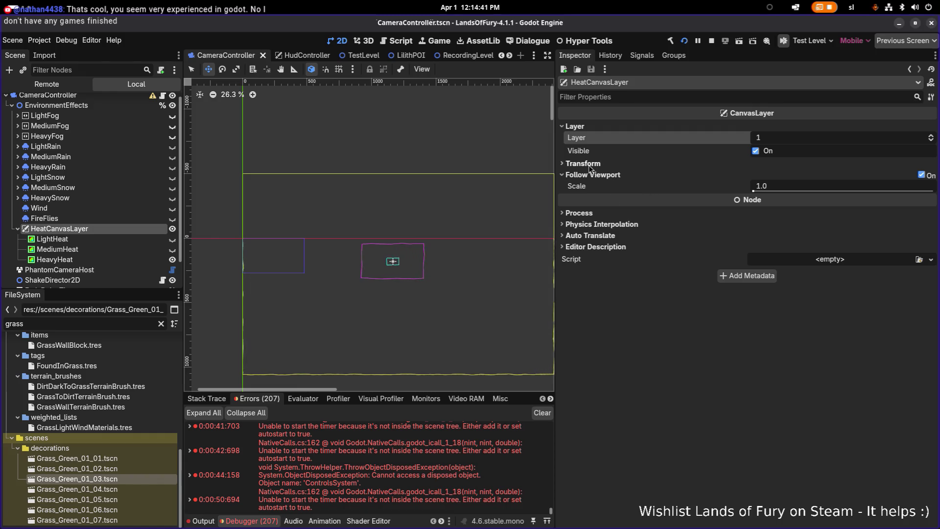
{"action": "left_click", "coordinate": [921, 176]}
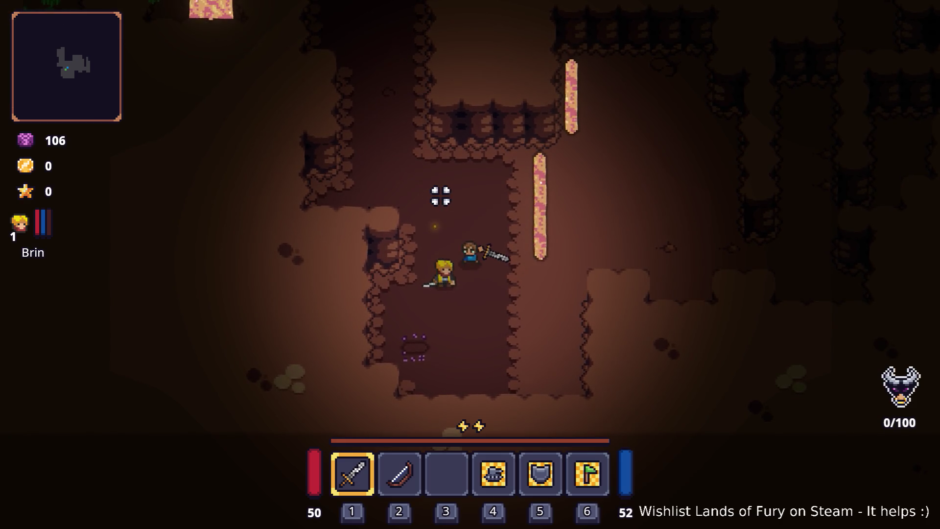
- Walk the hero up through the cave, then right and down along the corridor
{"action": "key", "text": "w"}
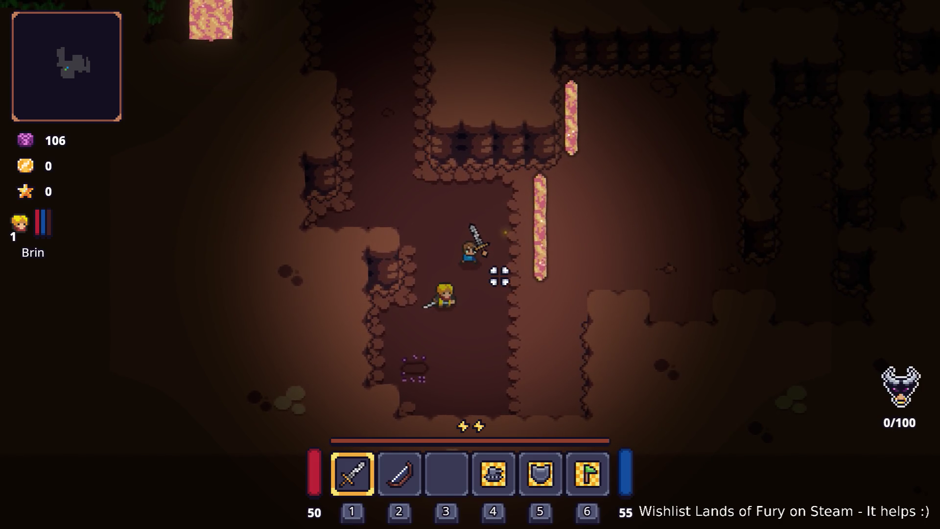
{"action": "key", "text": "d"}
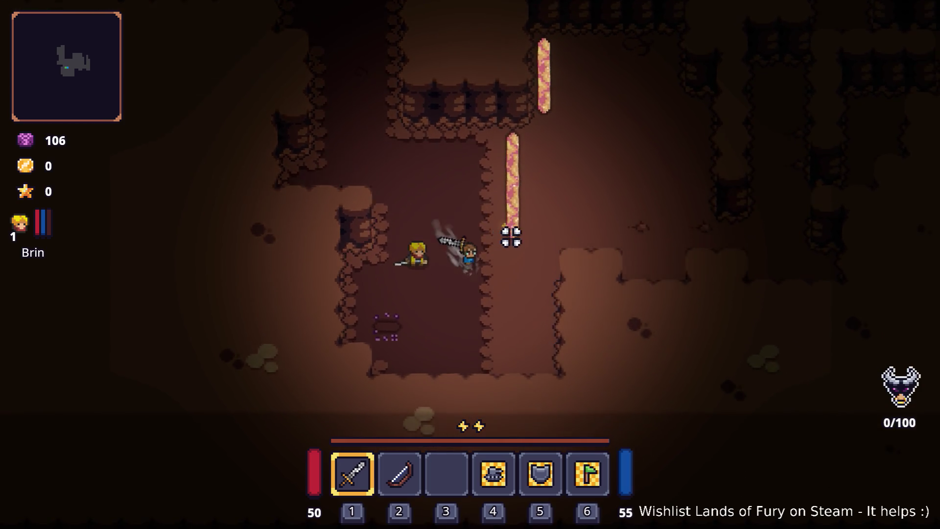
{"action": "key", "text": "w"}
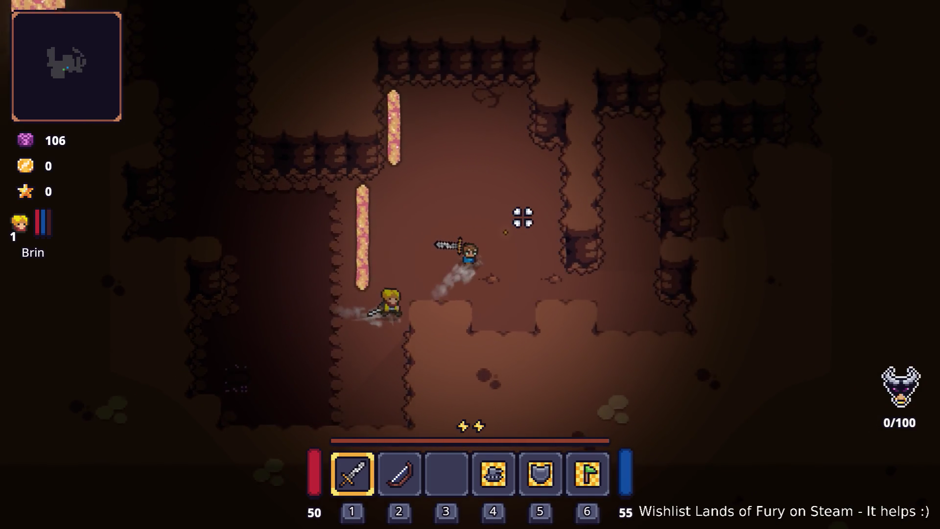
{"action": "key", "text": "d"}
{"action": "key", "text": "s"}
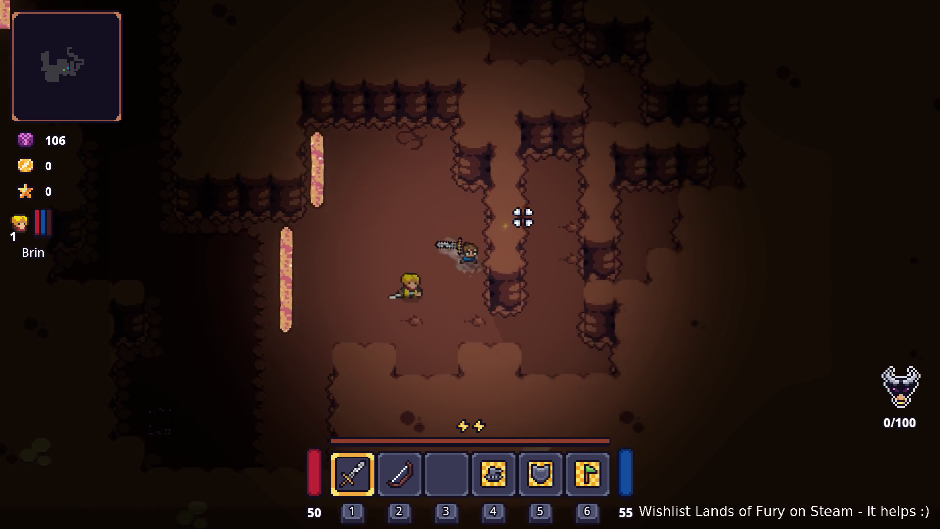
{"action": "key", "text": "a"}
{"action": "key", "text": "s"}
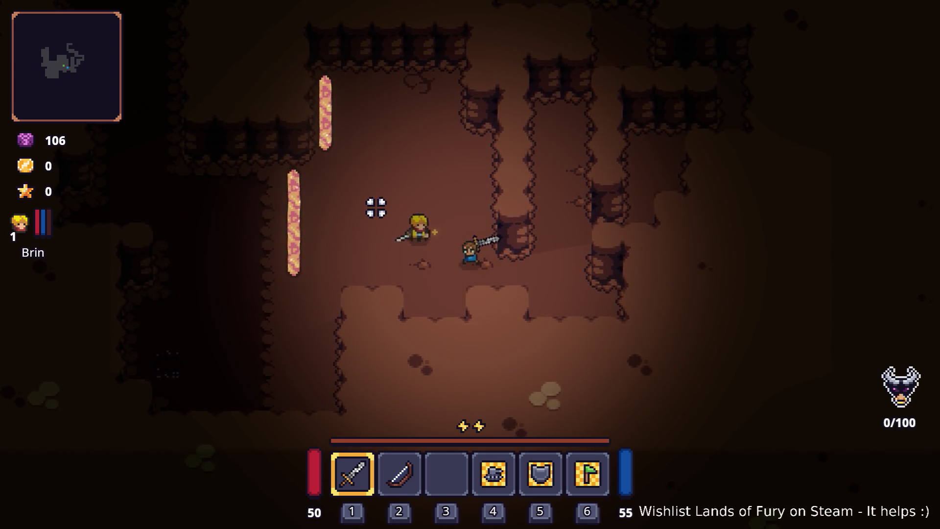
- Dash left and walk up alongside the lava flow
{"action": "key", "text": "a"}
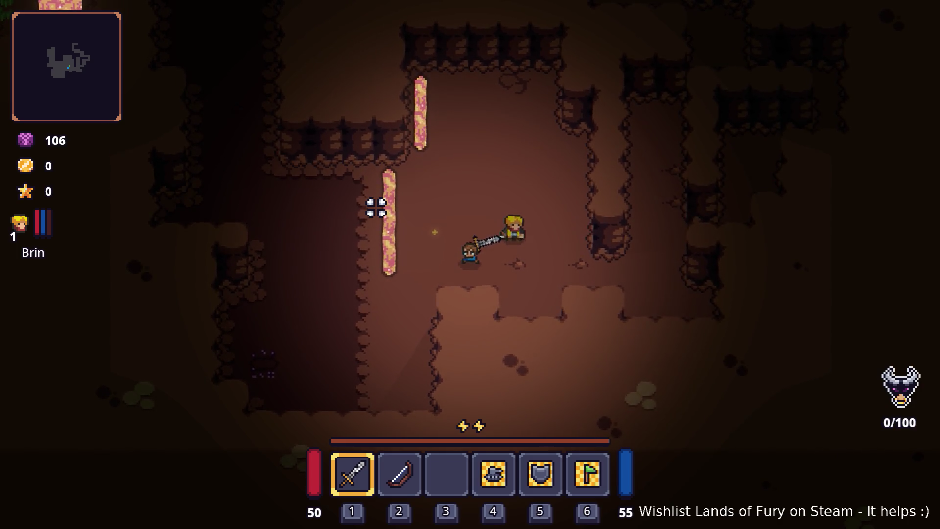
{"action": "key", "text": "a"}
{"action": "key", "text": "space"}
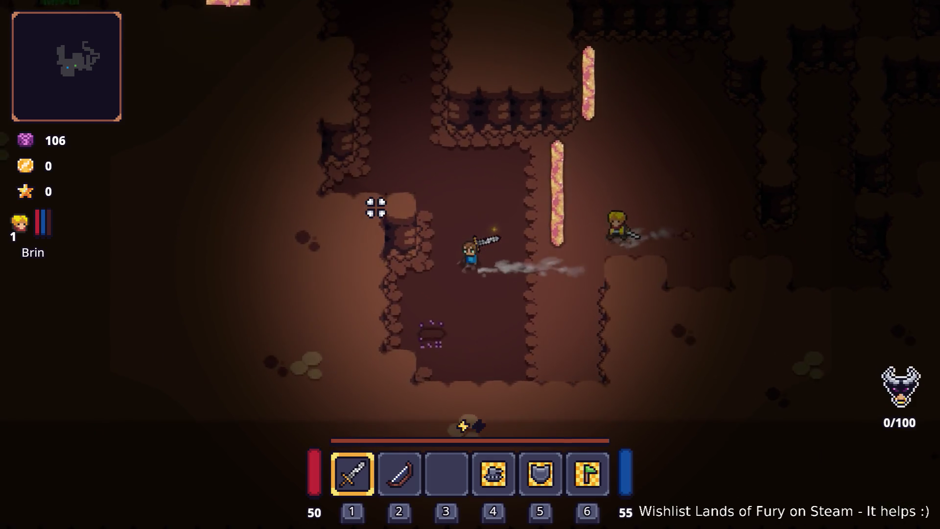
{"action": "key", "text": "w"}
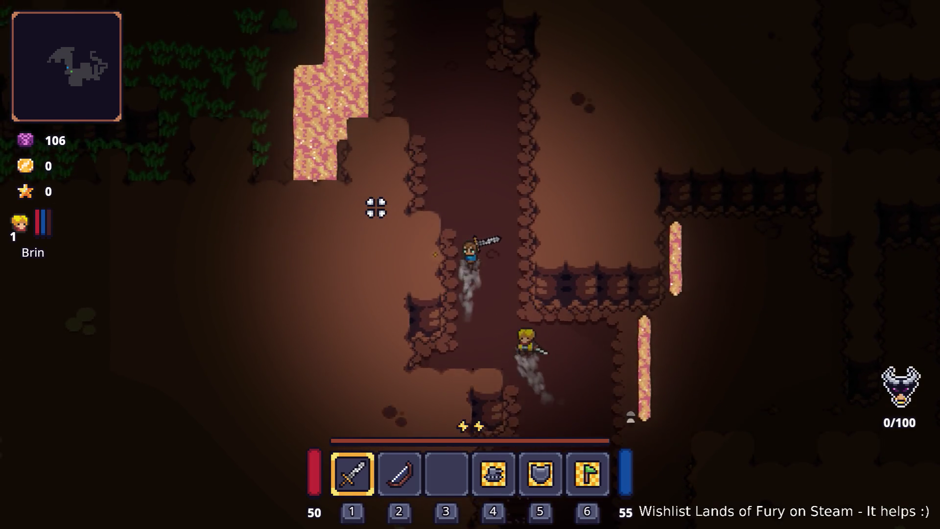
{"action": "key", "text": "w"}
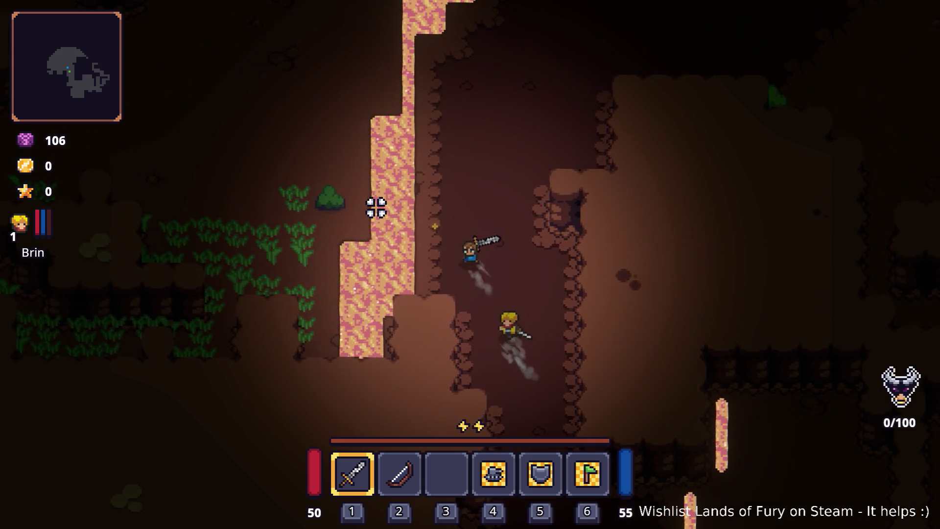
{"action": "key", "text": "w"}
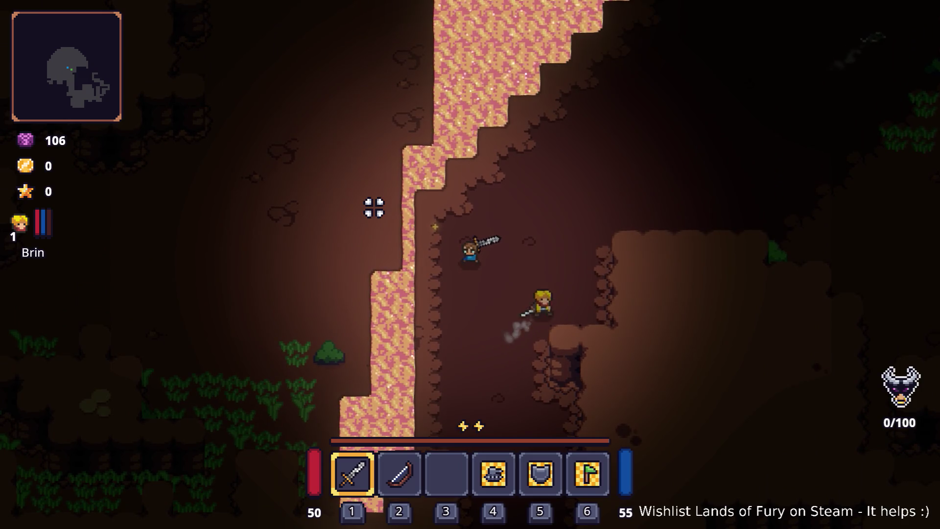
- Move right away from the lava wall and fight through the enemy swarm in the grass
{"action": "key", "text": "w"}
{"action": "key", "text": "d"}
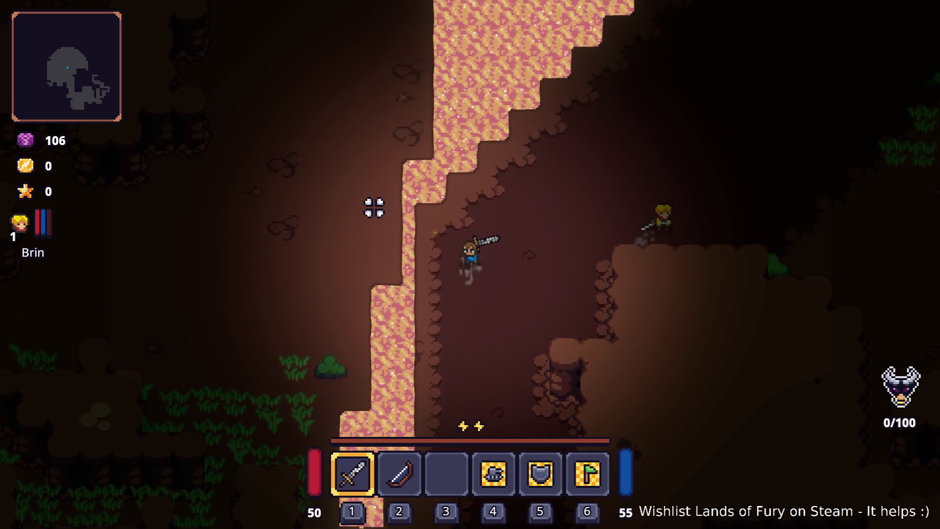
{"action": "key", "text": "w"}
{"action": "key", "text": "d"}
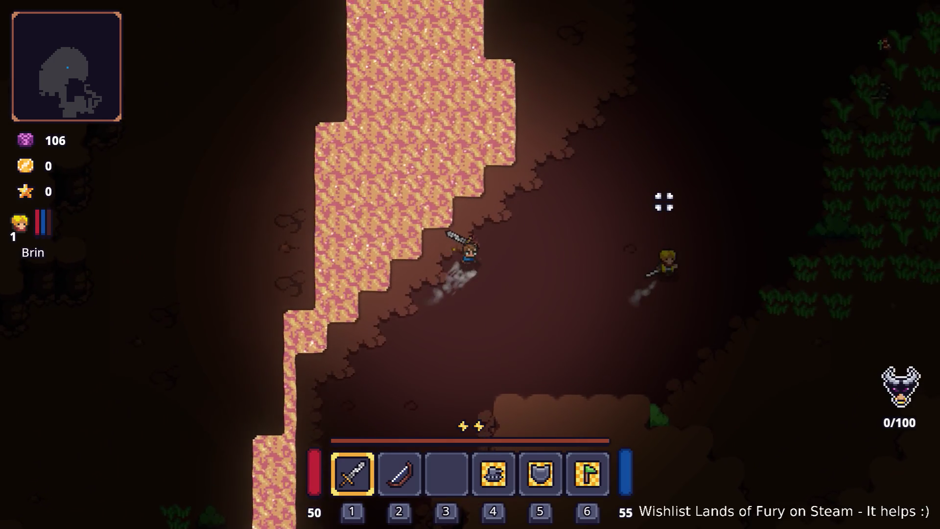
{"action": "key", "text": "d"}
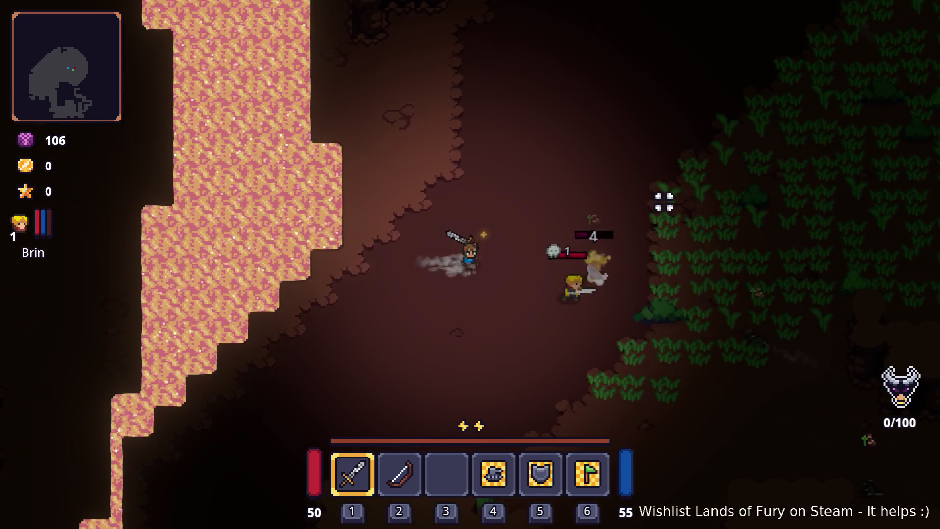
{"action": "key", "text": "d"}
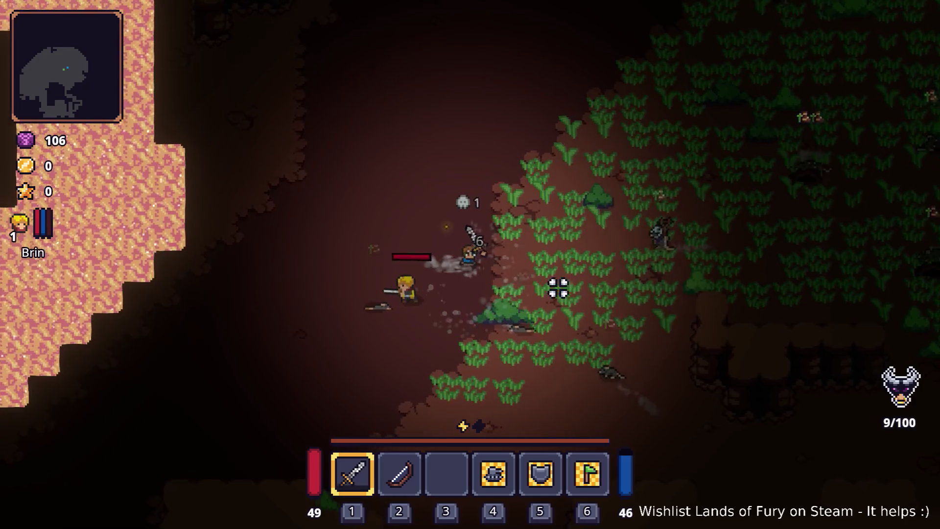
{"action": "key", "text": "w"}
{"action": "key", "text": "d"}
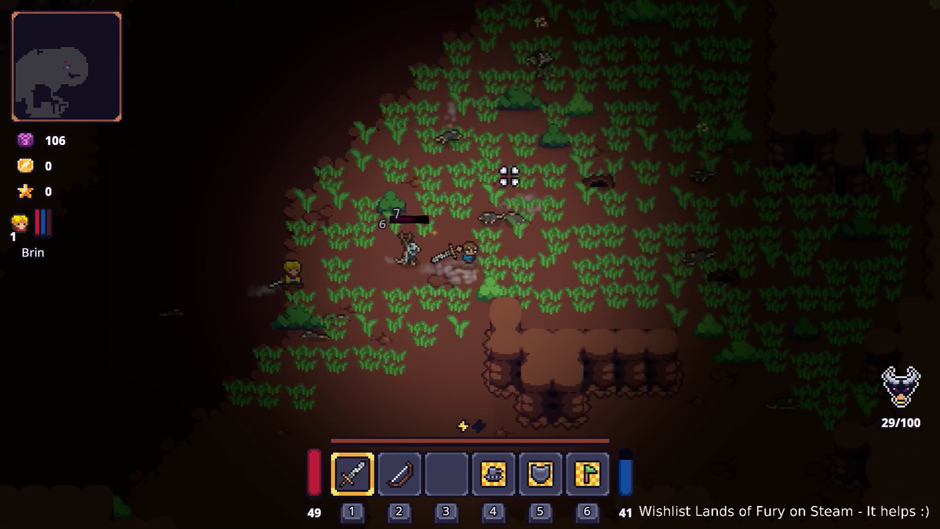
{"action": "key", "text": "w"}
{"action": "key", "text": "d"}
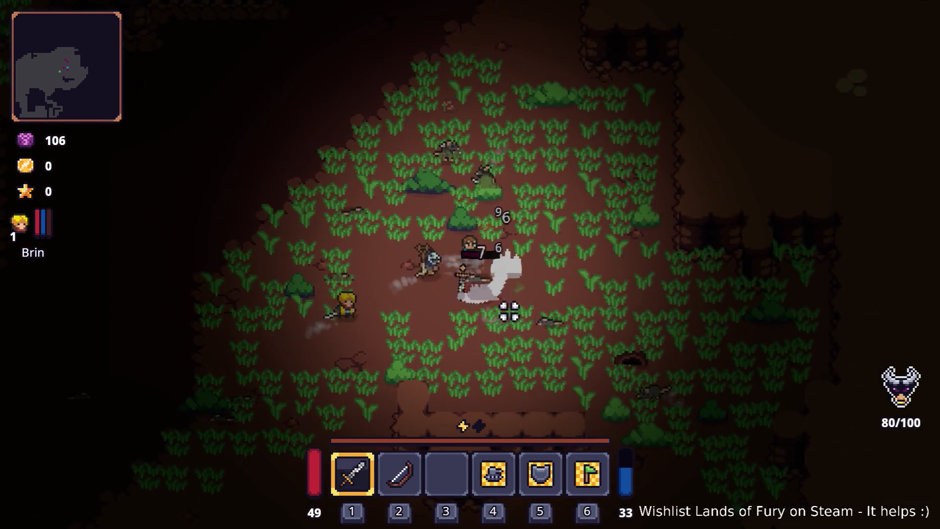
{"action": "key", "text": "s"}
{"action": "key", "text": "d"}
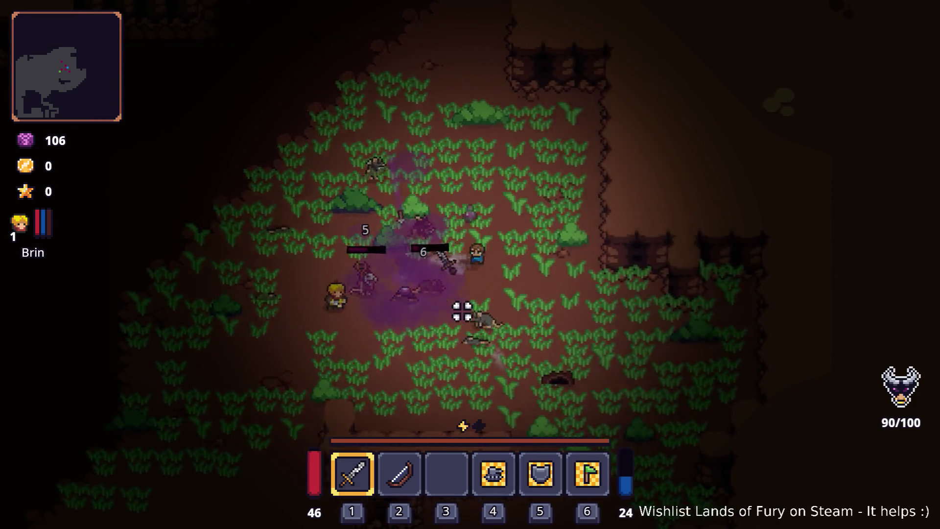
{"action": "key", "text": "s"}
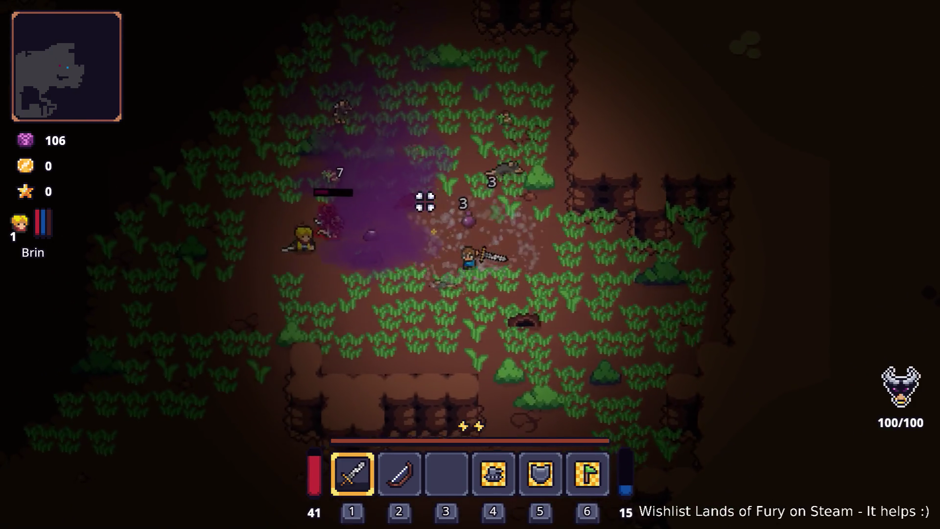
{"action": "key", "text": "s"}
{"action": "key", "text": "d"}
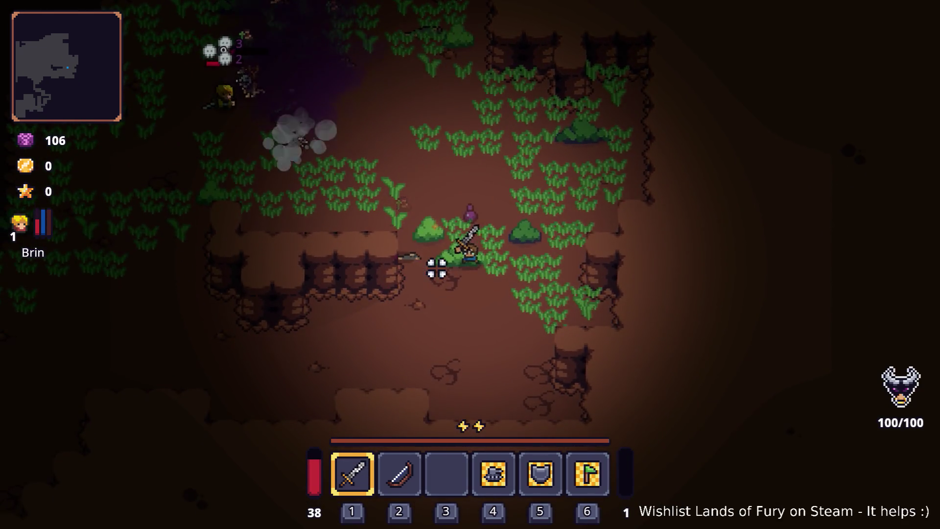
- Keep fighting up-left and down, casting an energy bolt, until the counter reaches 100/100
{"action": "key", "text": "w"}
{"action": "key", "text": "a"}
{"action": "key", "text": "w"}
{"action": "key", "text": "a"}
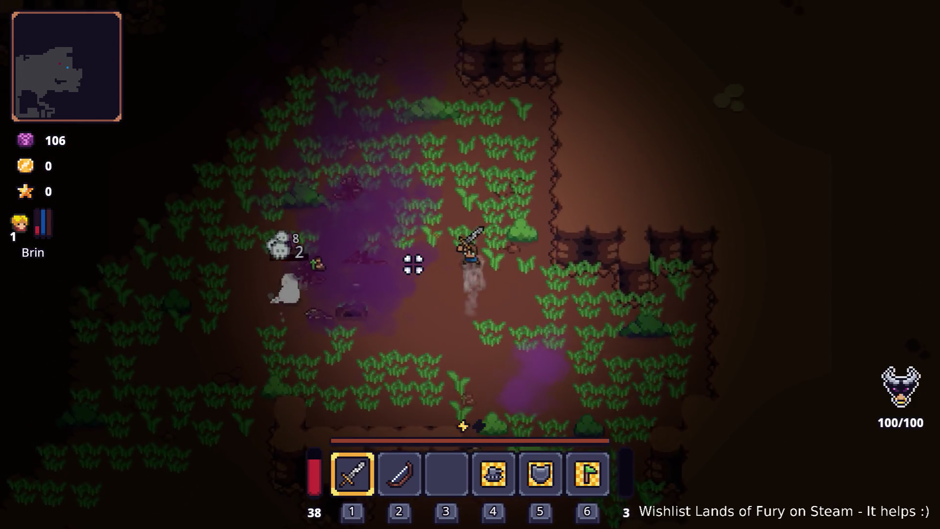
{"action": "key", "text": "s"}
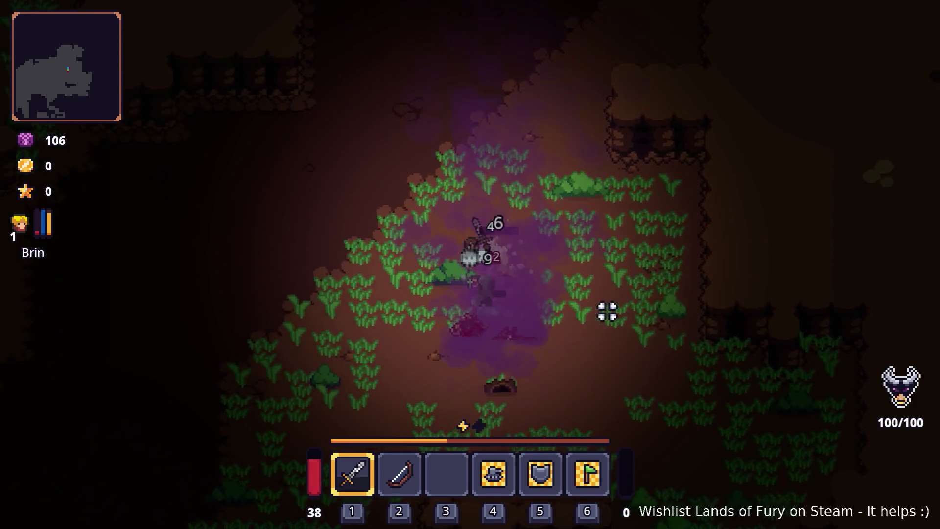
{"action": "key", "text": "a"}
{"action": "key", "text": "s"}
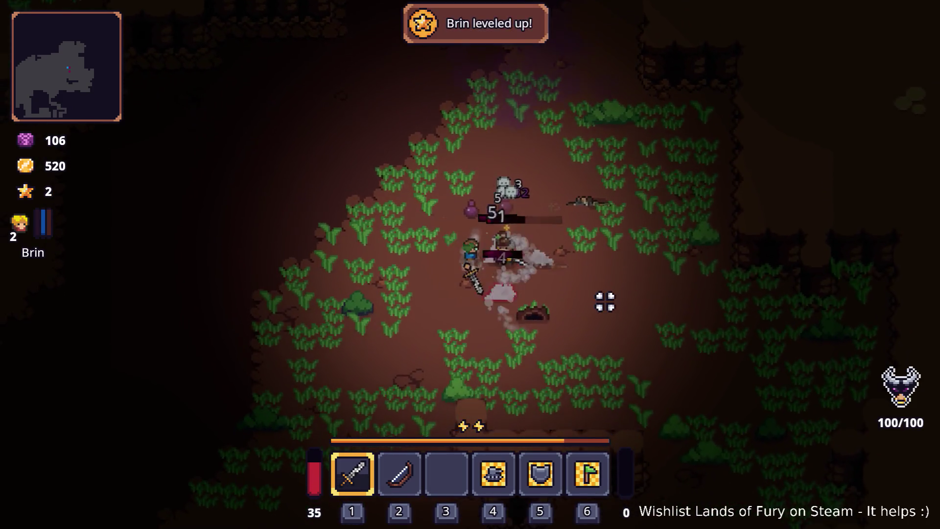
{"action": "key", "text": "a"}
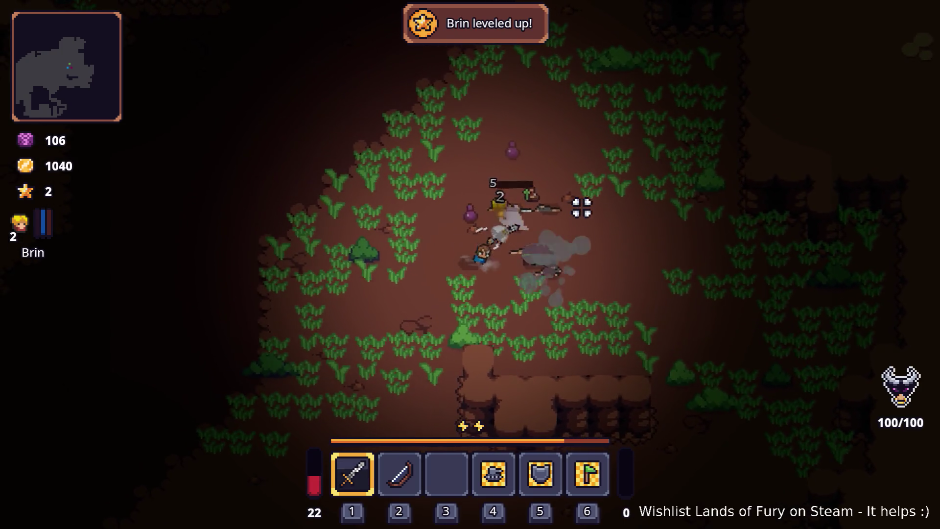
{"action": "key", "text": "d"}
{"action": "key", "text": "w+d"}
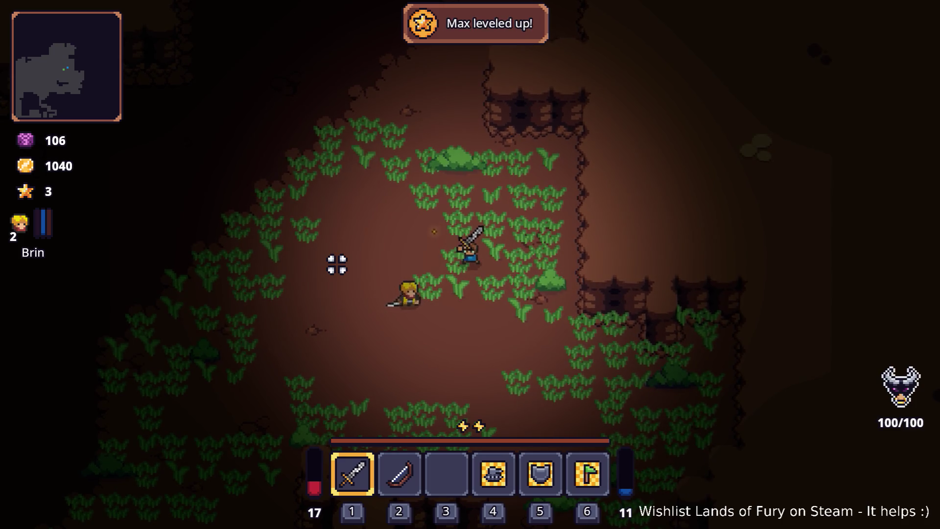
{"action": "key", "text": "a"}
{"action": "key", "text": "a"}
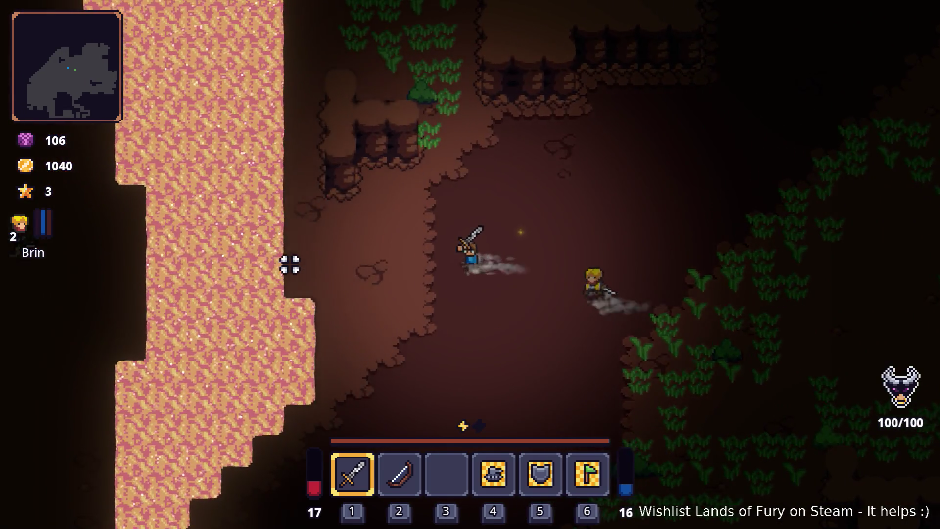
- Walk the hero left to the edge of the lava river
{"action": "key", "text": "a"}
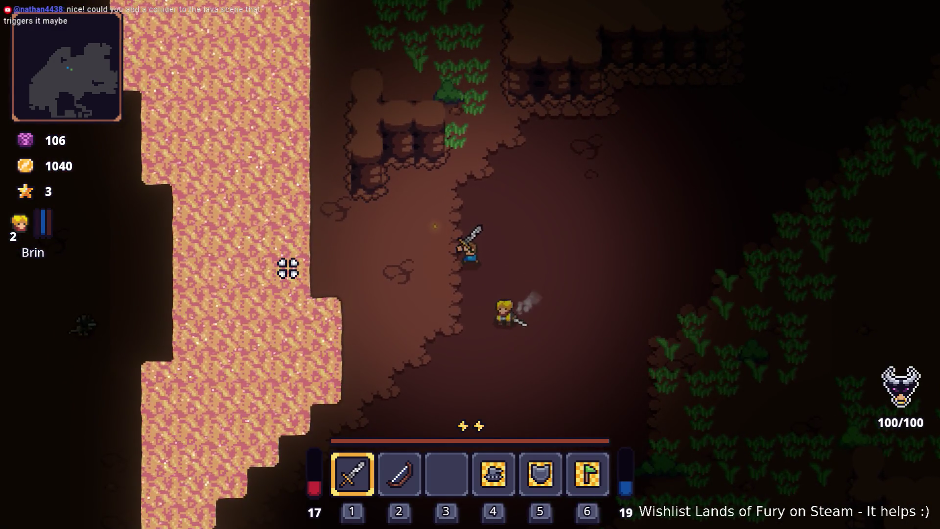
{"action": "key", "text": "a"}
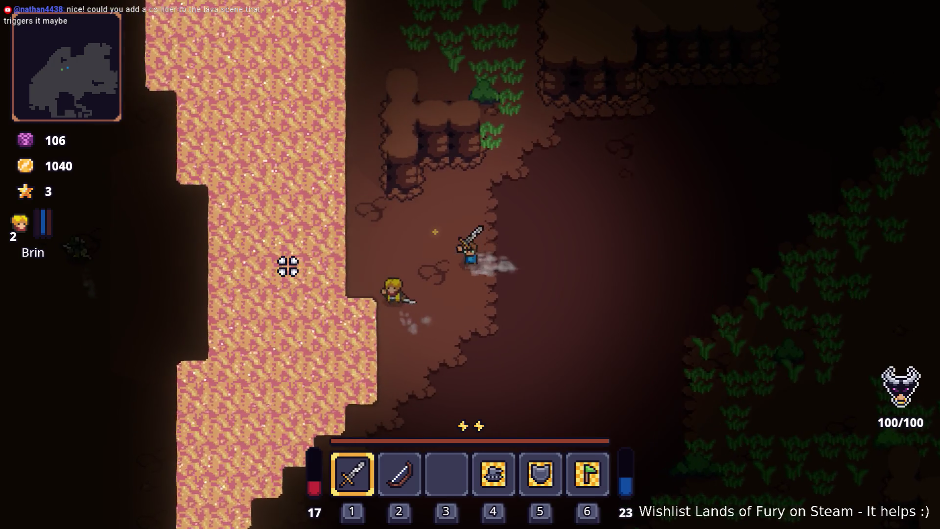
{"action": "key", "text": "a"}
{"action": "key", "text": "a"}
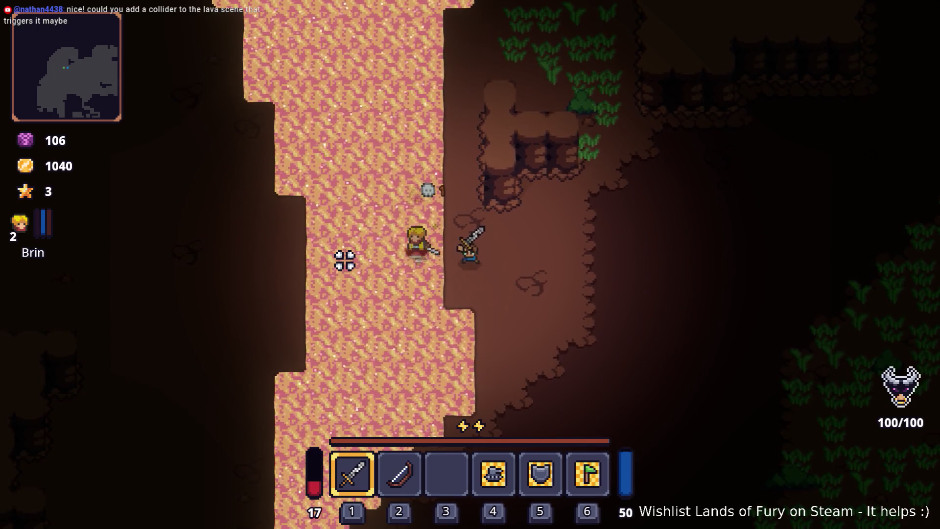
{"action": "key", "text": "a"}
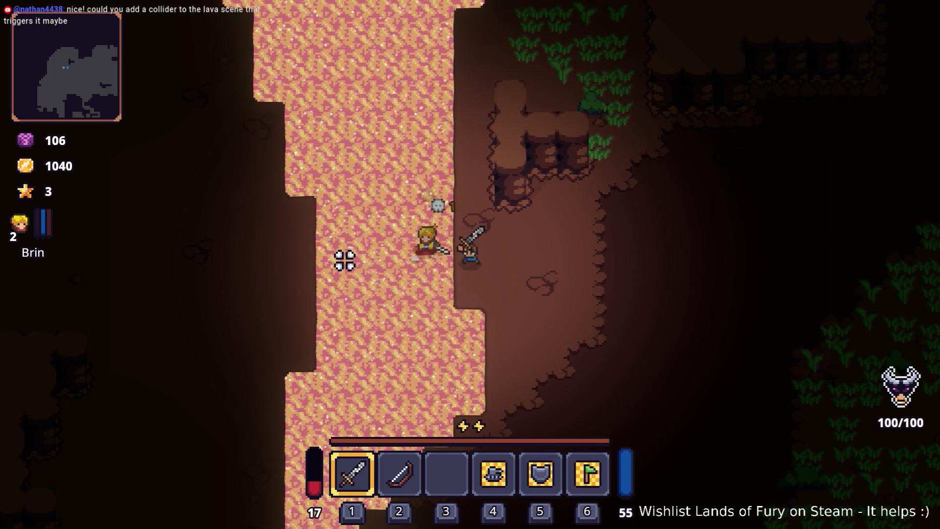
- Walk back right, then north through the grassy strip beside the lava
{"action": "key", "text": "d"}
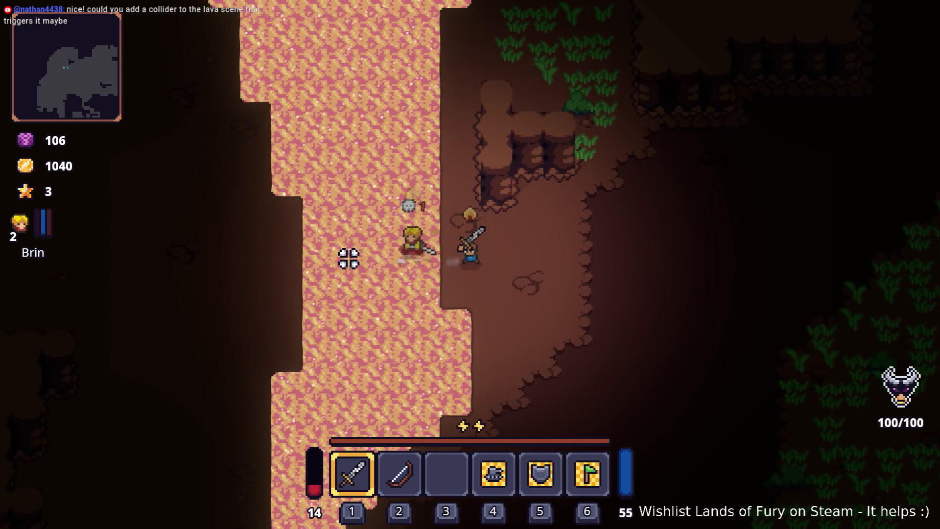
{"action": "key", "text": "d"}
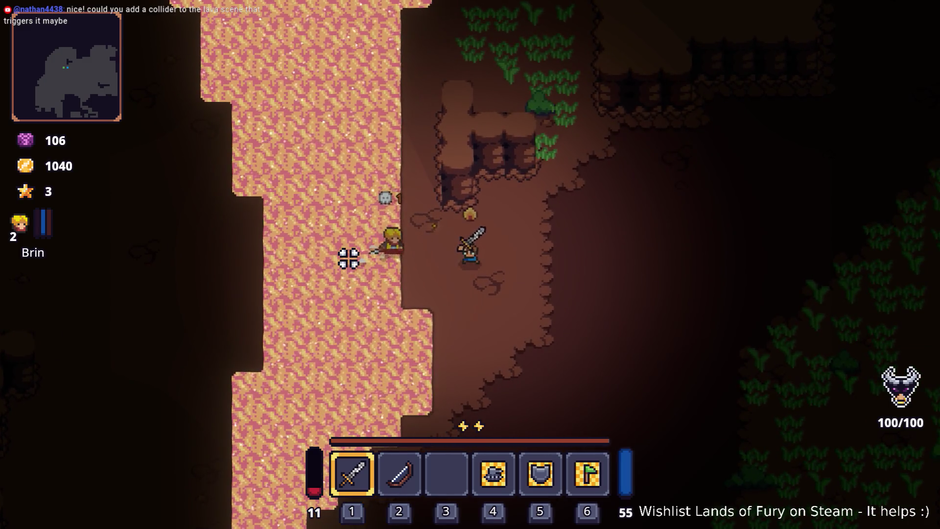
{"action": "key", "text": "d"}
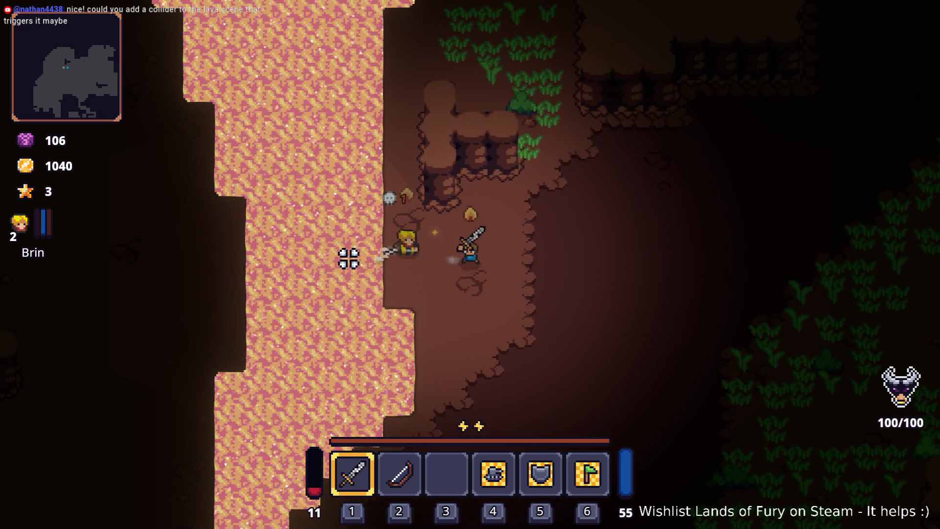
{"action": "key", "text": "w"}
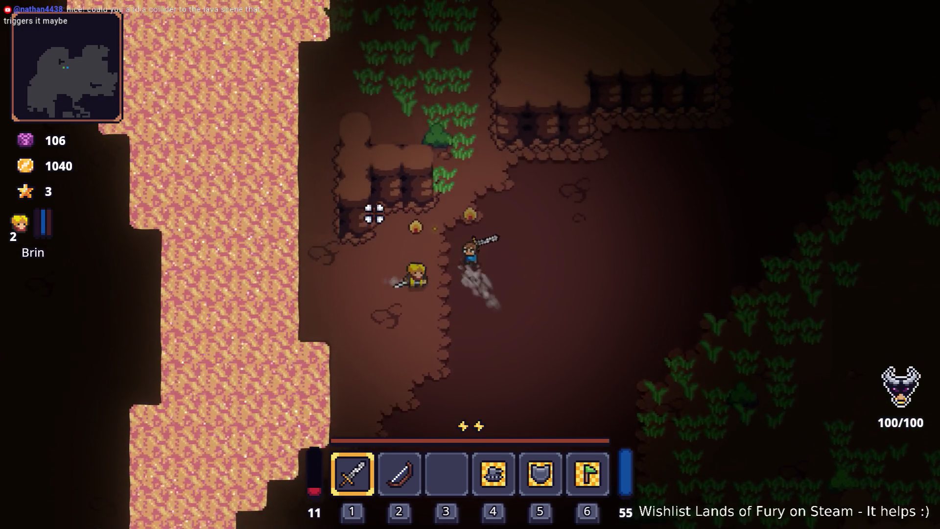
{"action": "key", "text": "w"}
{"action": "key", "text": "a"}
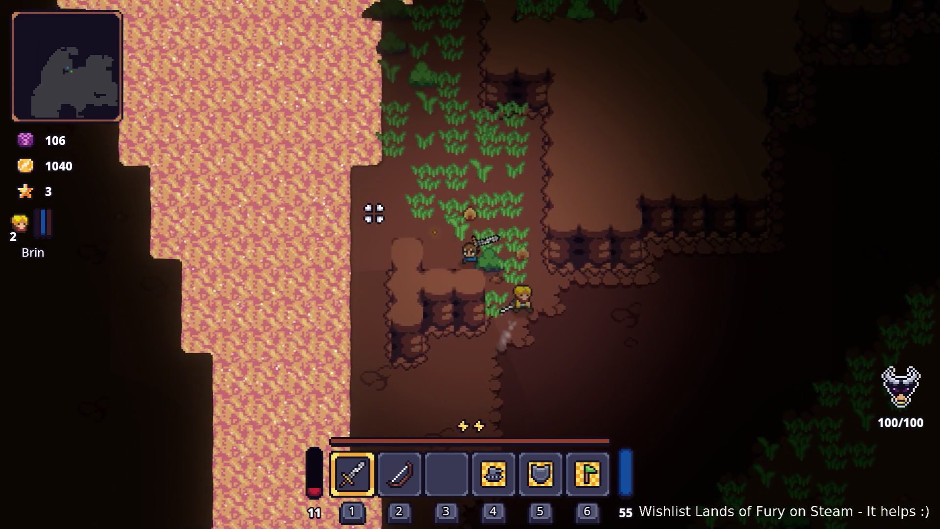
{"action": "key", "text": "w"}
{"action": "key", "text": "a"}
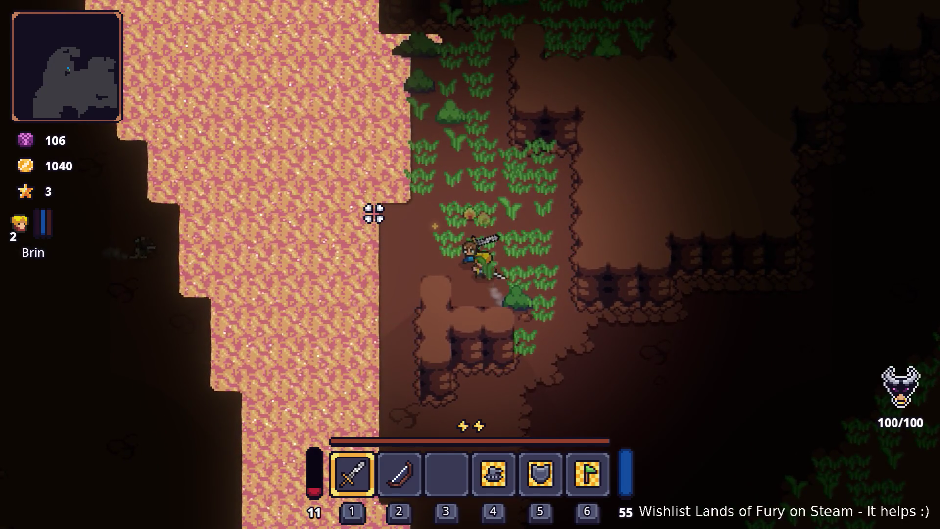
{"action": "key", "text": "w"}
{"action": "key", "text": "d"}
{"action": "key", "text": "w"}
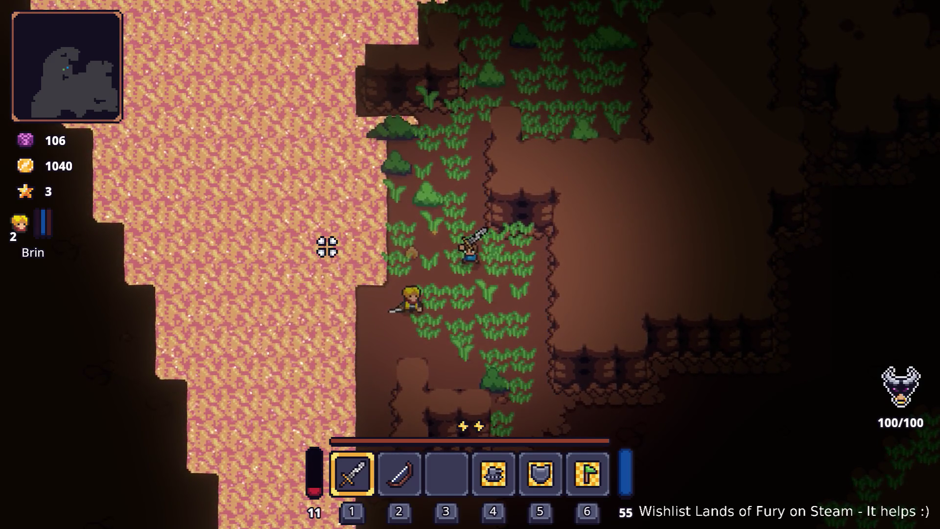
- Walk the hero north past the crops through the grassy strip beside the lava, weaving left and right
{"action": "key", "text": "w"}
{"action": "key", "text": "a"}
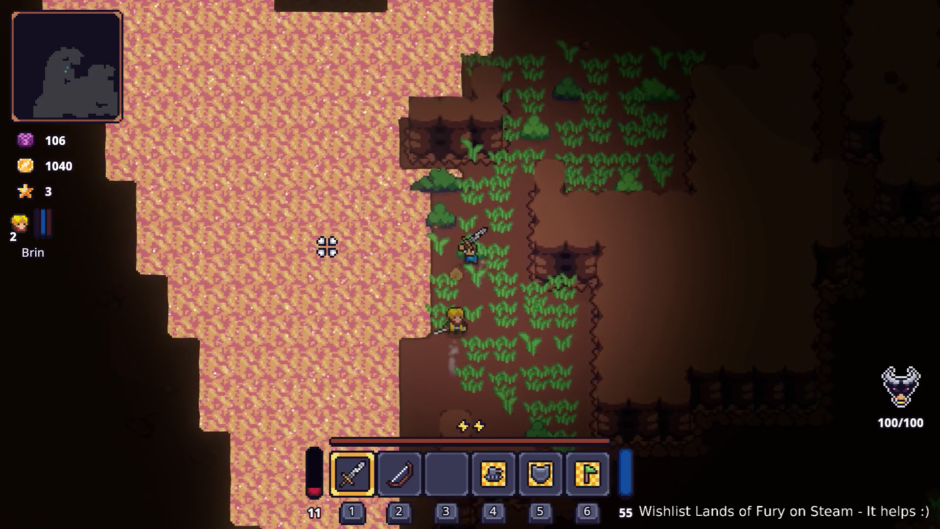
{"action": "key", "text": "d"}
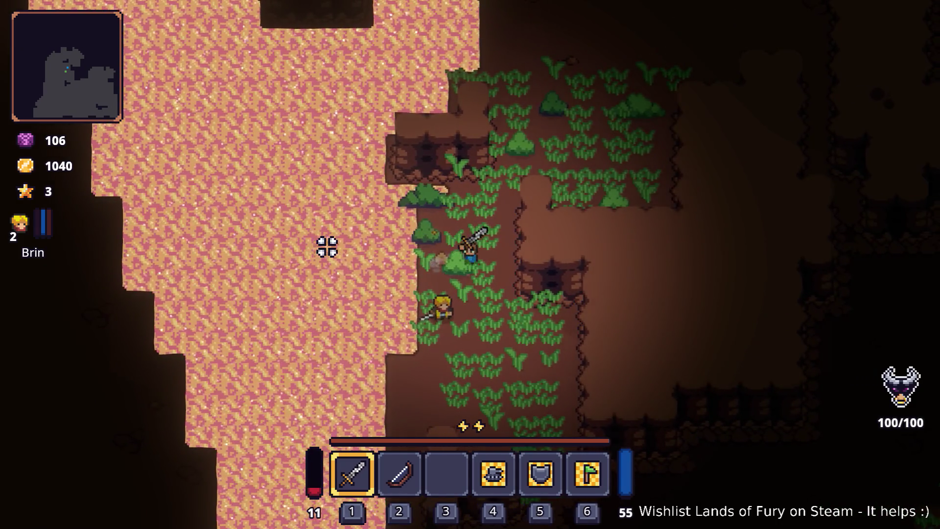
{"action": "key", "text": "w"}
{"action": "key", "text": "d"}
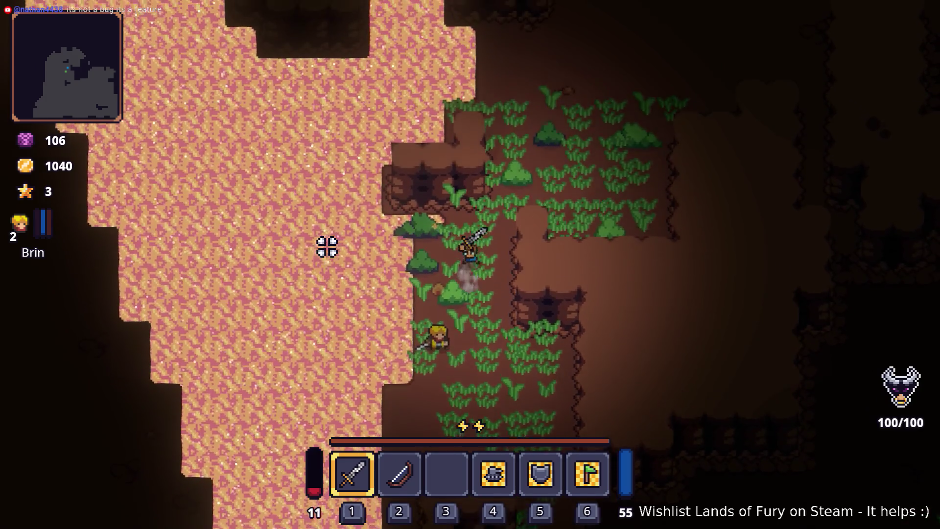
{"action": "key", "text": "w"}
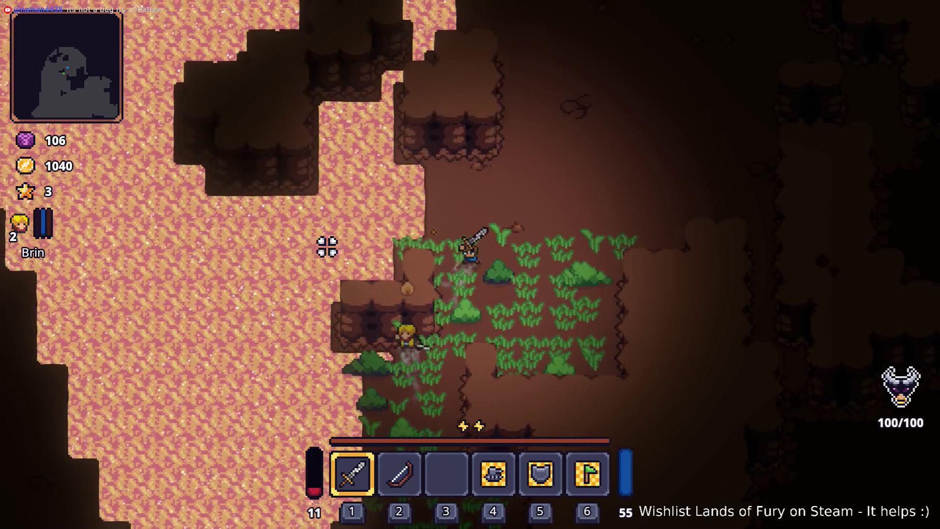
{"action": "key", "text": "a"}
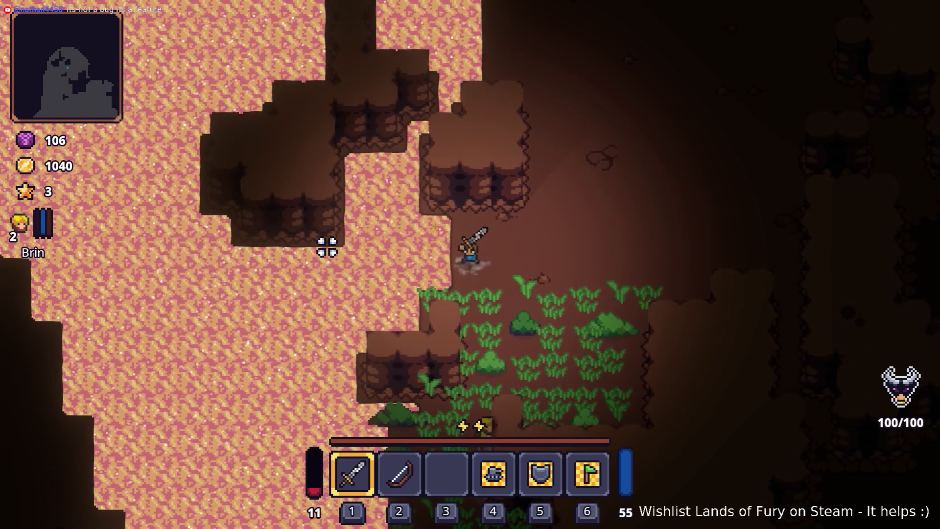
{"action": "key", "text": "d"}
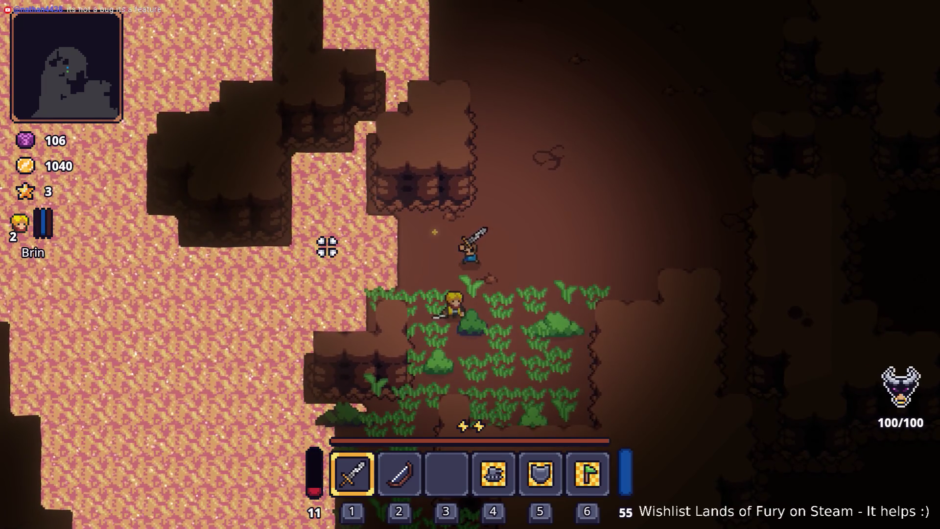
{"action": "key", "text": "a"}
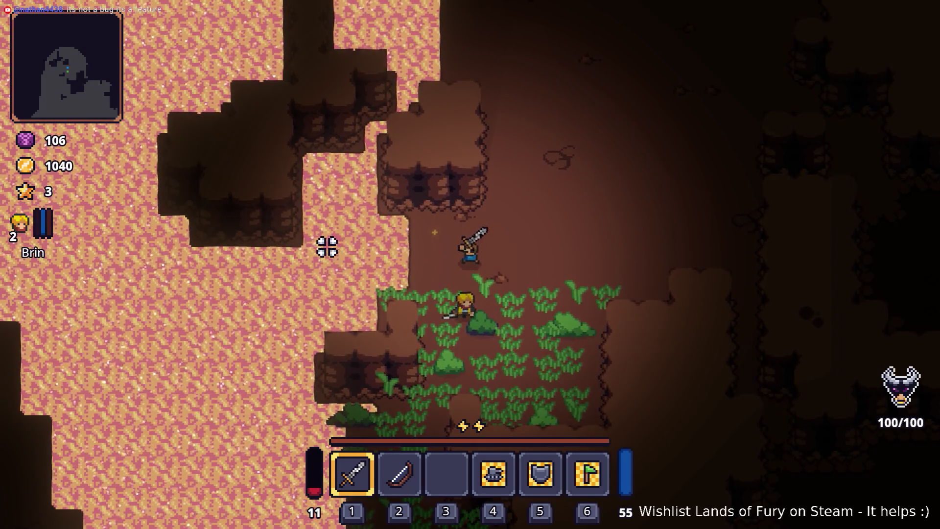
{"action": "key", "text": "d"}
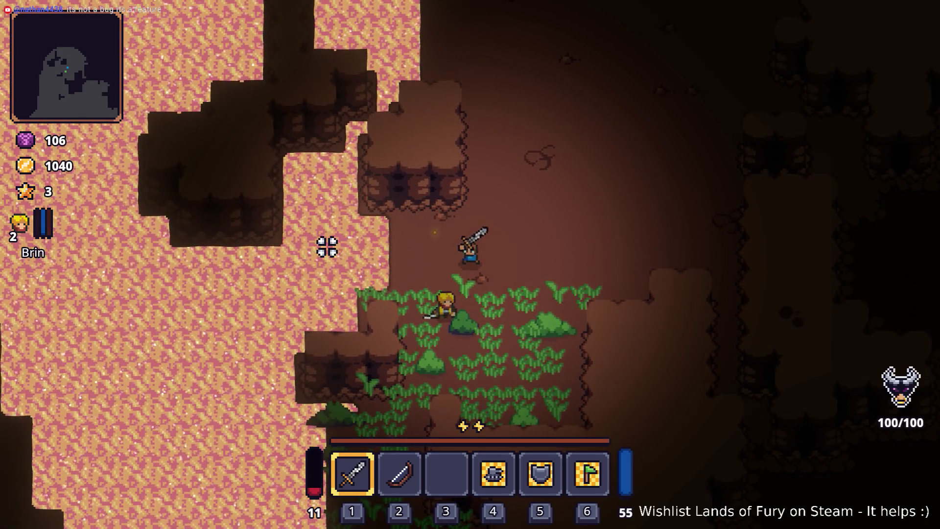
- Walk the hero south-west through the crop patch and down along the lava bank
{"action": "key", "text": "s"}
{"action": "key", "text": "a"}
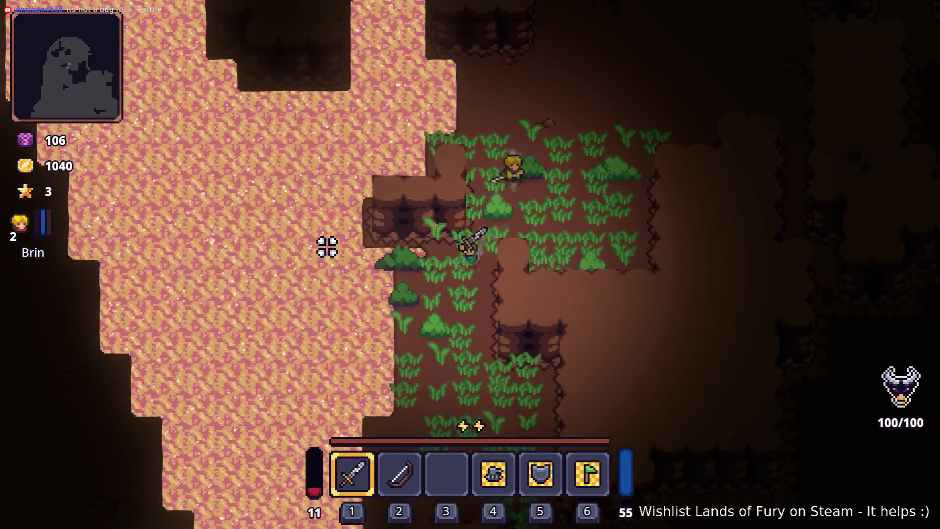
{"action": "key", "text": "s"}
{"action": "key", "text": "a"}
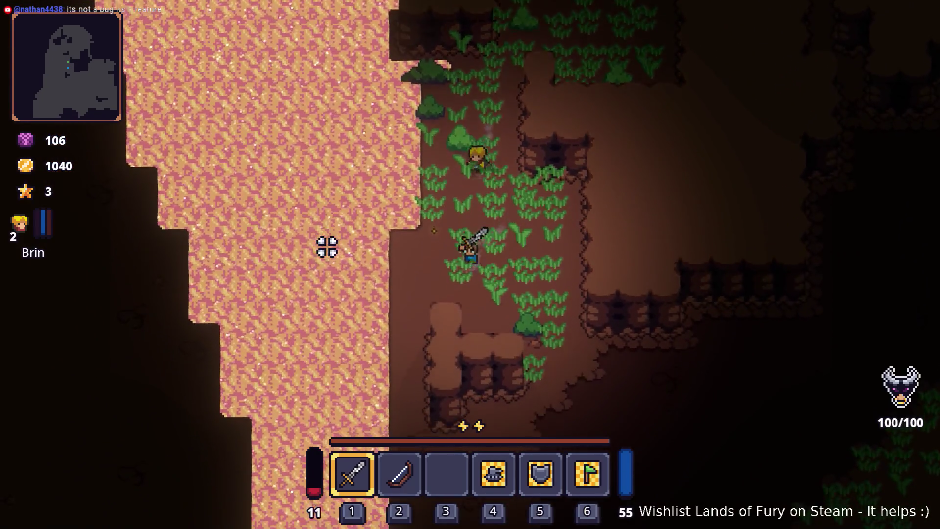
{"action": "key", "text": "s"}
{"action": "key", "text": "a"}
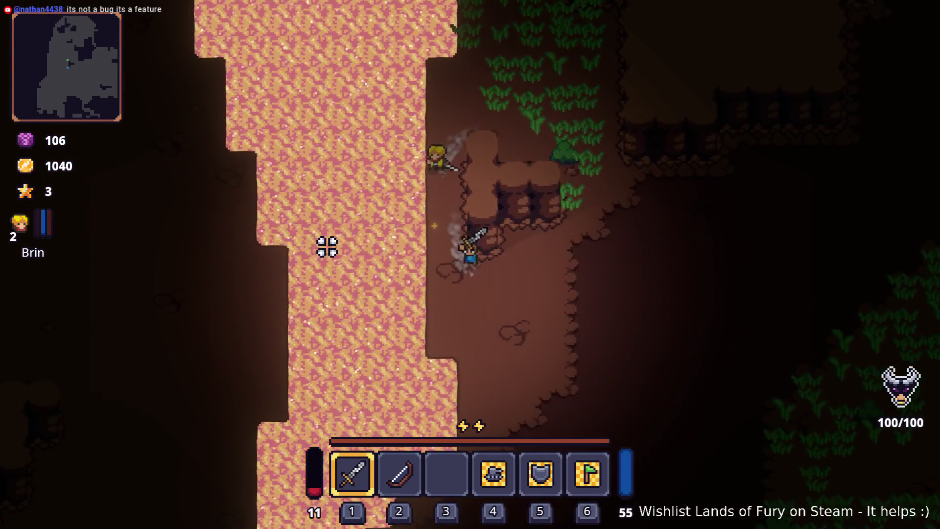
{"action": "key", "text": "s"}
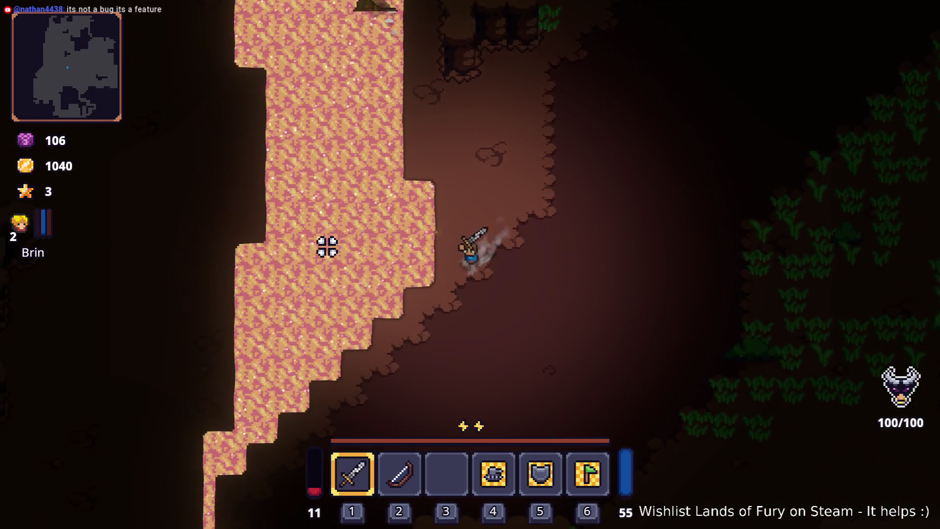
{"action": "key", "text": "s"}
{"action": "key", "text": "a"}
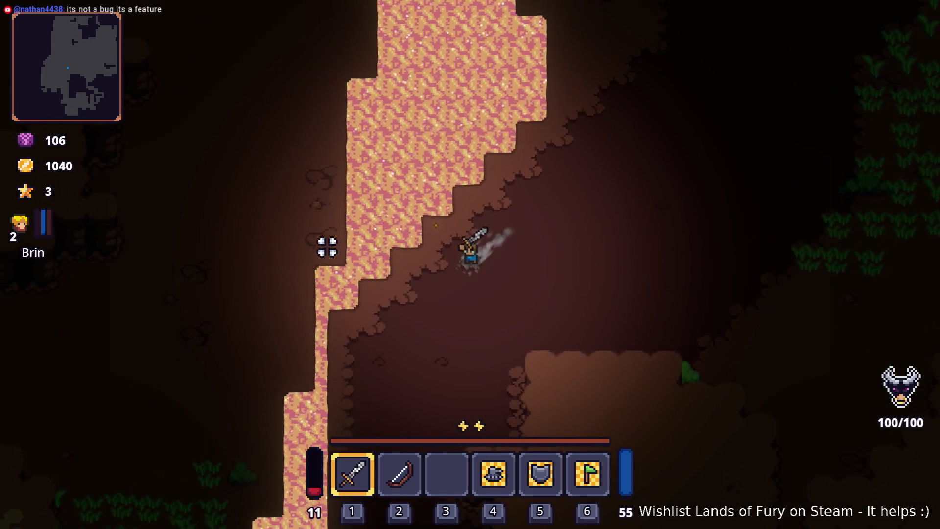
{"action": "key", "text": "w"}
{"action": "key", "text": "d"}
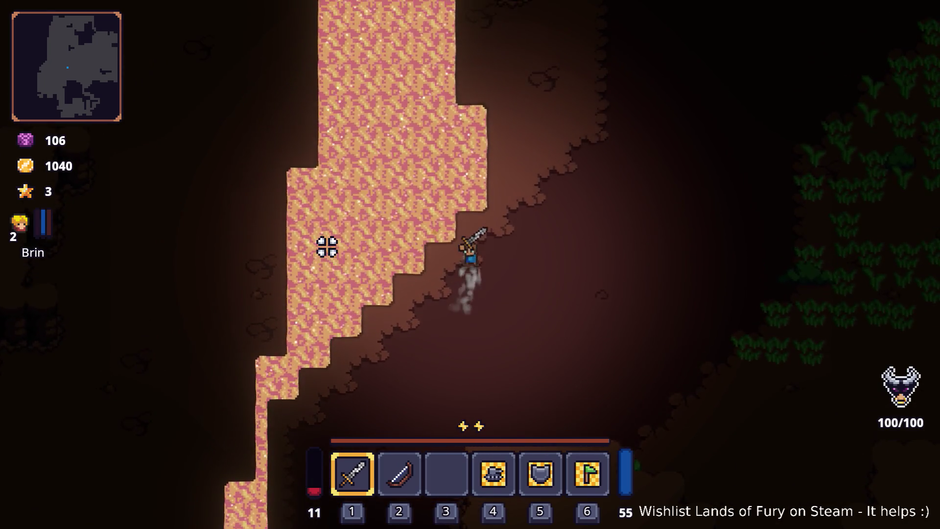
- Cross the cave floor westward, head north beside the lava, then step east onto it
{"action": "key", "text": "a"}
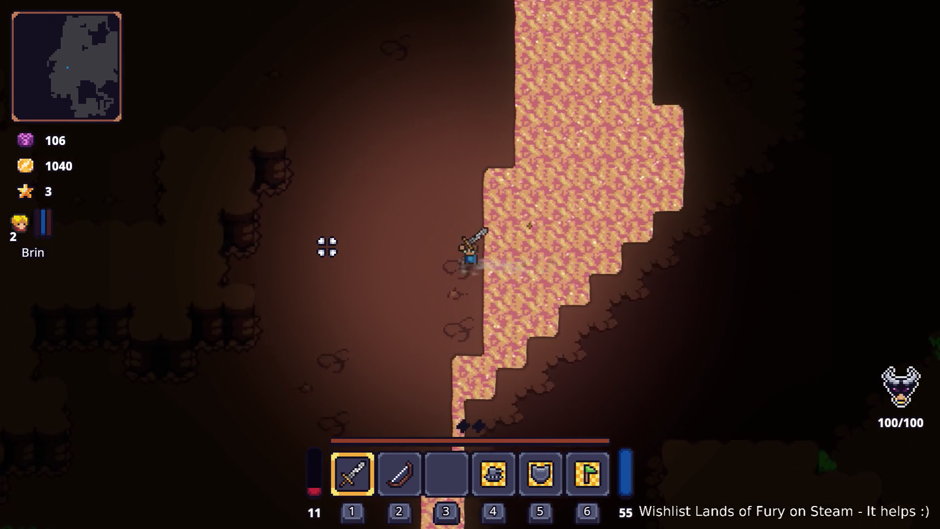
{"action": "key", "text": "w"}
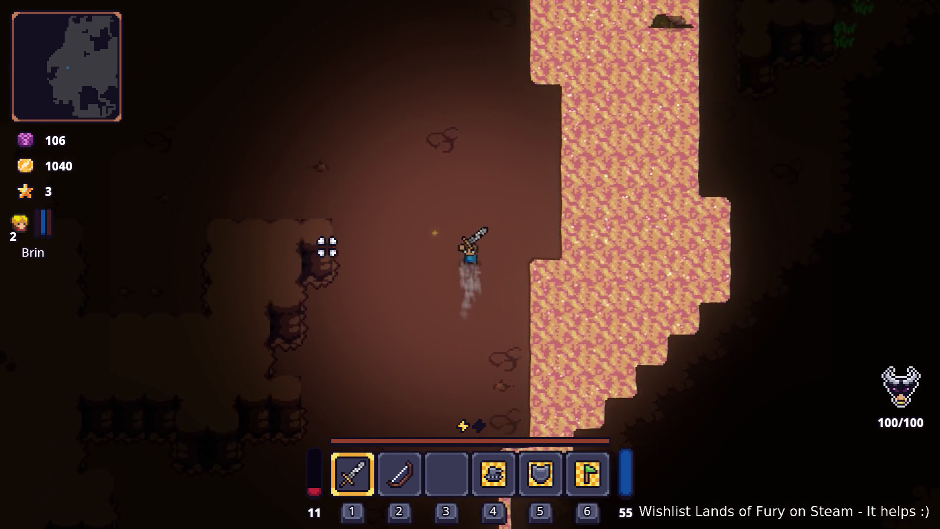
{"action": "key", "text": "w"}
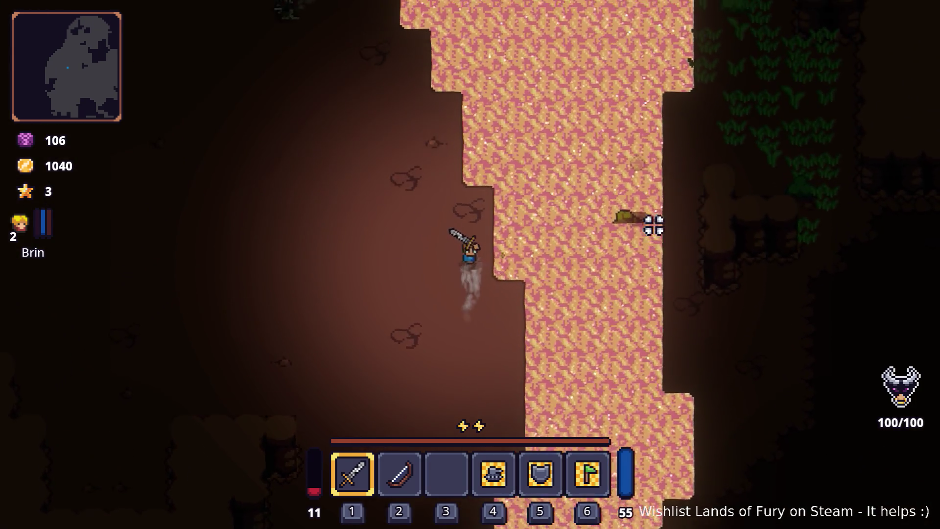
{"action": "key", "text": "a"}
{"action": "key", "text": "w"}
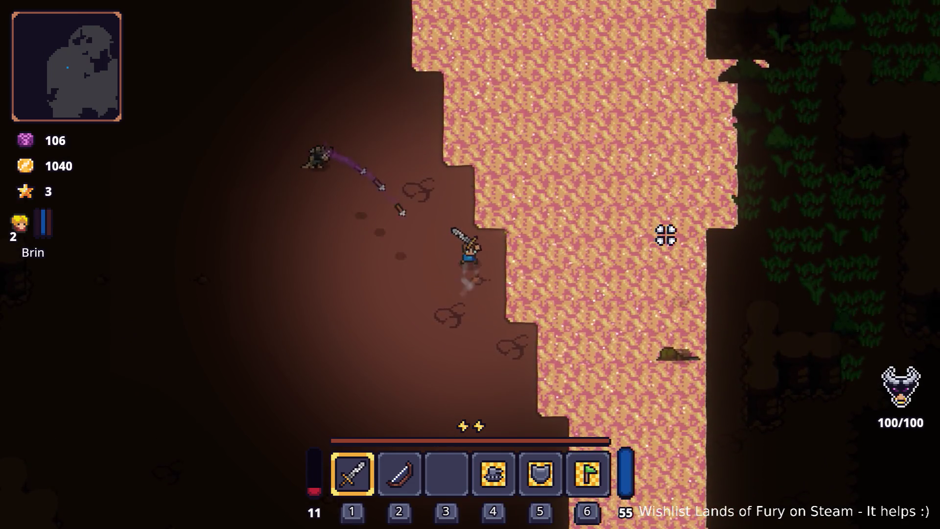
{"action": "key", "text": "d"}
{"action": "key", "text": "d"}
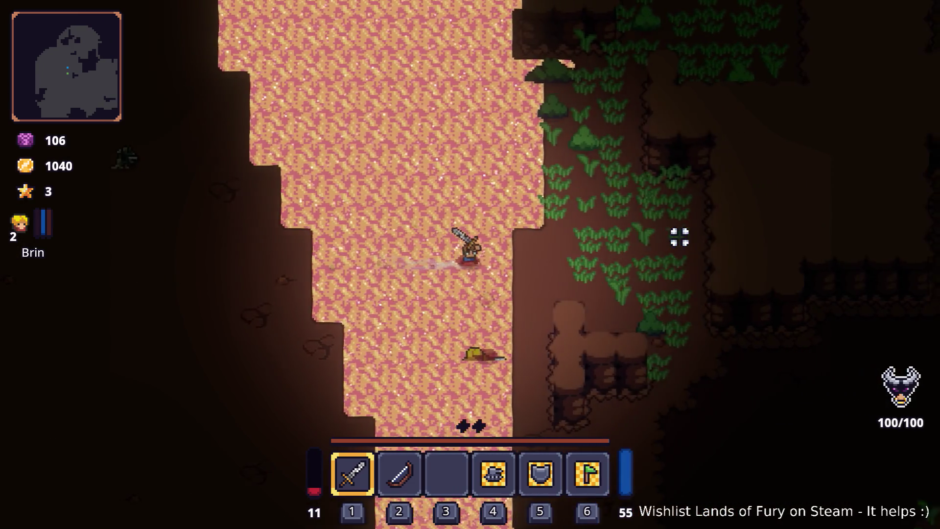
{"action": "key", "text": "d"}
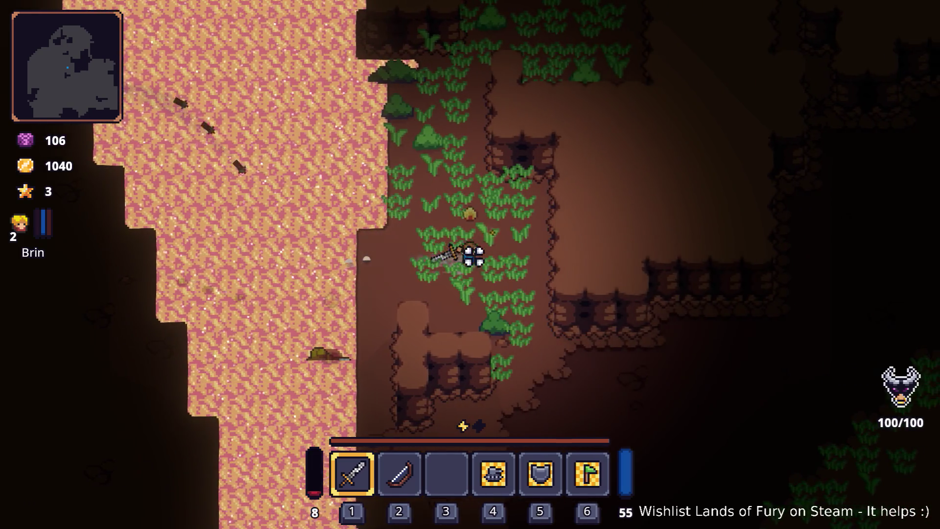
- Leave the lava into the crops, recross it westward, then head north-west toward the crop patch
{"action": "key", "text": "s"}
{"action": "key", "text": "a"}
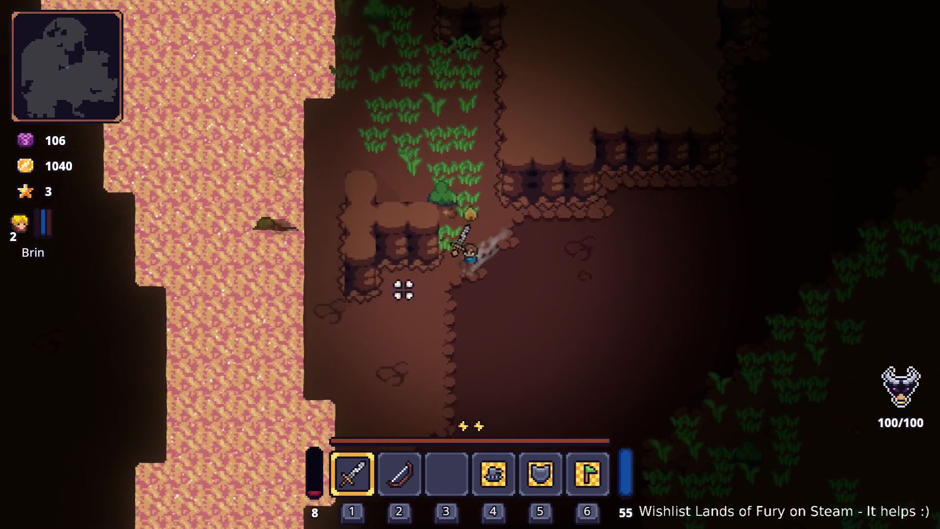
{"action": "key", "text": "a"}
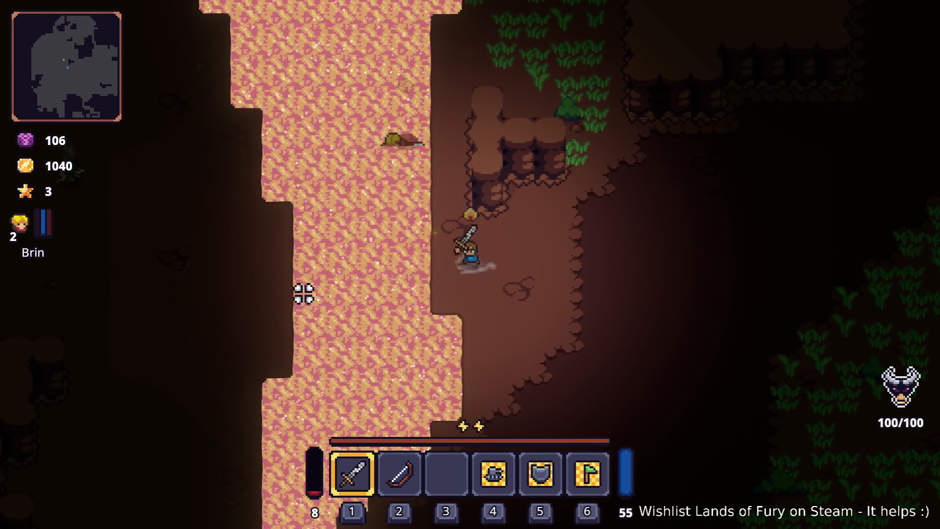
{"action": "key", "text": "a"}
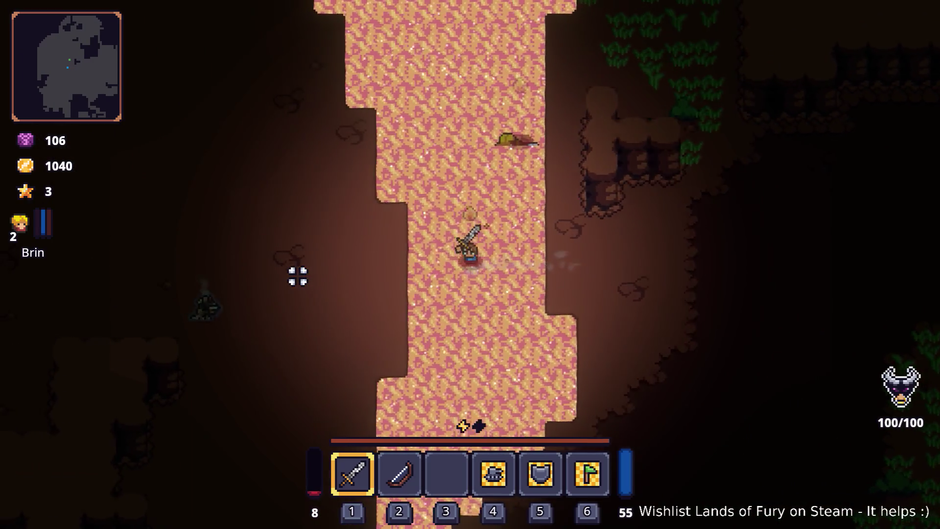
{"action": "key", "text": "w"}
{"action": "key", "text": "a"}
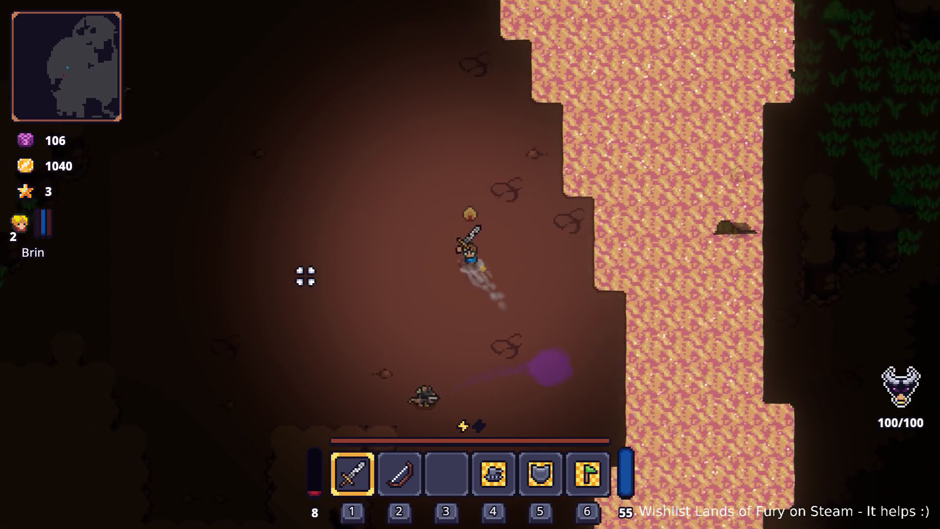
{"action": "key", "text": "w"}
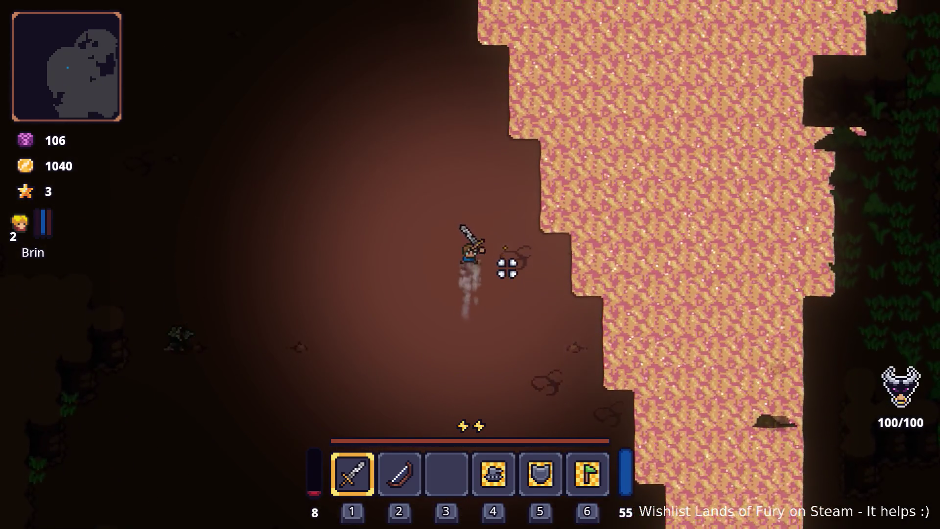
{"action": "key", "text": "w"}
{"action": "key", "text": "a"}
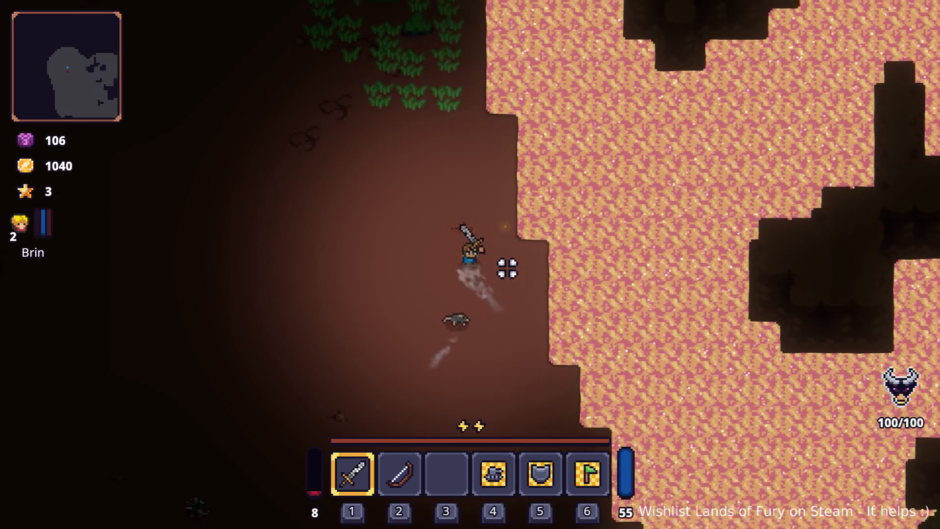
{"action": "key", "text": "a"}
{"action": "key", "text": "w"}
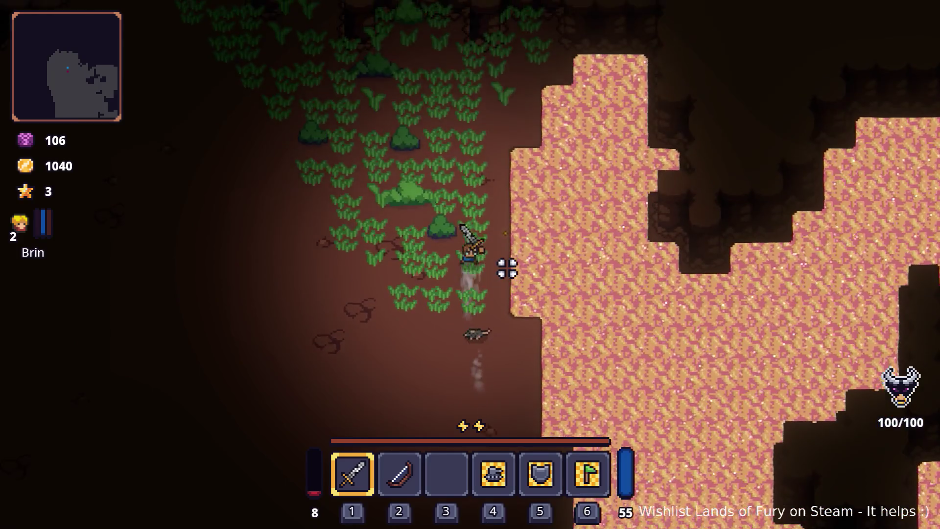